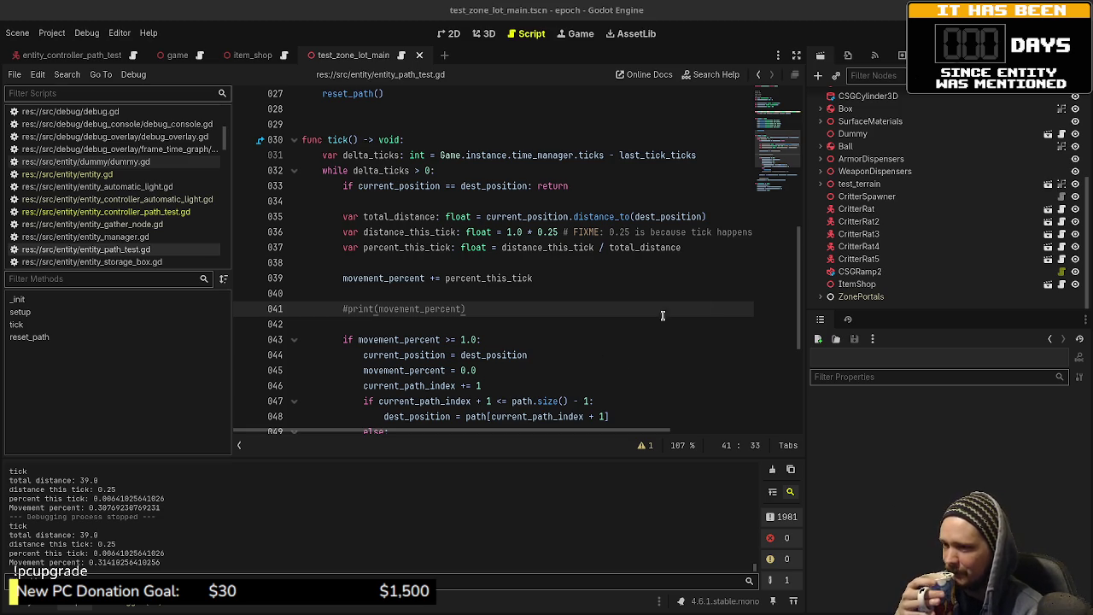
# - Run the epoch project with F5 to load the Main Lot test zone in a debug window
pyautogui.press('F5')
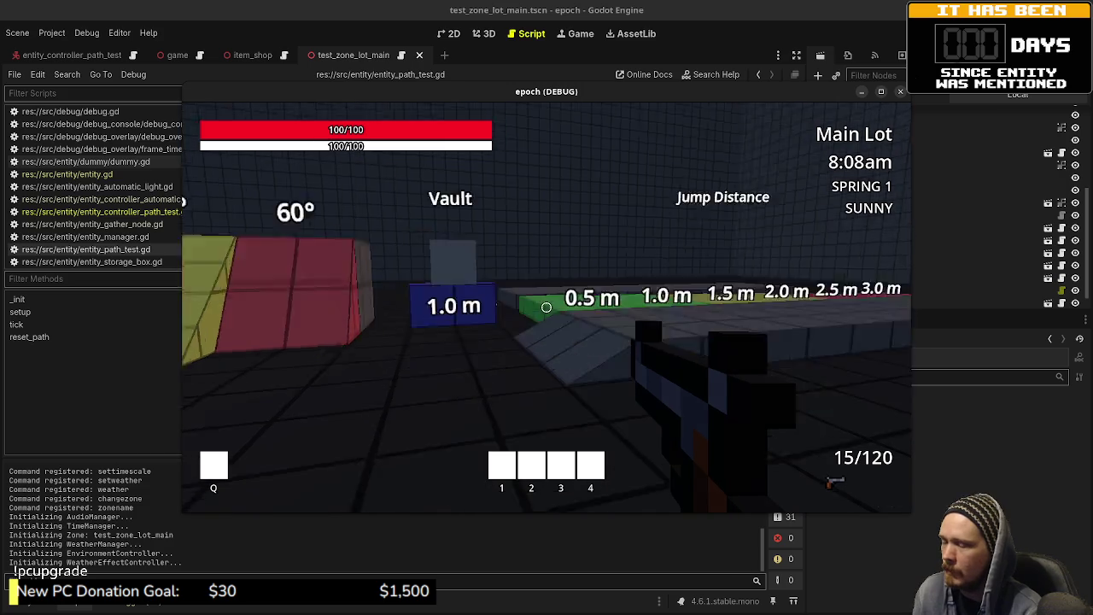
# - Walk the player across the jump-height and jump-distance markers into the dark room toward the dummy
pyautogui.press('w')
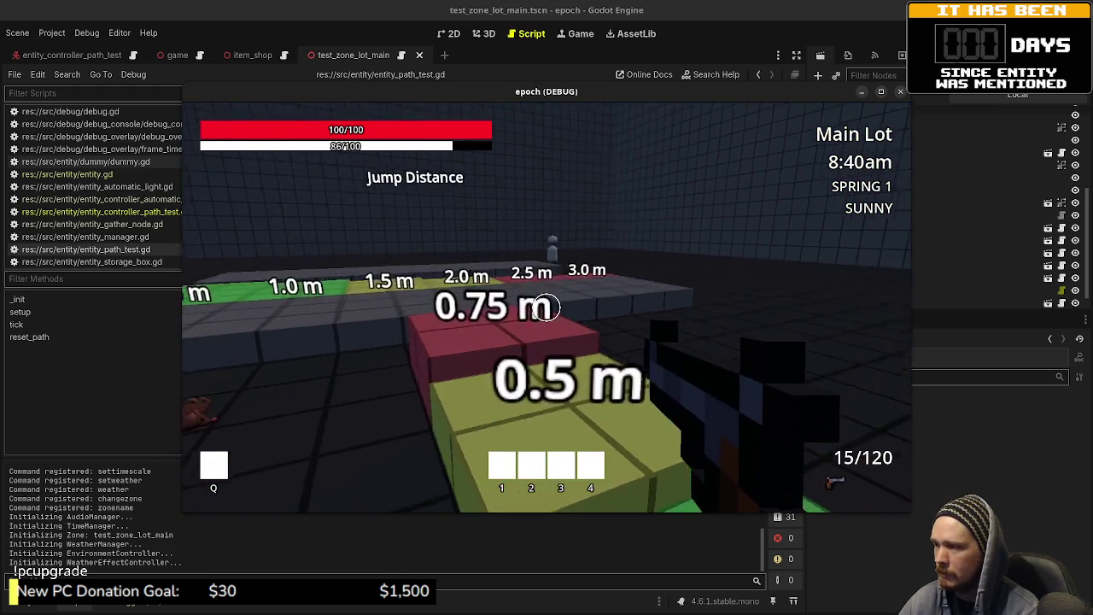
pyautogui.press('w')
pyautogui.press('space')
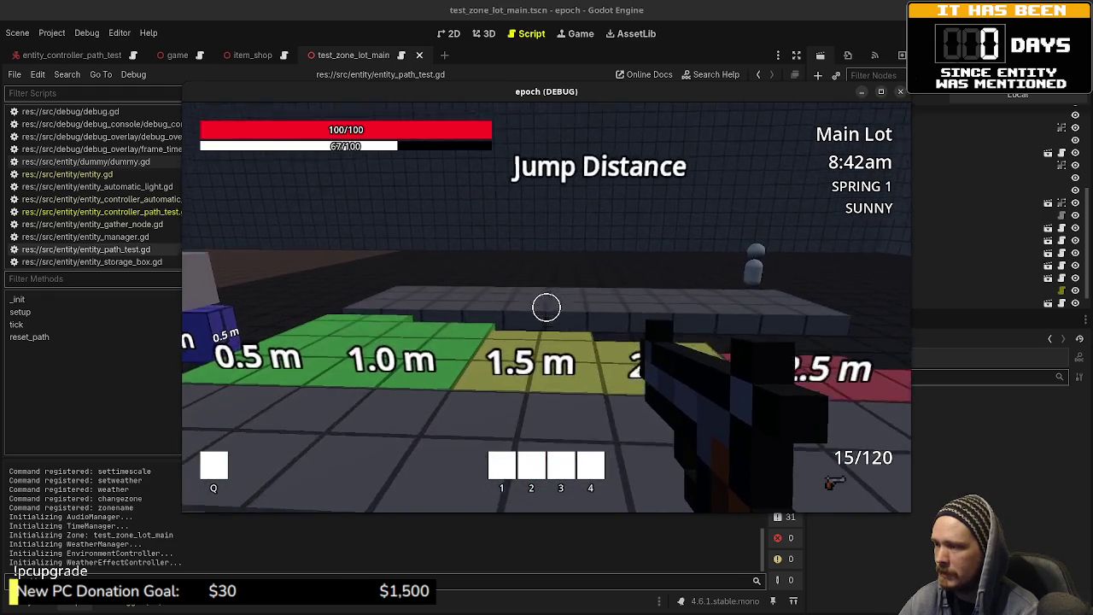
pyautogui.press('w')
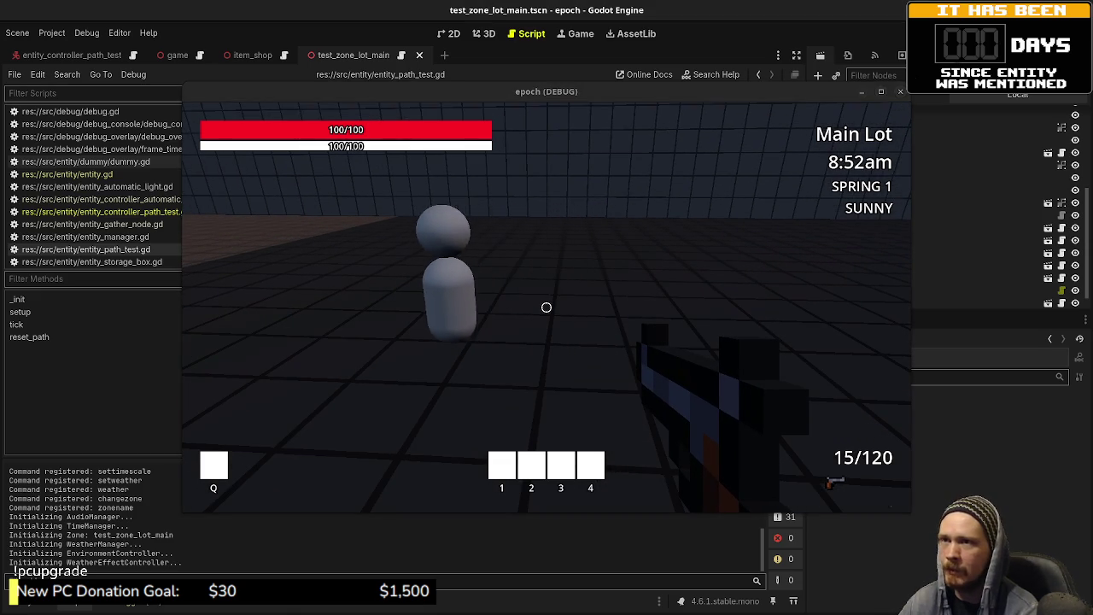
# - Stop the game, add a blank line before reset_path, save, and open entity_controller_path_test.gd
pyautogui.press('F8')
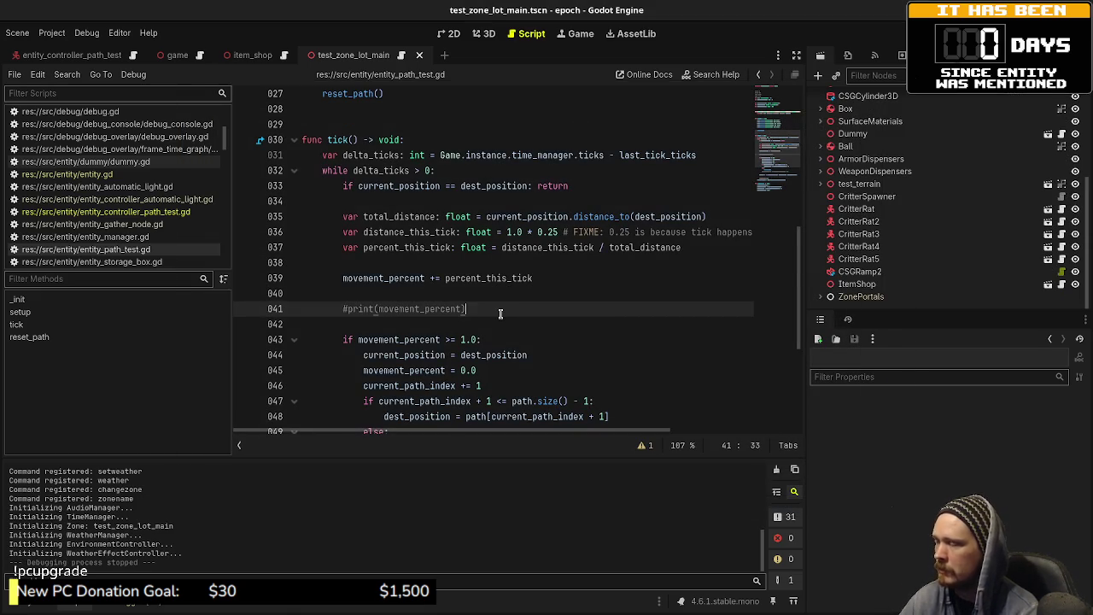
pyautogui.scroll(-5, 500, 314)
pyautogui.click(498, 326)
pyautogui.press('Return')
pyautogui.hotkey('ctrl', 's')
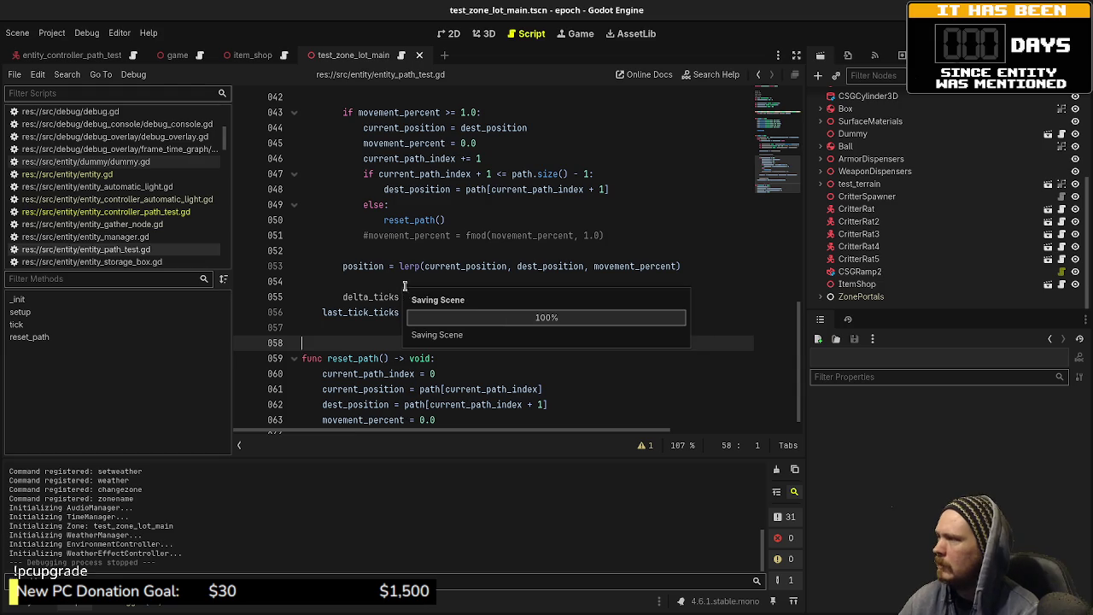
pyautogui.click(120, 212)
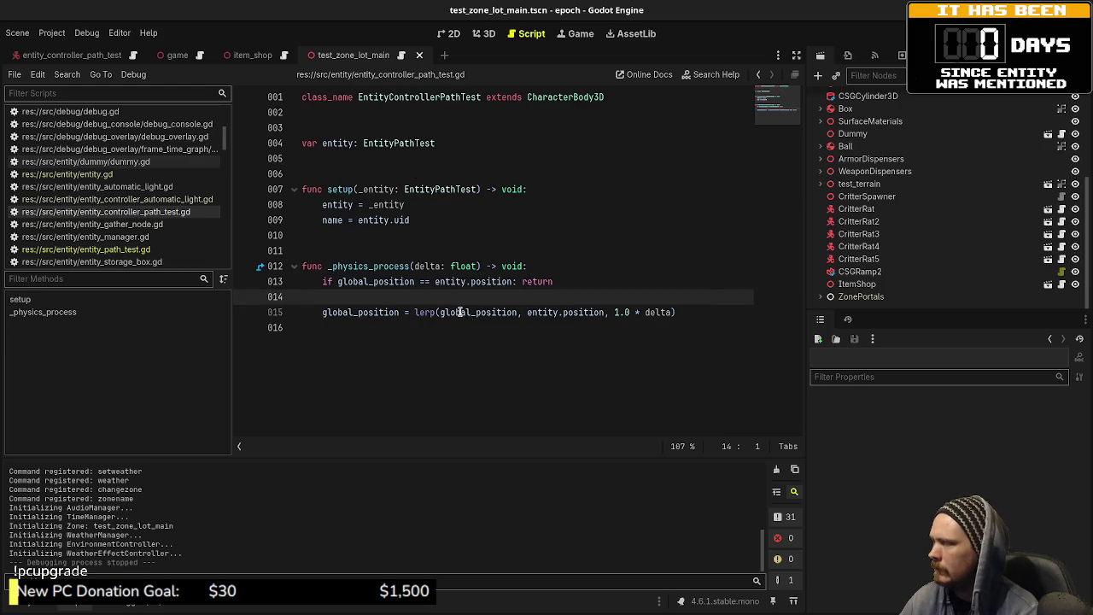
# - After line 15, add 'var dir: Vector3 = global_position.direction_to(entity.position)' and save
pyautogui.click(678, 312)
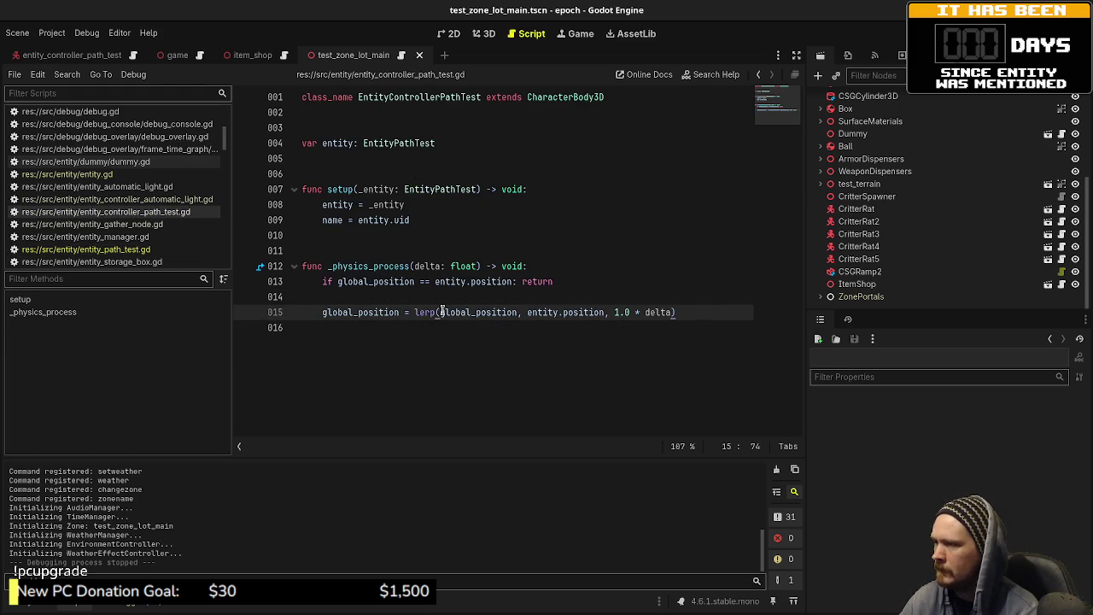
pyautogui.moveTo(443, 312)
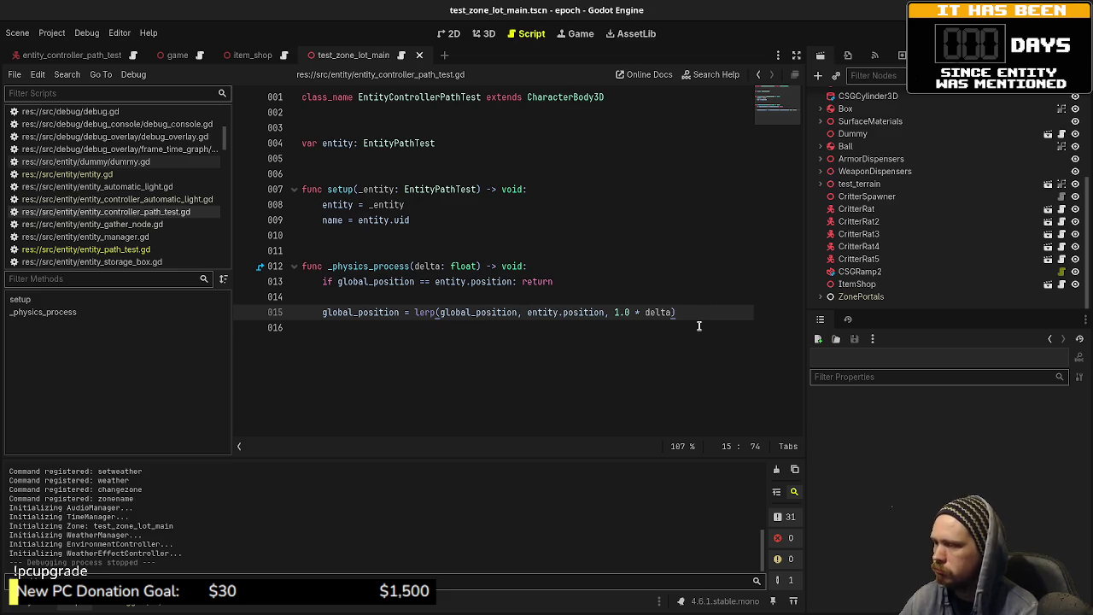
pyautogui.press('Return')
pyautogui.press('Return')
pyautogui.hotkey('ctrl', 'space')
pyautogui.press('Escape')
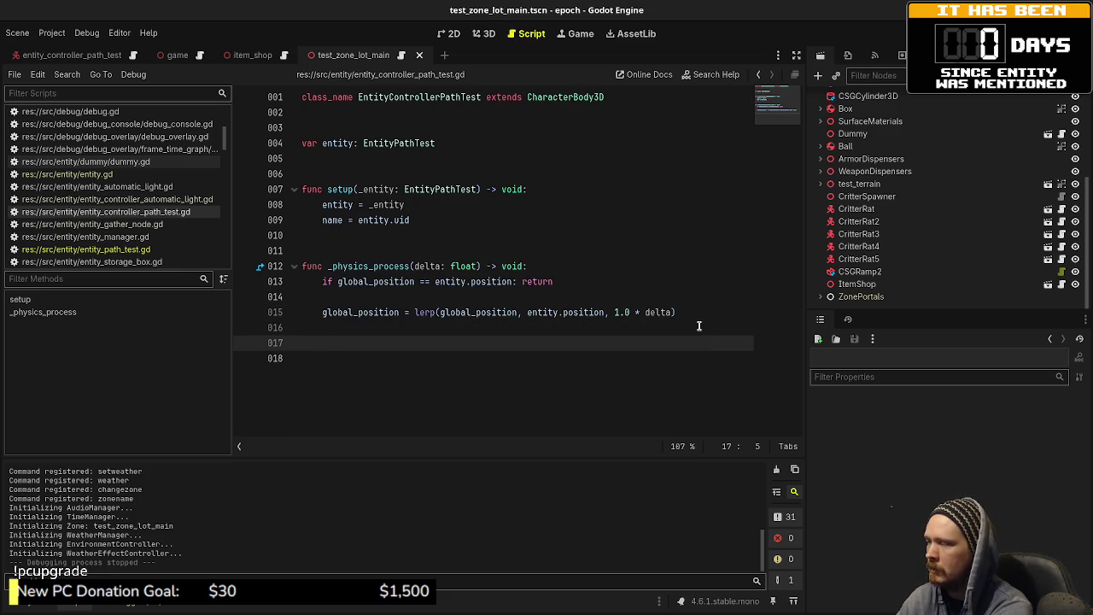
pyautogui.write('v')
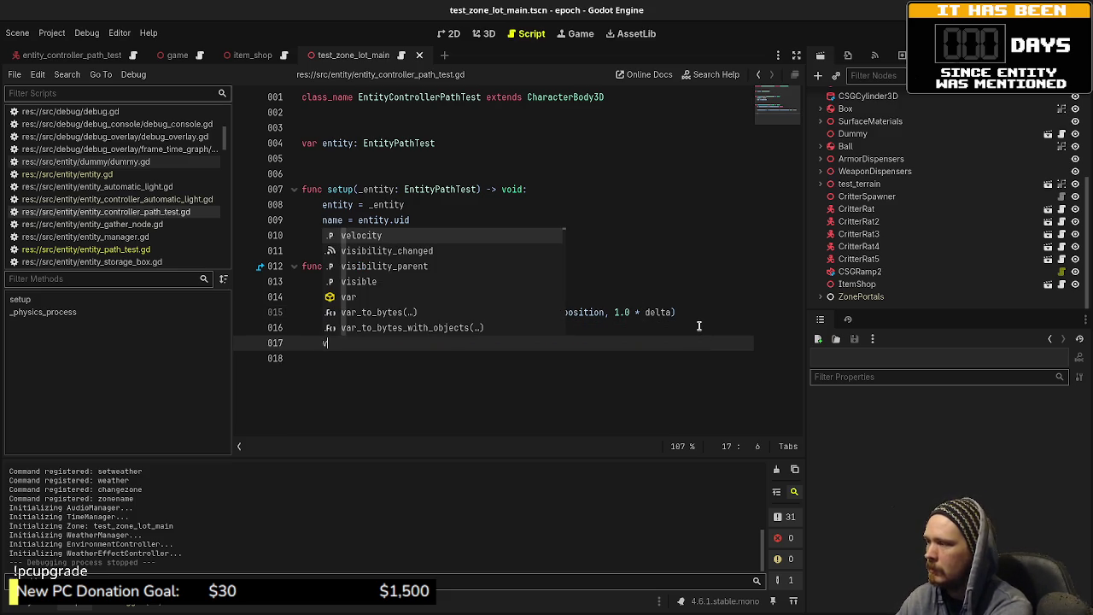
pyautogui.write('ar dir')
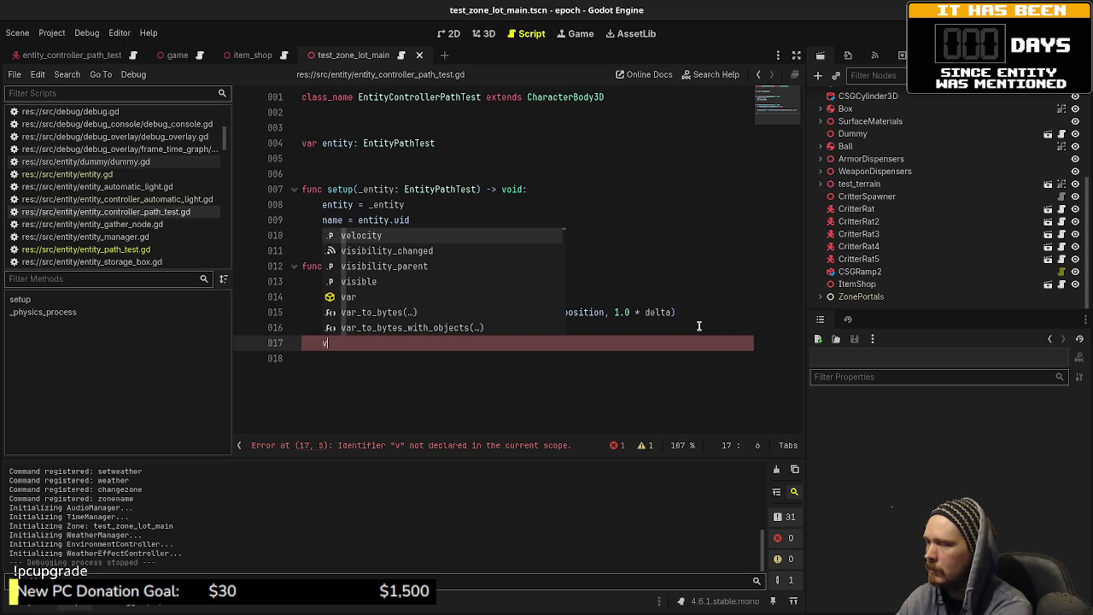
pyautogui.write(': V')
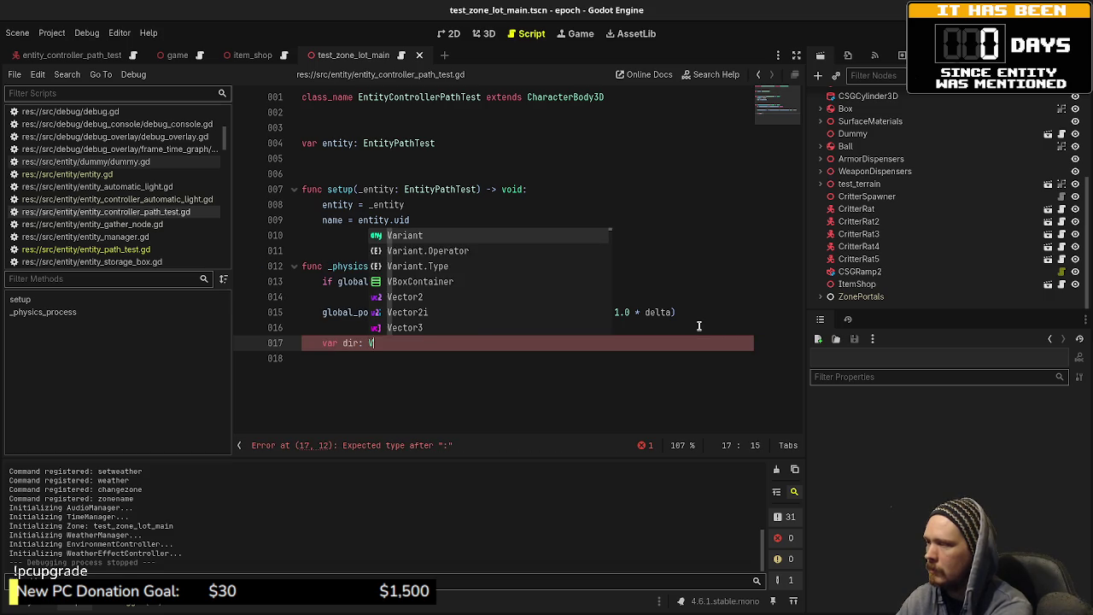
pyautogui.write('ector3 = global_psit')
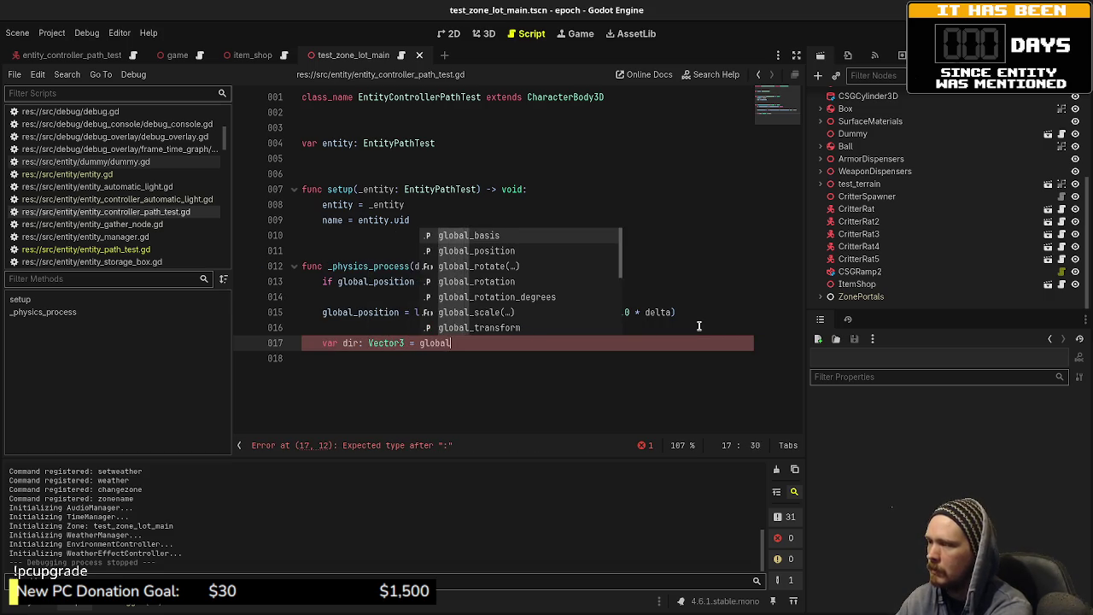
pyautogui.press('Return')
pyautogui.write('.dire')
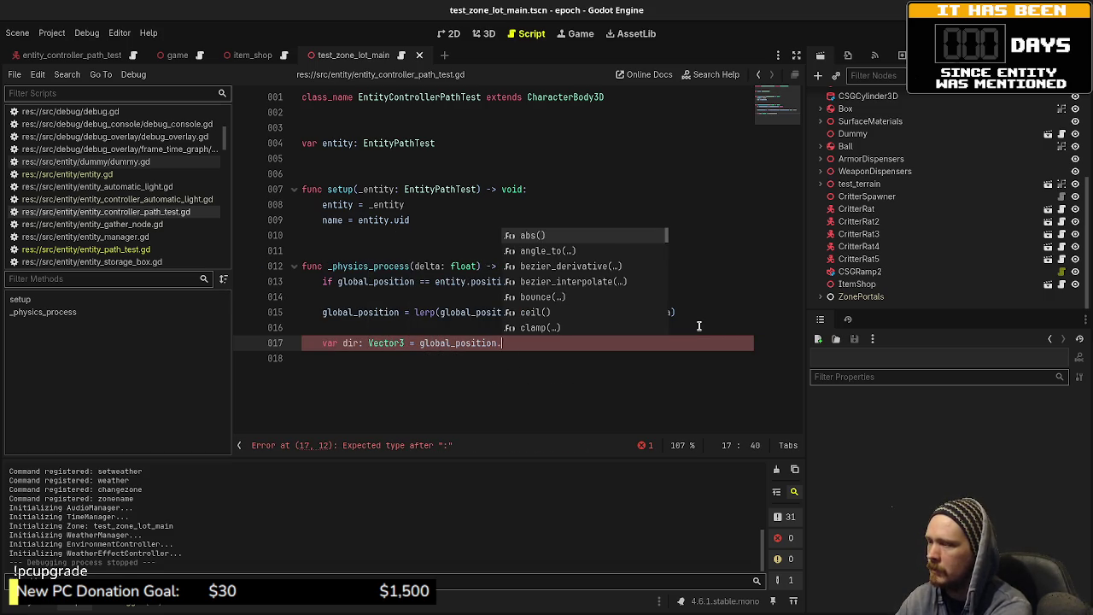
pyautogui.press('Return')
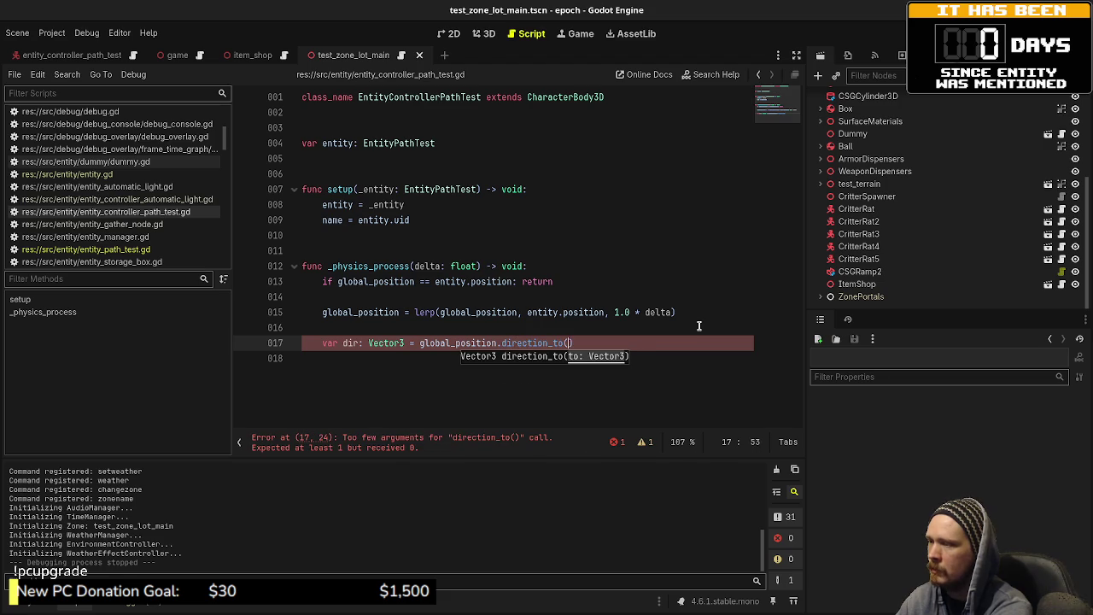
pyautogui.write('entity.position')
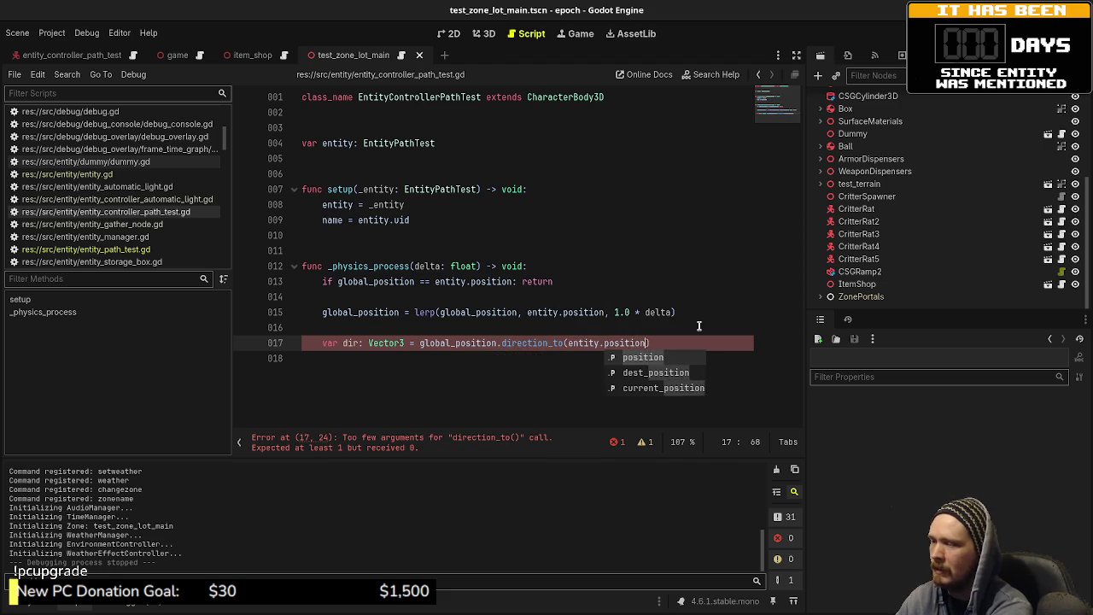
pyautogui.press('Return')
pyautogui.hotkey('ctrl', 's')
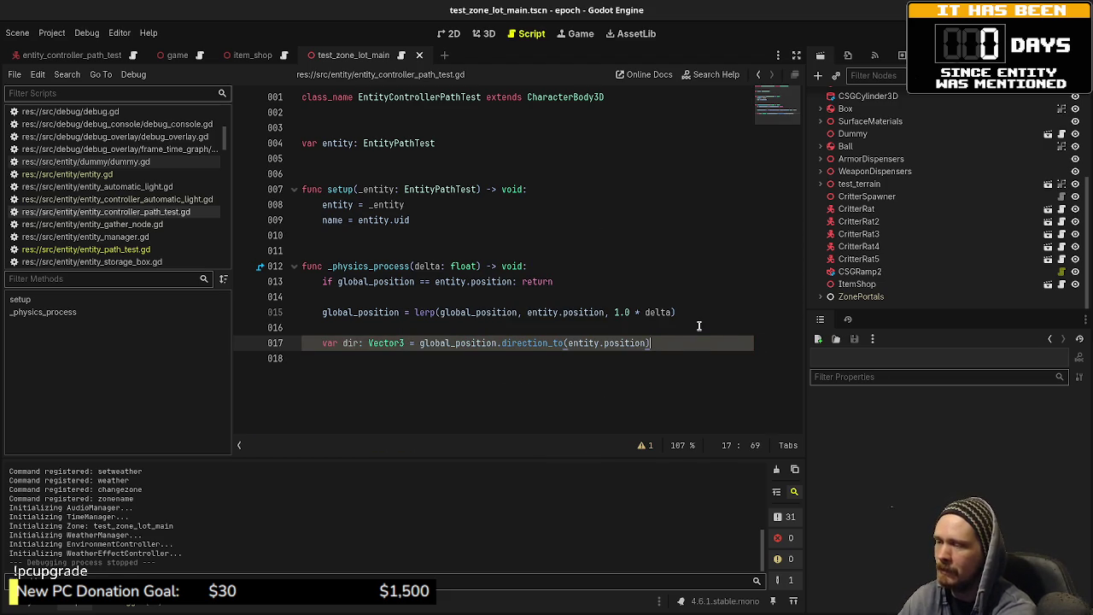
# - Add 'rotation.y = atan2(-dir.x, -dir.z)' on the next line and save
pyautogui.press('Return')
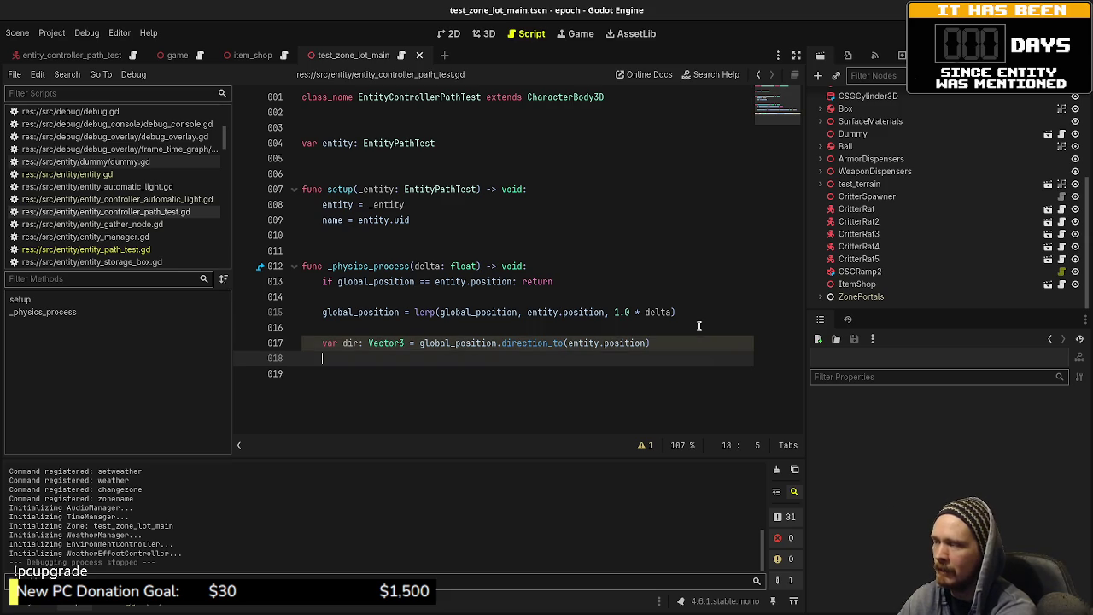
pyautogui.write('r')
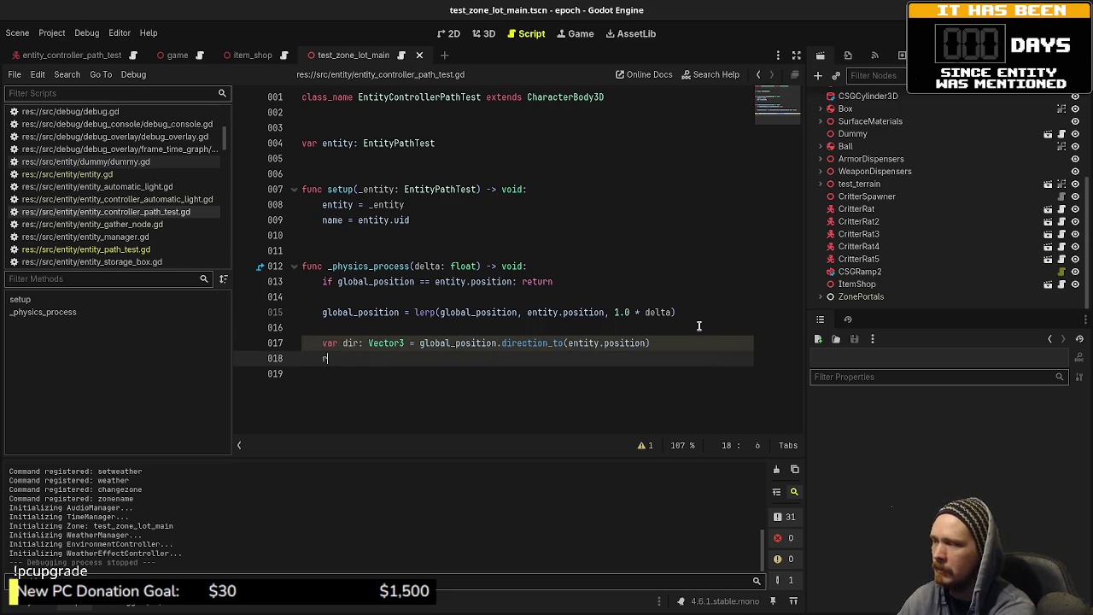
pyautogui.write('otation.y = ')
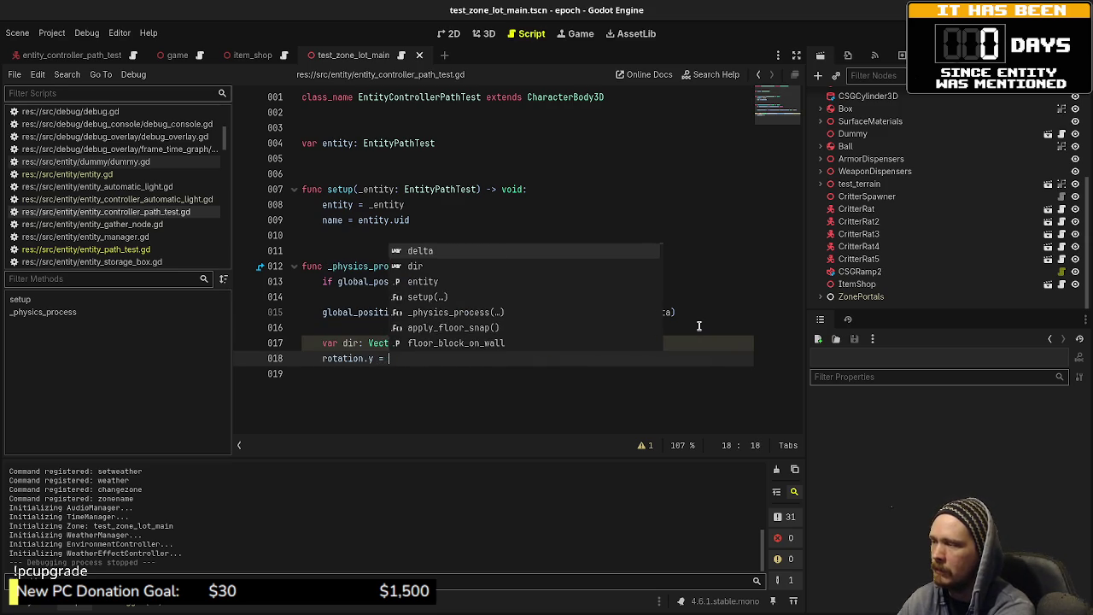
pyautogui.write('atan2(-dir.x, ')
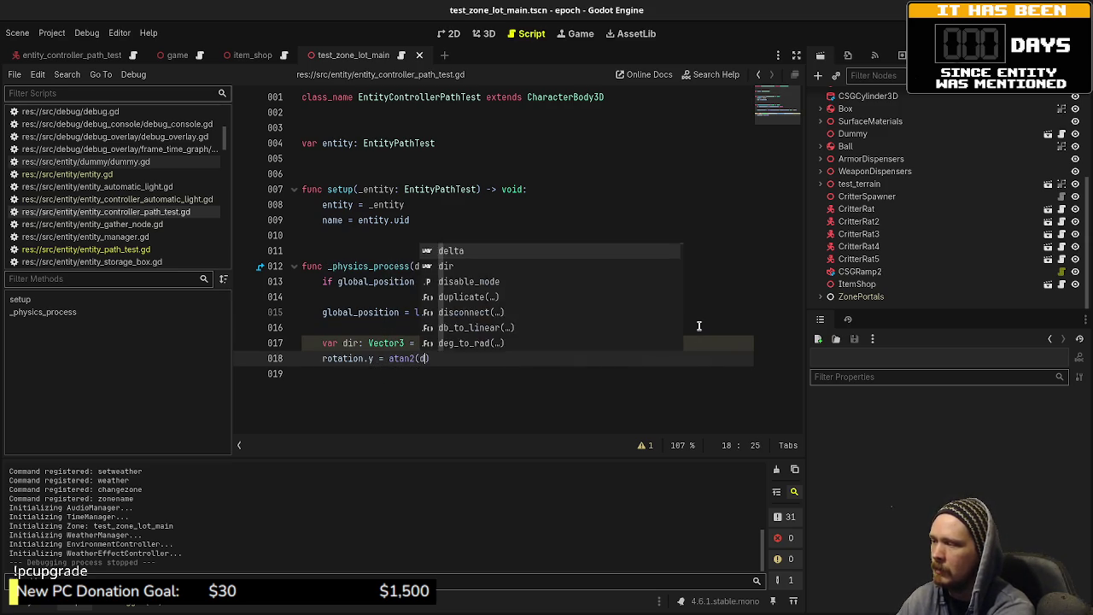
pyautogui.write('-dir.z')
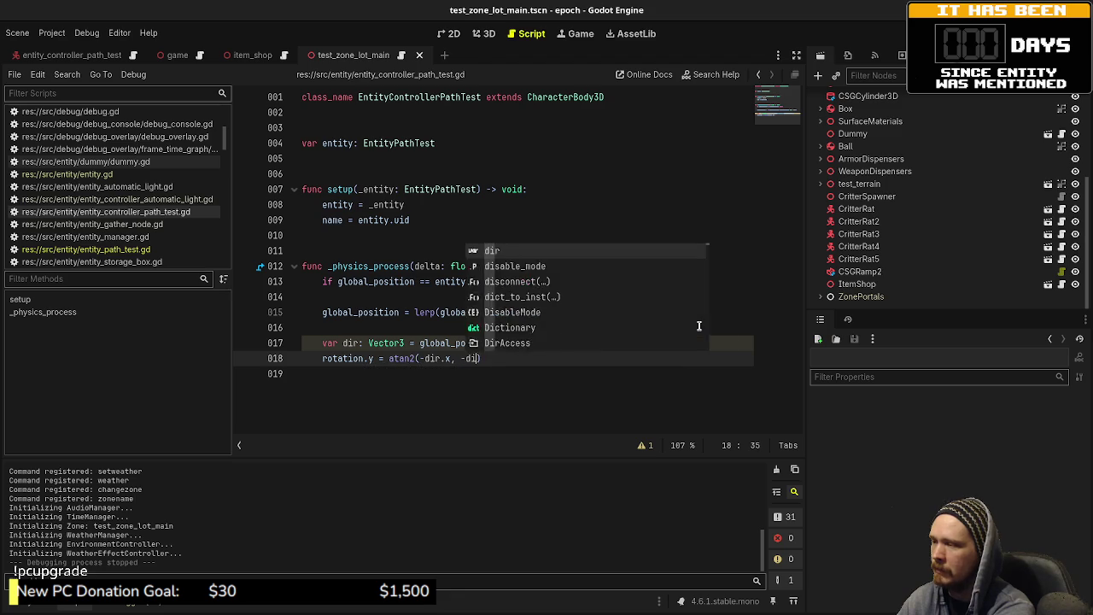
pyautogui.hotkey('ctrl', 's')
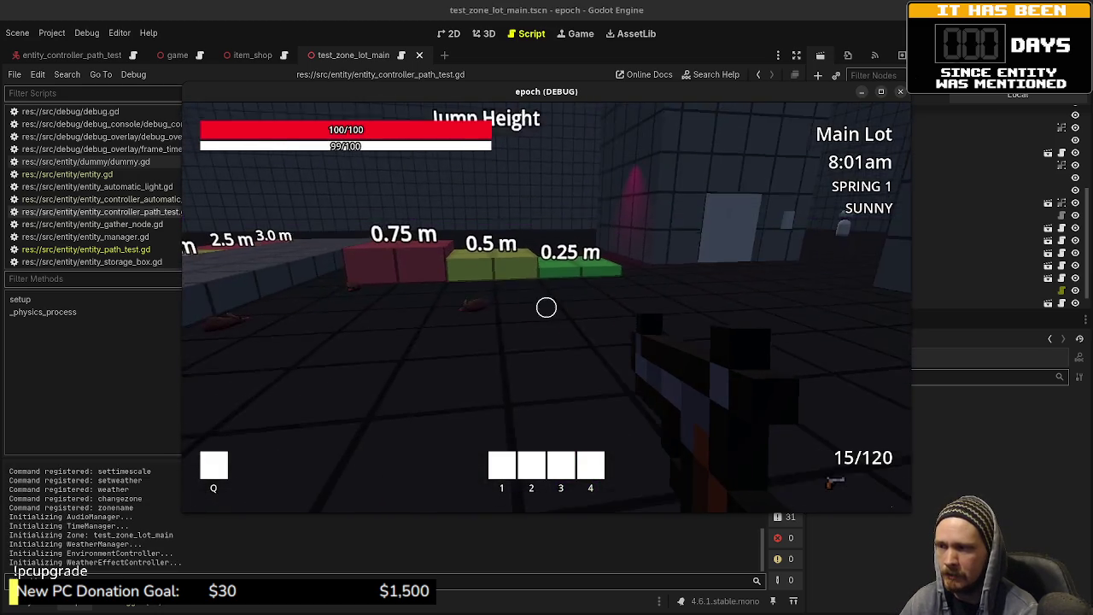
# - Walk past the jump-height blocks into the room and follow the wandering entity as it moves
pyautogui.hotkey('shift', 'w')
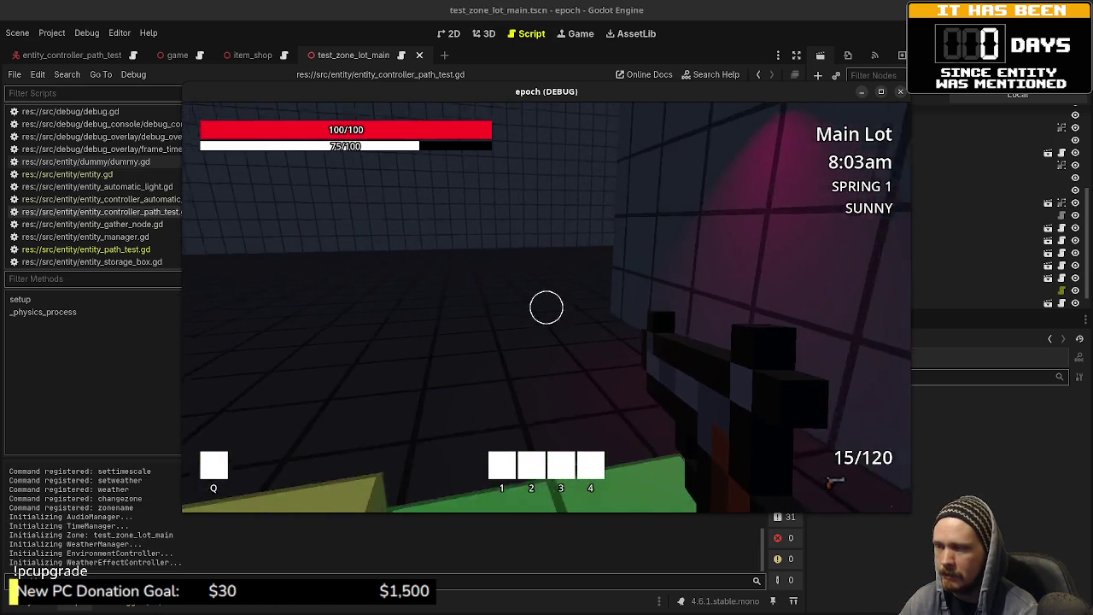
pyautogui.press('d')
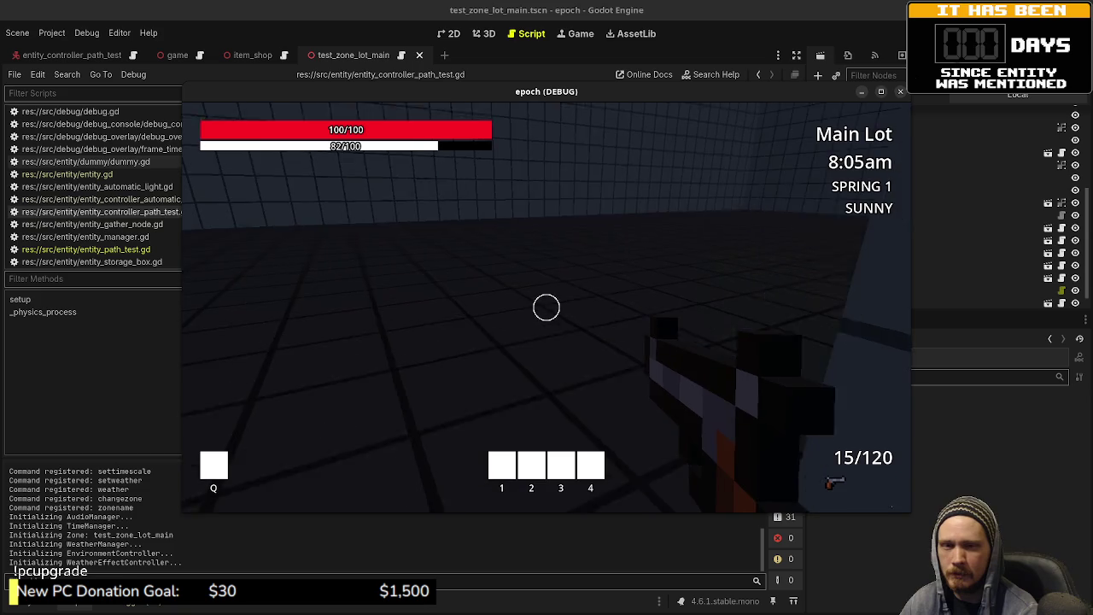
pyautogui.press('a')
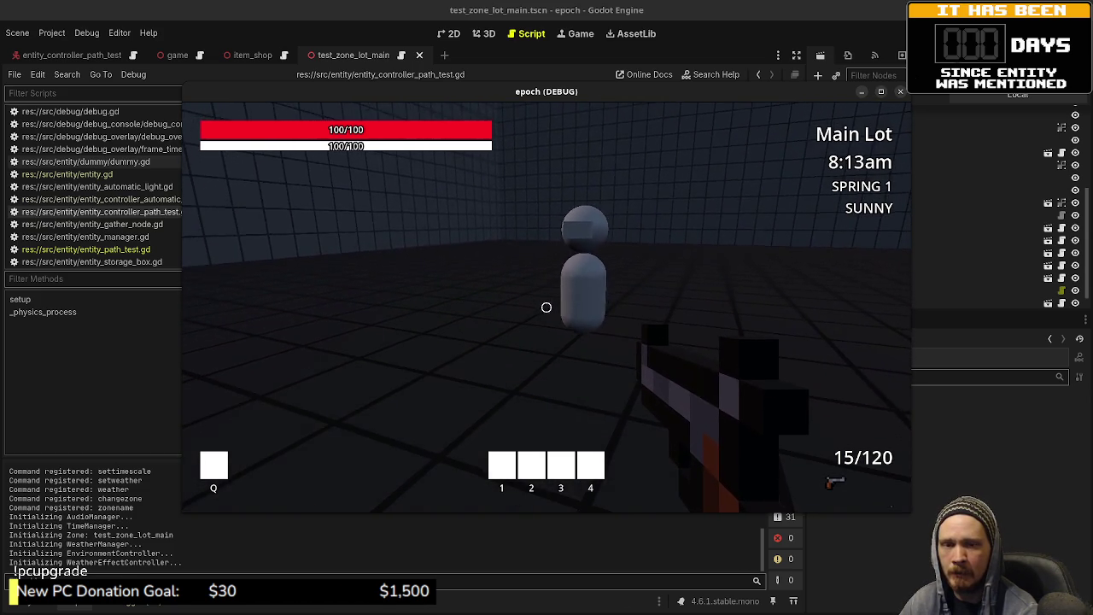
pyautogui.press('d')
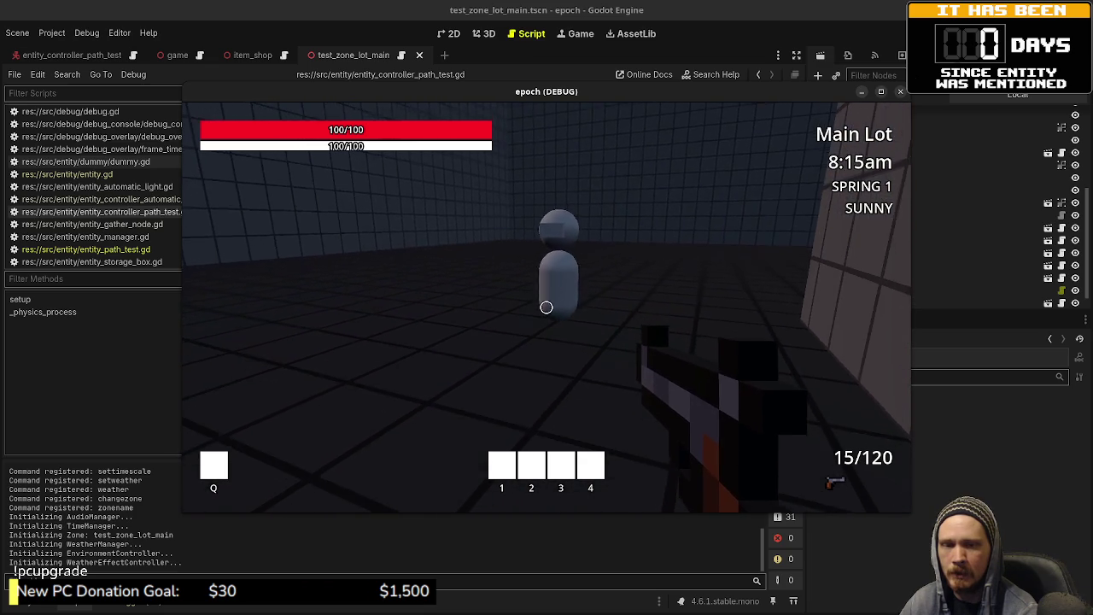
# - Cross the coloured jump-distance blocks past the 3.0 m marker onto open floor
pyautogui.press('space')
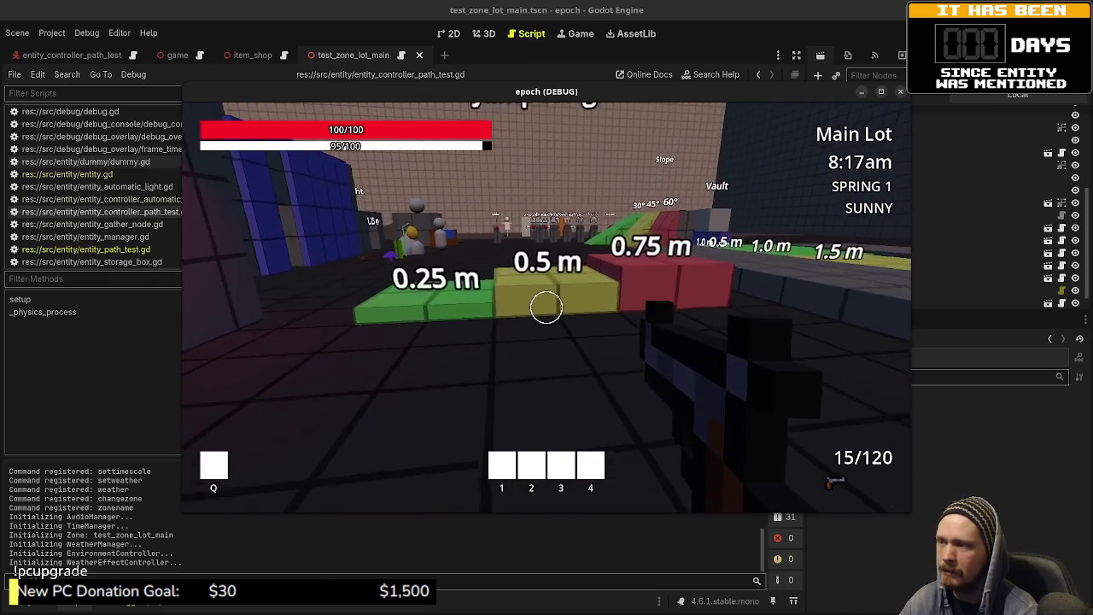
pyautogui.press('w')
pyautogui.press('space')
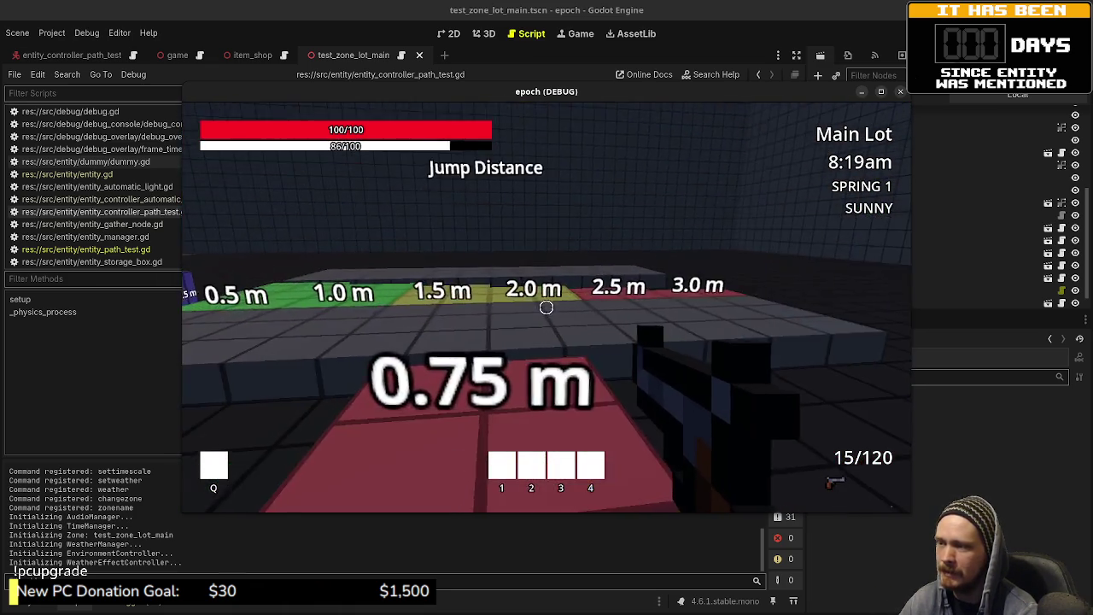
pyautogui.press('w')
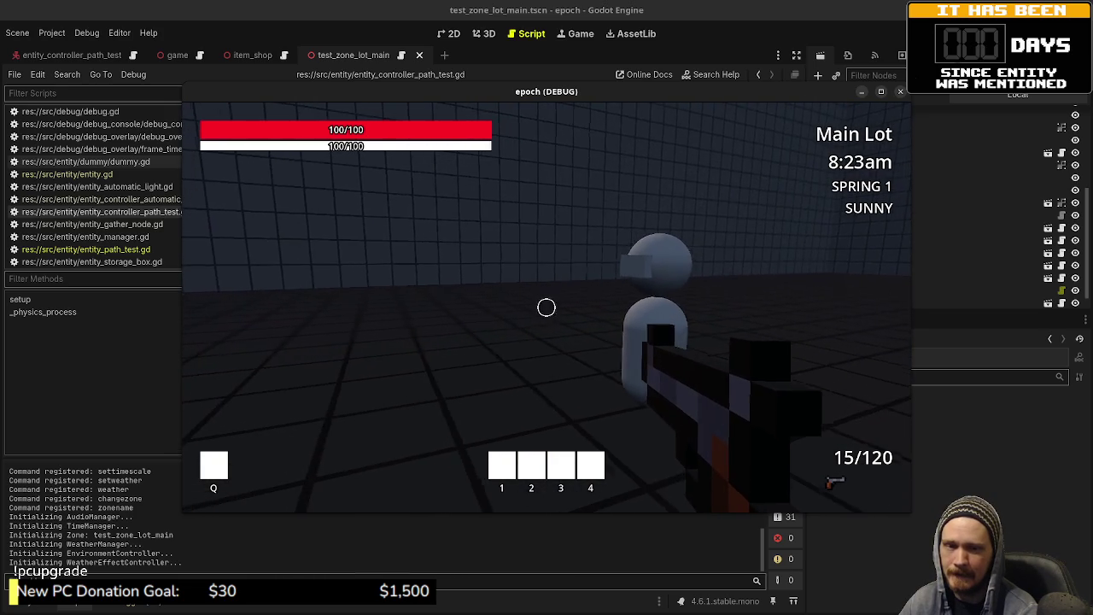
pyautogui.press('w')
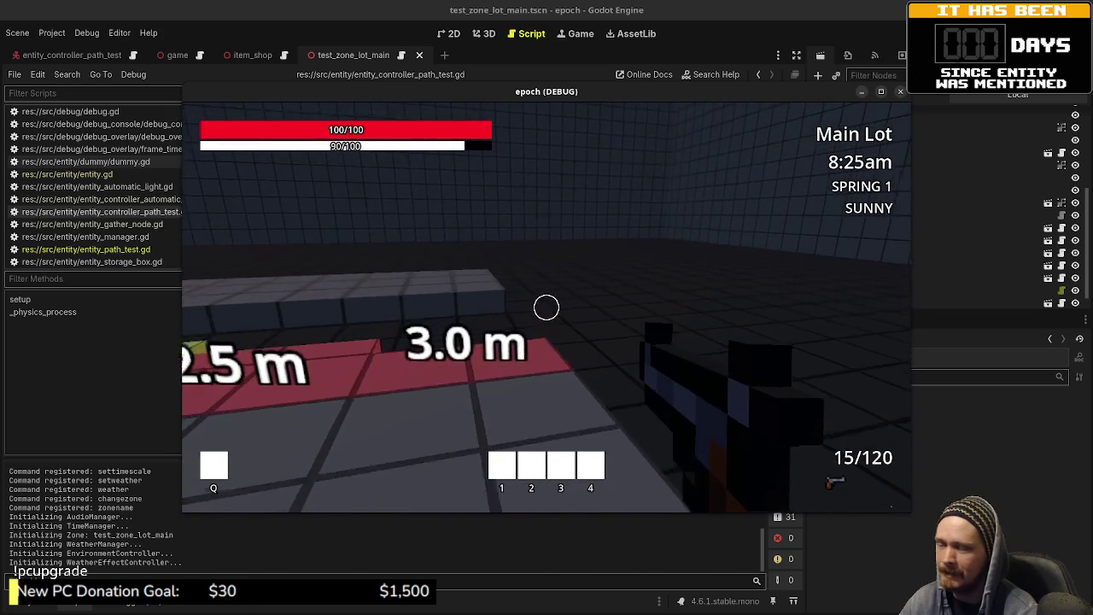
pyautogui.press('w')
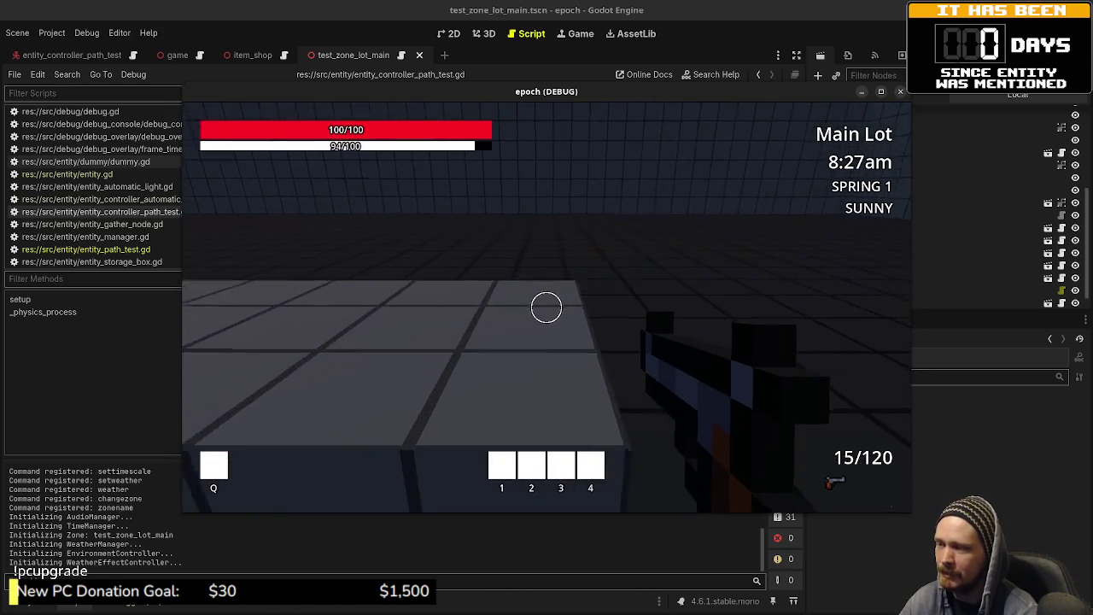
pyautogui.moveTo(547, 308)
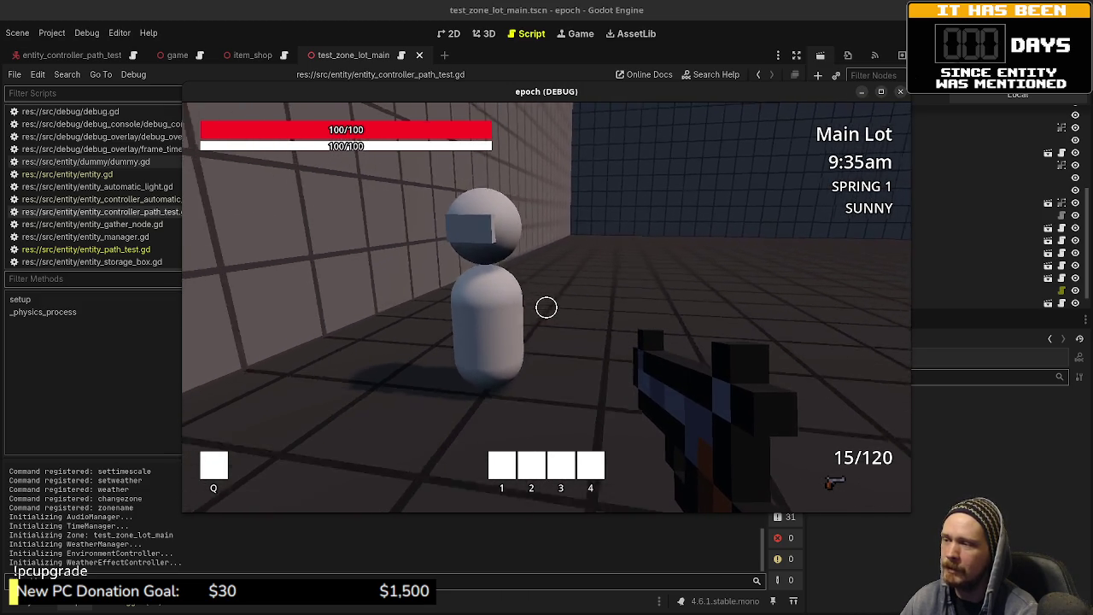
# - Walk across the lot past the weapon shelves and NPC to the crouch-height block wall
pyautogui.hotkey('shift', 'w')
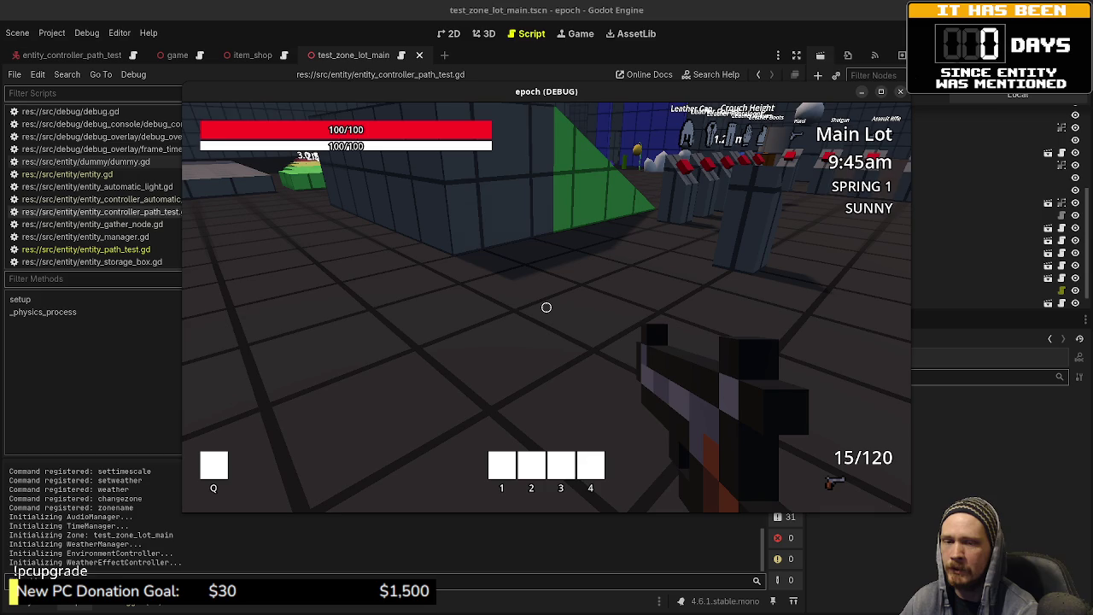
pyautogui.press('s')
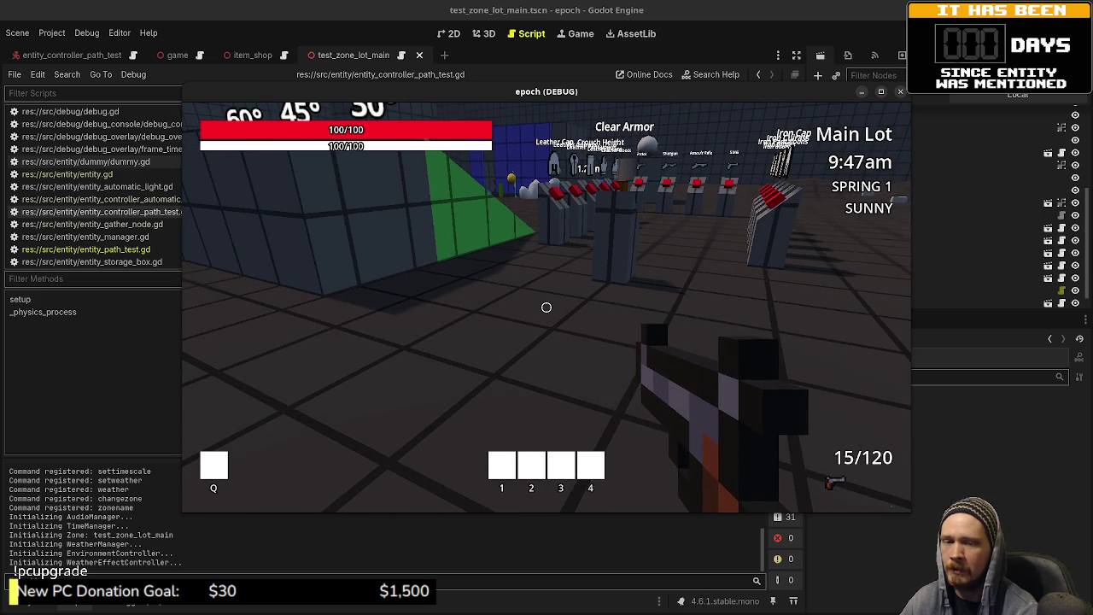
pyautogui.press('w')
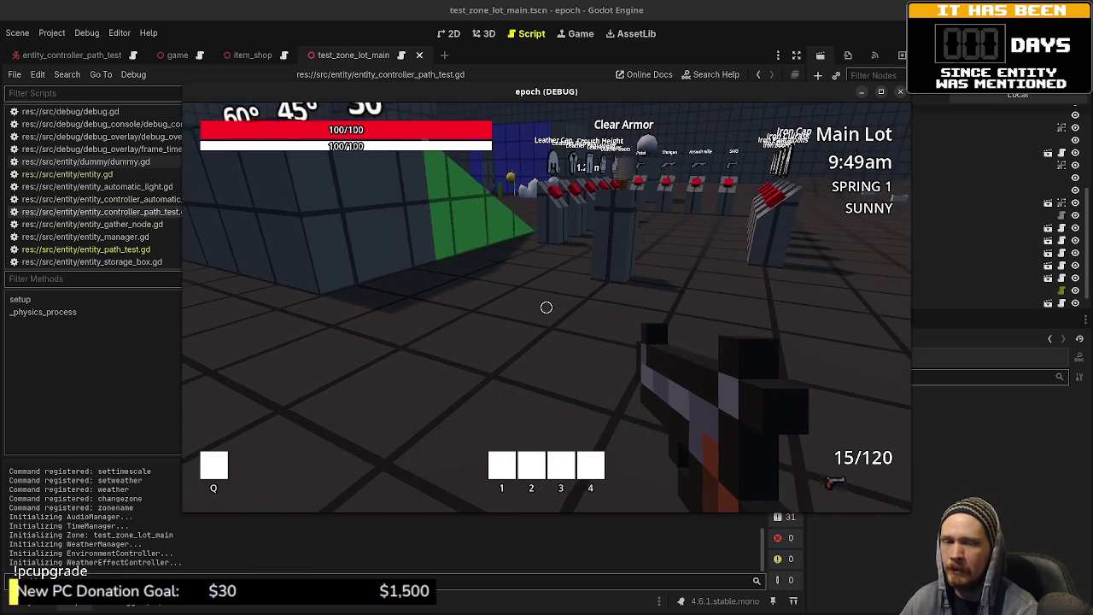
pyautogui.press('w')
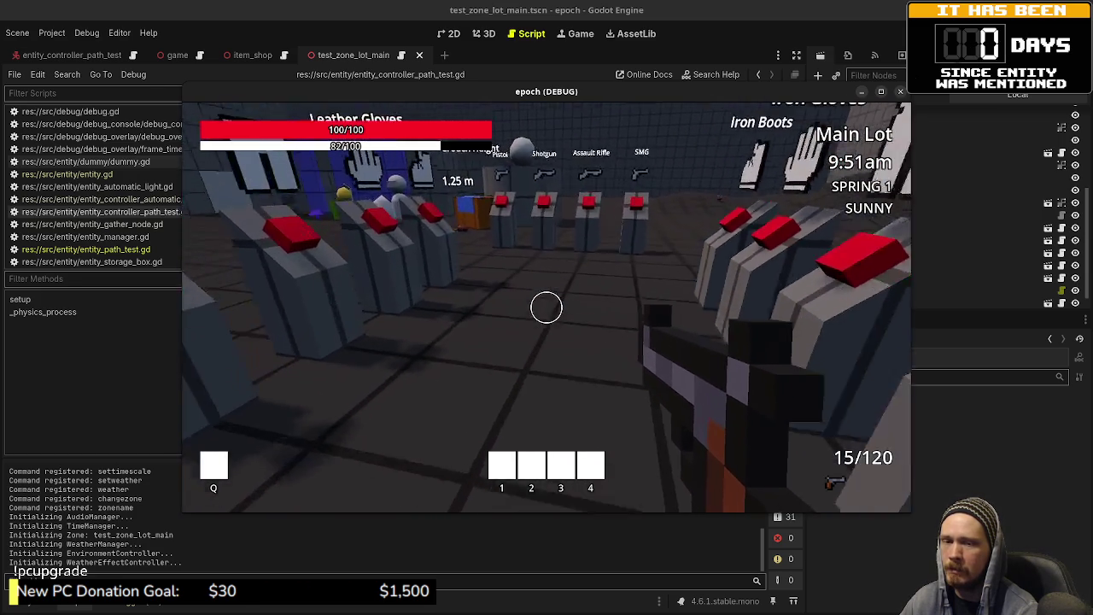
pyautogui.press('w')
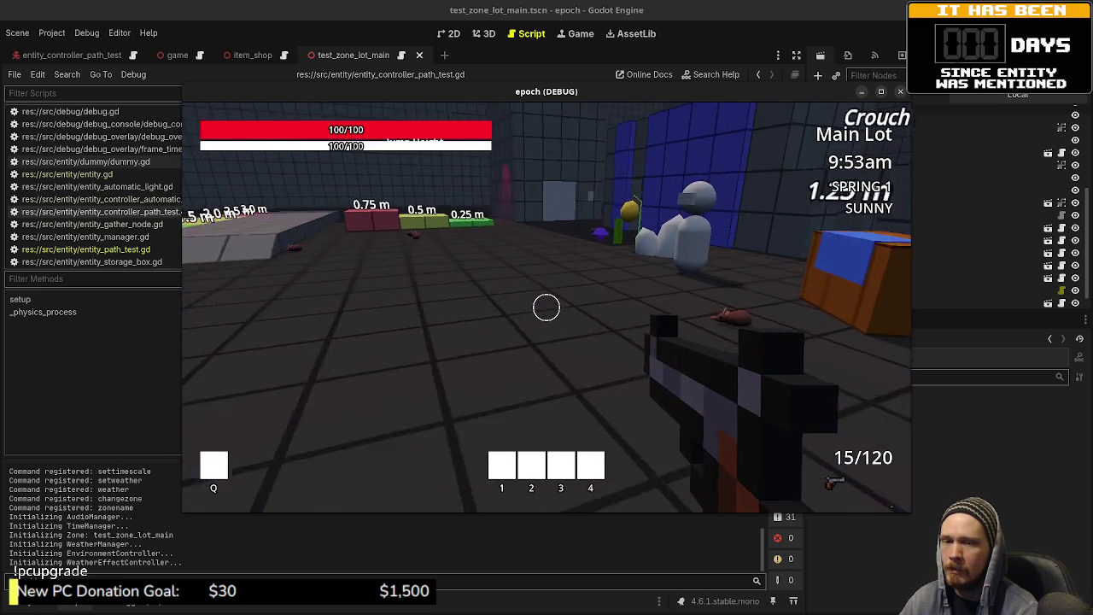
pyautogui.press('w')
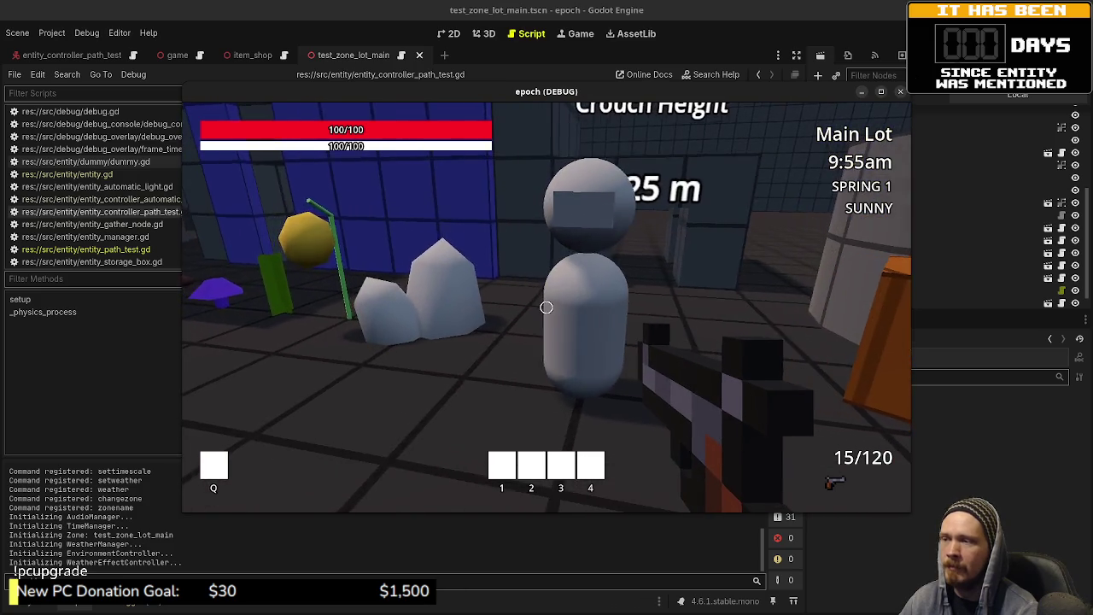
pyautogui.press('w')
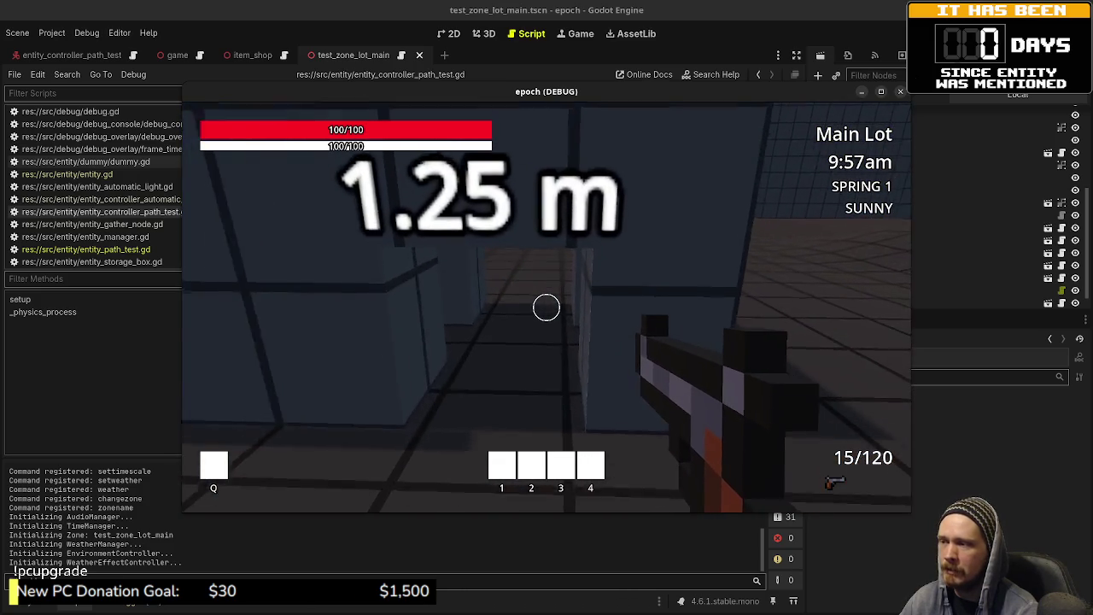
pyautogui.press('w')
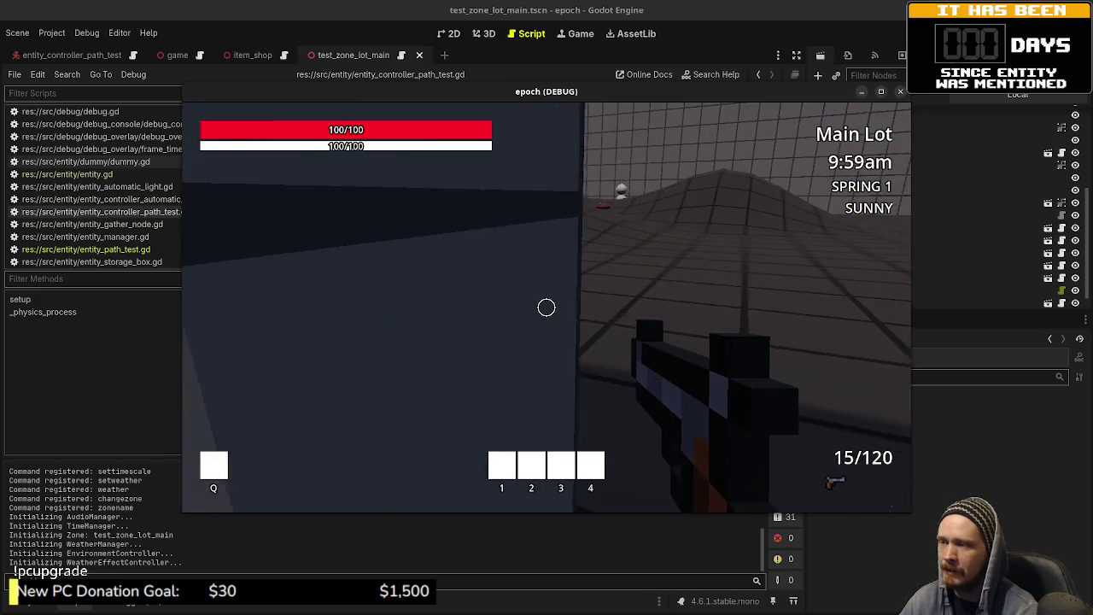
pyautogui.press('w')
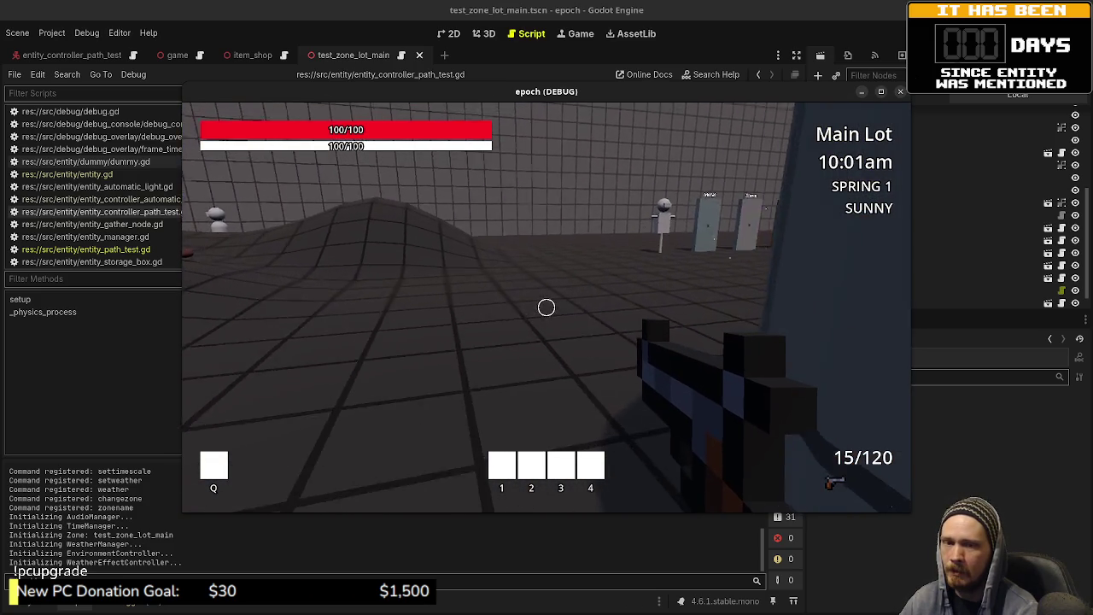
pyautogui.press('w')
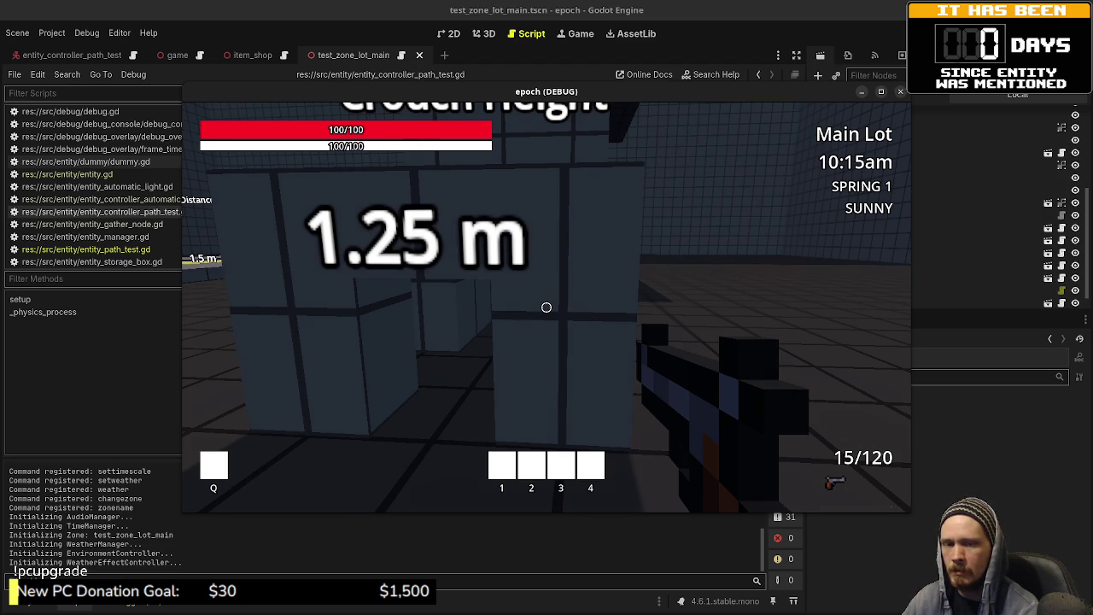
# - Watch the grey wandering NPC walk its path, then stop the game with F8
pyautogui.moveTo(547, 308)
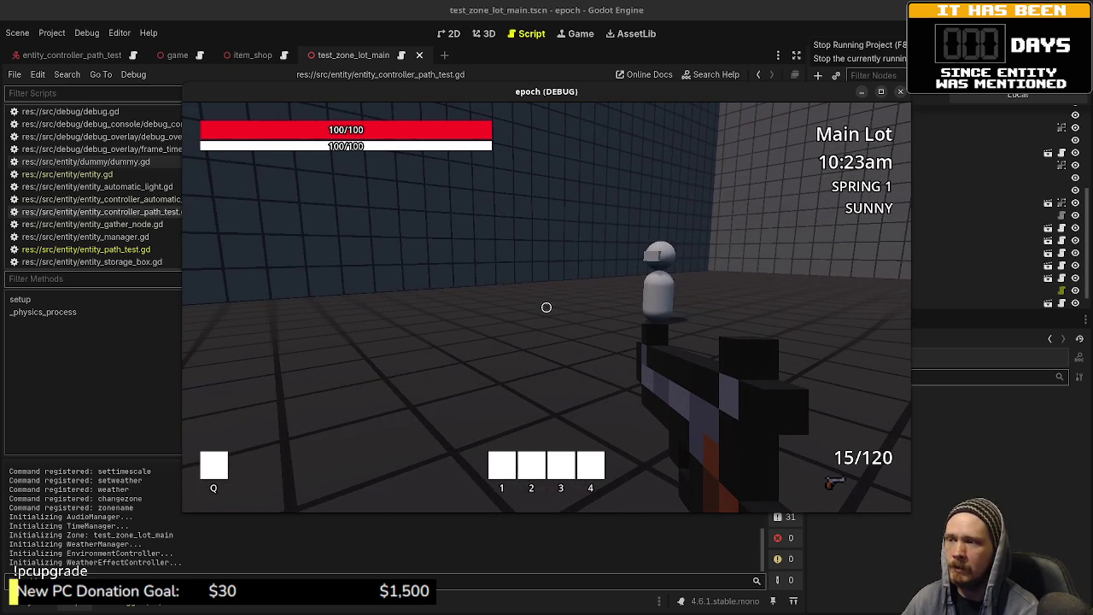
pyautogui.hotkey('shift', 'w')
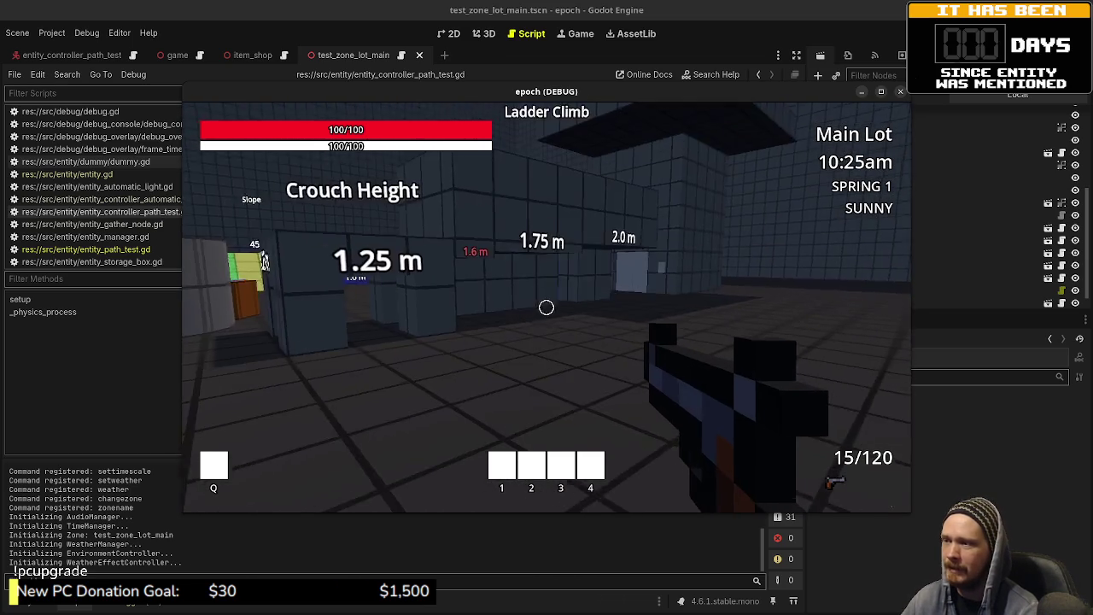
pyautogui.hotkey('shift', 'w')
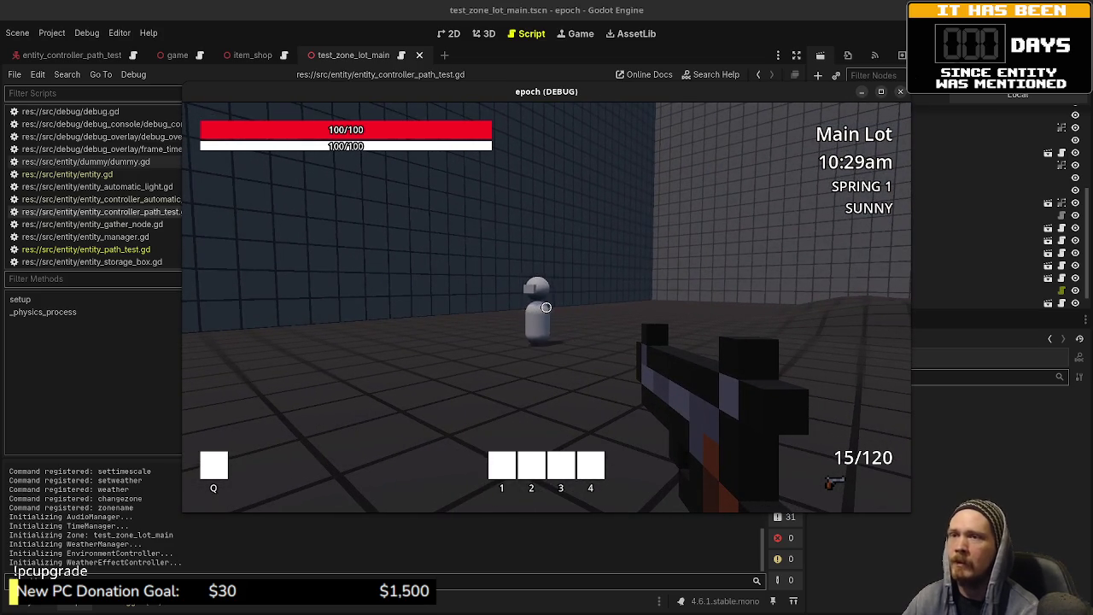
pyautogui.hotkey('alt', 'Tab')
pyautogui.press('F8')
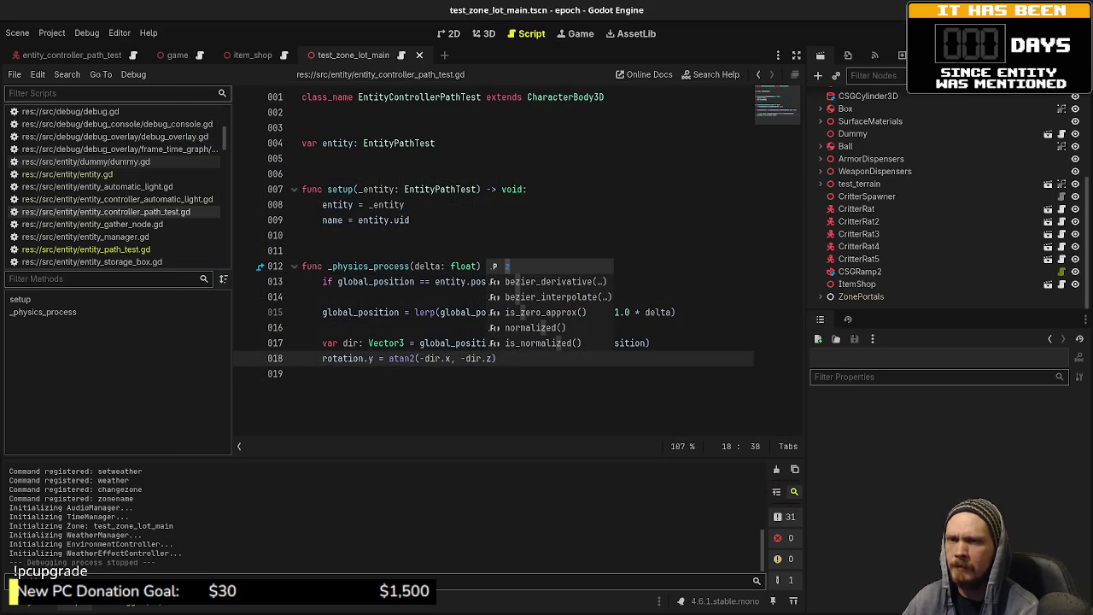
# - Drag the top in-progress card on the Obsidian Tasks board into the next column
pyautogui.hotkey('alt', 'Tab')
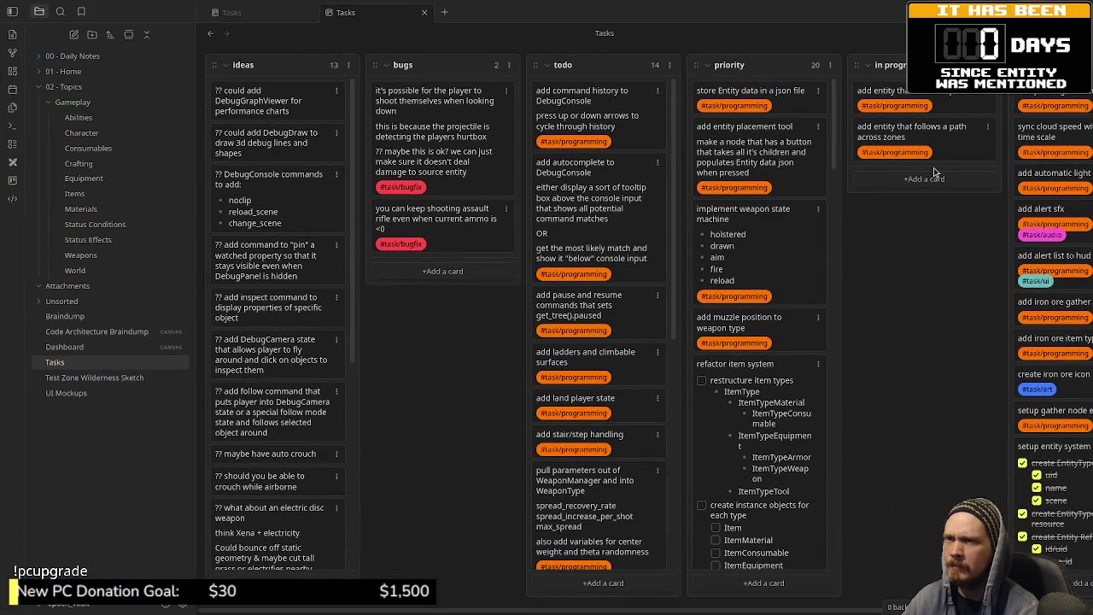
pyautogui.moveTo(888, 96); pyautogui.dragTo(928, 135)
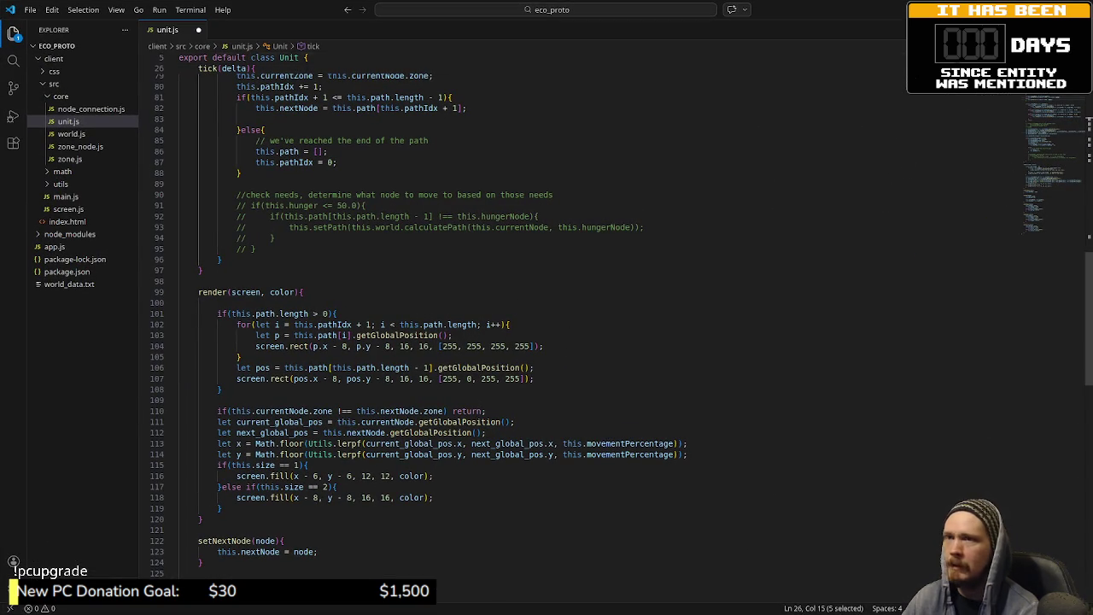
# - Close unit.js in the eco_proto project, discarding its unsaved changes
pyautogui.hotkey('ctrl', 'w')
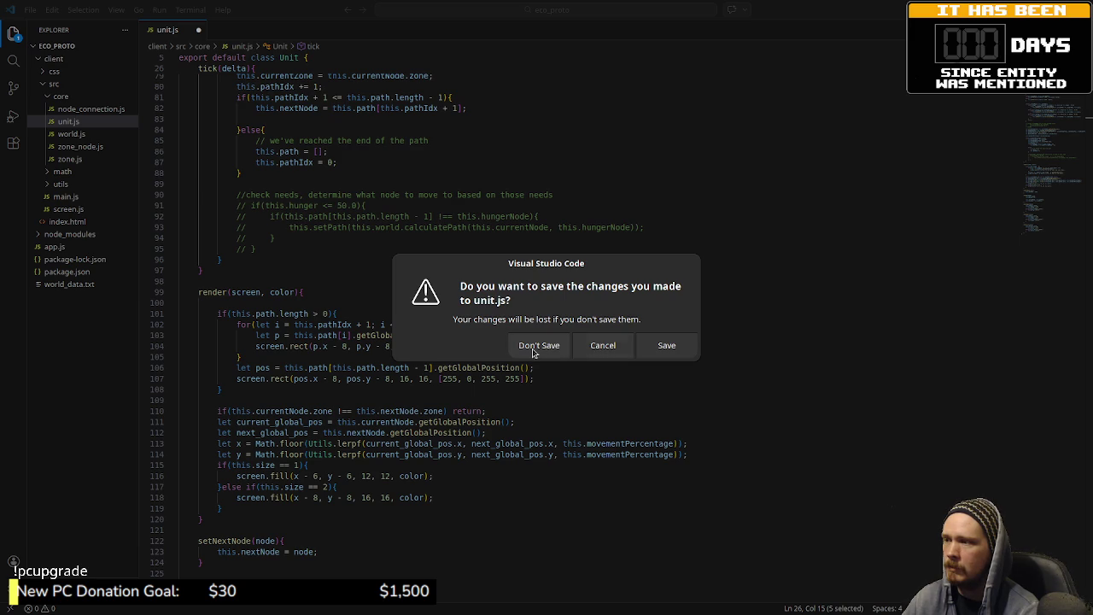
pyautogui.click(533, 346)
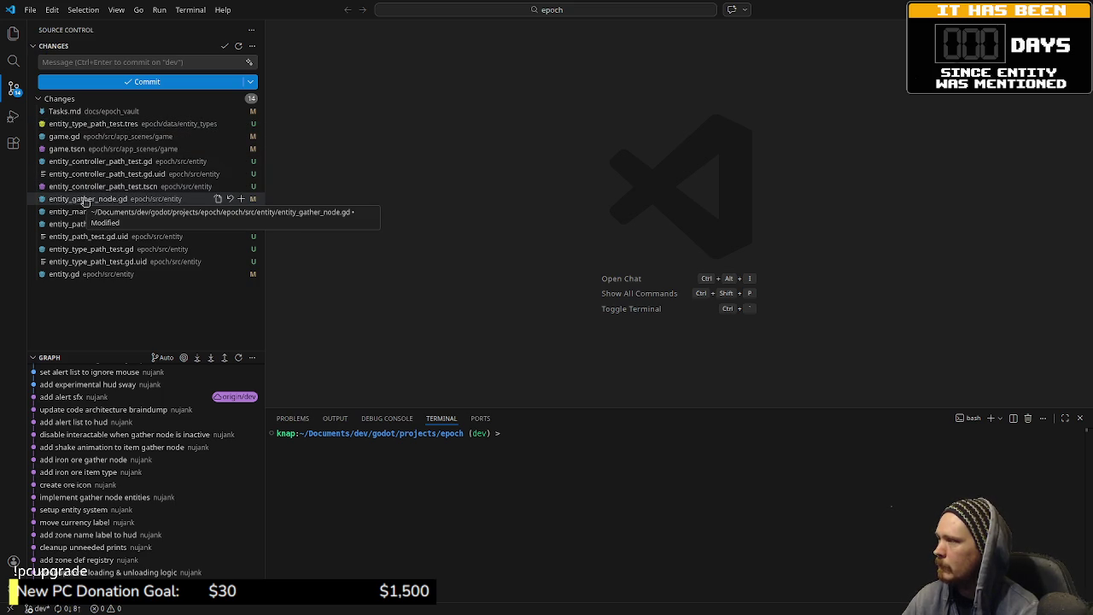
# - Review the Source Control diffs for entity_gather_node.gd and entity_manager.gd
pyautogui.click(81, 202)
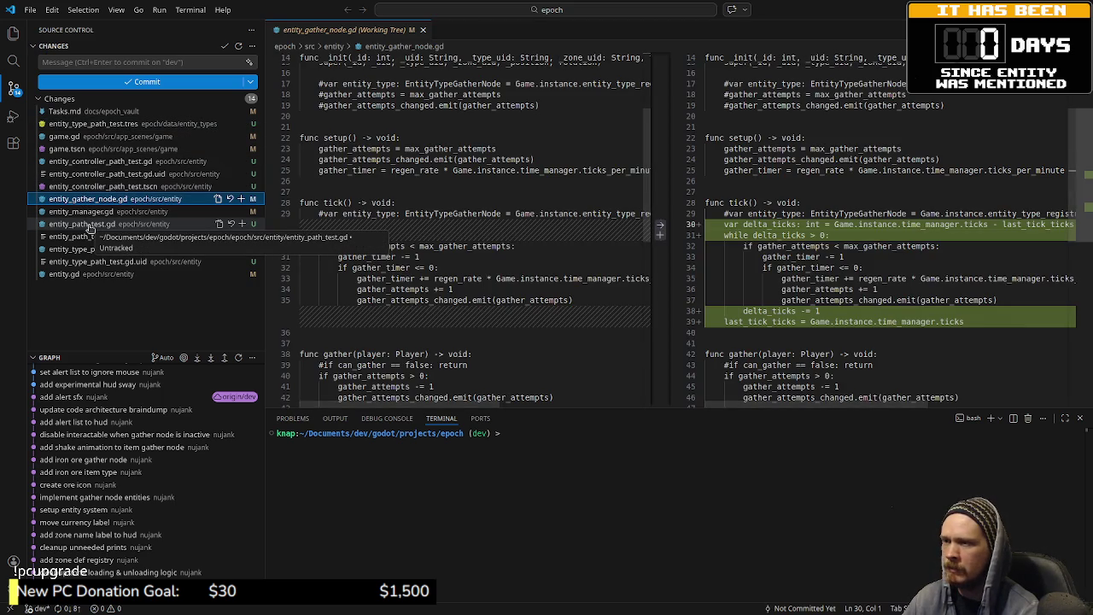
pyautogui.click(78, 212)
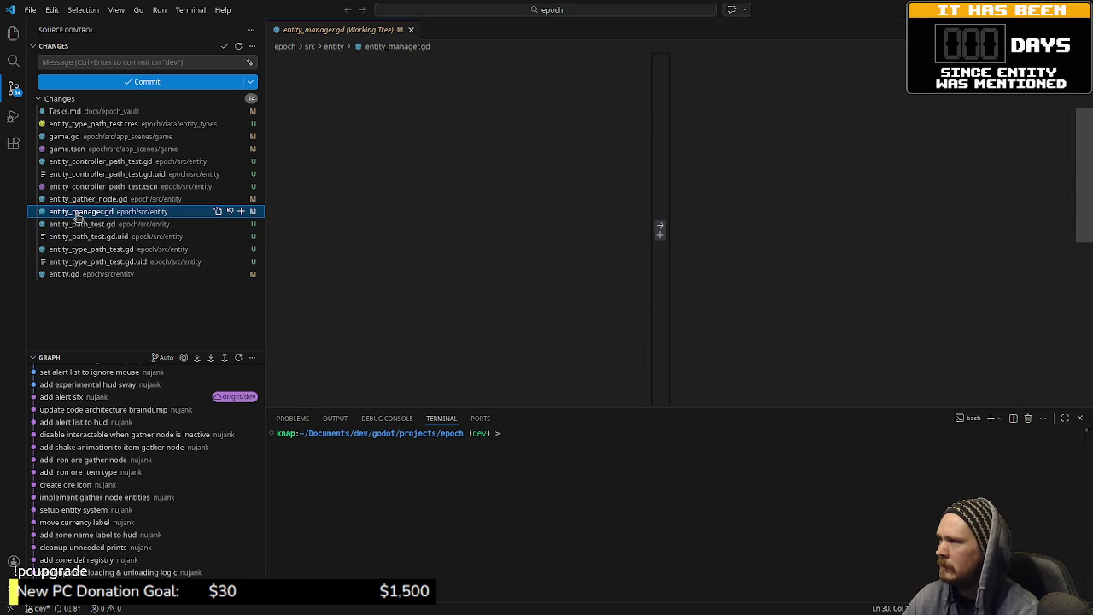
pyautogui.scroll(-10, 549, 287)
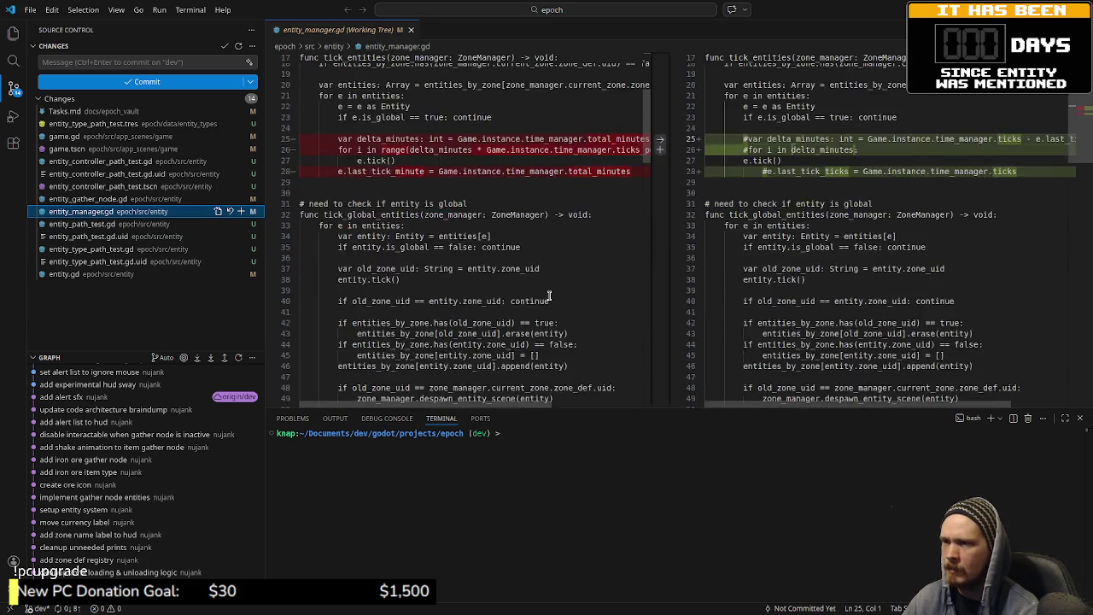
pyautogui.scroll(10, 545, 291)
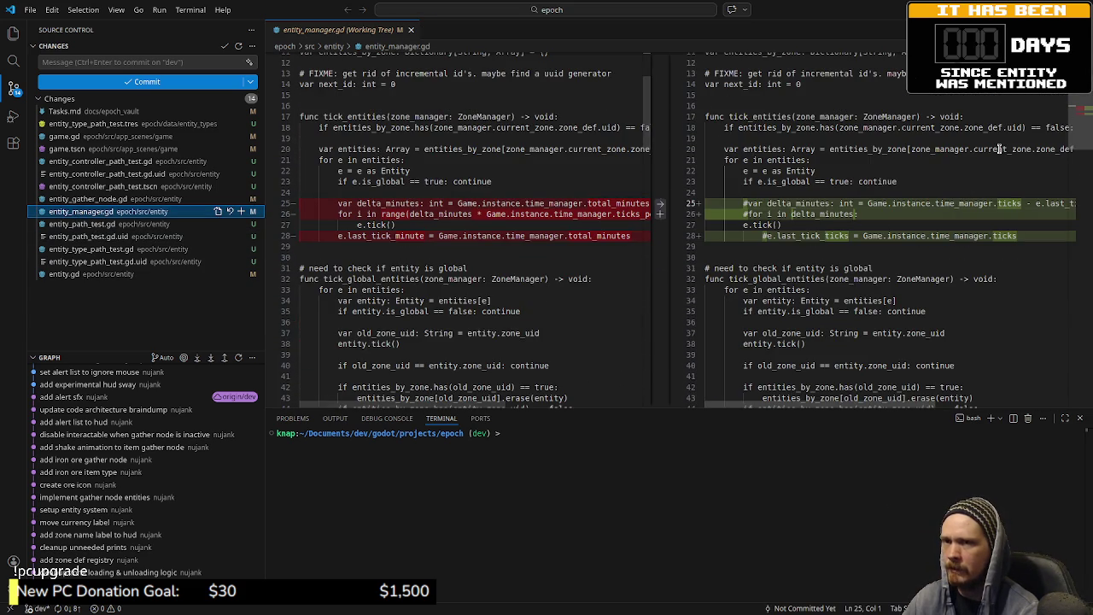
pyautogui.moveTo(1081, 137)
pyautogui.mouseDown()
pyautogui.moveTo(1078, 389)
pyautogui.moveTo(1075, 111)
pyautogui.mouseUp()
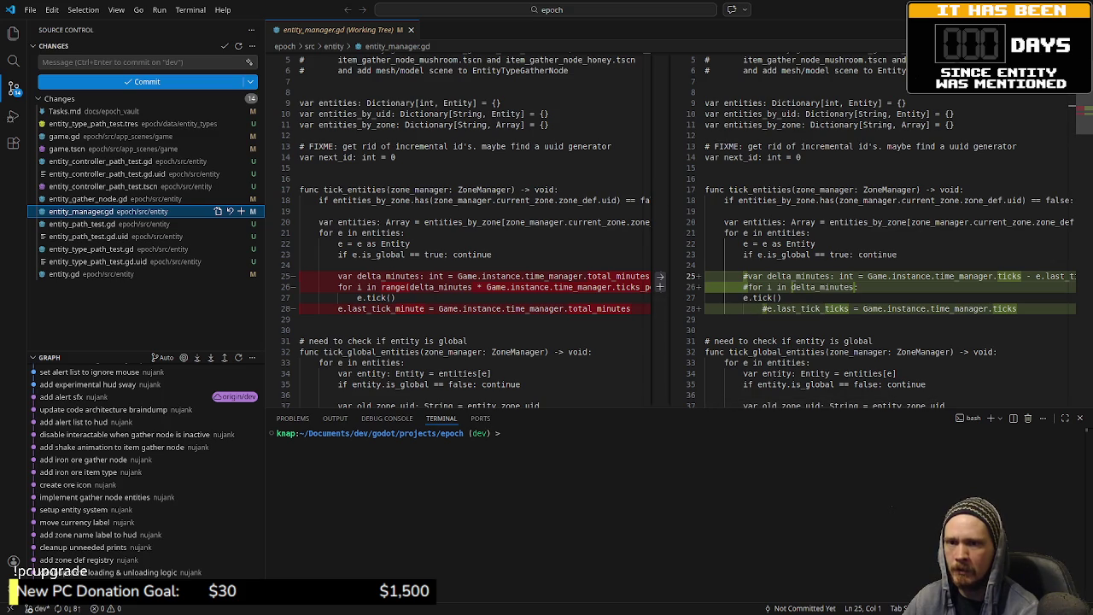
pyautogui.hotkey('alt', 'Tab')
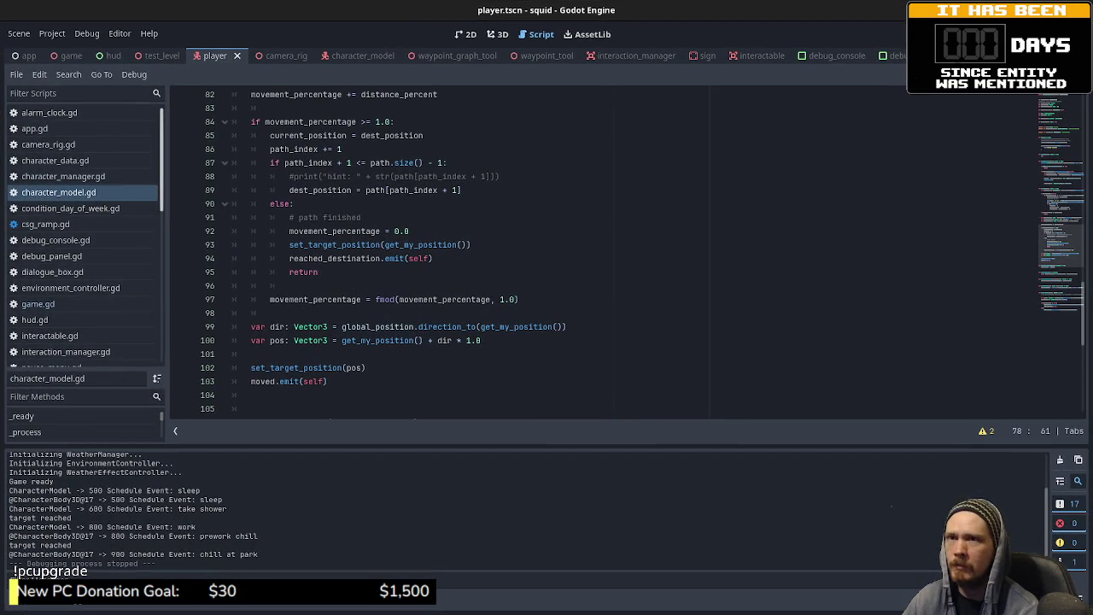
pyautogui.hotkey('alt', 'Tab')
pyautogui.hotkey('alt', 'Tab')
pyautogui.hotkey('alt', 'Tab')
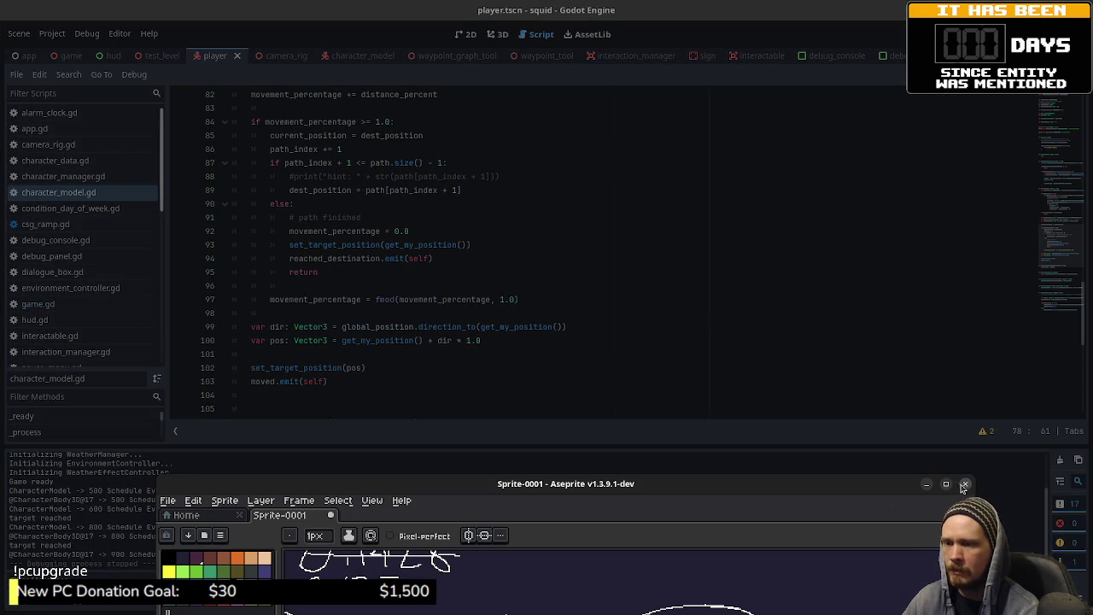
# - Quit Aseprite without saving Sprite-0001 and return to Godot's script at line 10
pyautogui.hotkey('alt', 'Tab')
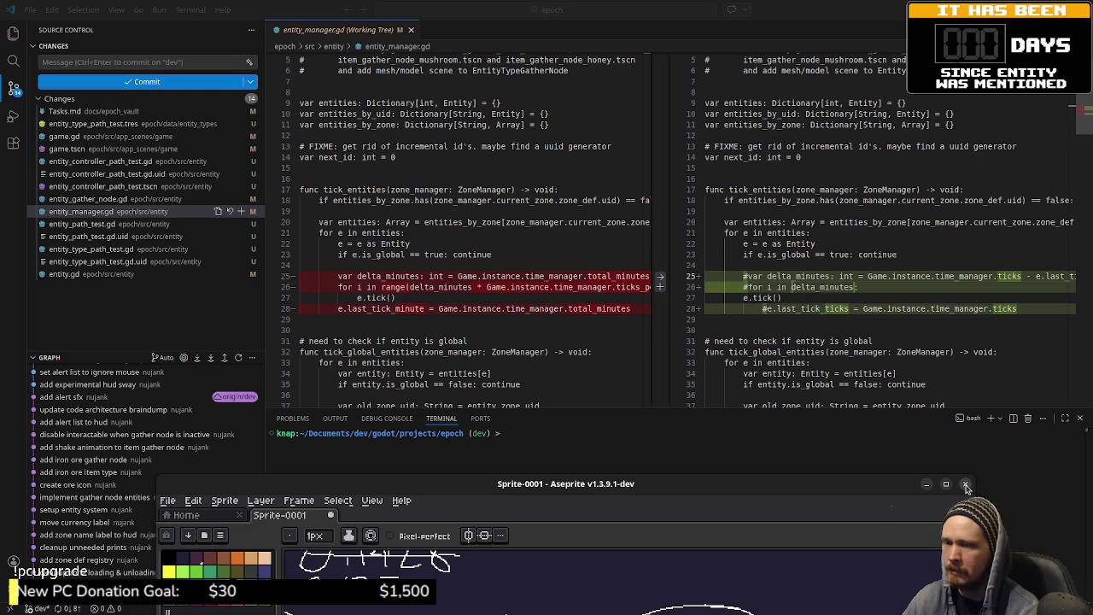
pyautogui.hotkey('ctrl', 'q')
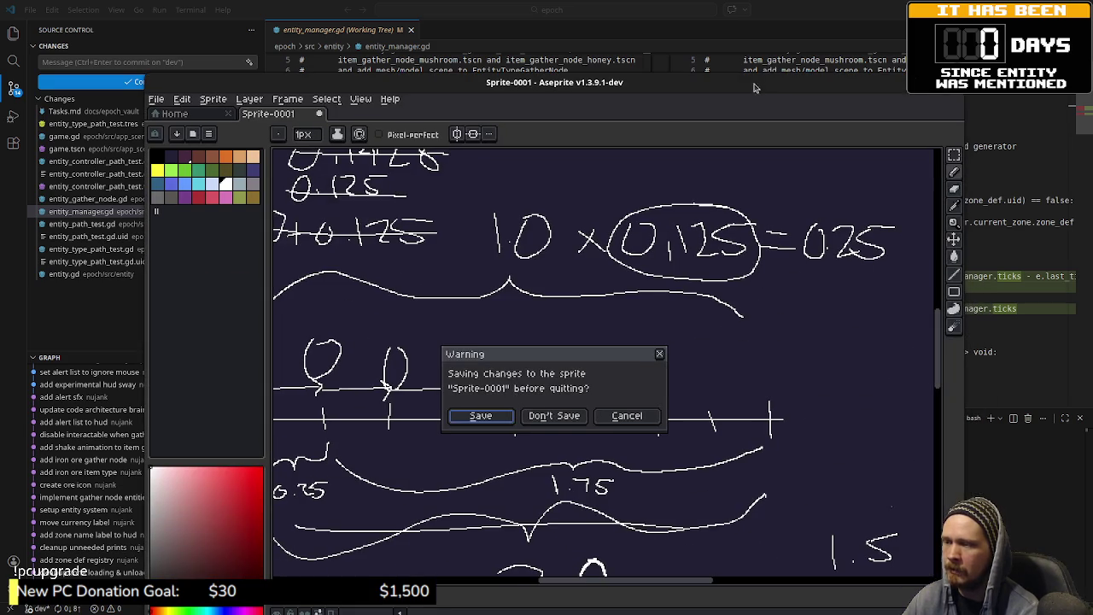
pyautogui.click(556, 418)
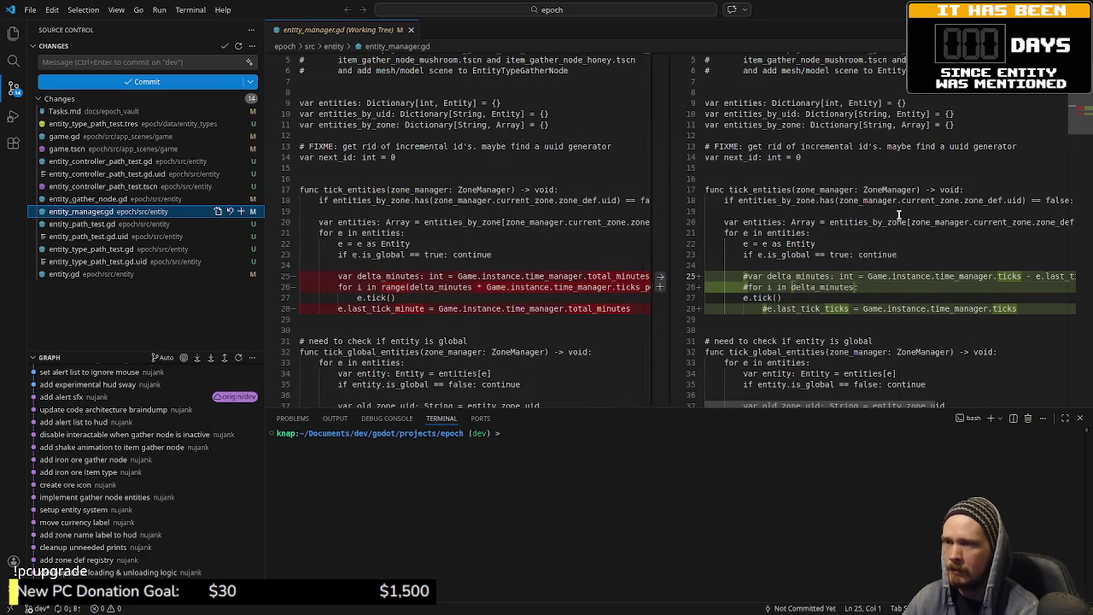
pyautogui.hotkey('alt', 'Tab')
pyautogui.click(442, 240)
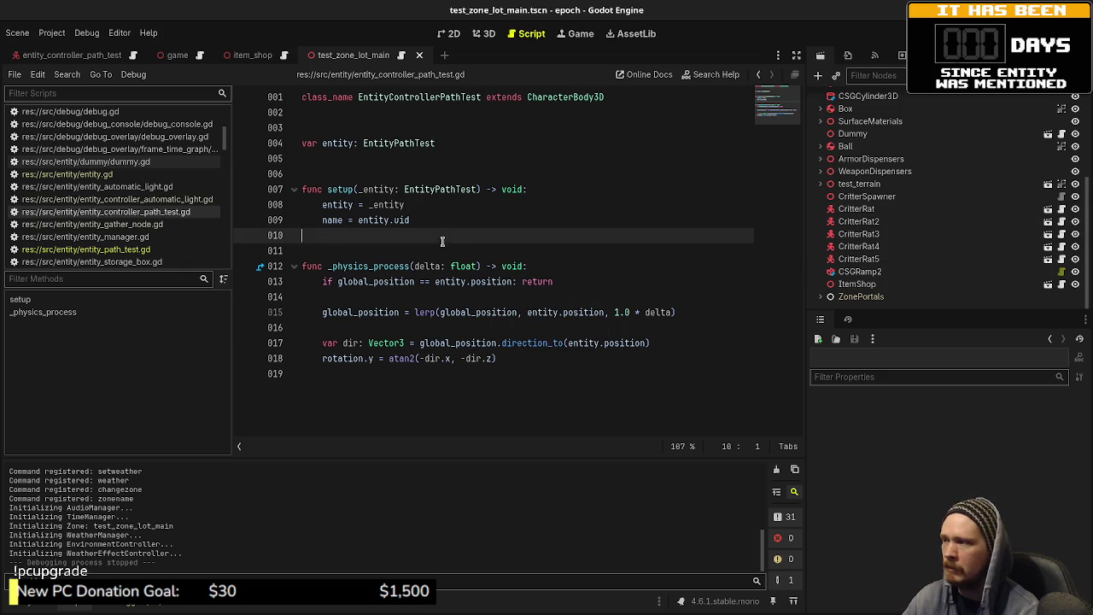
# - Look through entity.gd and entity_controller_path_test.gd, then bring up entity_manager.gd's tick_entities loop
pyautogui.click(68, 173)
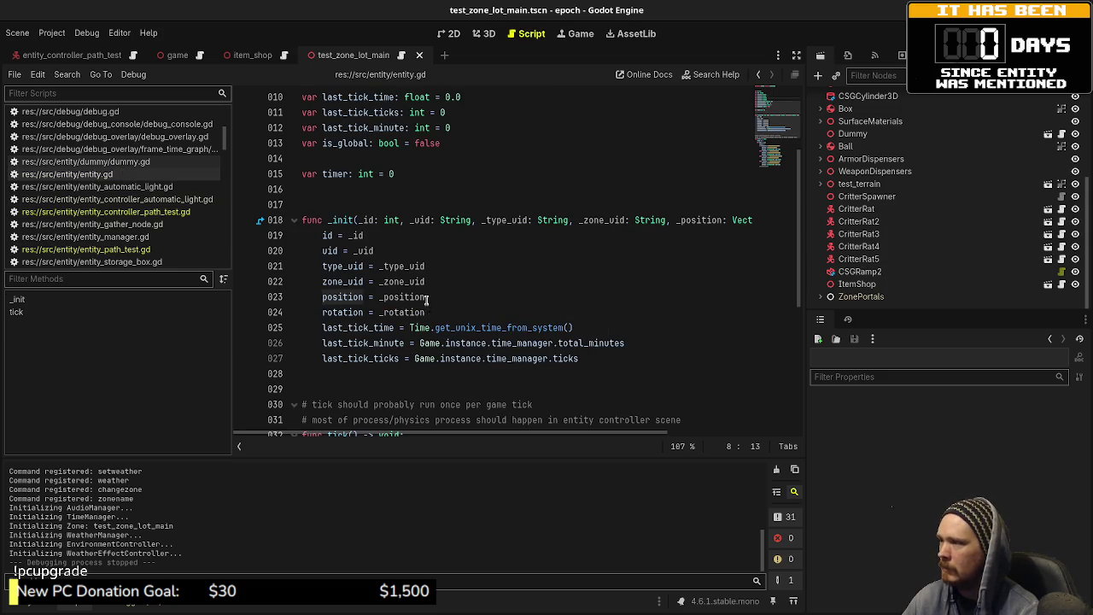
pyautogui.scroll(-5, 427, 299)
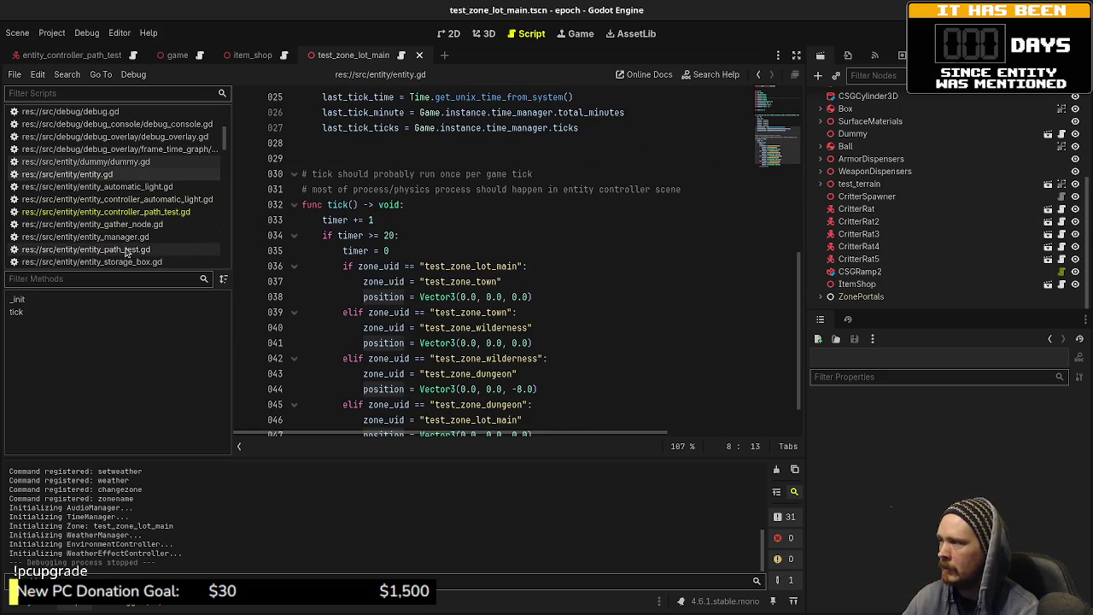
pyautogui.click(120, 212)
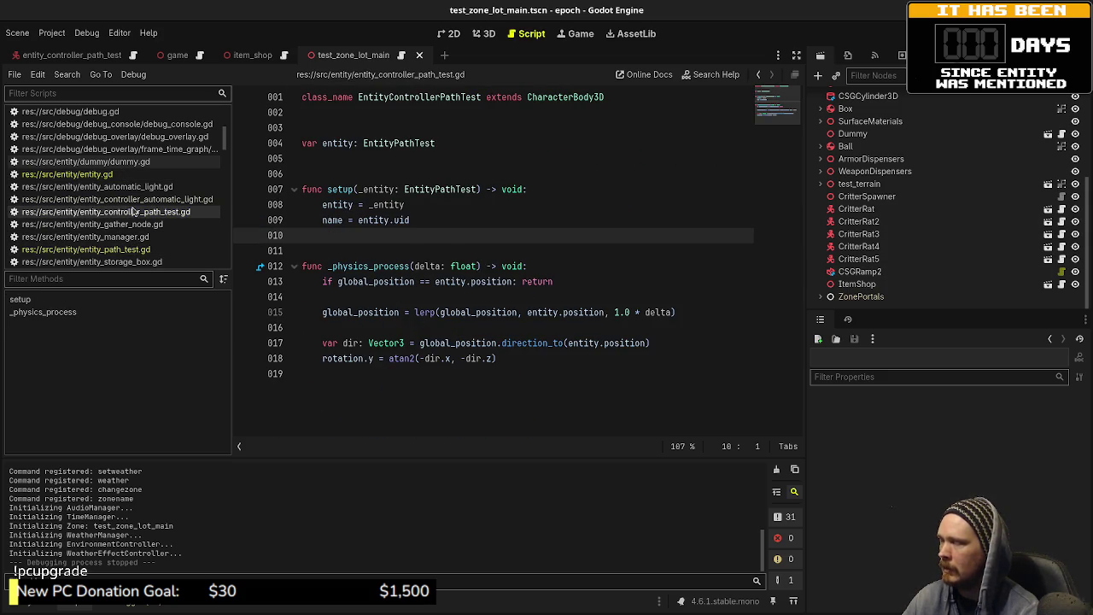
pyautogui.click(125, 239)
pyautogui.scroll(-2, 516, 323)
pyautogui.scroll(4, 504, 323)
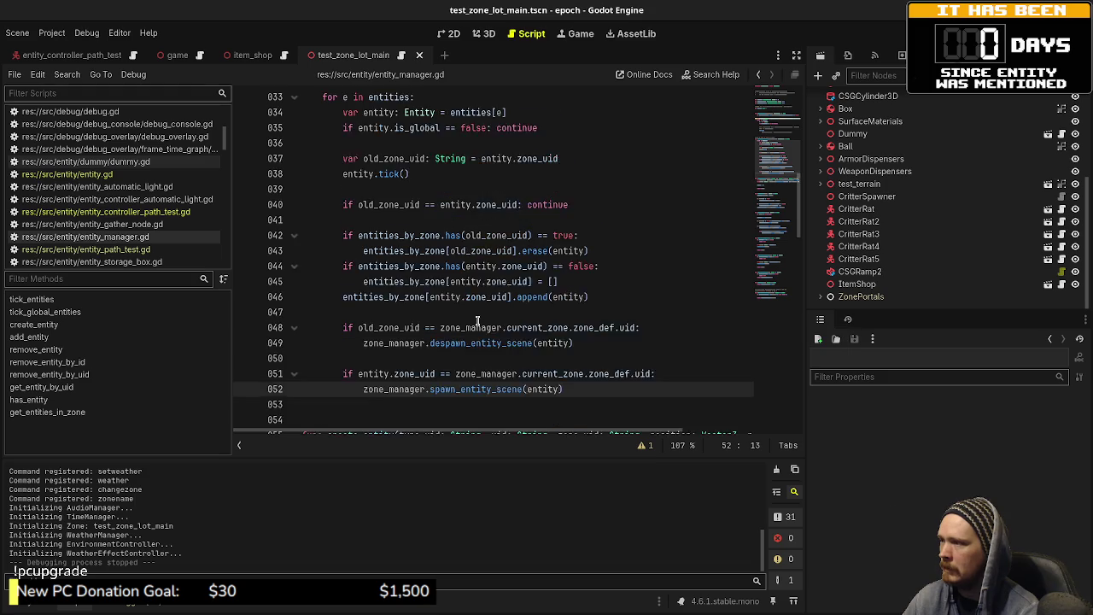
pyautogui.scroll(-3, 482, 322)
pyautogui.scroll(-3, 478, 320)
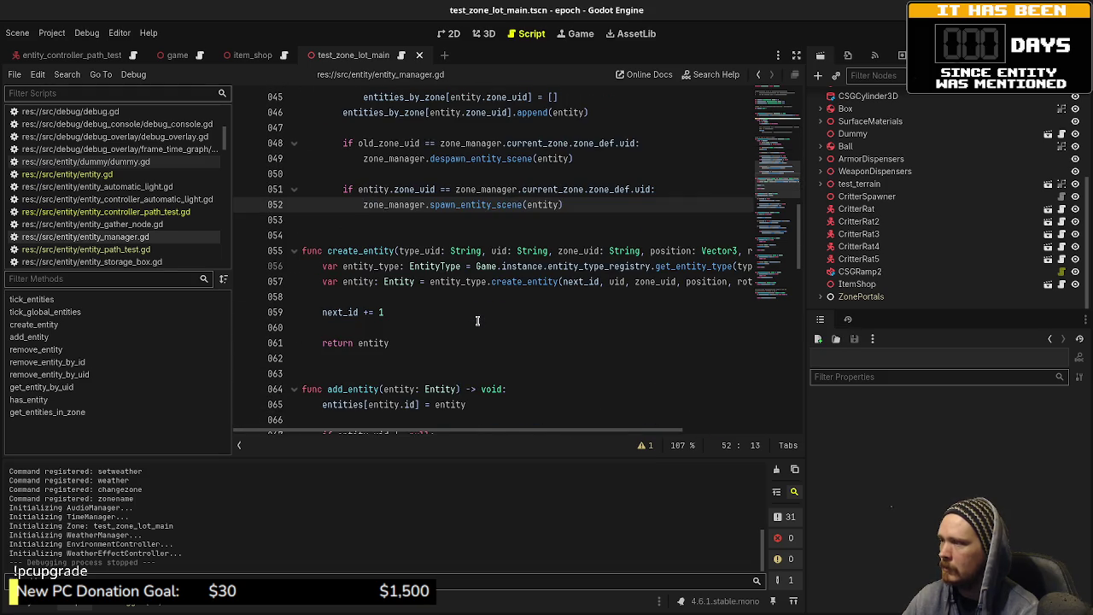
pyautogui.scroll(14, 478, 321)
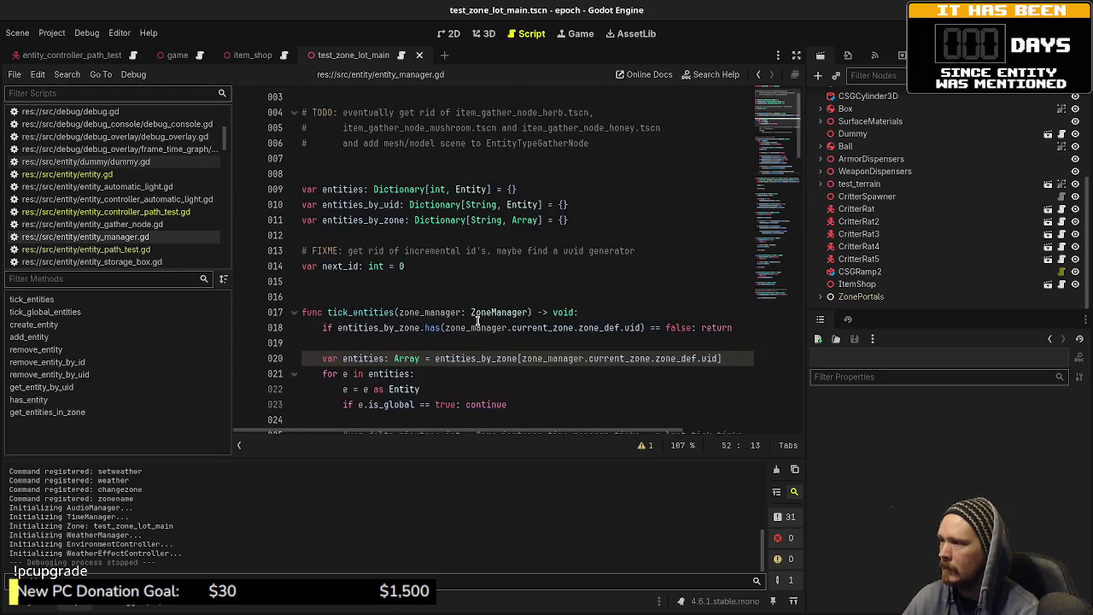
pyautogui.scroll(-3, 461, 324)
# - Delete commented-out lines 028 and 025–026, leaving only e.tick(), and save
pyautogui.moveTo(684, 338); pyautogui.dragTo(669, 330)
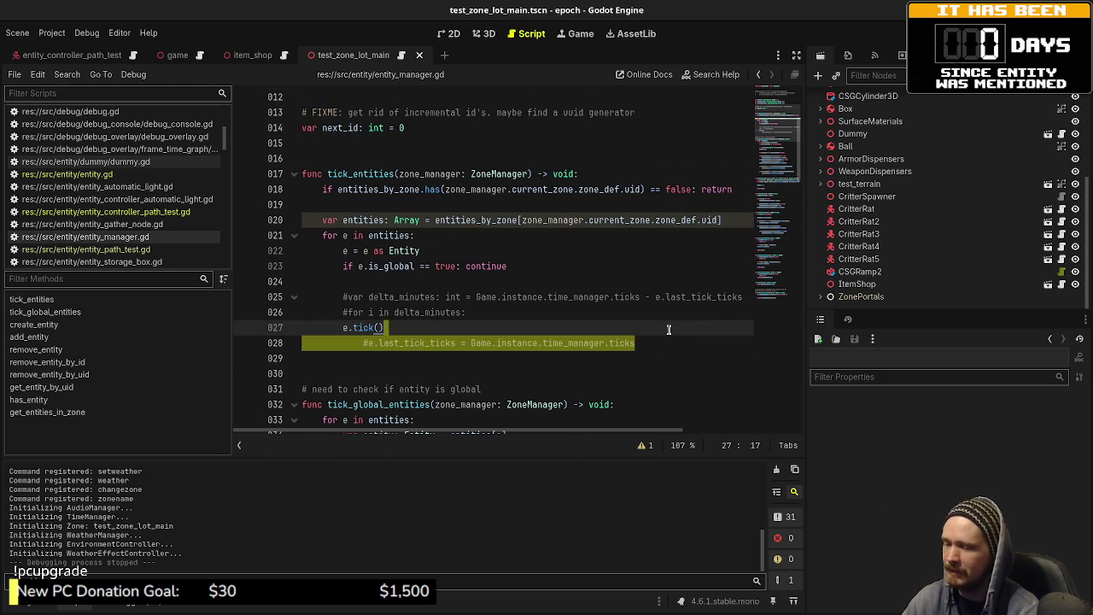
pyautogui.press('BackSpace')
pyautogui.moveTo(504, 312)
pyautogui.mouseDown()
pyautogui.moveTo(709, 298)
pyautogui.moveTo(508, 282)
pyautogui.mouseUp()
pyautogui.press('BackSpace')
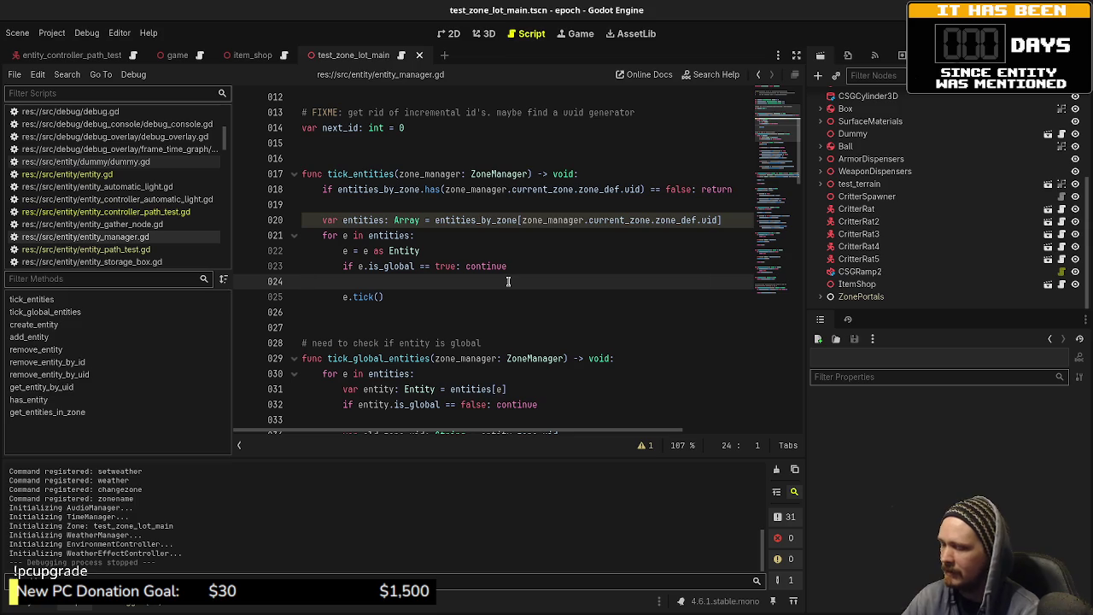
pyautogui.hotkey('ctrl', 's')
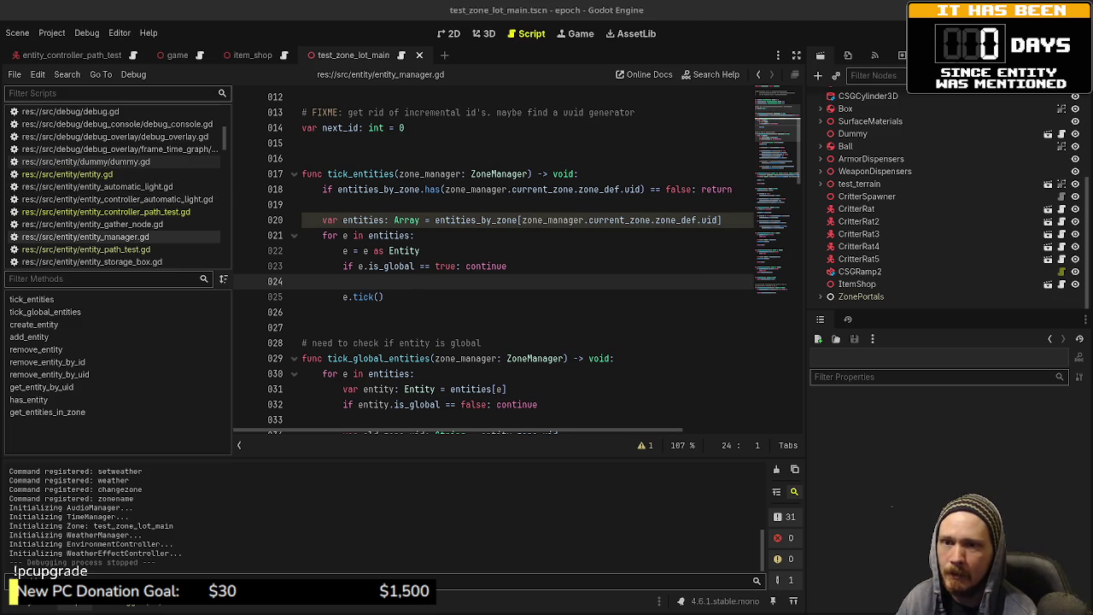
# - Show entity.gd's diff in VS Code, with last_tick_ticks initialised from the time manager's ticks
pyautogui.hotkey('alt', 'Tab')
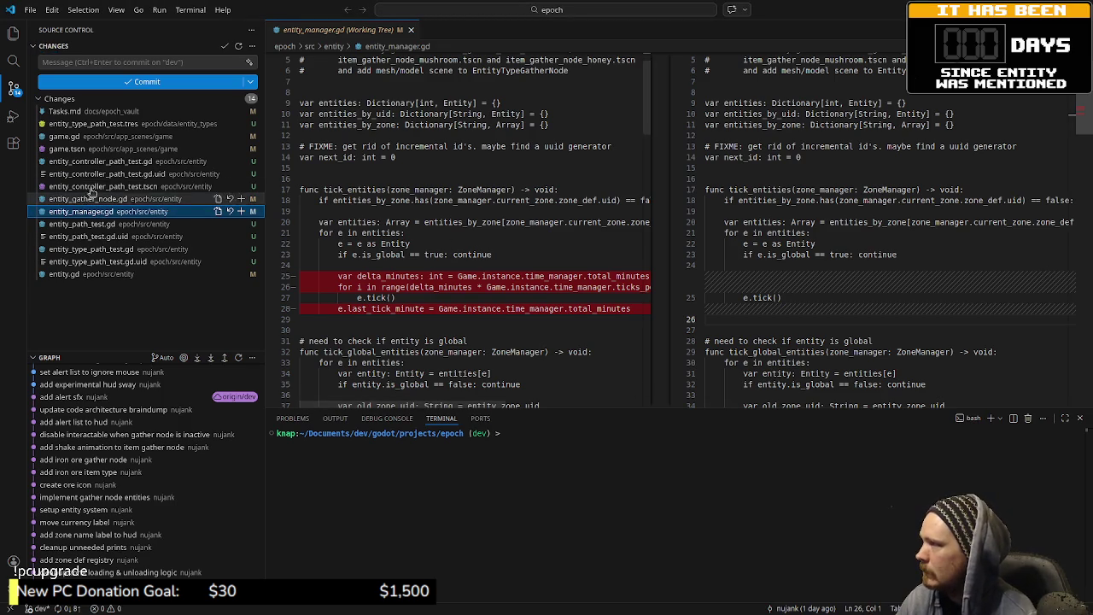
pyautogui.click(77, 273)
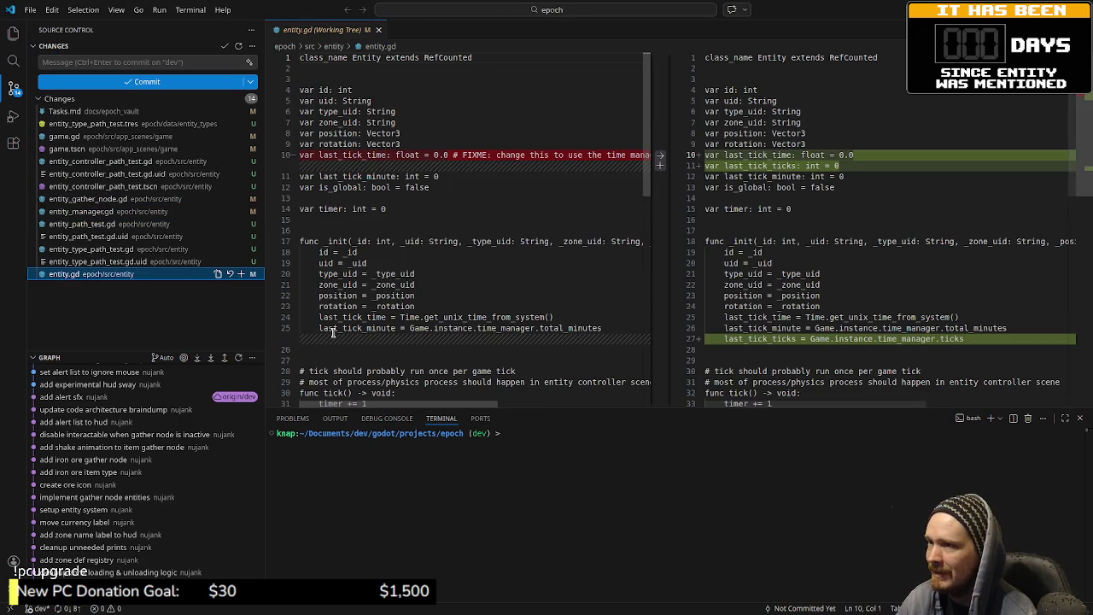
pyautogui.scroll(-5, 663, 230)
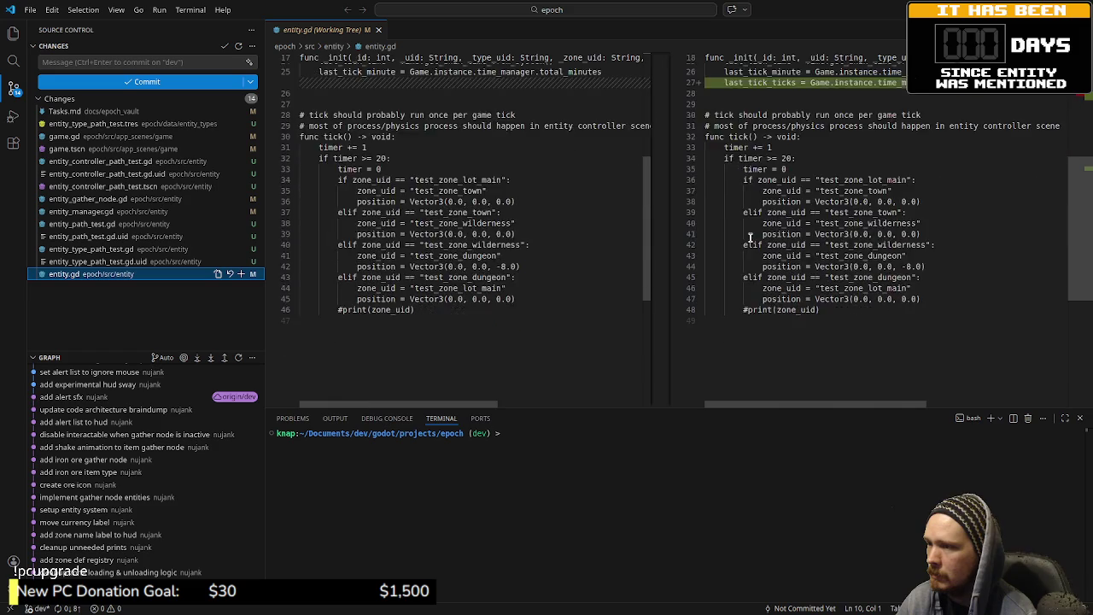
pyautogui.scroll(5, 751, 238)
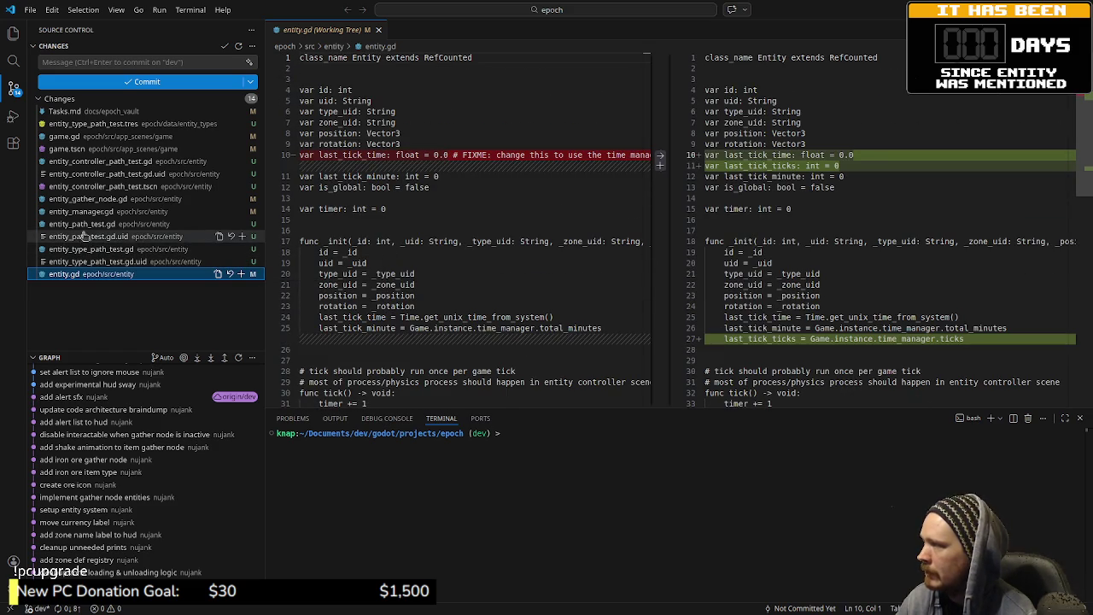
# - Run git status in the VS Code terminal to check the repository
pyautogui.click(531, 490)
pyautogui.write('git sats')
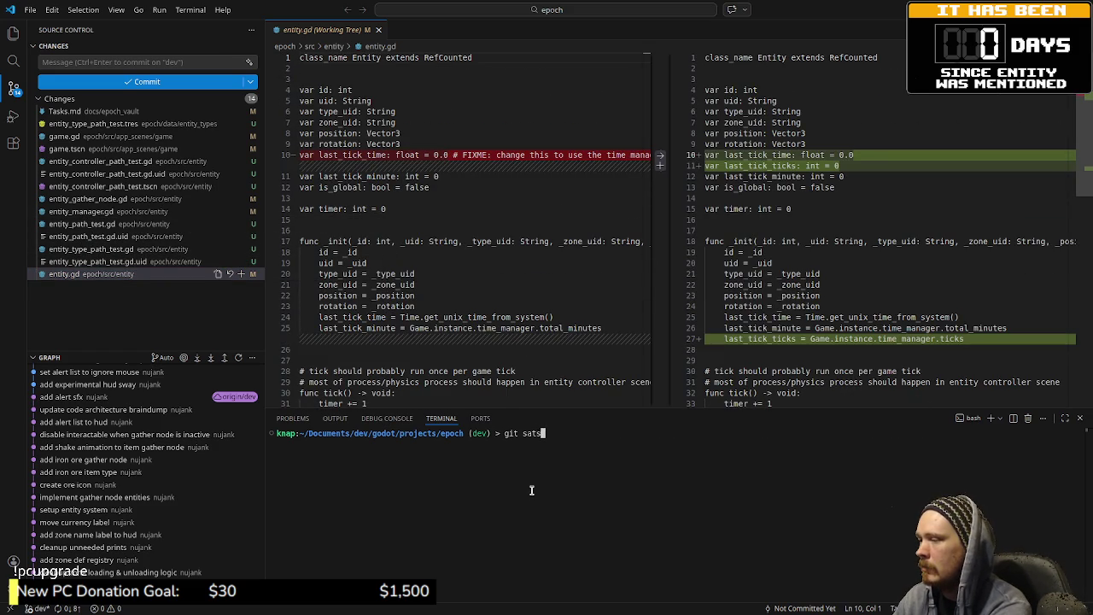
pyautogui.press('BackSpace')
pyautogui.write('tatu')
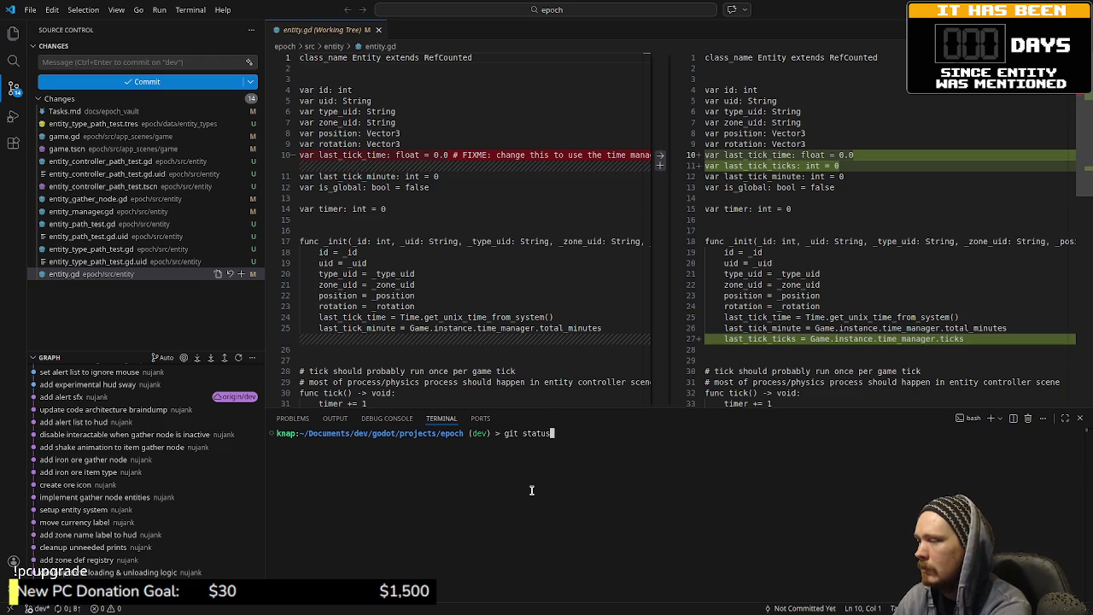
pyautogui.press('Return')
# - Stage entity.gd, entity_manager.gd and entity_gather_node.gd with git add
pyautogui.write('git add ')
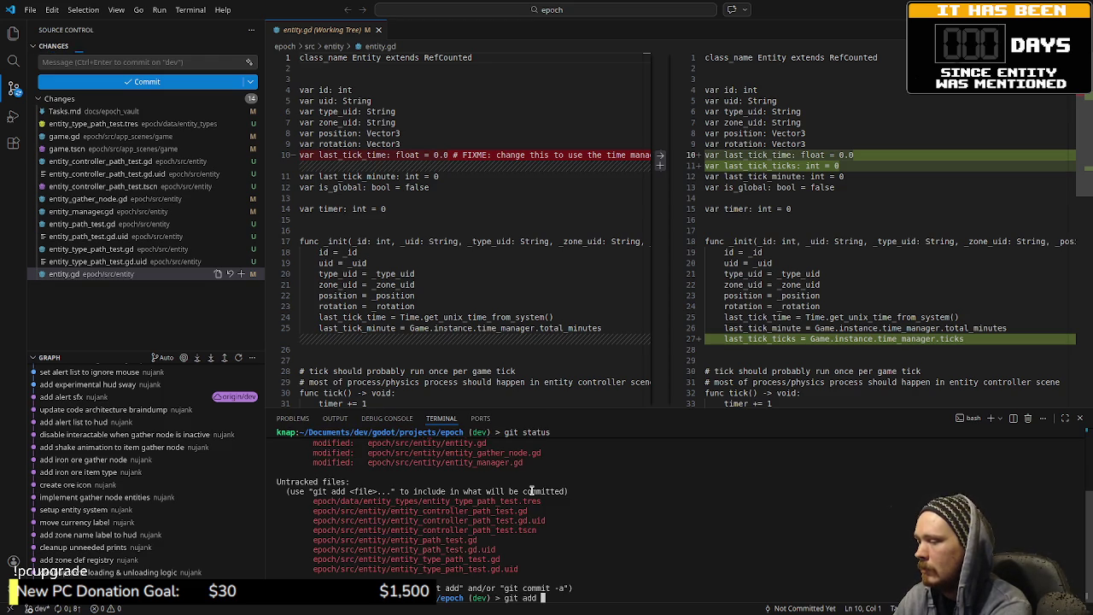
pyautogui.write('epoch')
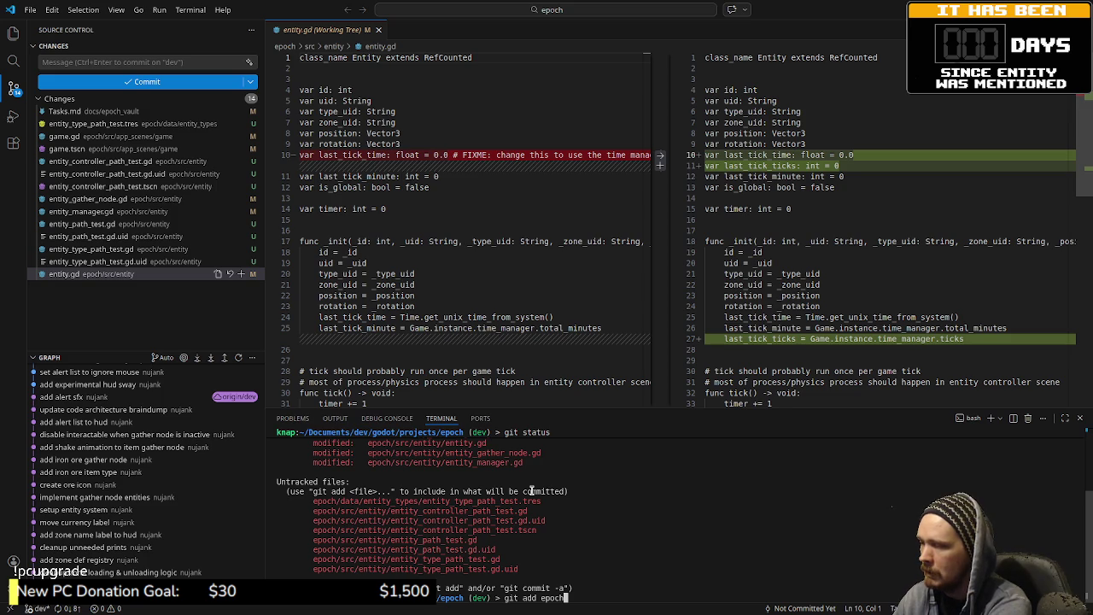
pyautogui.scroll(2, 568, 508)
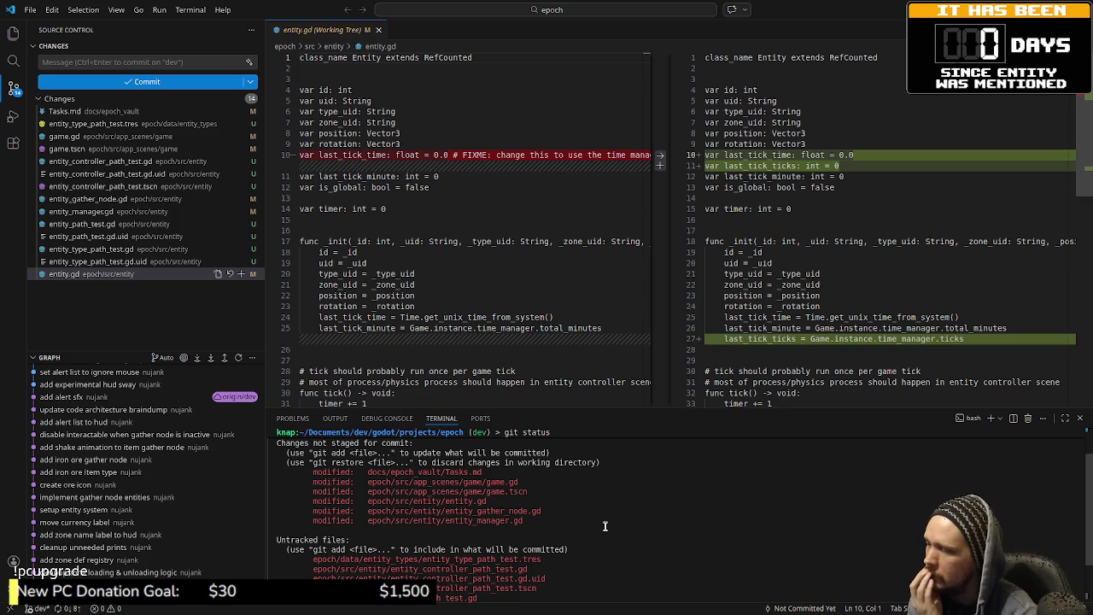
pyautogui.scroll(-1, 605, 526)
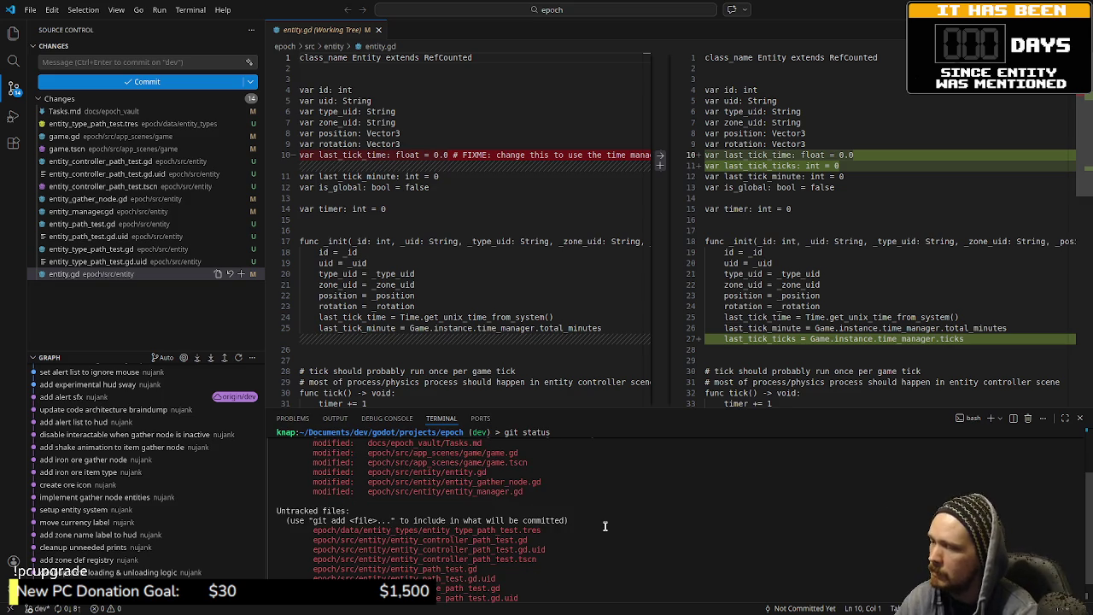
pyautogui.scroll(-1, 605, 526)
pyautogui.write('git add epoch/')
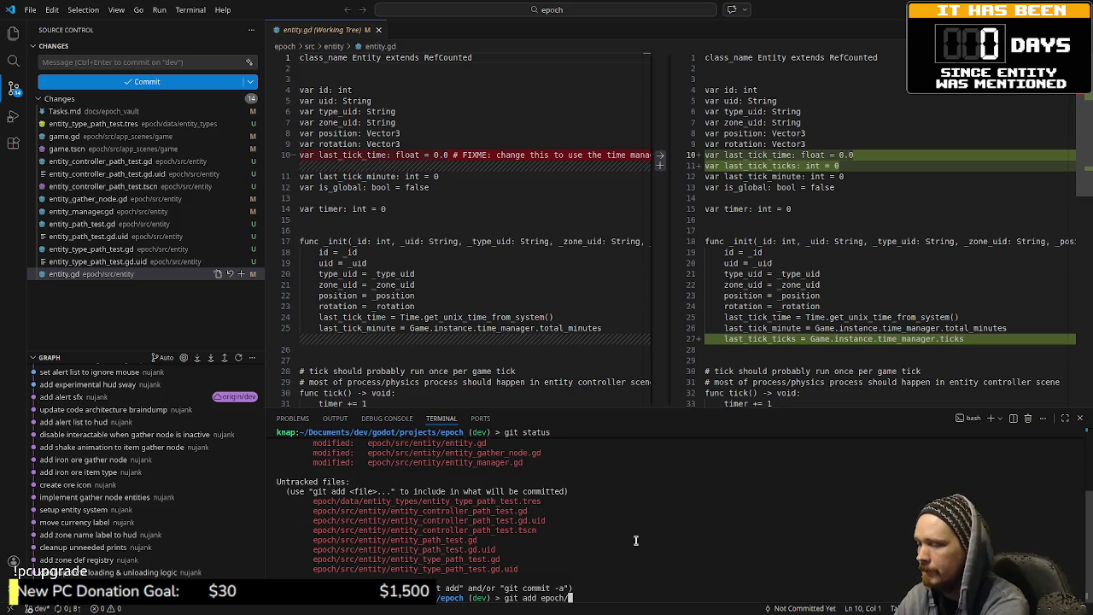
pyautogui.write('src/entity/')
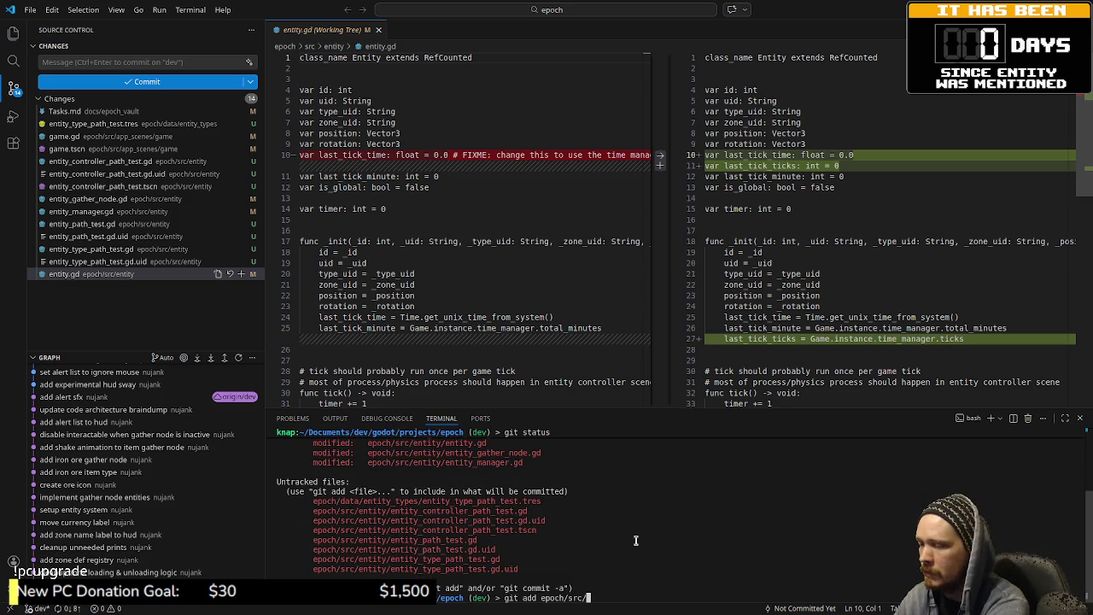
pyautogui.write('entity')
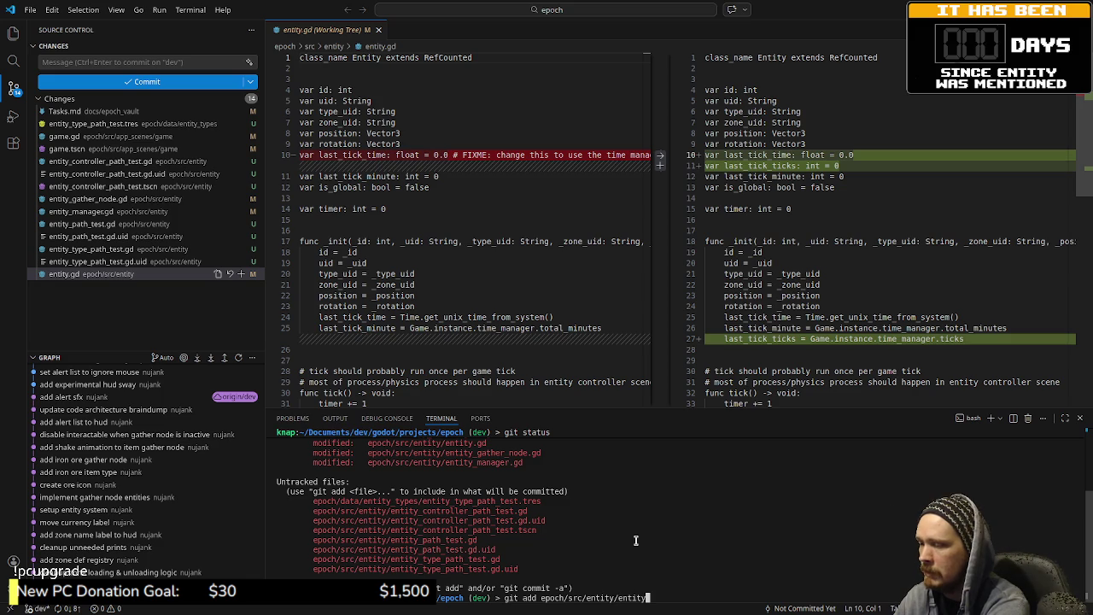
pyautogui.write('.gd')
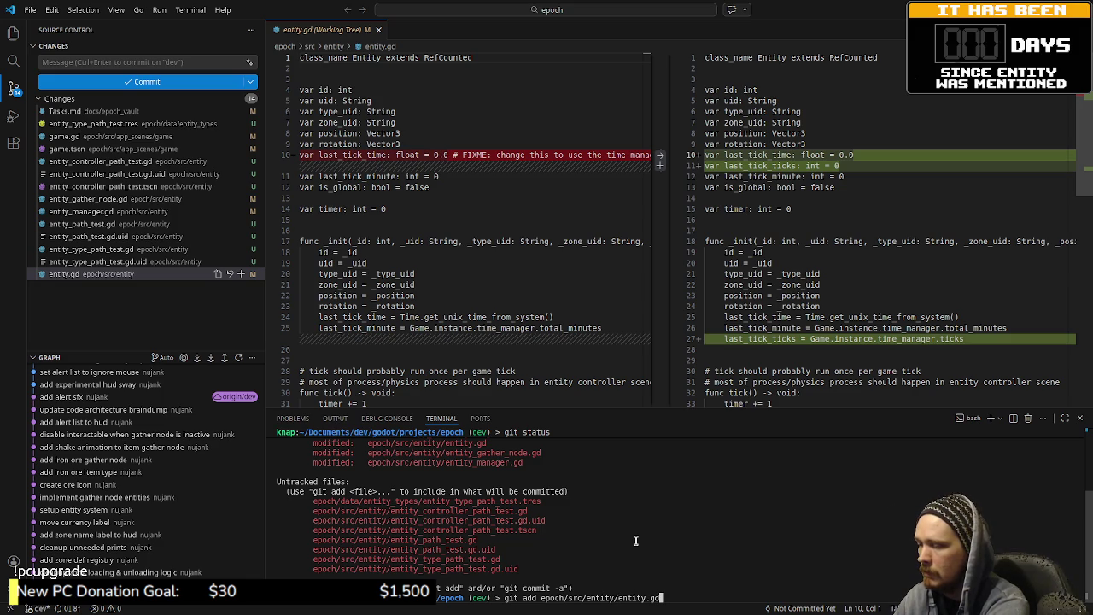
pyautogui.press('Return')
pyautogui.write('git add ep')
pyautogui.write('oc/sr')
pyautogui.write('h/src/entity/')
pyautogui.write('en')
pyautogui.write('_')
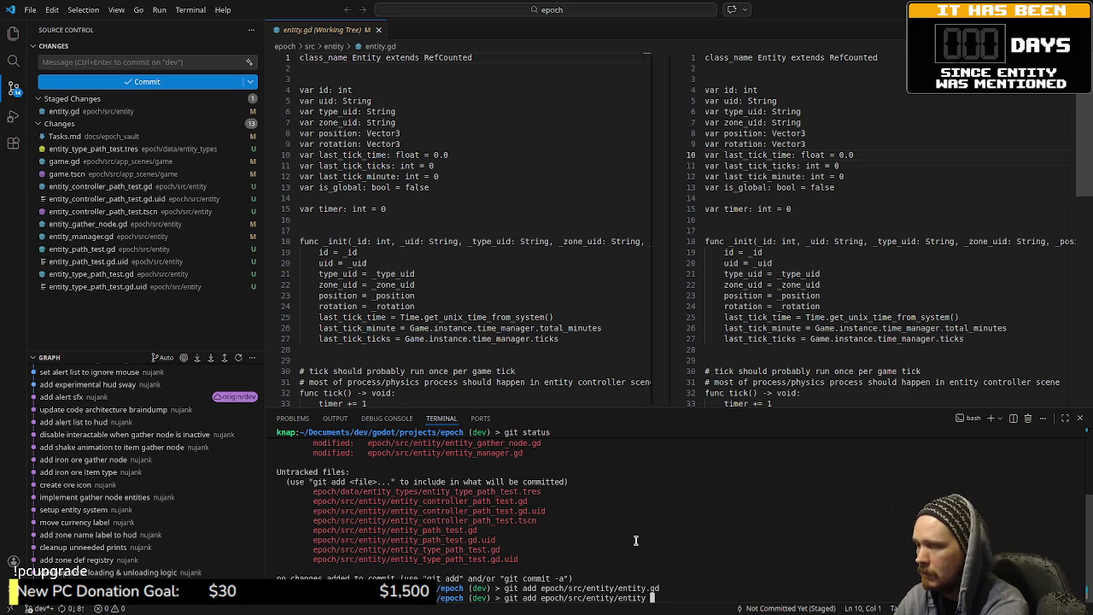
pyautogui.write('man')
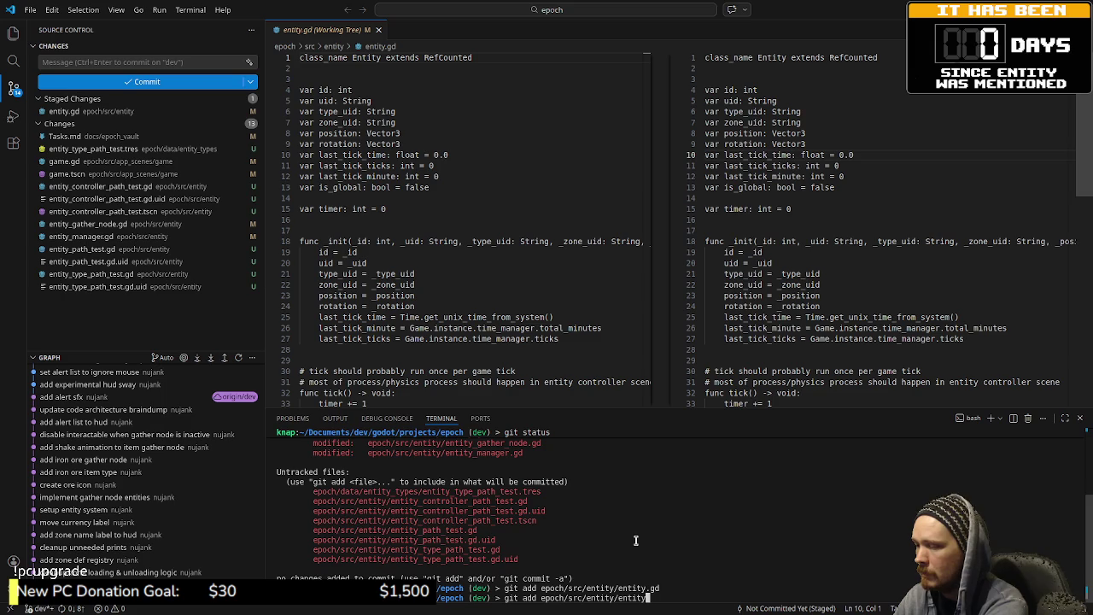
pyautogui.press('Tab')
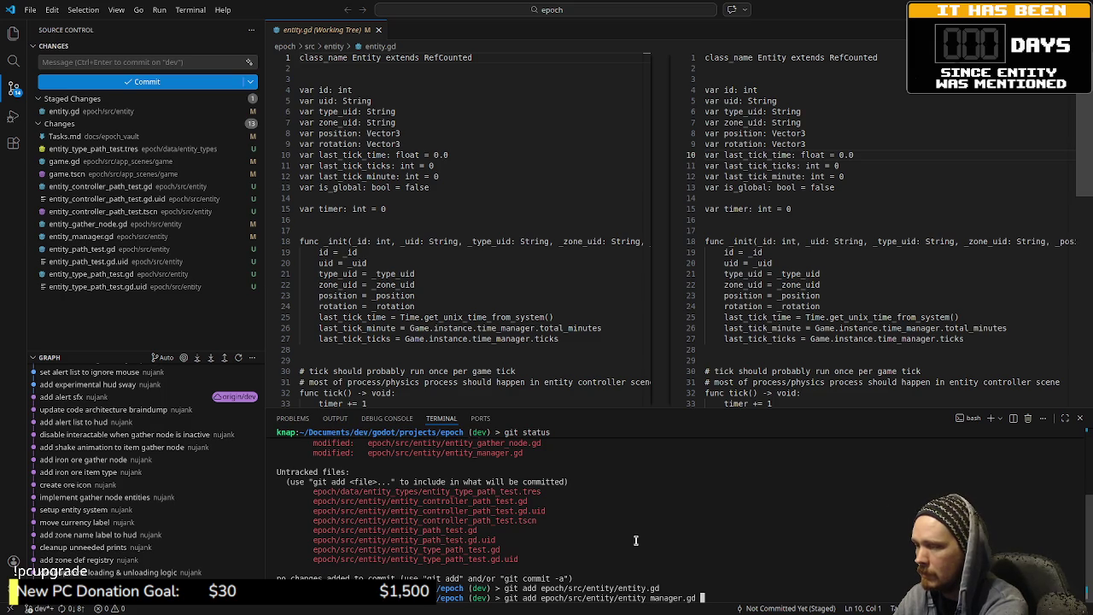
pyautogui.press('Return')
pyautogui.write('git ad')
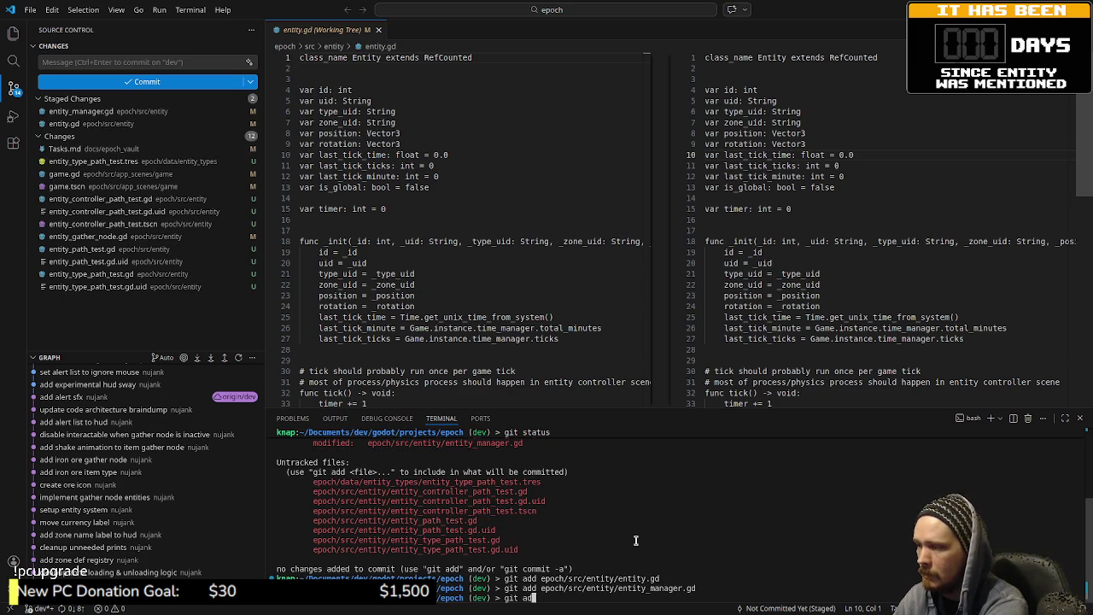
pyautogui.write('d epoc')
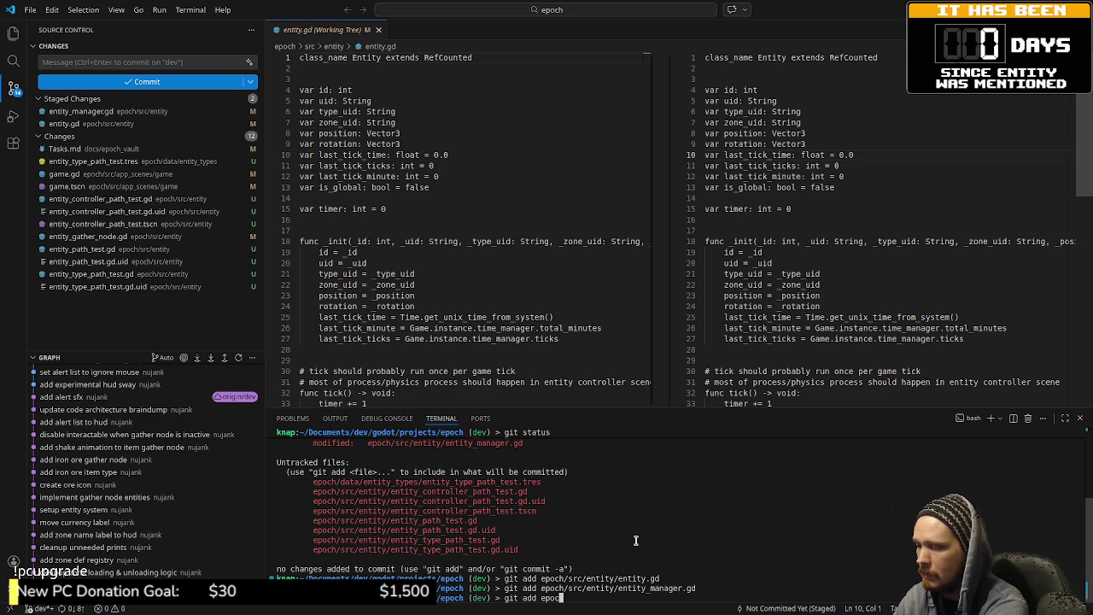
pyautogui.write('h/src/entity')
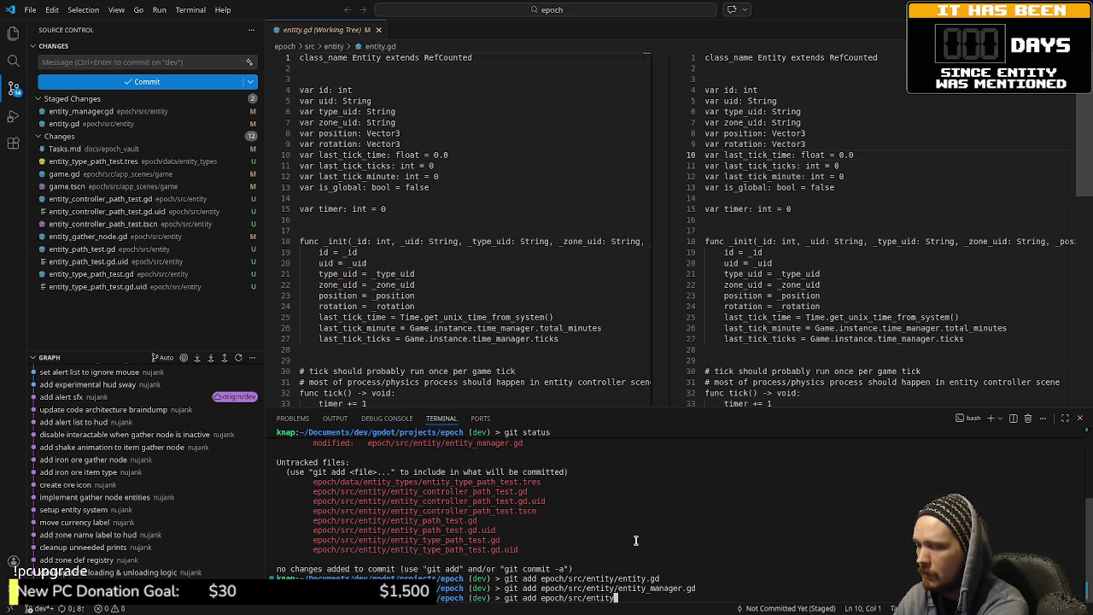
pyautogui.write('/entity')
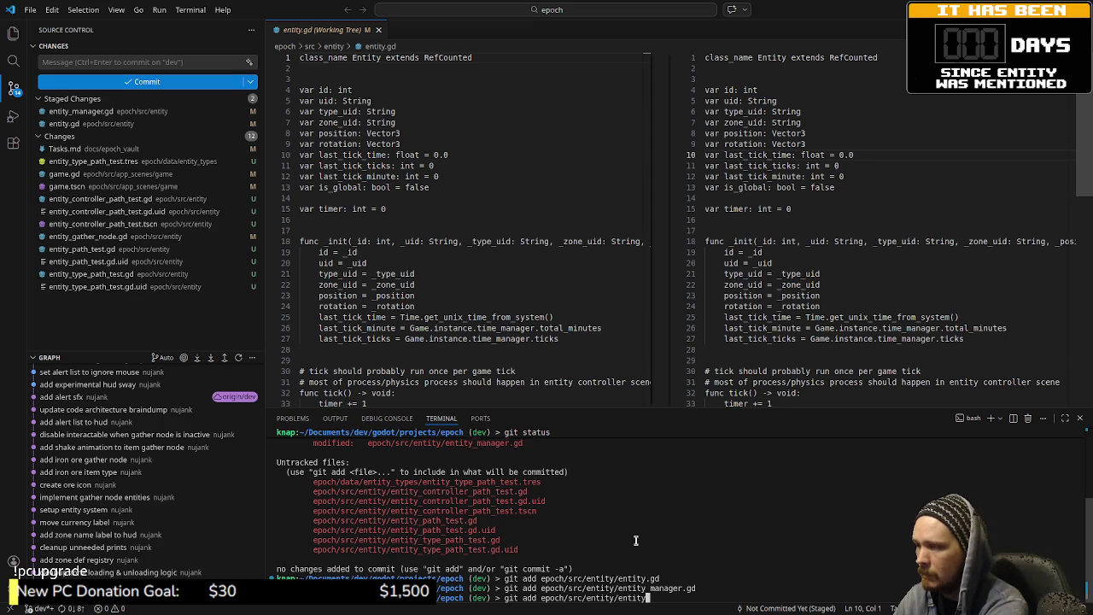
pyautogui.write('_gather_node.gd')
pyautogui.press('Return')
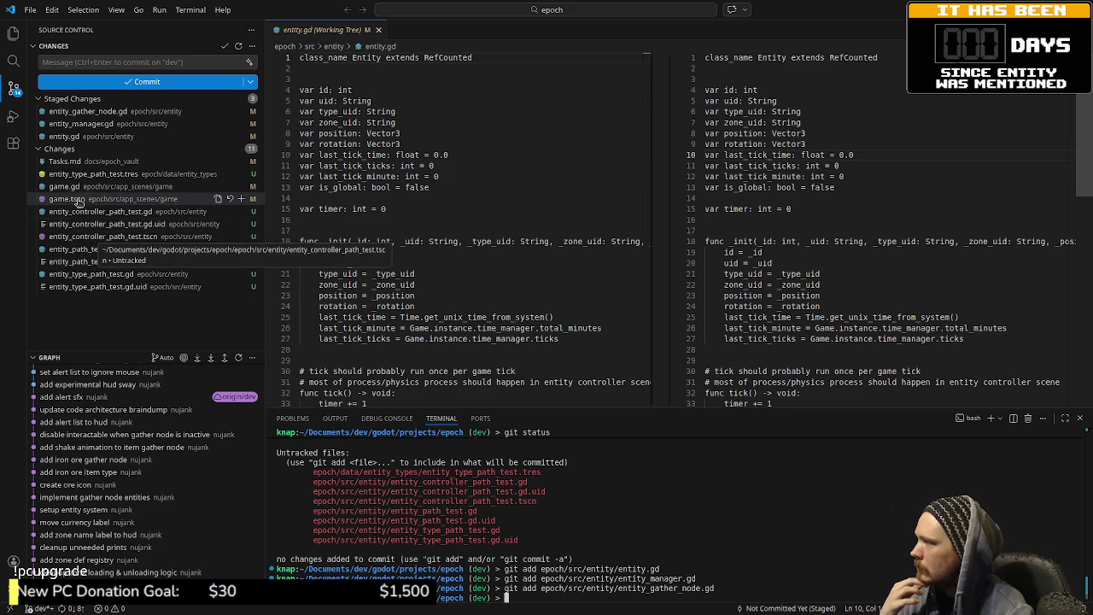
# - Review the game.gd changes and the new entity_type_path_test.tres file
pyautogui.click(75, 187)
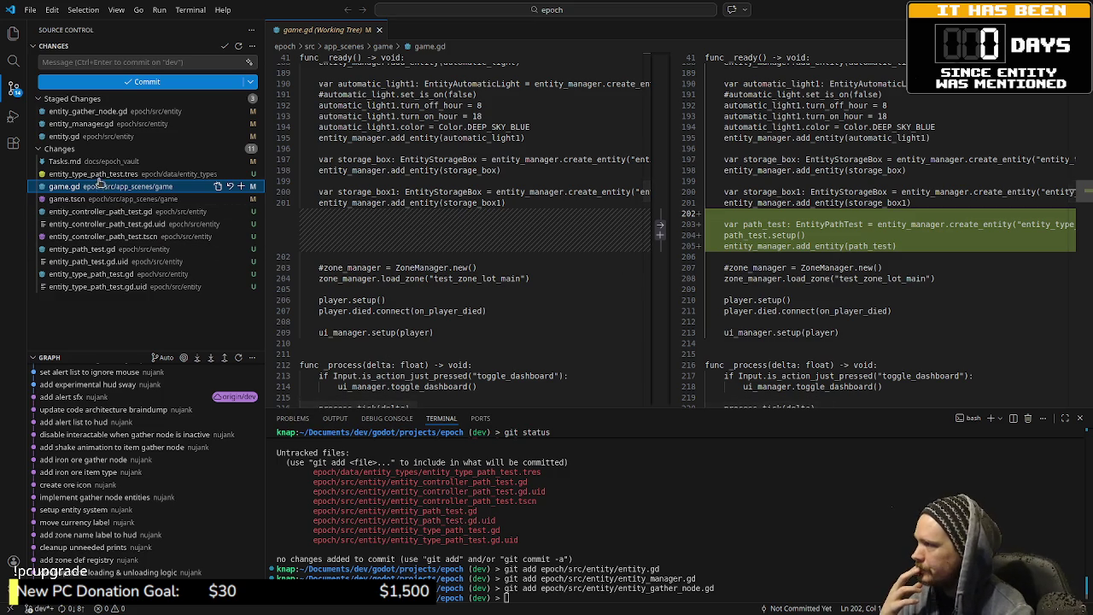
pyautogui.click(94, 175)
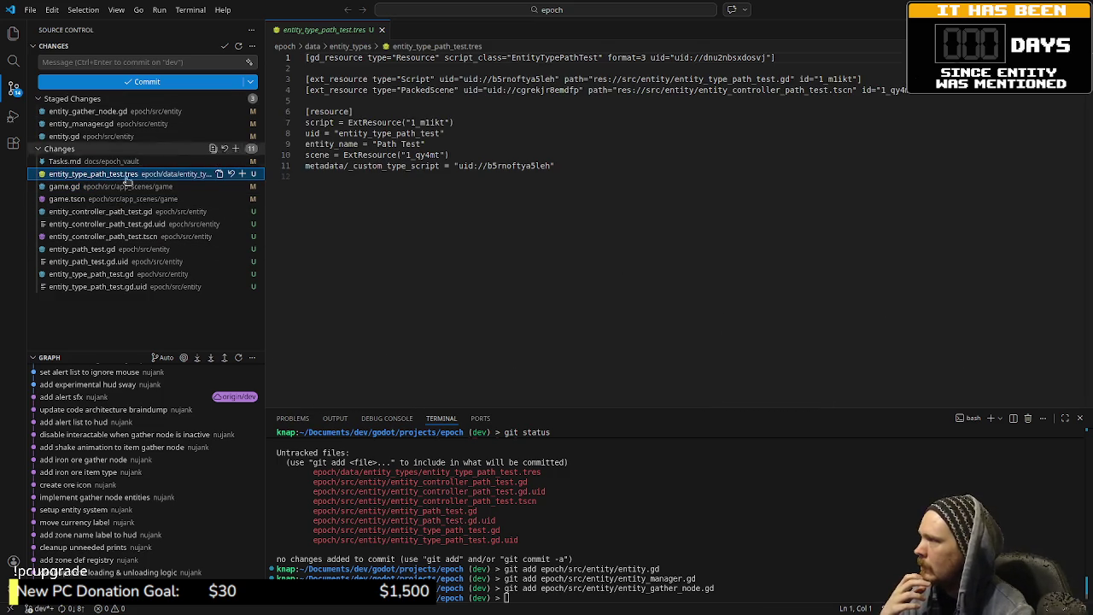
pyautogui.click(765, 514)
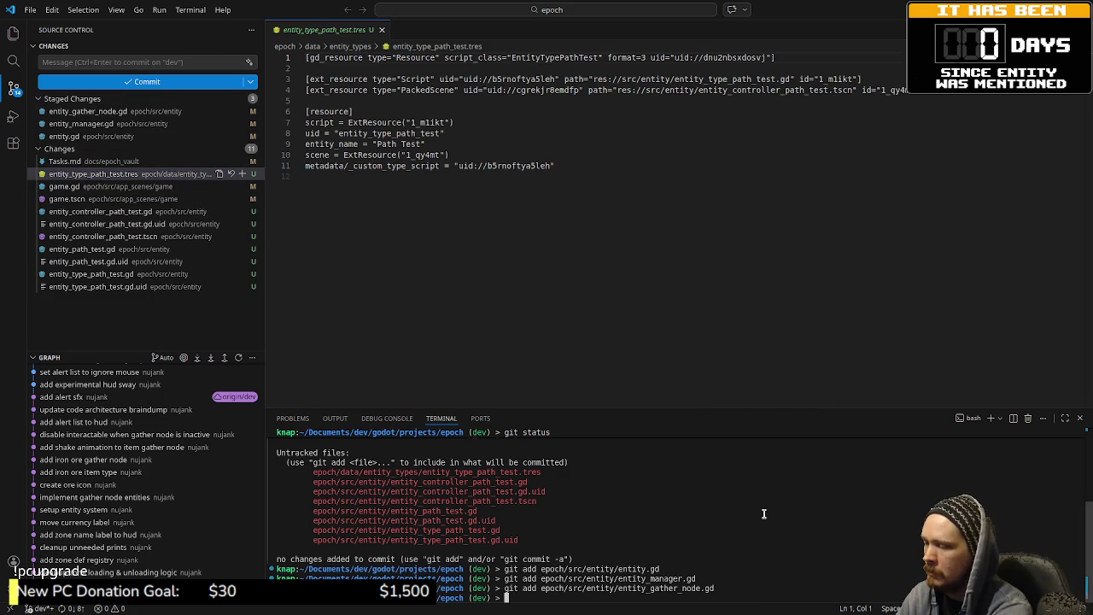
pyautogui.write('git')
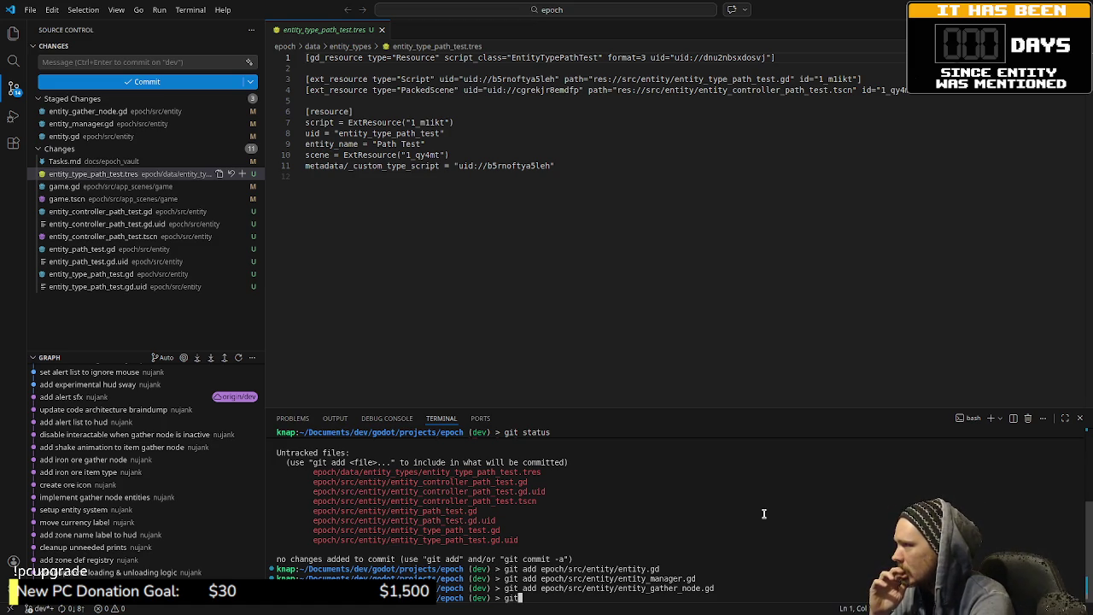
# - Review the staged entity_manager.gd, entity.gd and entity_gather_node.gd diffs and begin git commit -m "move
pyautogui.click(139, 125)
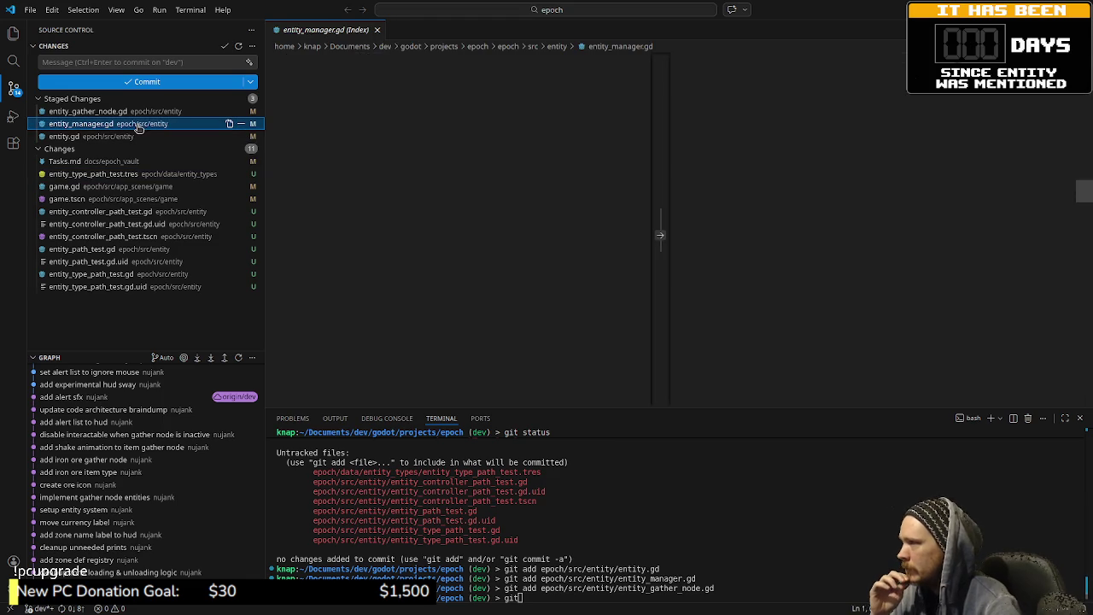
pyautogui.click(85, 137)
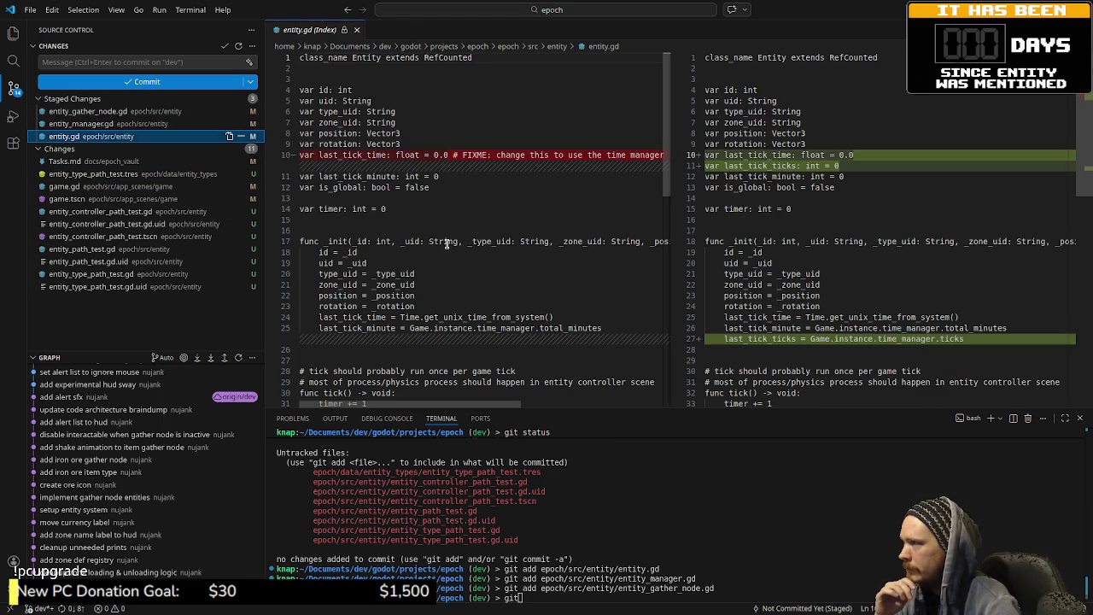
pyautogui.press('Up')
pyautogui.press('Up')
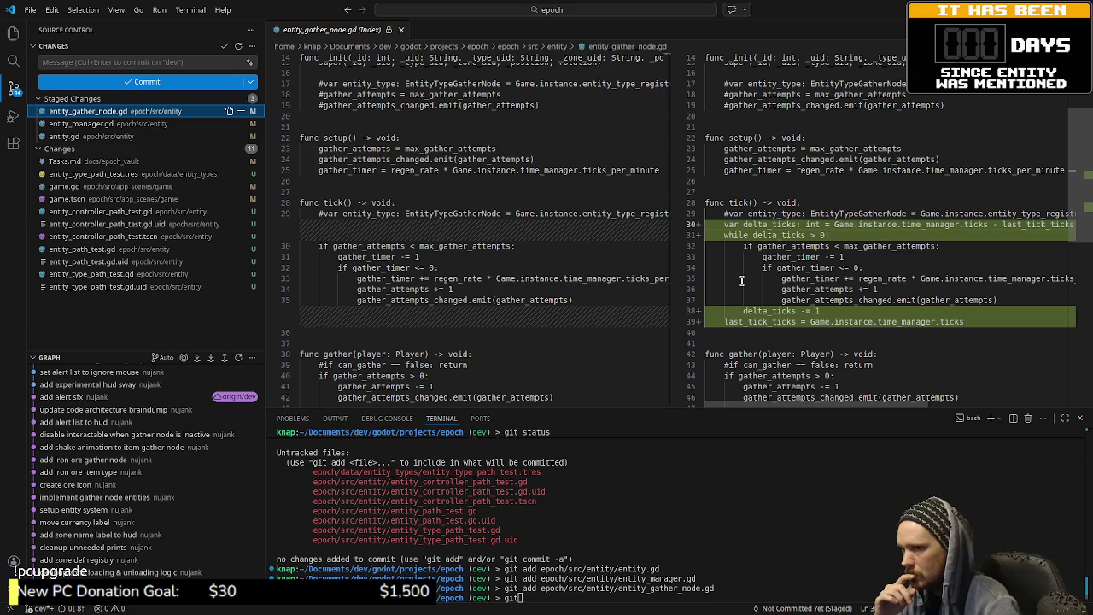
pyautogui.click(762, 554)
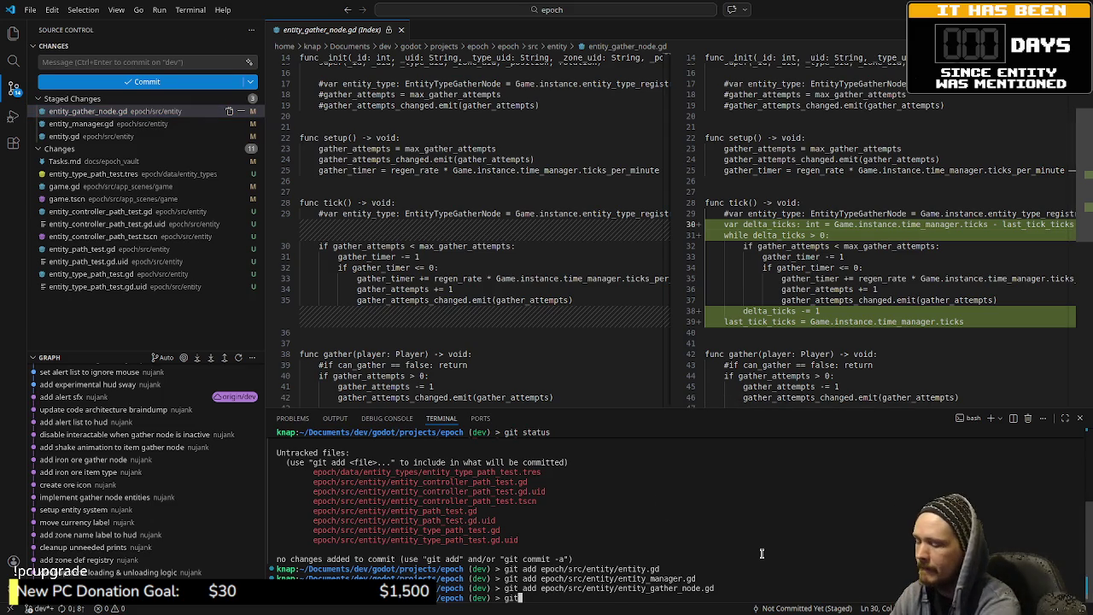
pyautogui.write('commit -m "move')
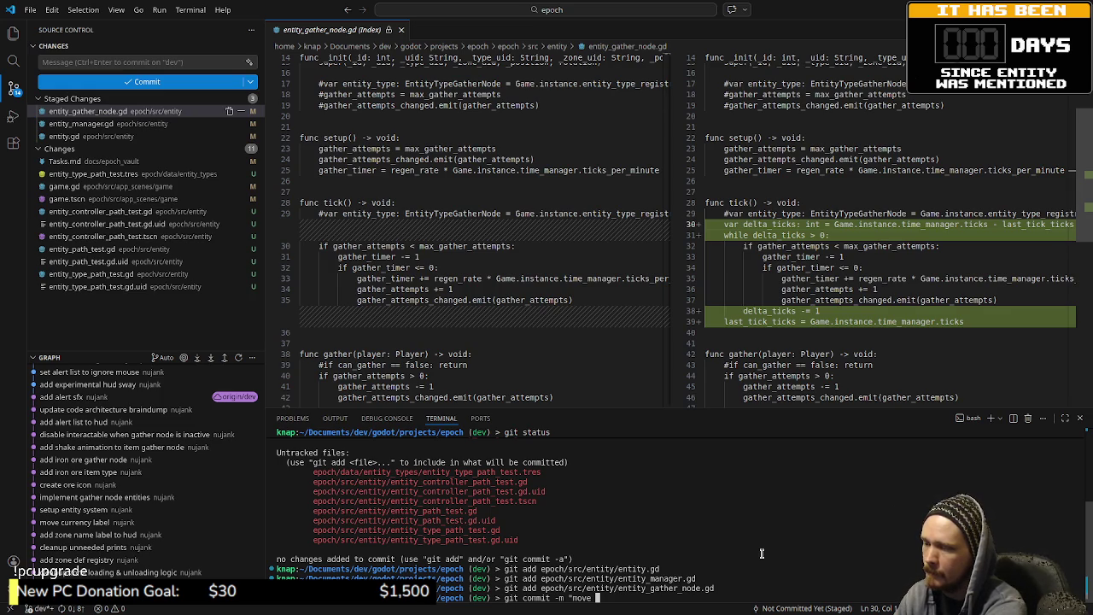
# - Commit the three staged files with the message "remove lazy sim from entity manager"
pyautogui.write('lazy ')
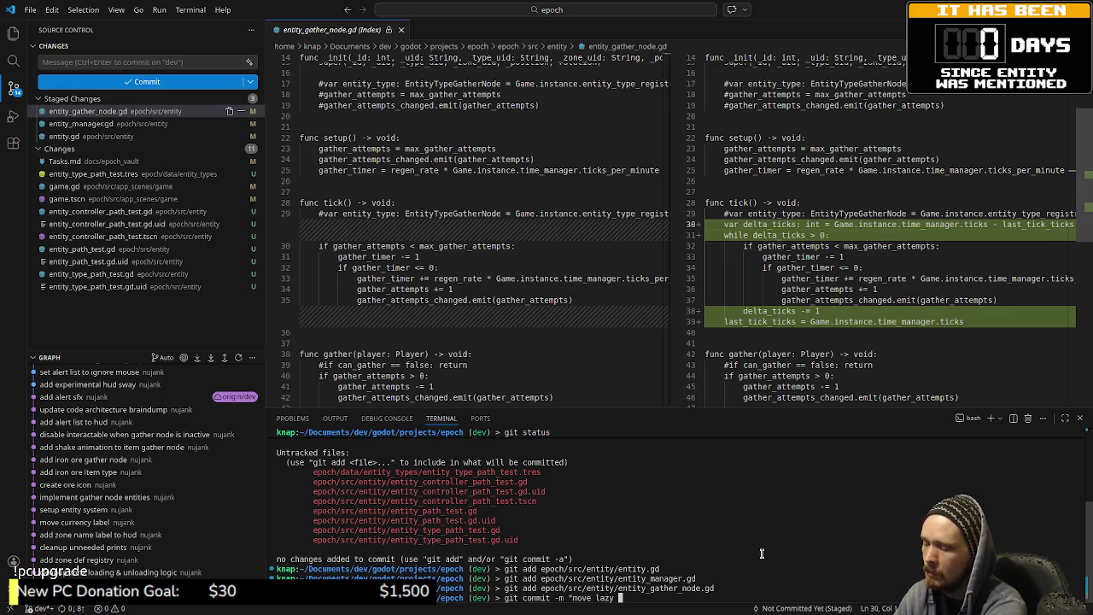
pyautogui.write('sim')
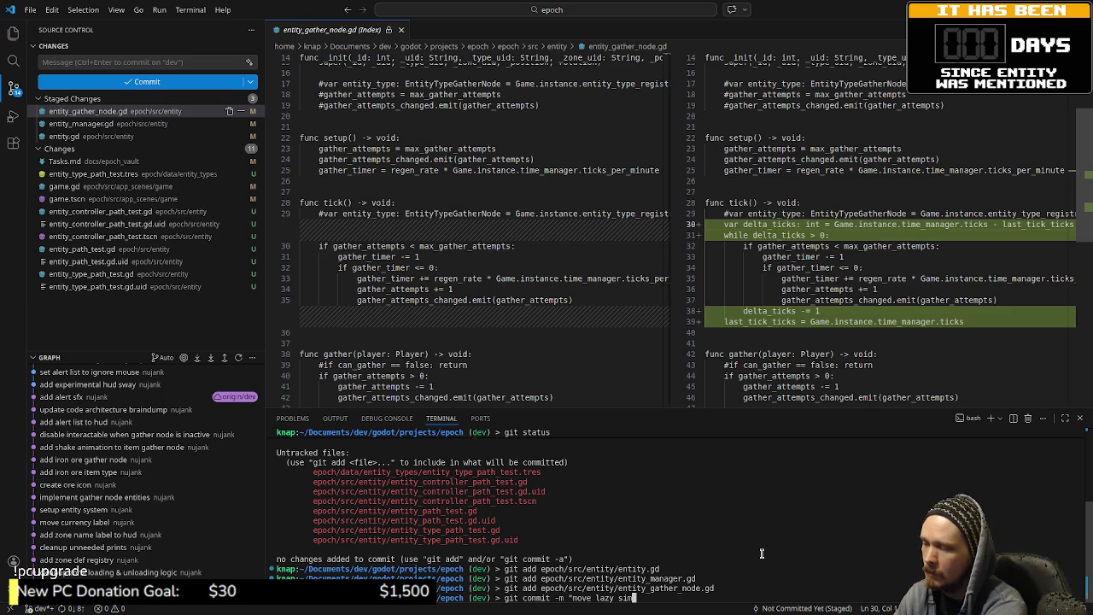
pyautogui.write(' fro')
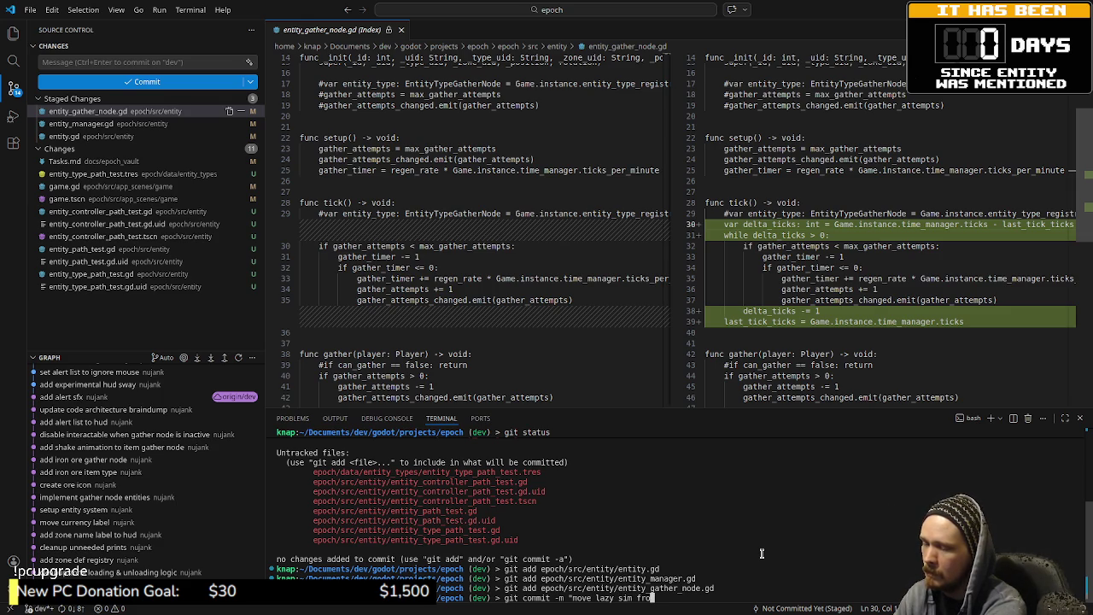
pyautogui.write('m en')
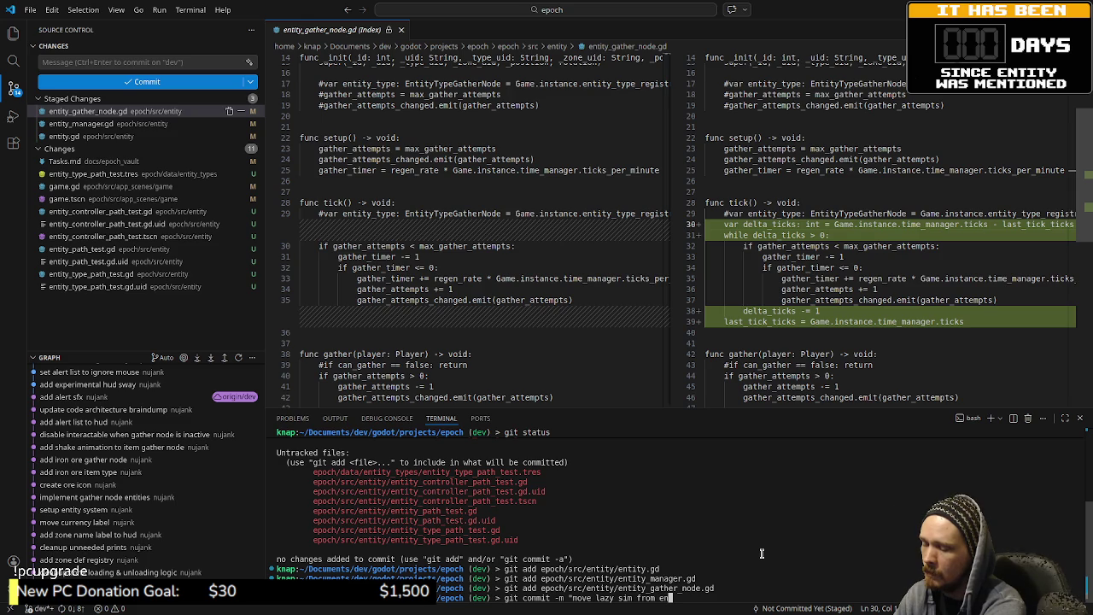
pyautogui.write('tity ')
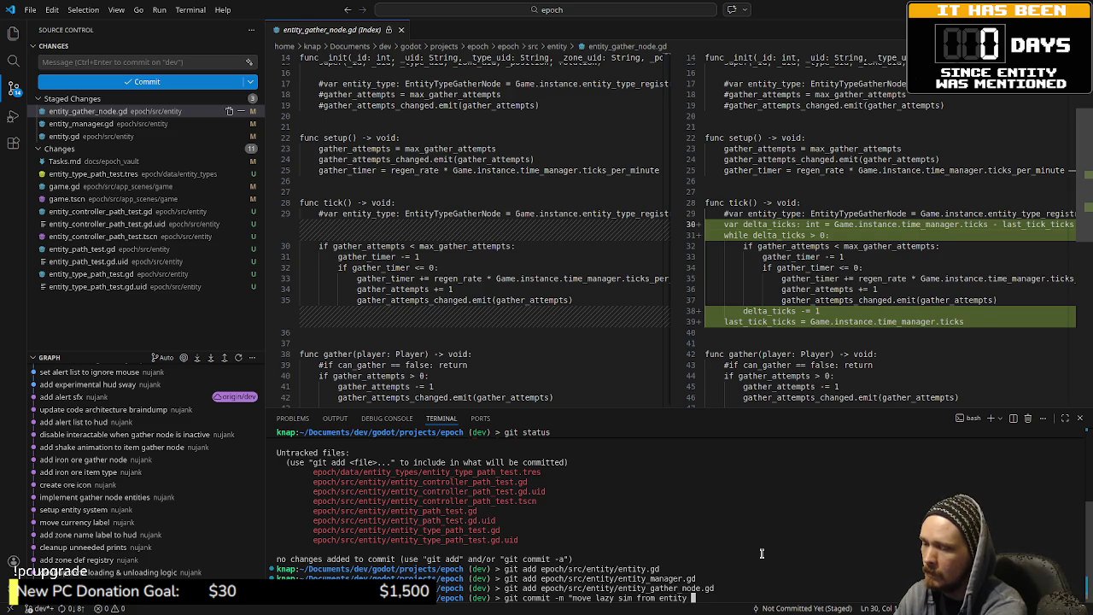
pyautogui.write('manager to entity"')
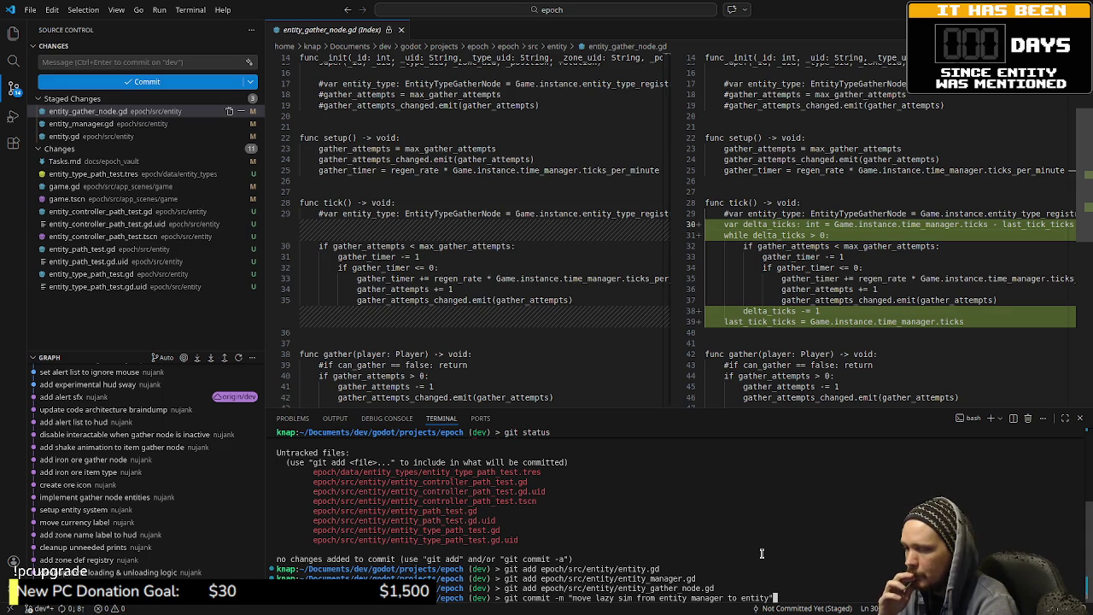
pyautogui.press('Left')
pyautogui.write('D')
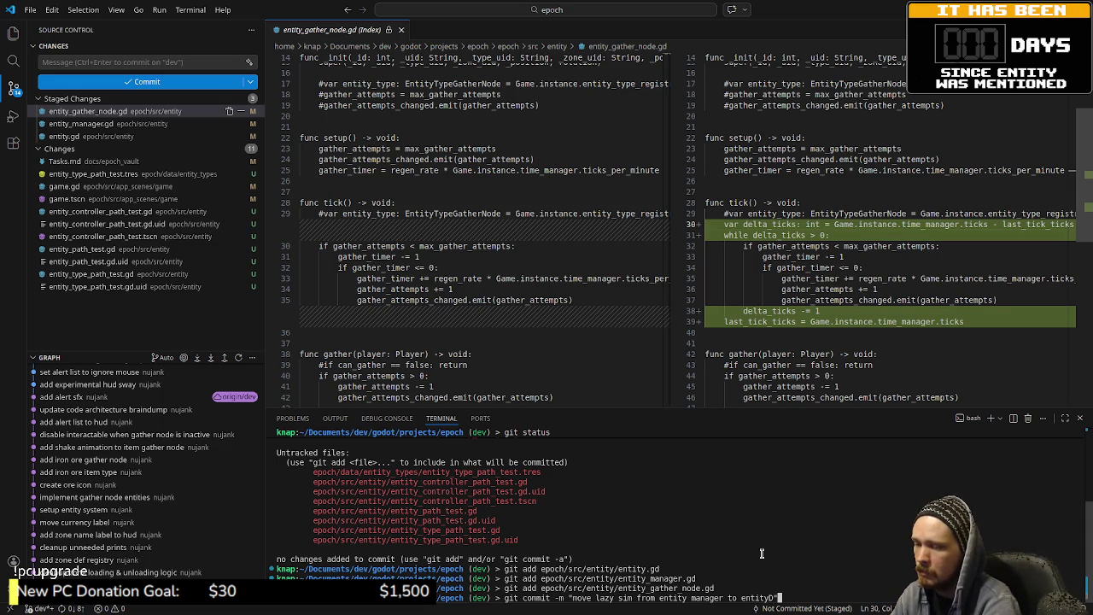
pyautogui.press('BackSpace')
pyautogui.press('BackSpace')
pyautogui.press('BackSpace')
pyautogui.press('BackSpace')
pyautogui.press('BackSpace')
pyautogui.press('BackSpace')
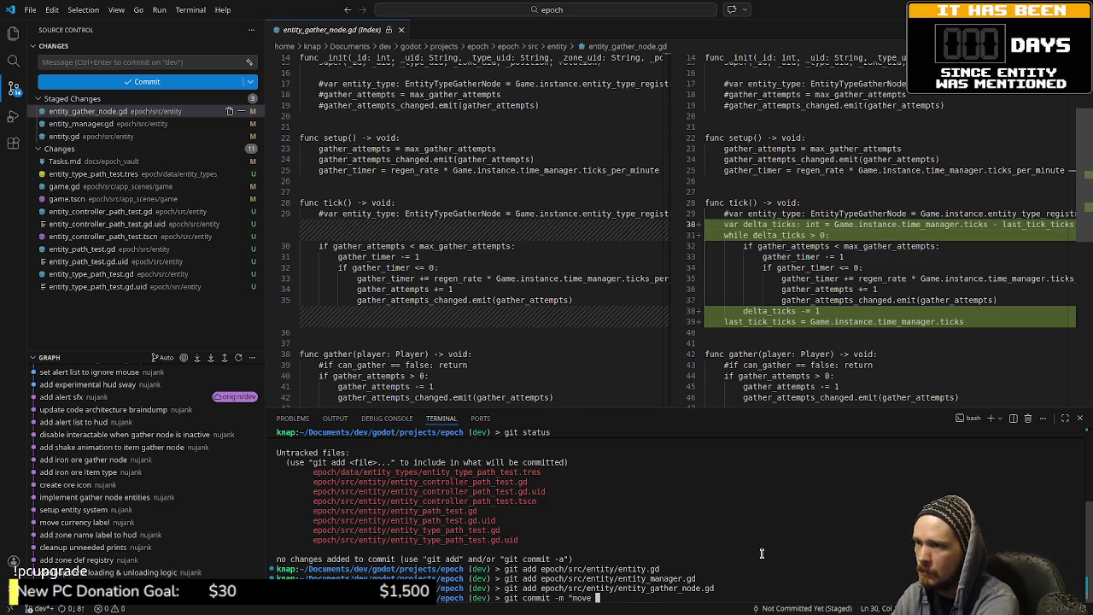
pyautogui.press('BackSpace')
pyautogui.press('BackSpace')
pyautogui.press('BackSpace')
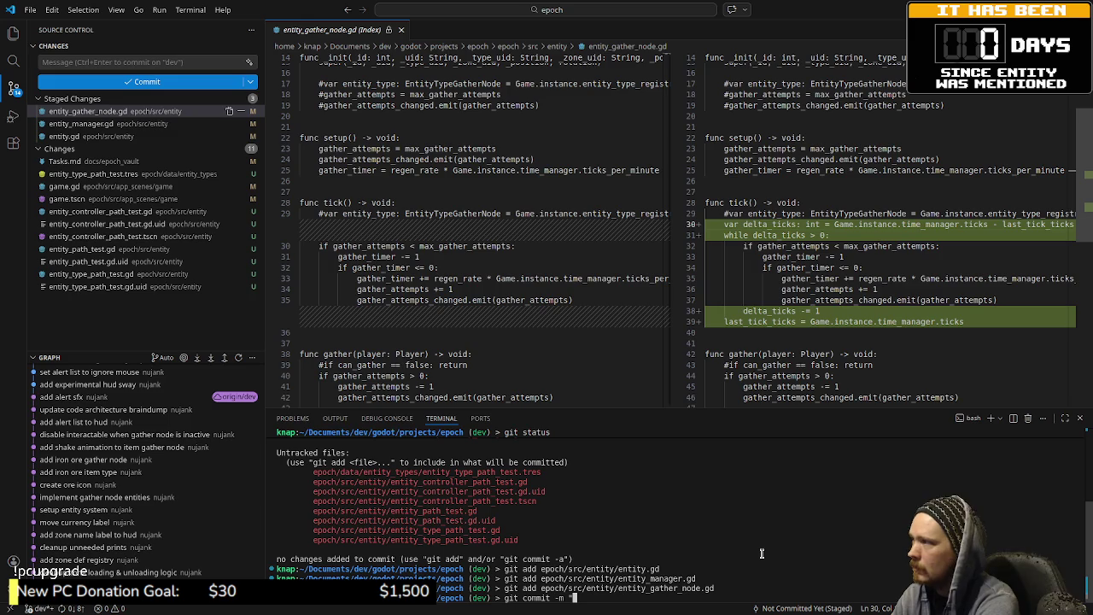
pyautogui.write('remove lazy ')
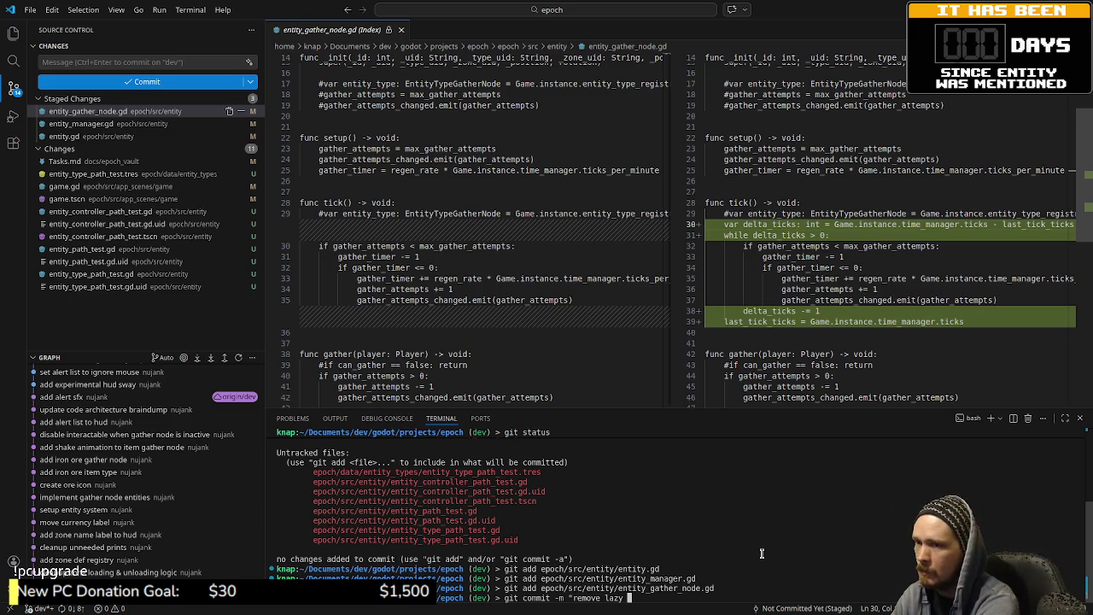
pyautogui.write('sim fro')
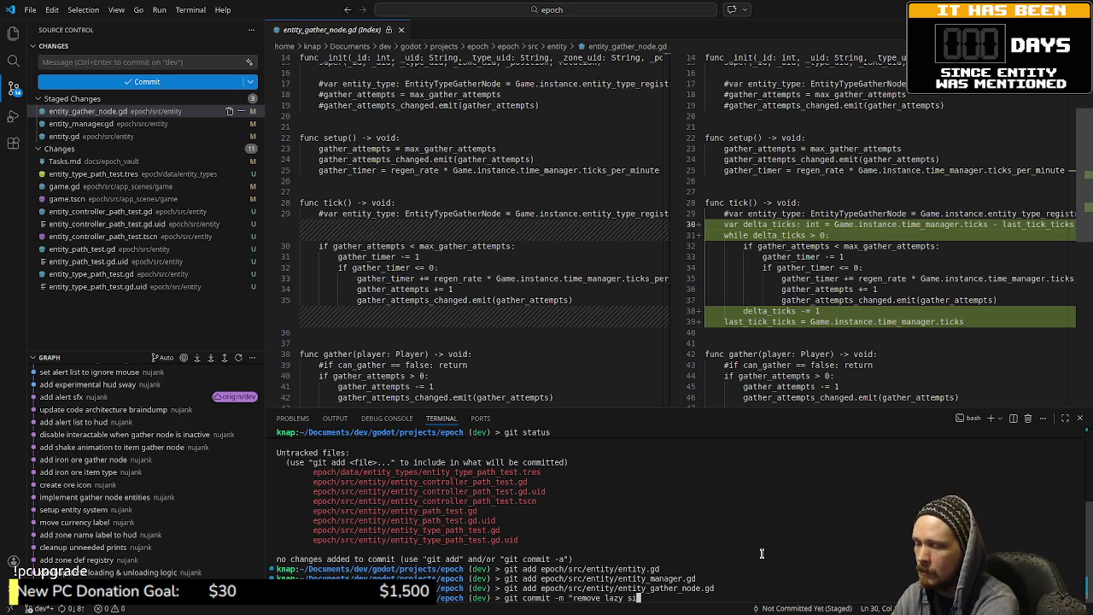
pyautogui.write('m en')
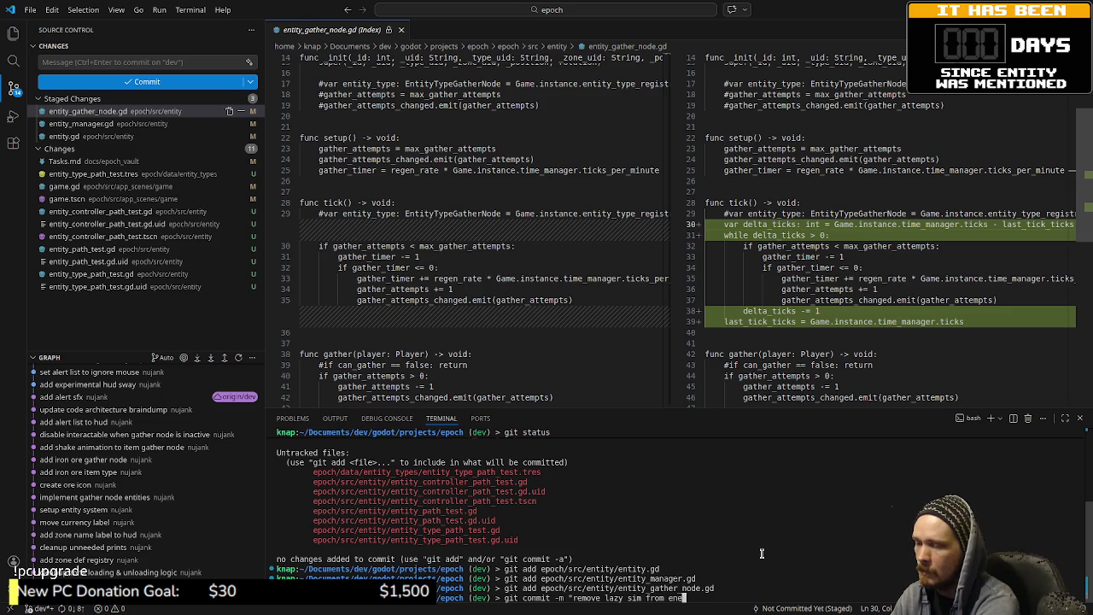
pyautogui.write('tity manager"')
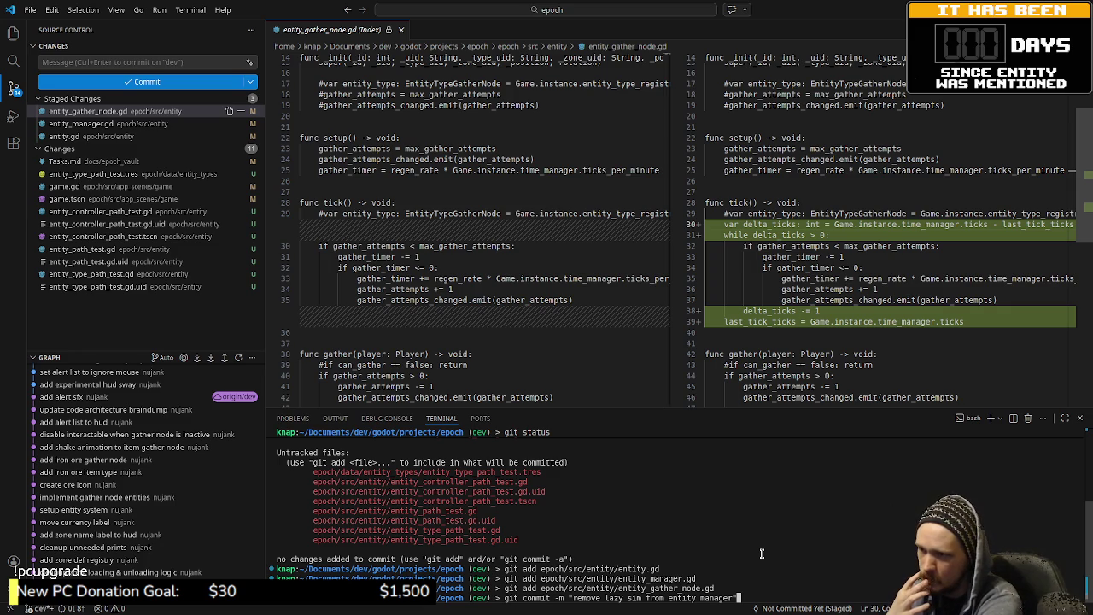
pyautogui.press('BackSpace')
pyautogui.press('BackSpace')
pyautogui.press('BackSpace')
pyautogui.press('BackSpace')
pyautogui.press('BackSpace')
pyautogui.press('BackSpace')
pyautogui.write('delta tick')
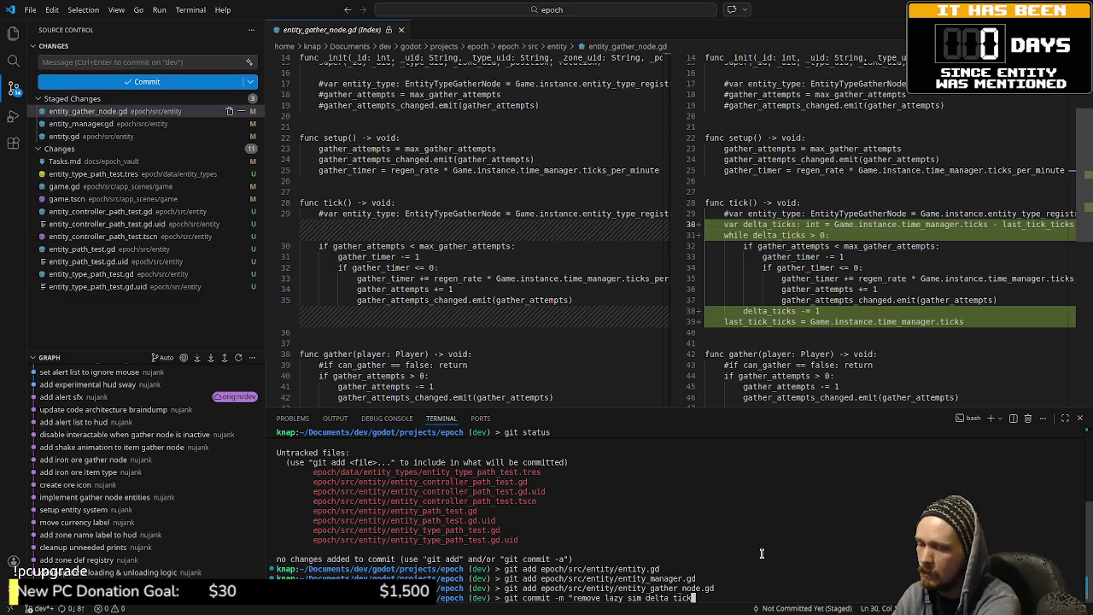
pyautogui.press('BackSpace')
pyautogui.press('BackSpace')
pyautogui.press('BackSpace')
pyautogui.write('from entity manager"')
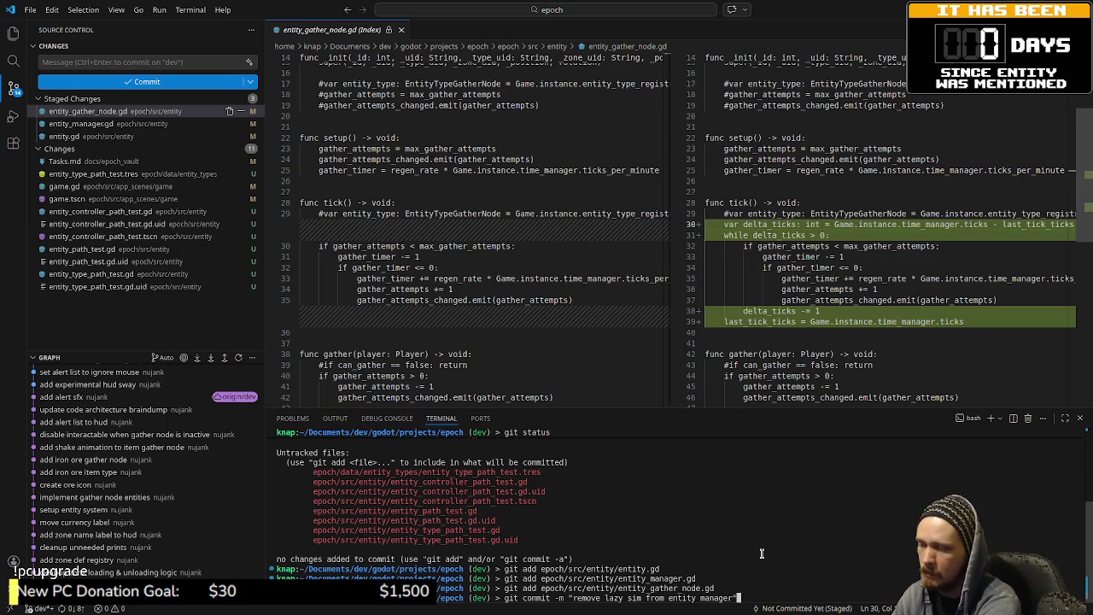
pyautogui.press('Return')
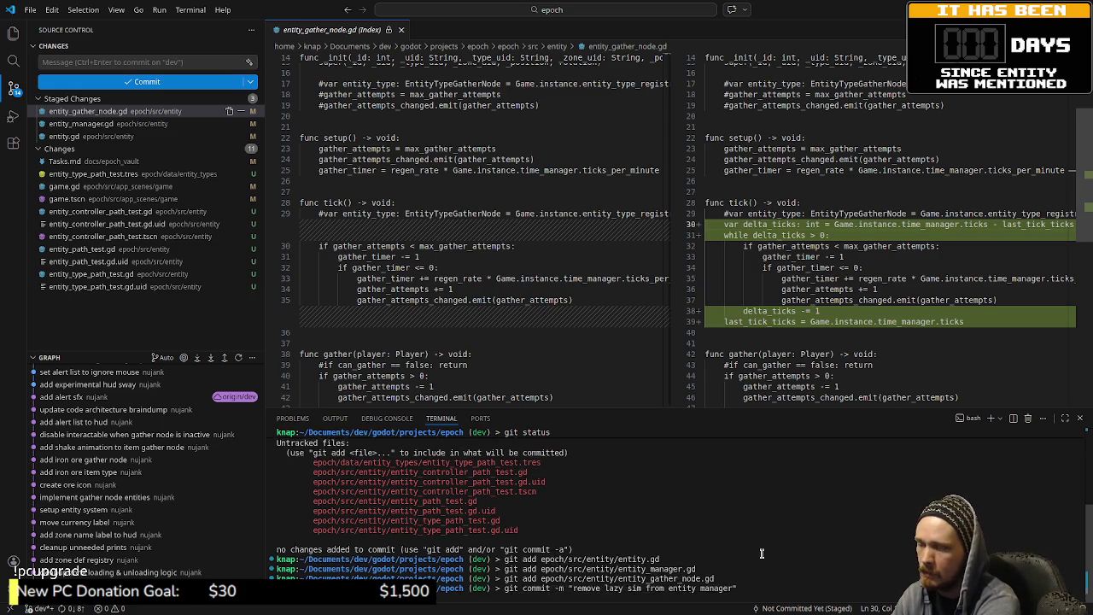
pyautogui.write('git add .')
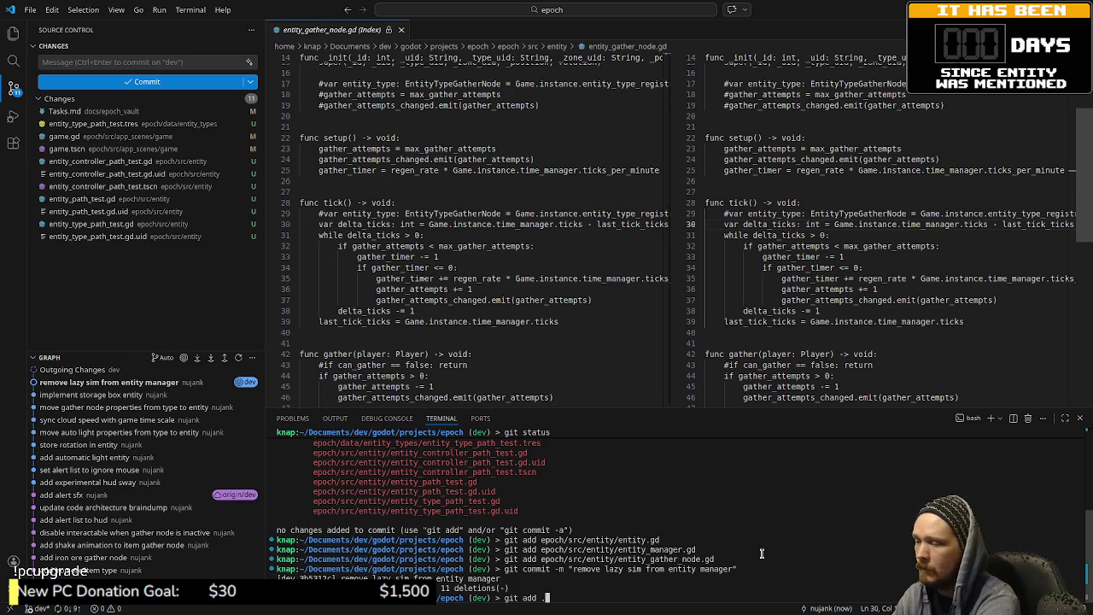
# - Stage all files, commit them as "add test path follow entity", and close the diff tab
pyautogui.press('Return')
pyautogui.write('git commit -m "add test path')
pyautogui.press('BackSpace')
pyautogui.press('BackSpace')
pyautogui.press('BackSpace')
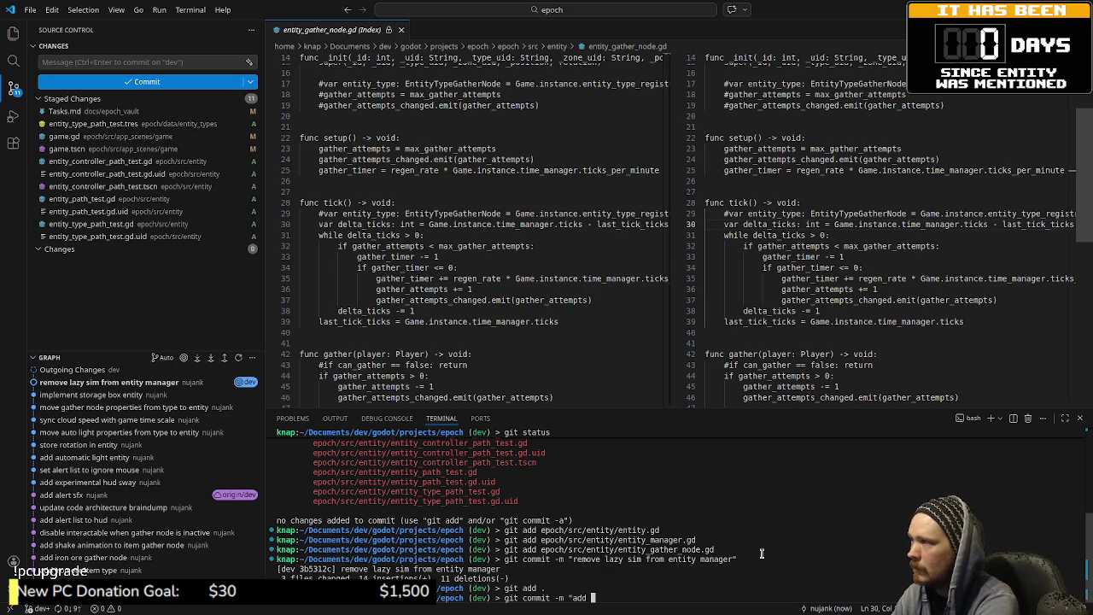
pyautogui.write('test pat')
pyautogui.press('BackSpace')
pyautogui.press('BackSpace')
pyautogui.write('path')
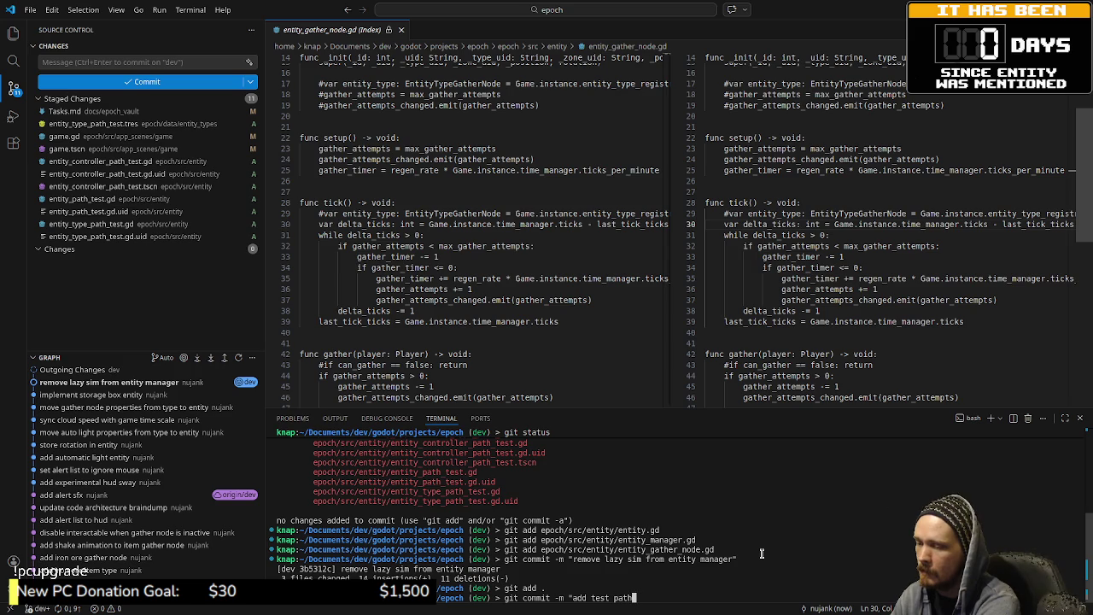
pyautogui.write(' follow entity')
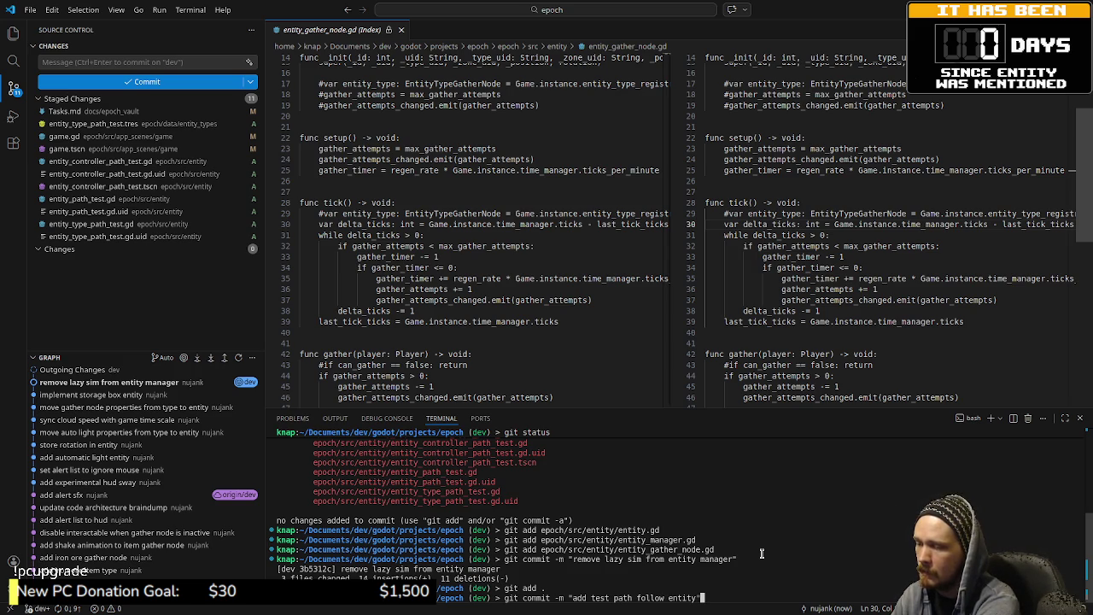
pyautogui.press('Return')
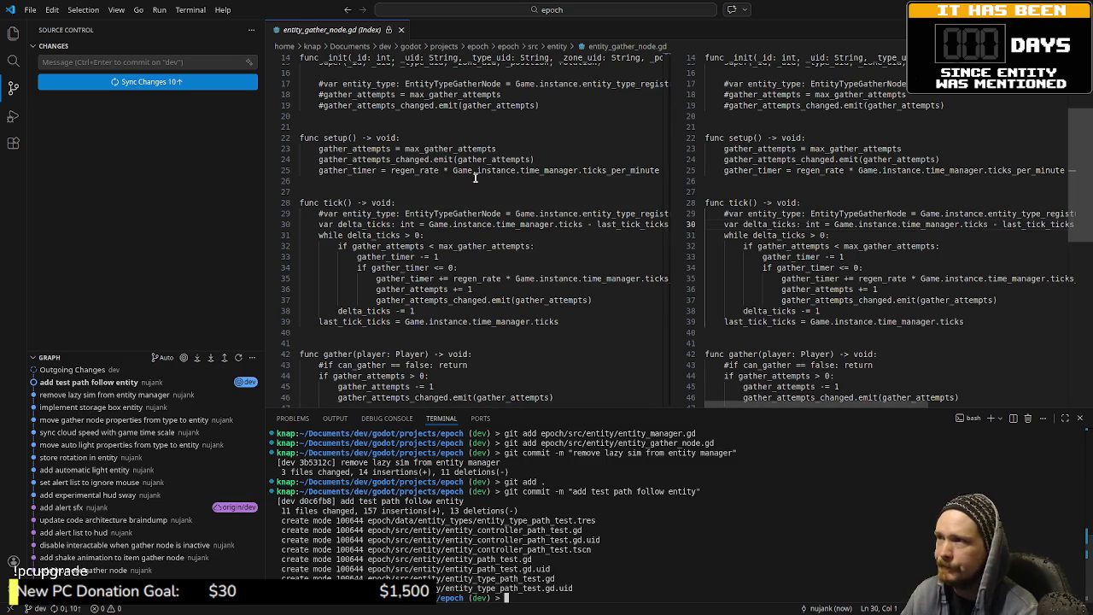
pyautogui.hotkey('ctrl', 'w')
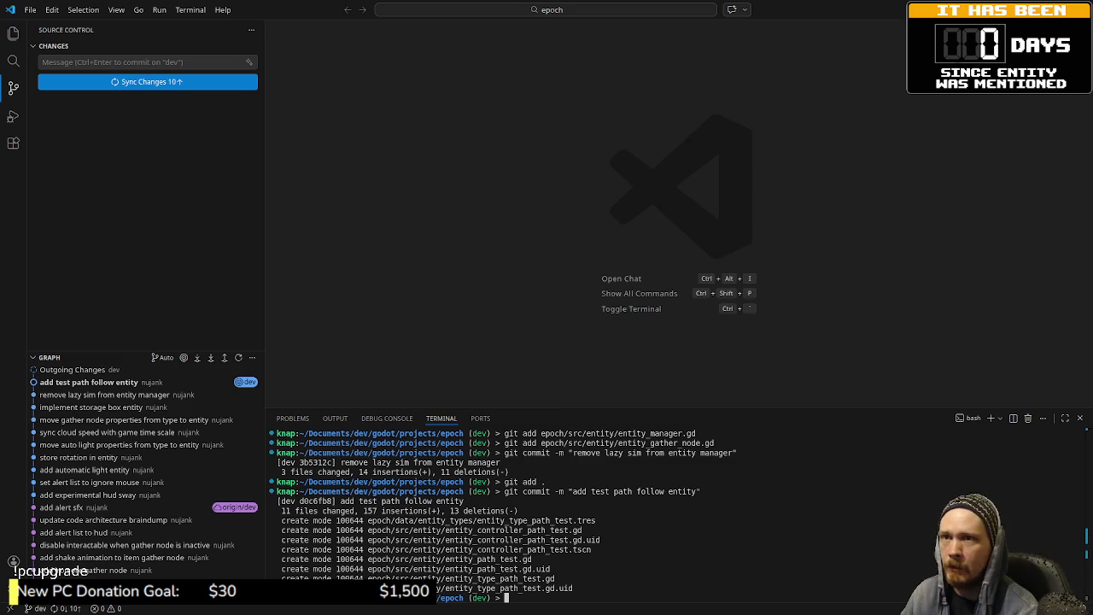
# - In Godot, create a new script entity_type_wander_test.gd in res://src/entity
pyautogui.hotkey('alt', 'Tab')
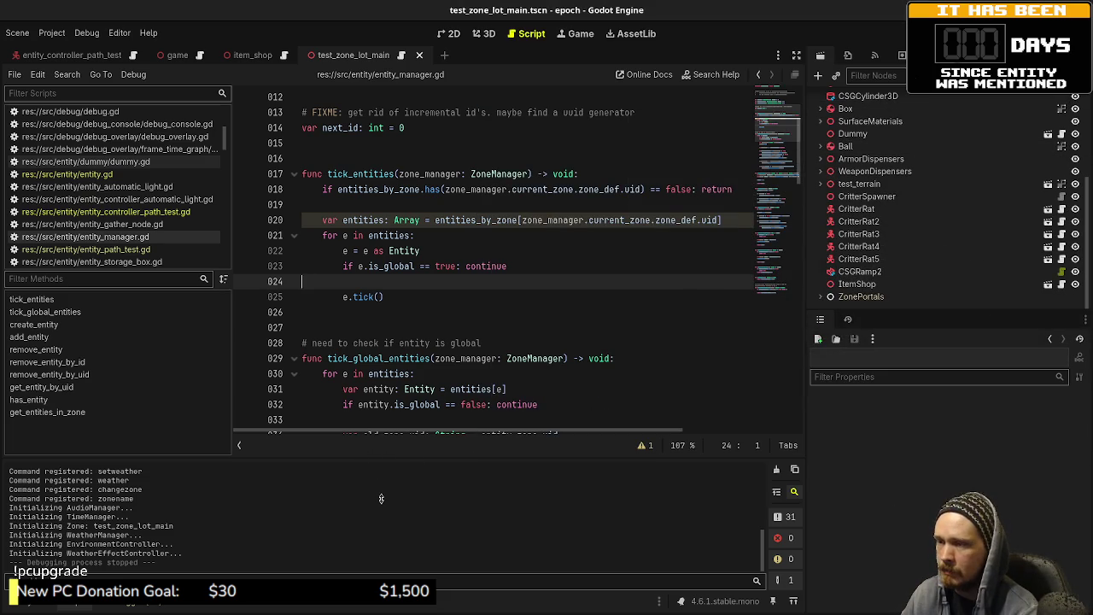
pyautogui.click(42, 607)
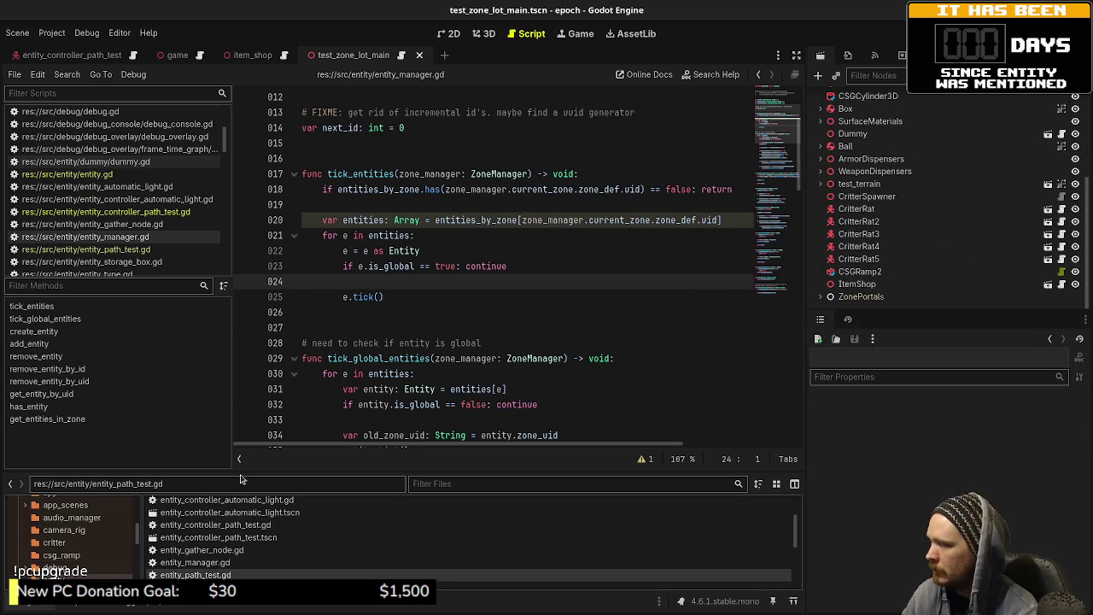
pyautogui.moveTo(243, 468); pyautogui.dragTo(243, 258)
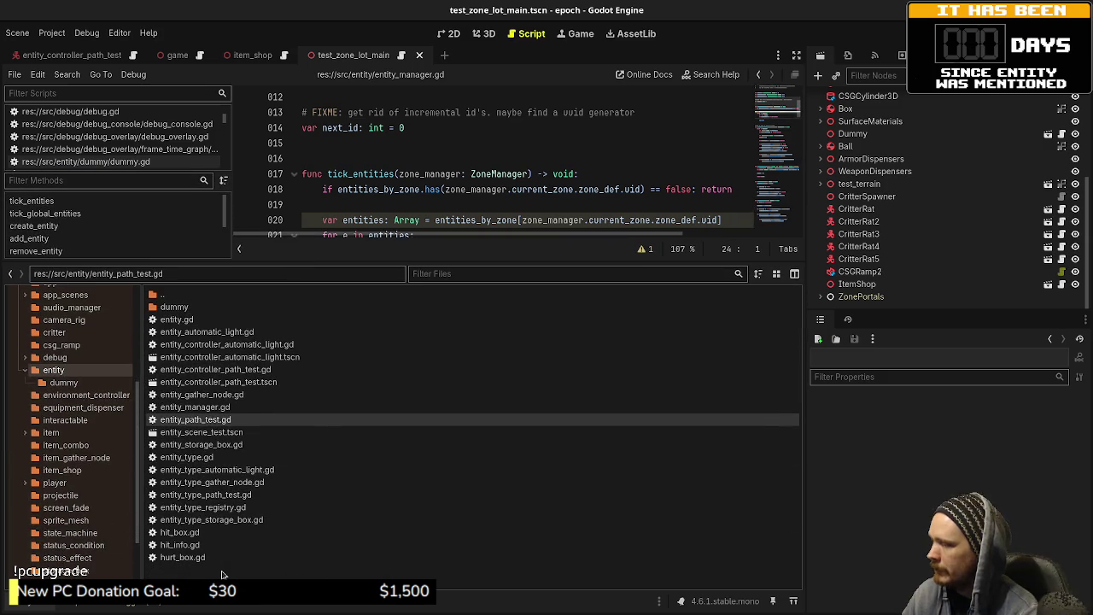
pyautogui.rightClick(222, 574)
pyautogui.click(296, 548)
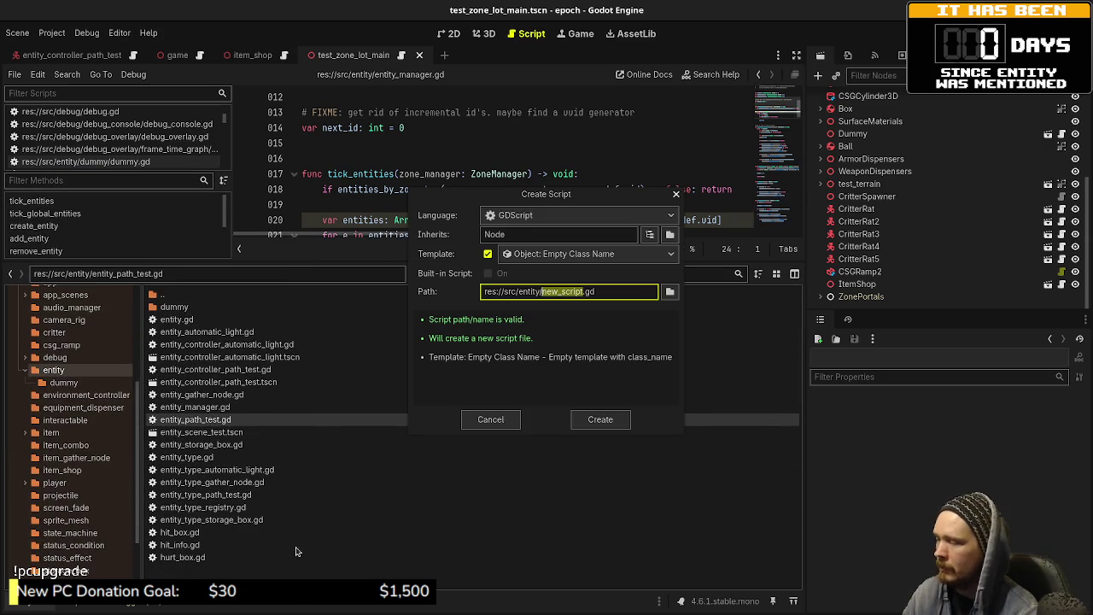
pyautogui.write('ene')
pyautogui.press('BackSpace')
pyautogui.write('tity_type_')
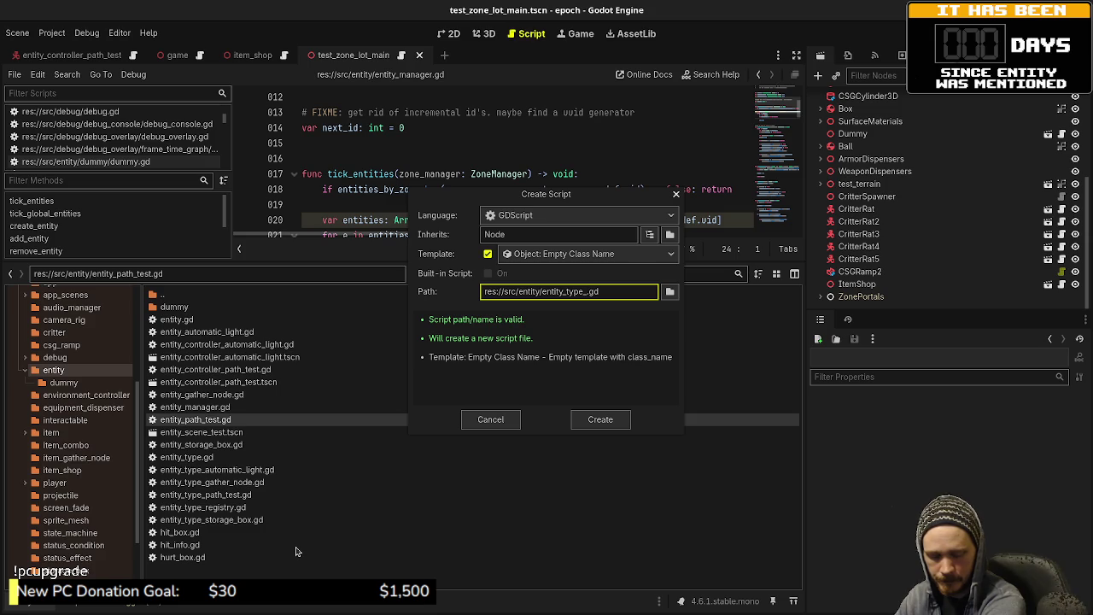
pyautogui.write('wander_test')
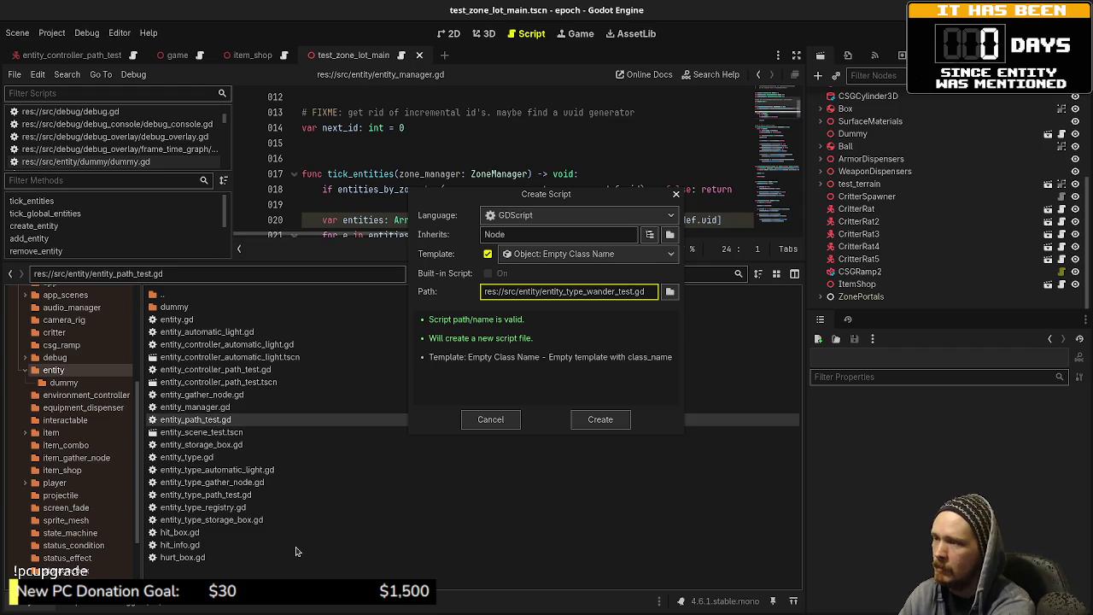
pyautogui.press('Return')
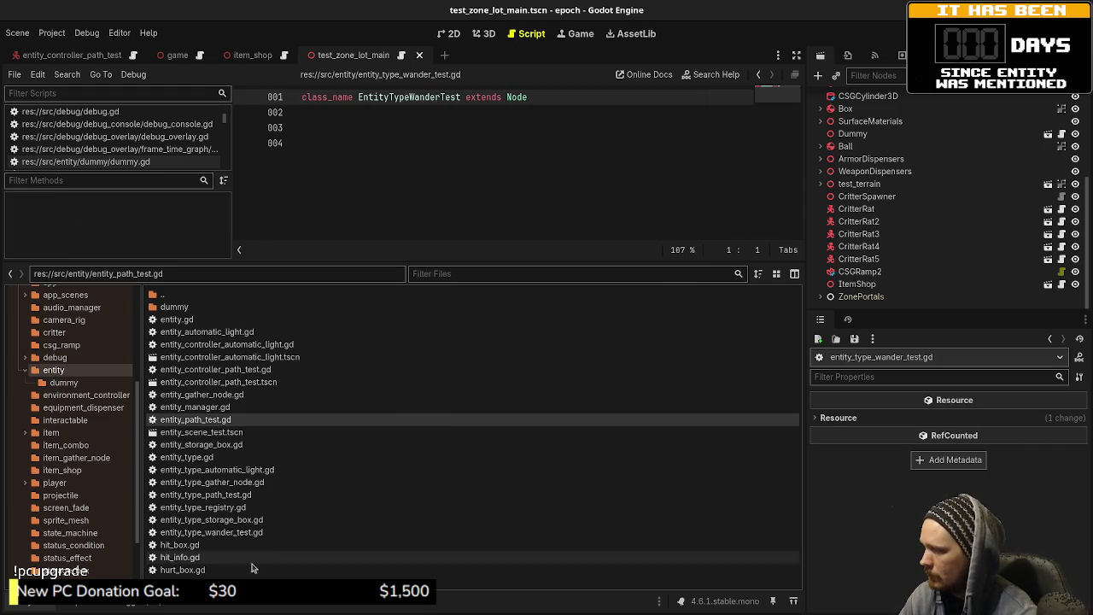
# - Create a second script, entity_wander_test.gd, in the same entity folder
pyautogui.rightClick(297, 551)
pyautogui.click(299, 549)
pyautogui.write('entity_wander_test.gd')
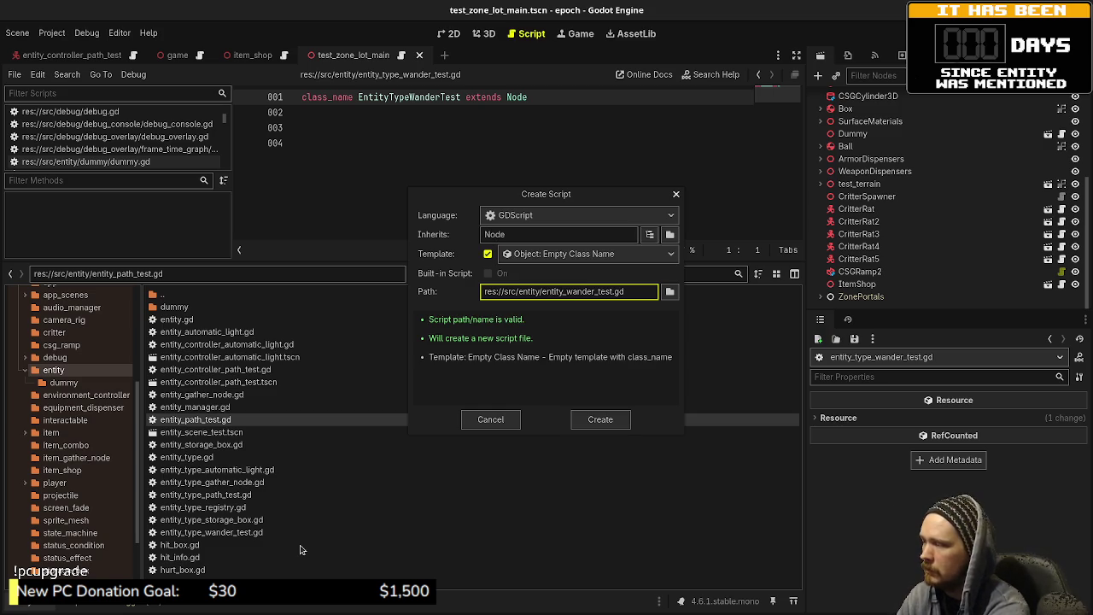
pyautogui.press('Return')
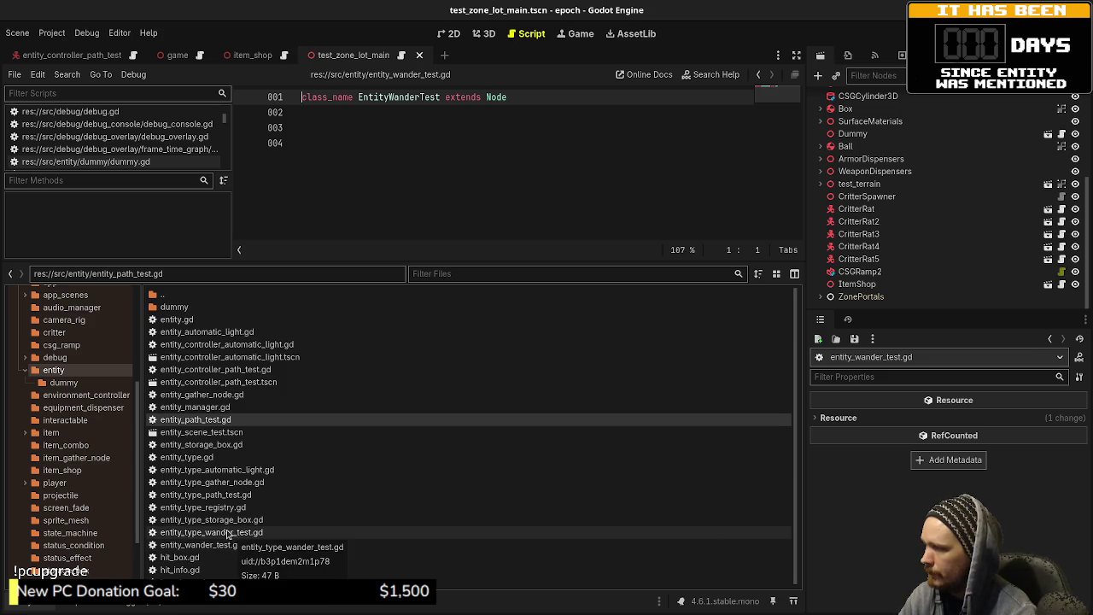
pyautogui.doubleClick(227, 533)
pyautogui.doubleClick(520, 97)
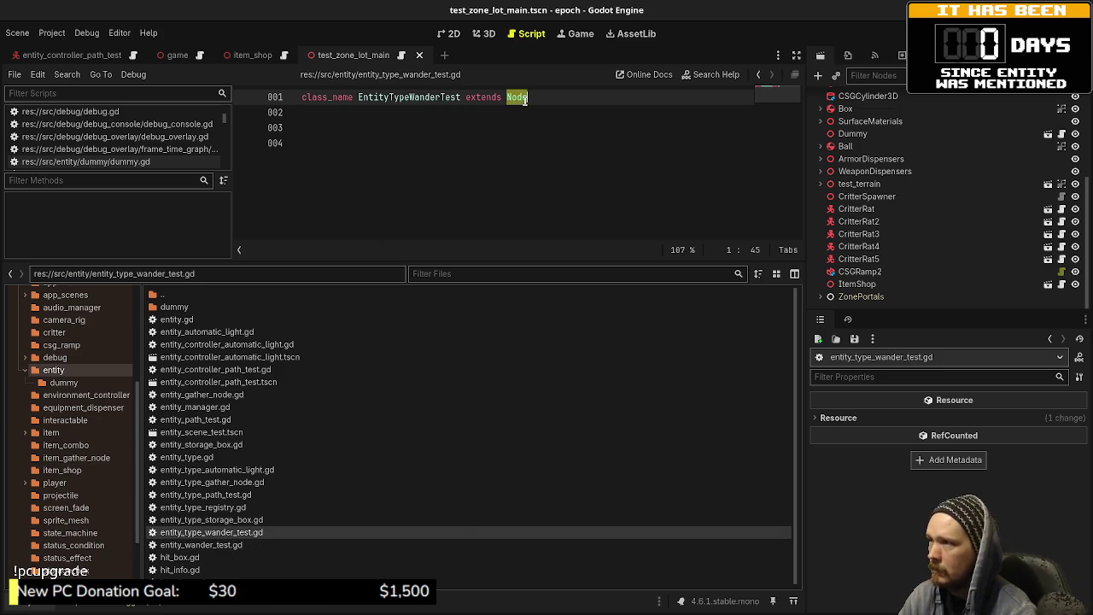
# - Make entity_type_wander_test.gd extend EntityType and entity_wander_test.gd extend Entity
pyautogui.write('EntityType')
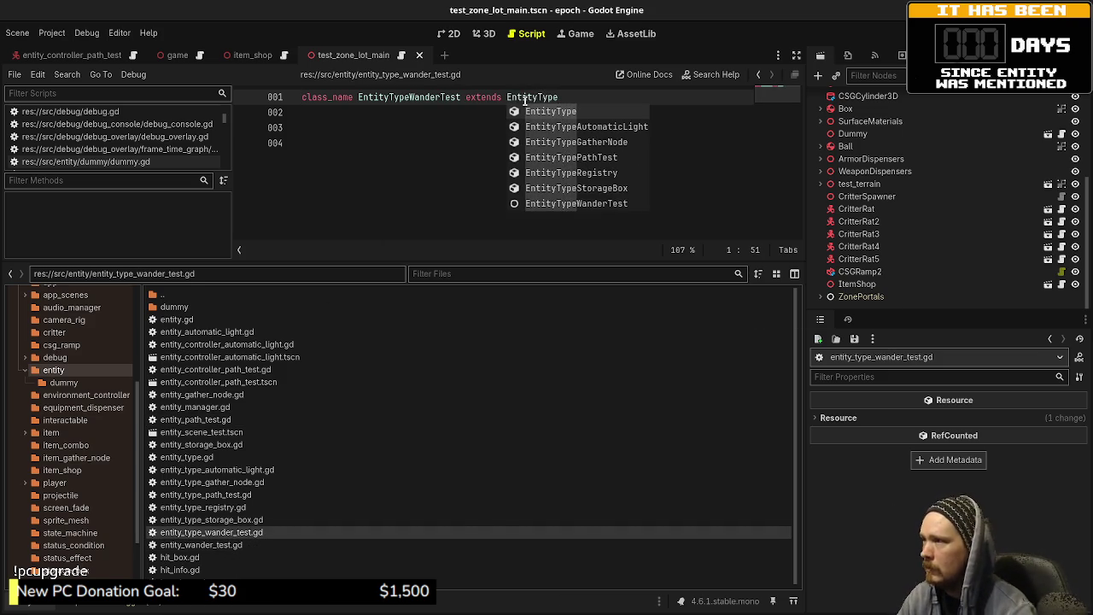
pyautogui.doubleClick(201, 545)
pyautogui.doubleClick(496, 98)
pyautogui.write('EntityWanderTest extends Entity')
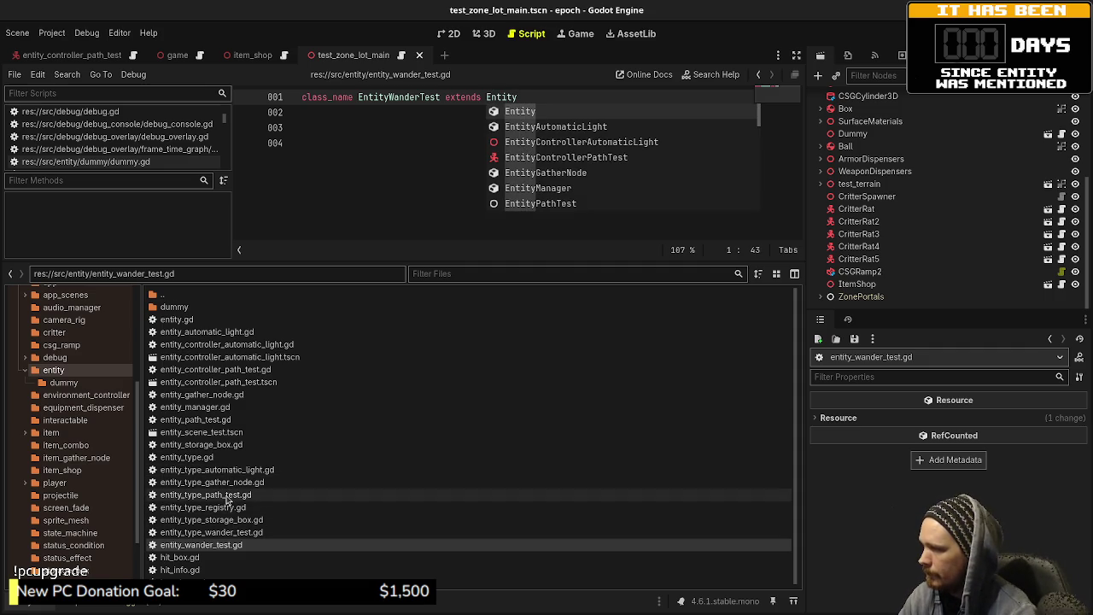
# - Copy create_entity from entity_type_path_test.gd and make it return EntityWanderTest.new()
pyautogui.doubleClick(228, 497)
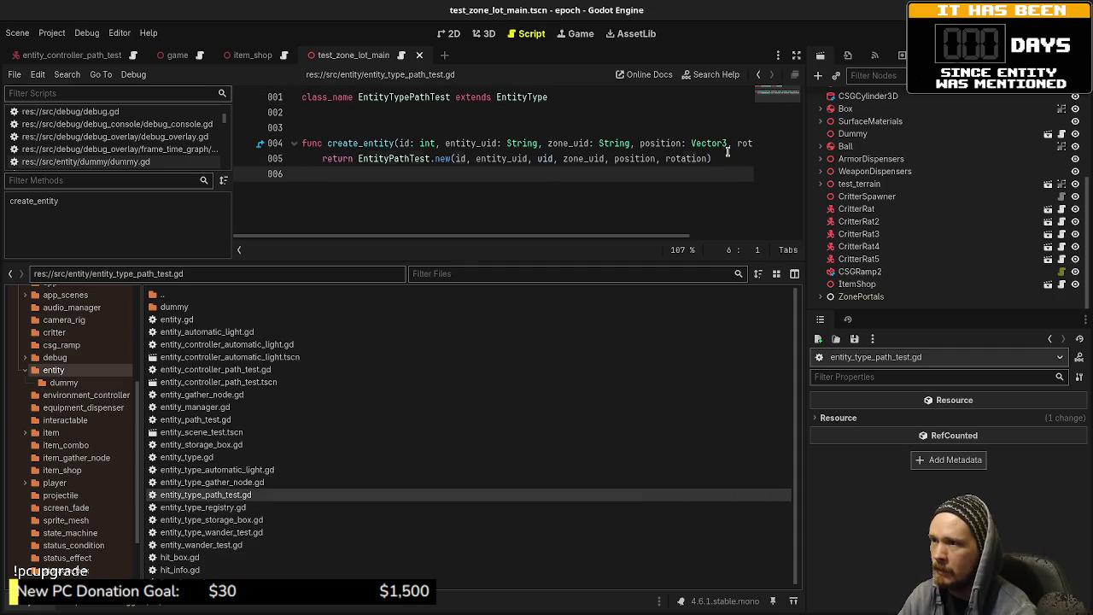
pyautogui.hotkey('shift', 'Up')
pyautogui.hotkey('shift', 'Up')
pyautogui.hotkey('shift', 'Up')
pyautogui.press('Left')
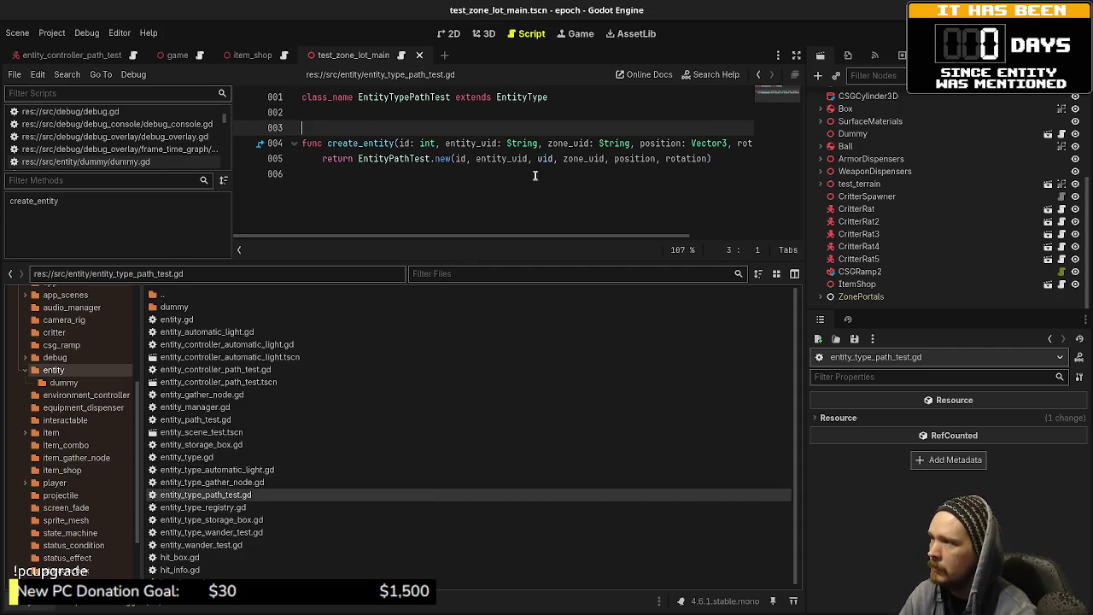
pyautogui.moveTo(726, 158); pyautogui.dragTo(231, 144)
pyautogui.hotkey('ctrl', 'c')
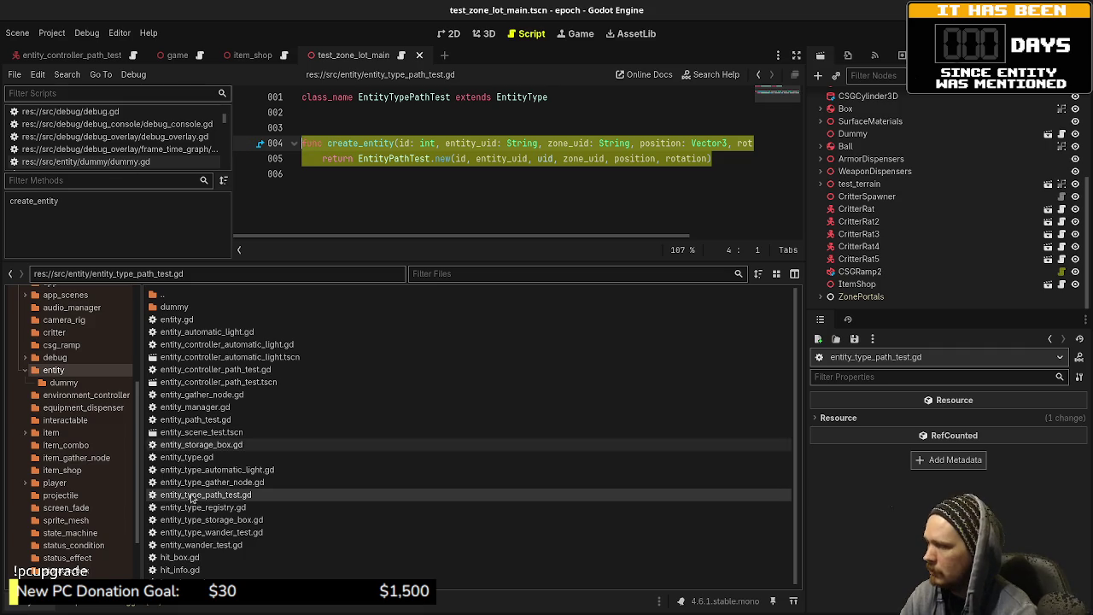
pyautogui.doubleClick(218, 532)
pyautogui.click(445, 159)
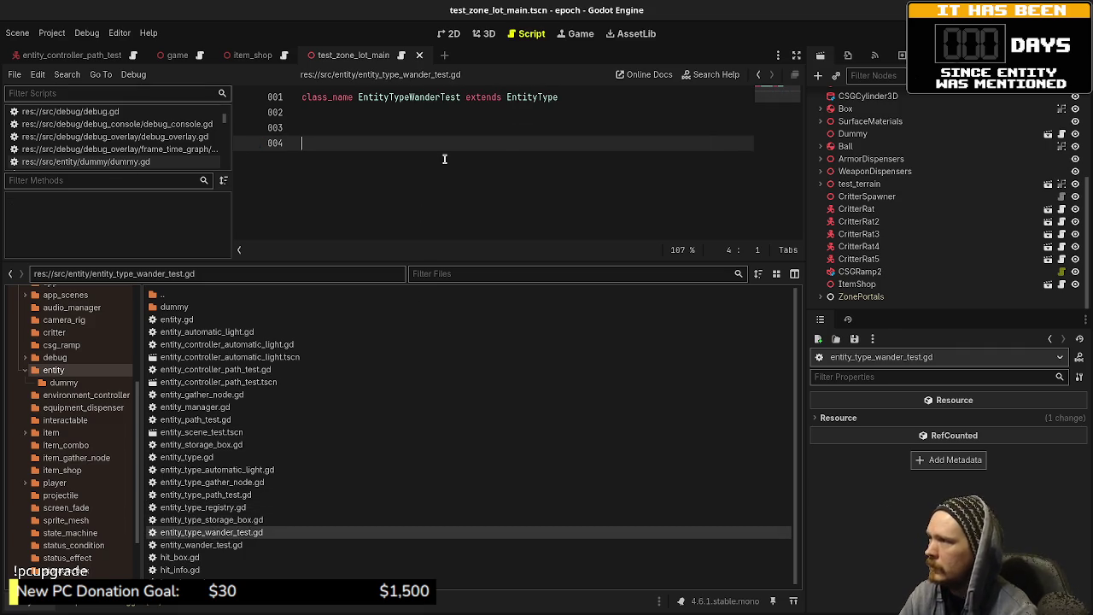
pyautogui.hotkey('ctrl', 'v')
pyautogui.hotkey('ctrl', 's')
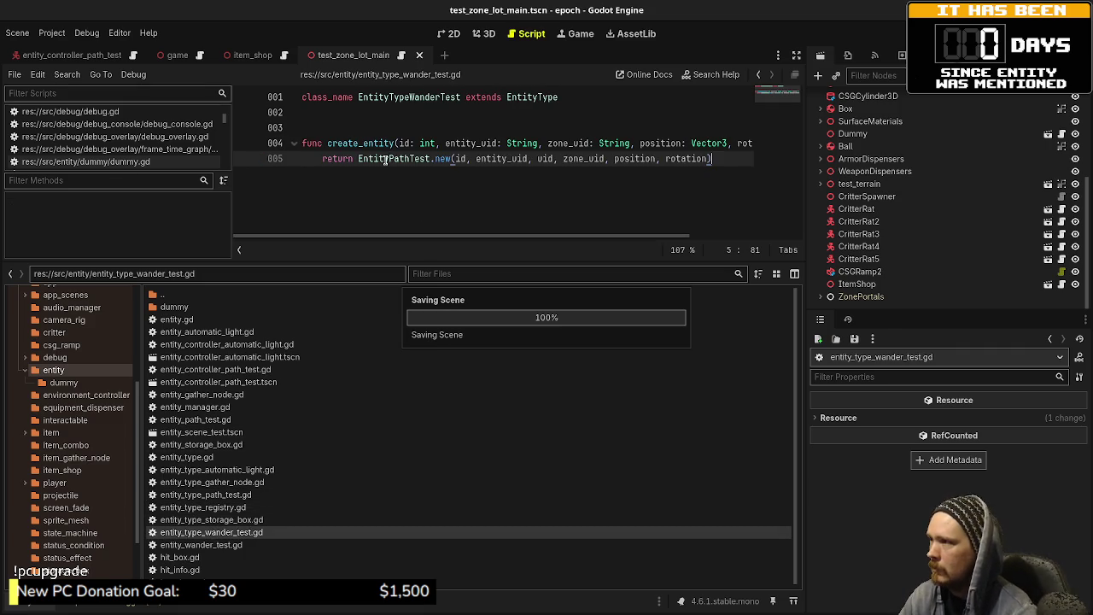
pyautogui.moveTo(389, 160); pyautogui.dragTo(422, 163)
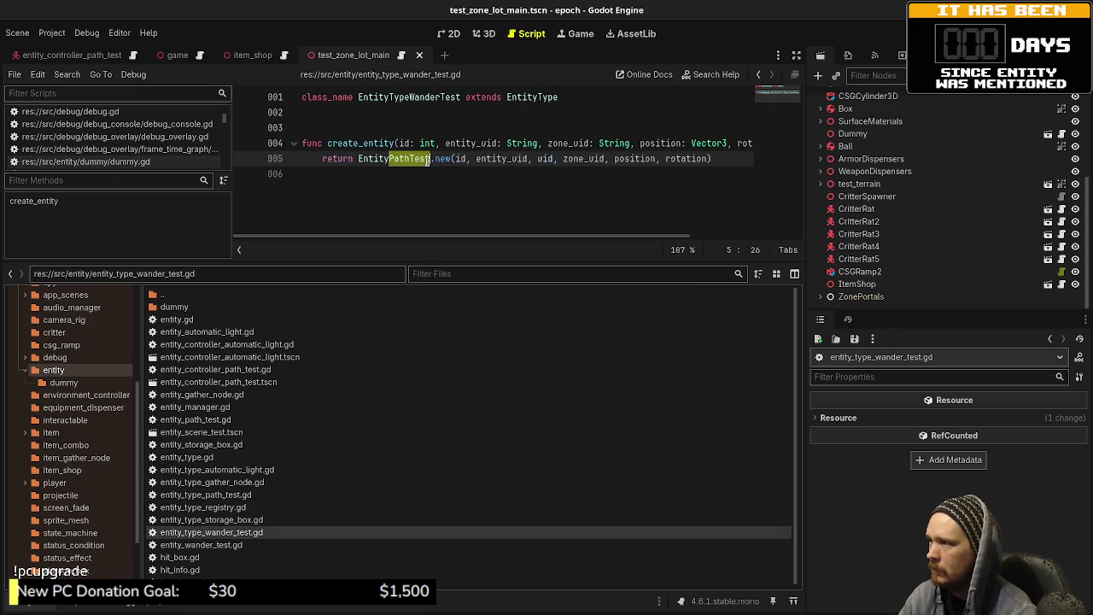
pyautogui.write('WanderTe')
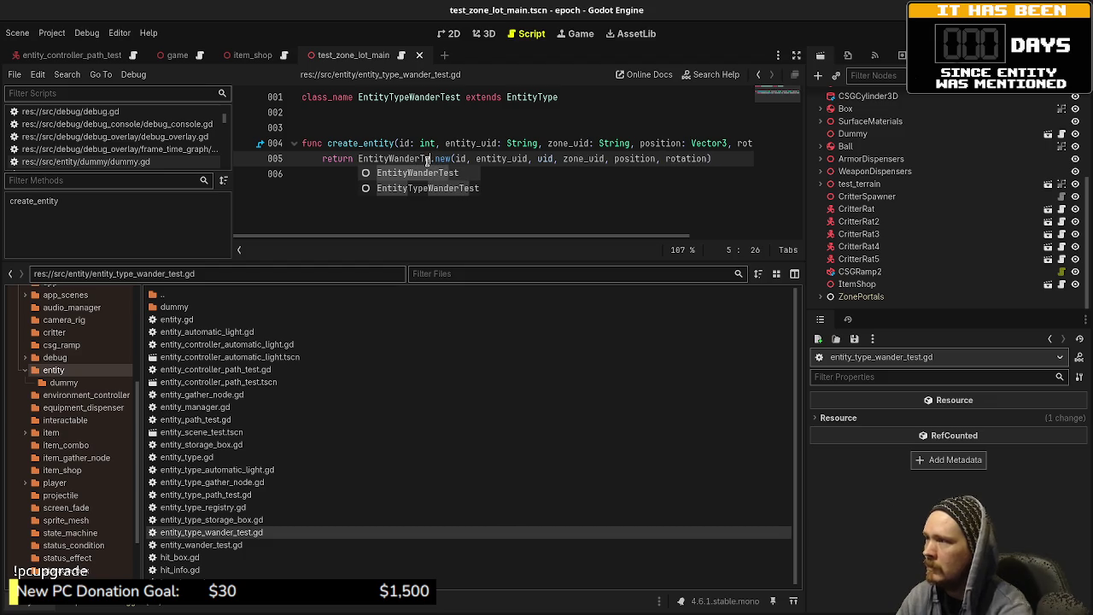
pyautogui.write('st')
pyautogui.hotkey('ctrl', 's')
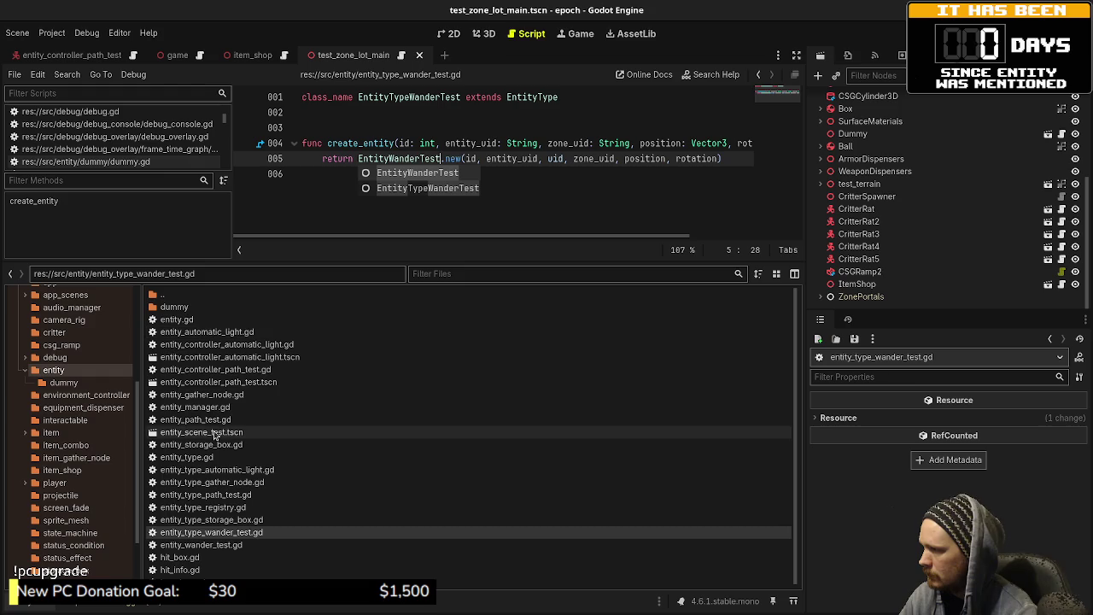
pyautogui.doubleClick(195, 419)
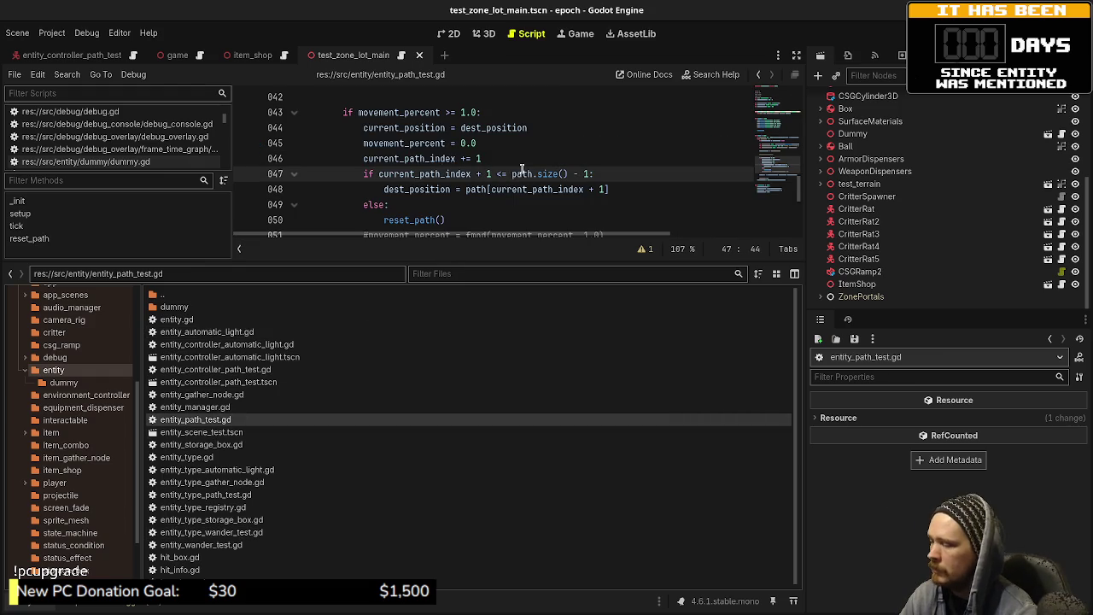
# - Select the path-following code with its waypoints in entity_path_test.gd
pyautogui.moveTo(634, 260); pyautogui.dragTo(634, 471)
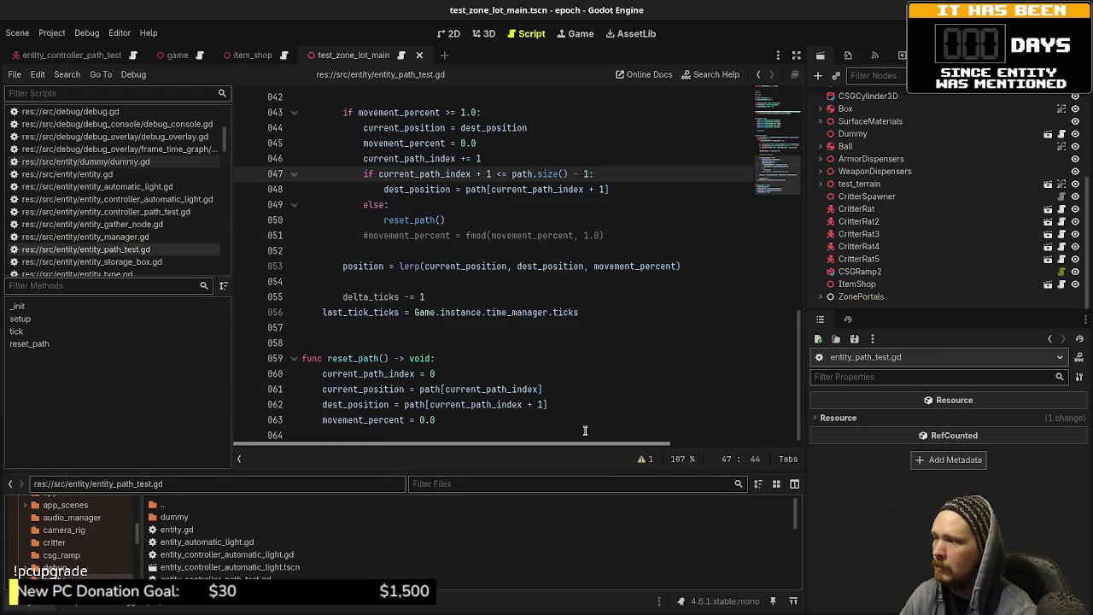
pyautogui.moveTo(448, 425)
pyautogui.mouseDown()
pyautogui.moveTo(461, 403)
pyautogui.moveTo(362, 252)
pyautogui.moveTo(359, 275)
pyautogui.moveTo(300, 233)
pyautogui.moveTo(295, 157)
pyautogui.mouseUp()
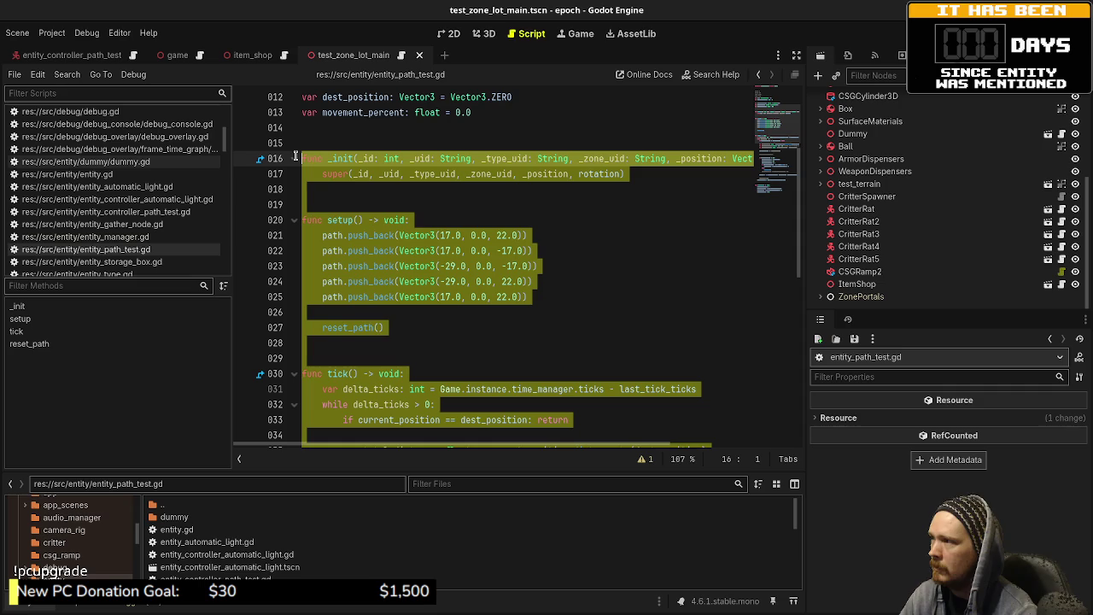
pyautogui.click(308, 128)
pyautogui.scroll(4, 338, 187)
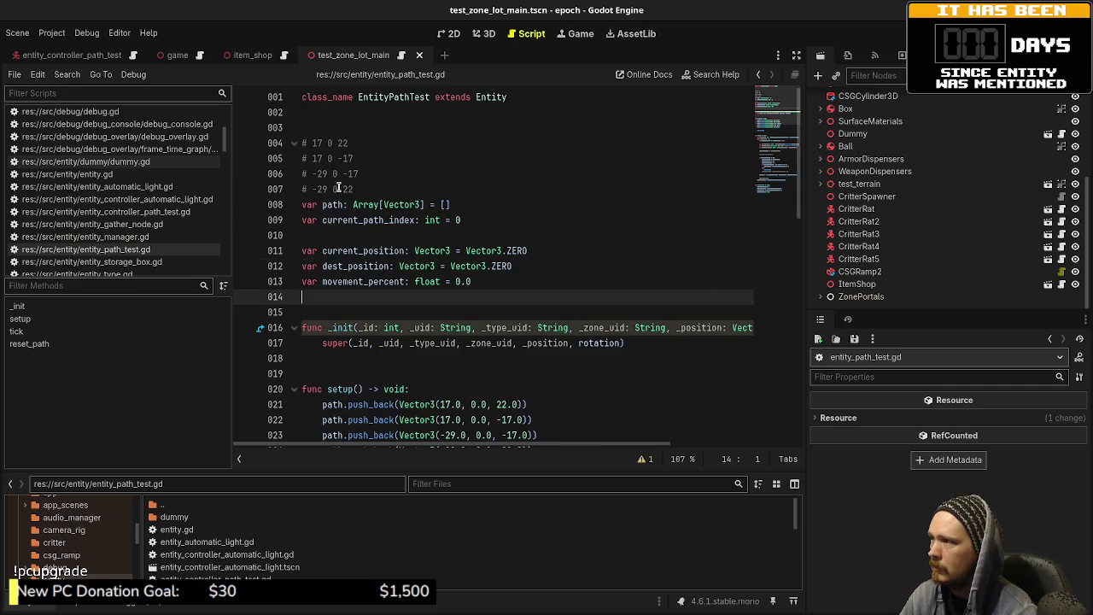
pyautogui.moveTo(303, 135)
pyautogui.mouseDown()
pyautogui.moveTo(359, 282)
pyautogui.moveTo(393, 448)
pyautogui.moveTo(410, 449)
pyautogui.moveTo(457, 392)
pyautogui.moveTo(476, 417)
pyautogui.mouseUp()
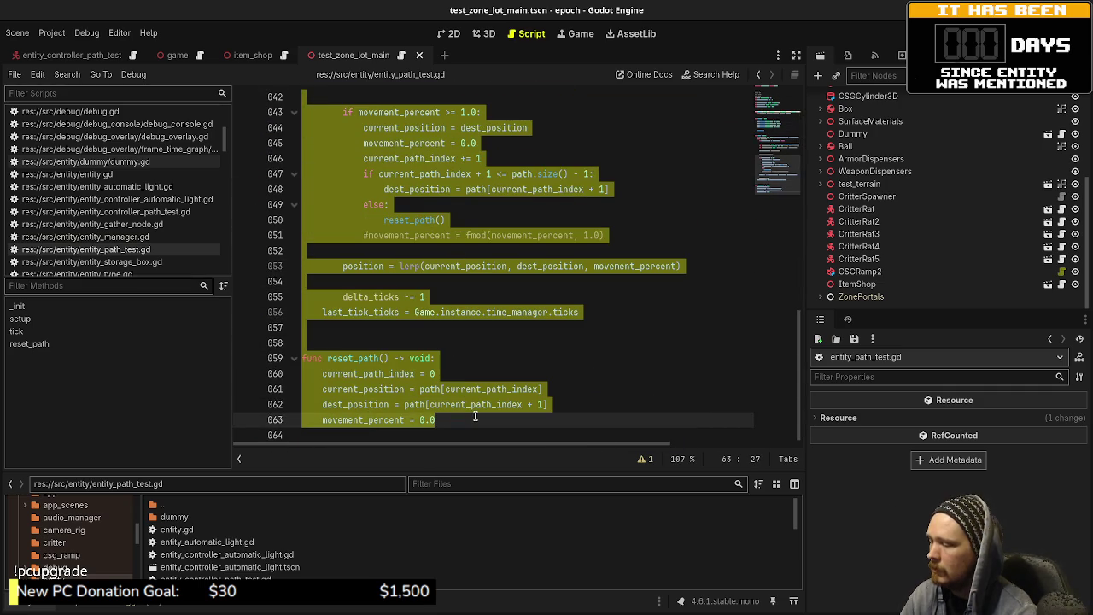
pyautogui.scroll(-10, 246, 544)
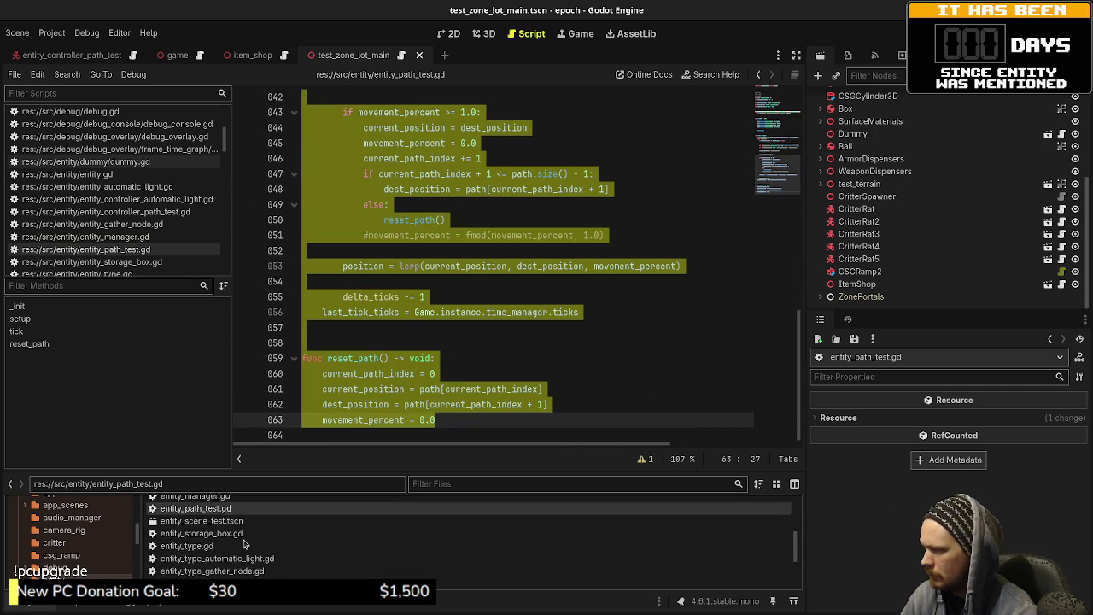
# - Paste the path-following code below the class line in entity_wander_test.gd and save
pyautogui.doubleClick(245, 544)
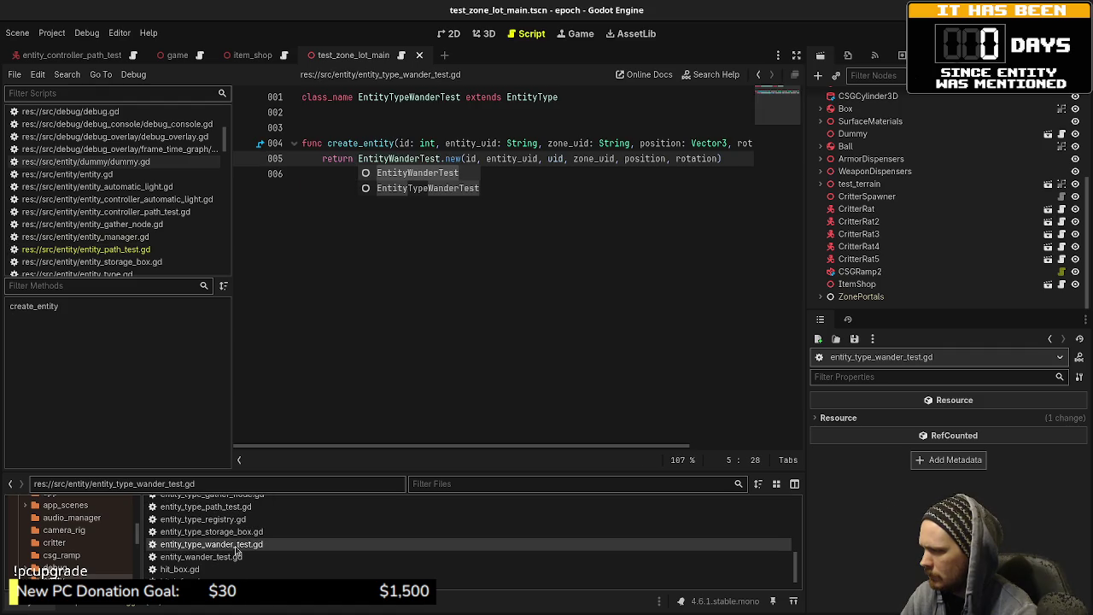
pyautogui.doubleClick(224, 557)
pyautogui.click(573, 273)
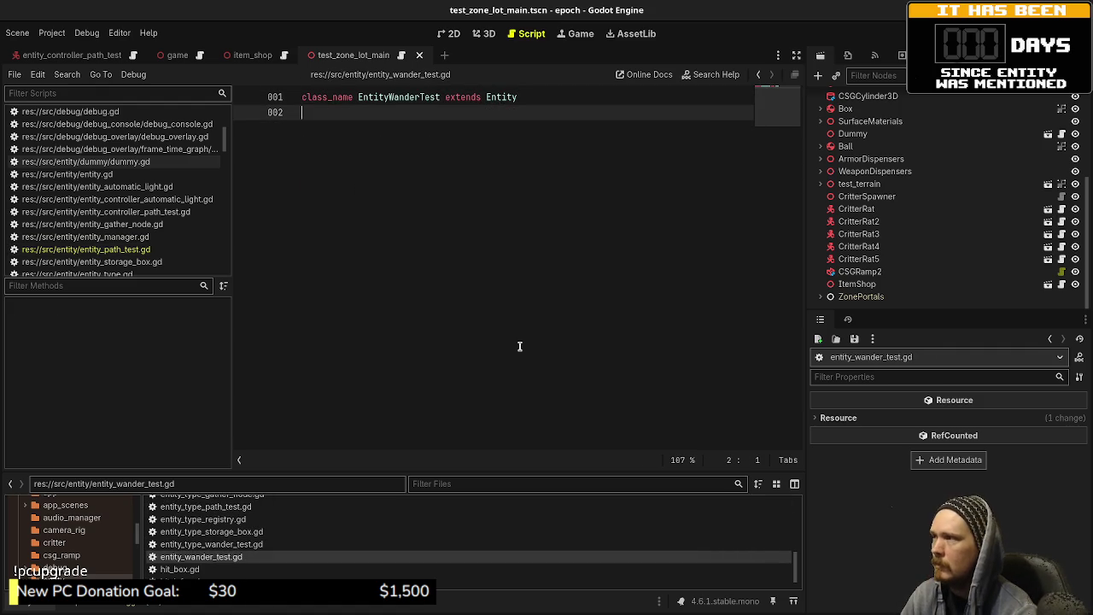
pyautogui.press('Return')
pyautogui.hotkey('ctrl', 'v')
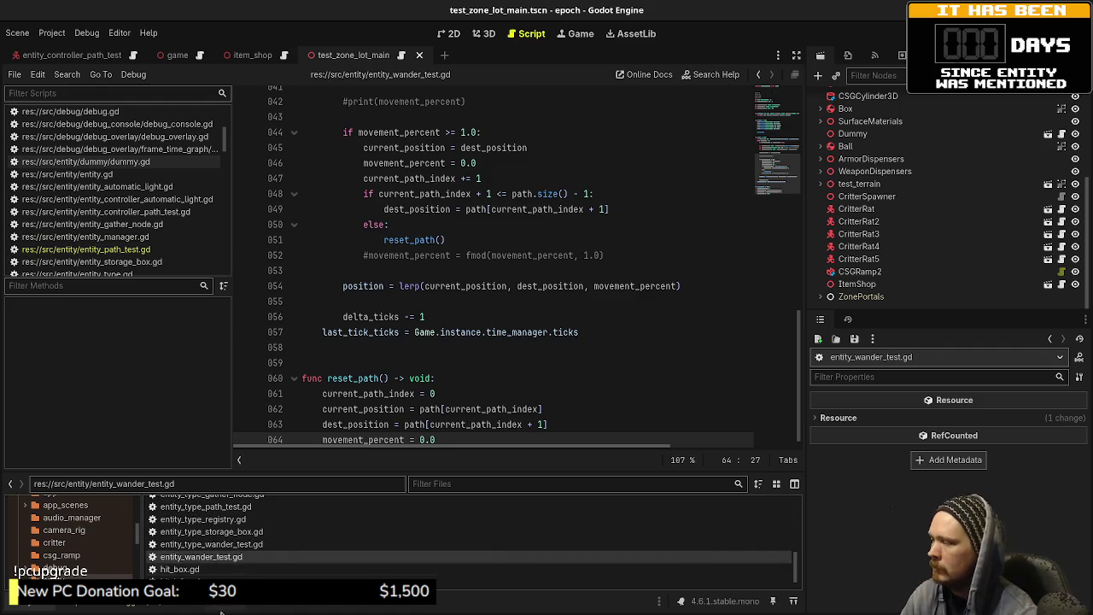
pyautogui.click(496, 360)
pyautogui.hotkey('ctrl', 's')
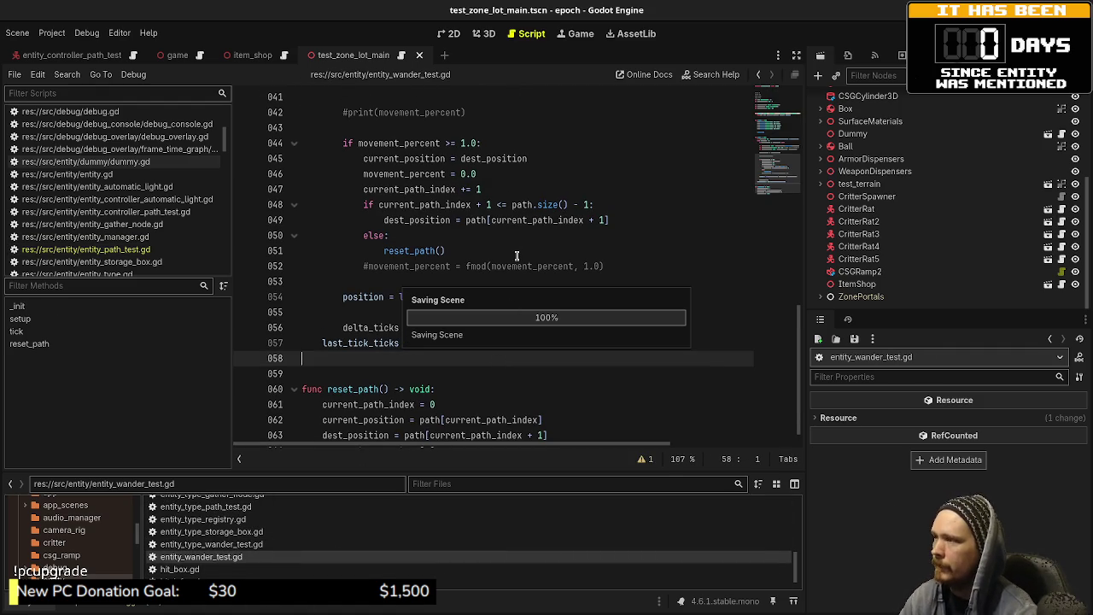
# - Delete the waypoint coordinate comment lines from entity_wander_test.gd and save
pyautogui.scroll(10, 517, 257)
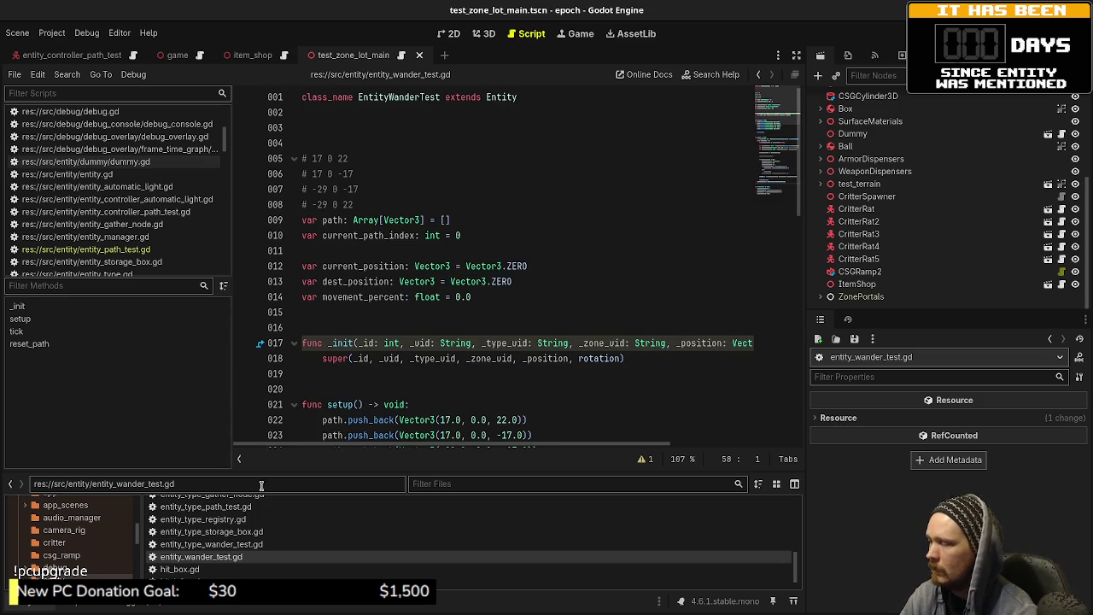
pyautogui.moveTo(383, 203); pyautogui.dragTo(349, 126)
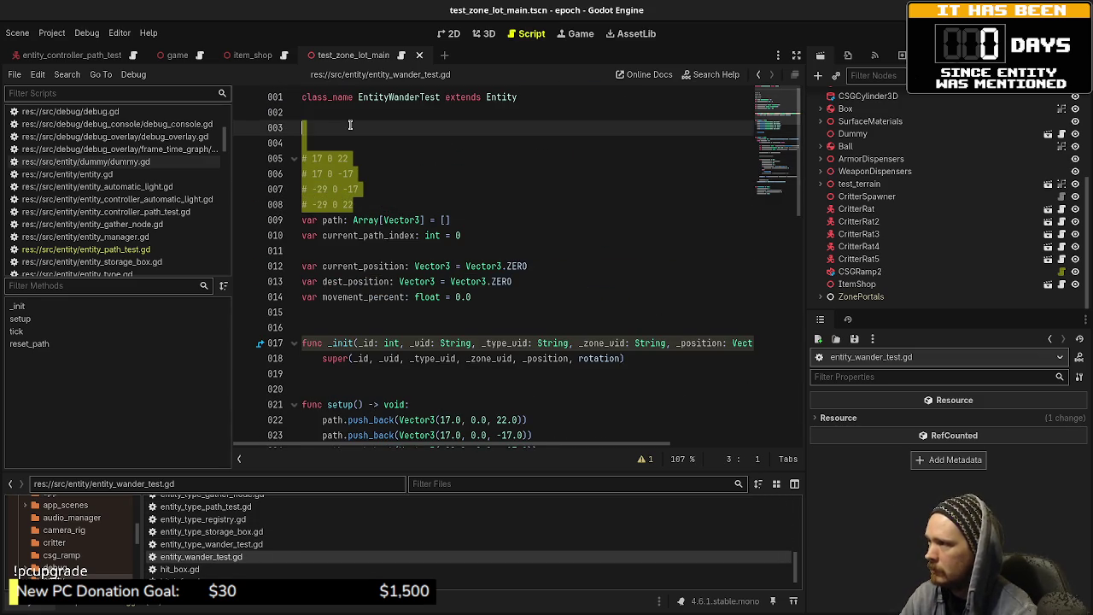
pyautogui.press('BackSpace')
pyautogui.hotkey('ctrl', 's')
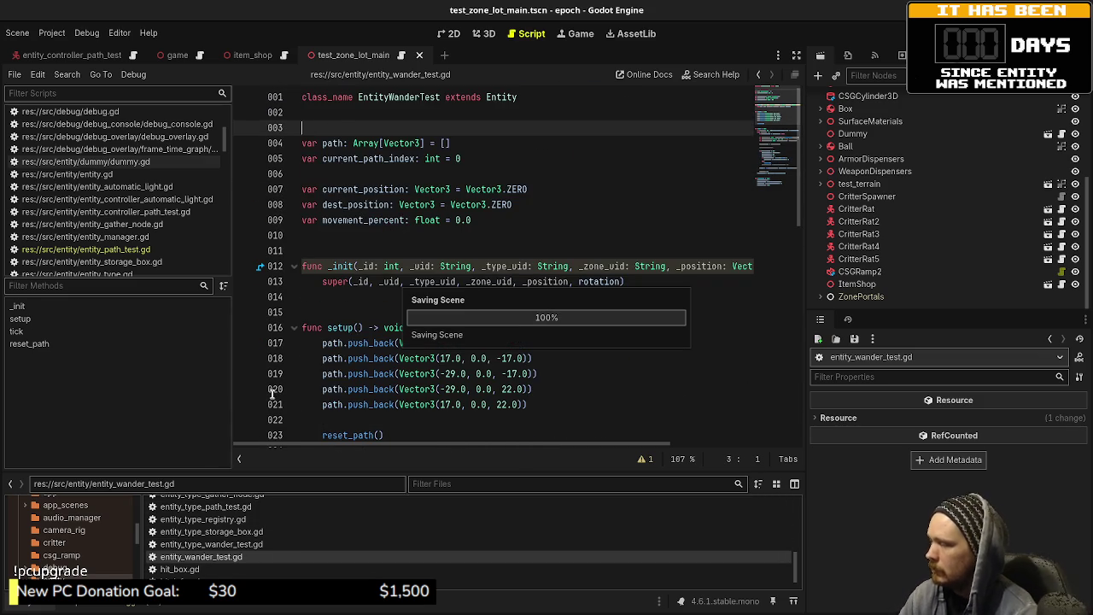
pyautogui.scroll(-1, 250, 574)
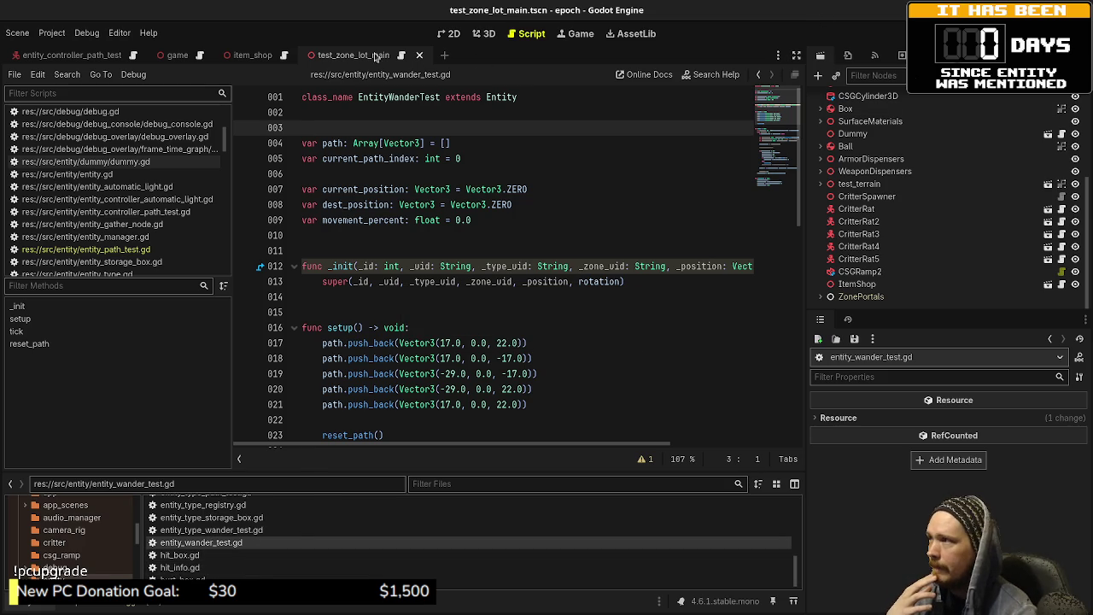
pyautogui.click(444, 55)
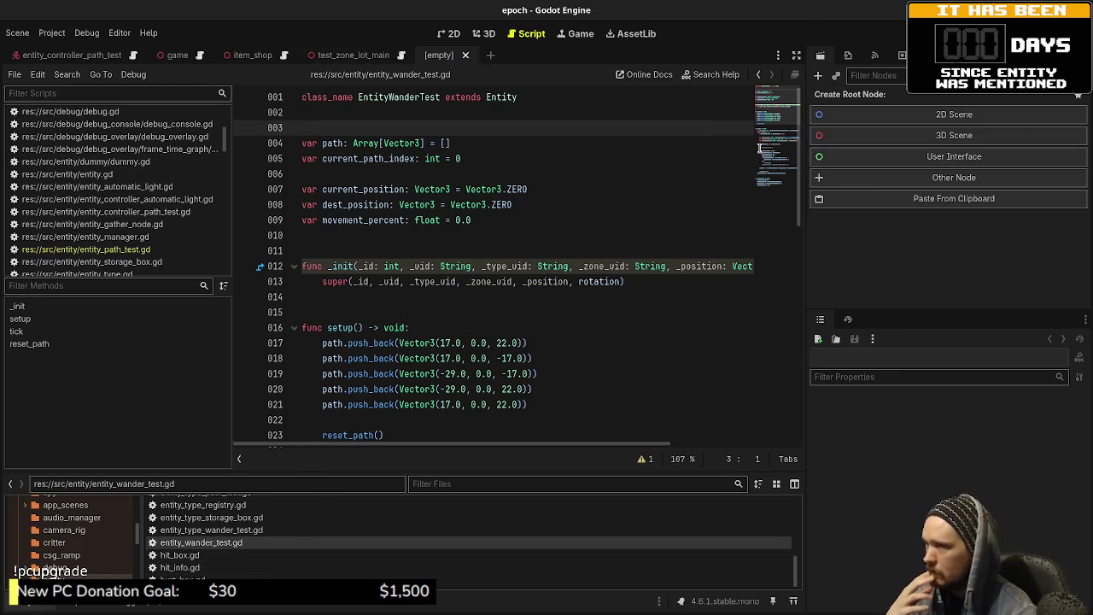
# - Create a CharacterBody3D scene rooted at EntityControllerWanderTest, saved as entity_controller_wander_test.tscn
pyautogui.click(940, 178)
pyautogui.write('character')
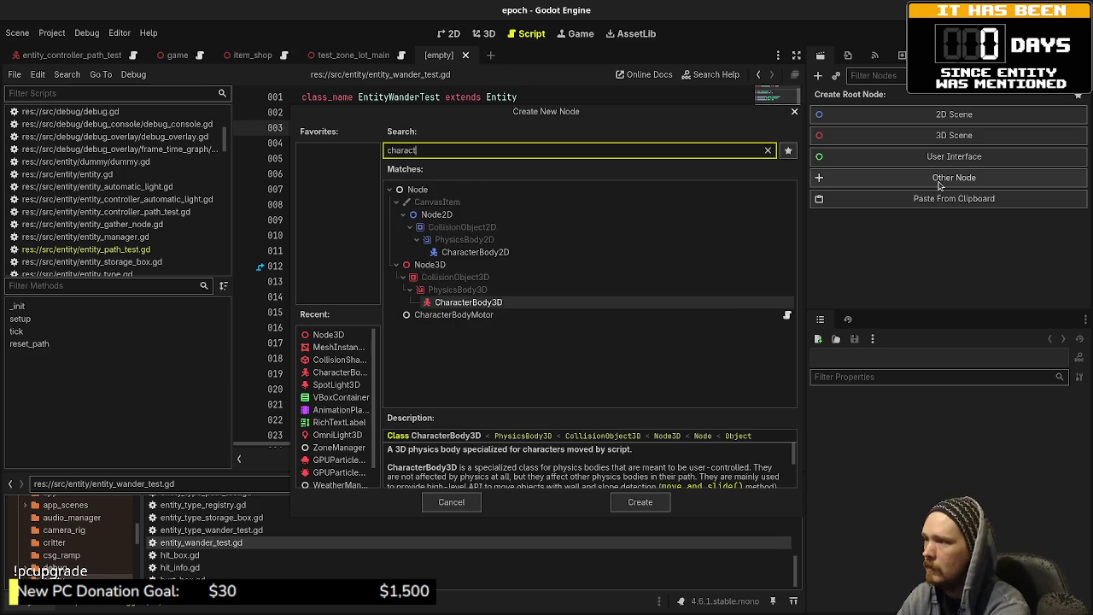
pyautogui.press('Return')
pyautogui.press('F2')
pyautogui.write('EntityControllerWanderTest')
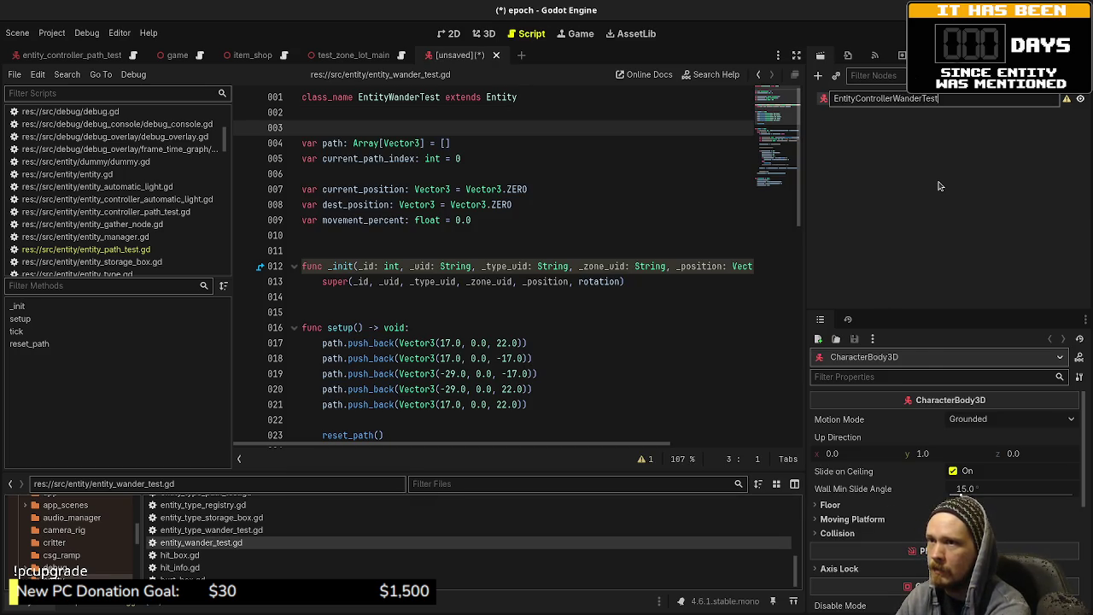
pyautogui.press('Return')
pyautogui.hotkey('ctrl', 's')
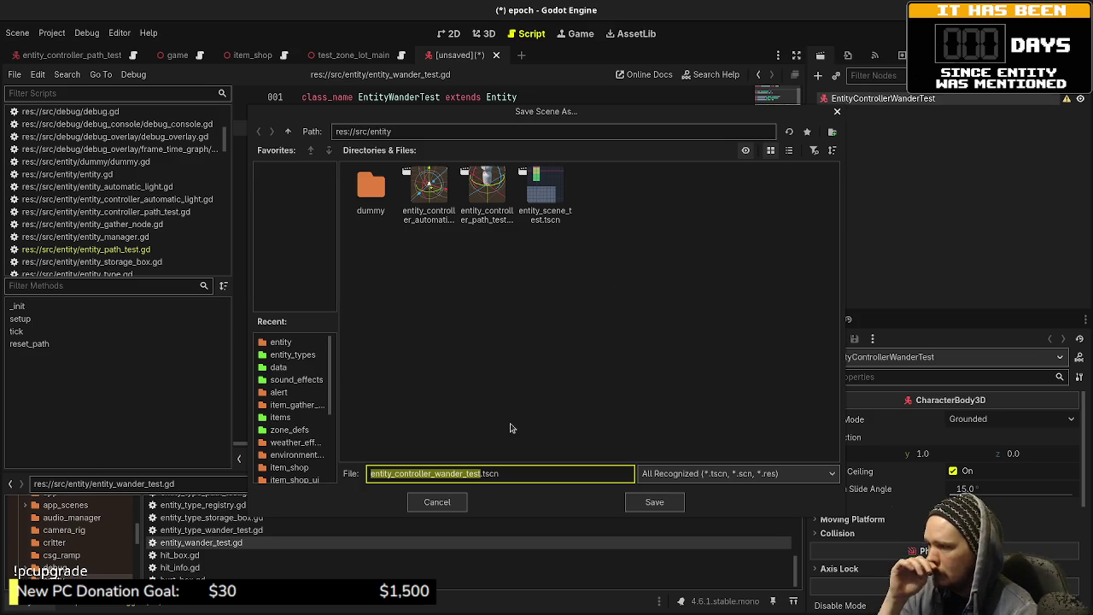
pyautogui.click(673, 506)
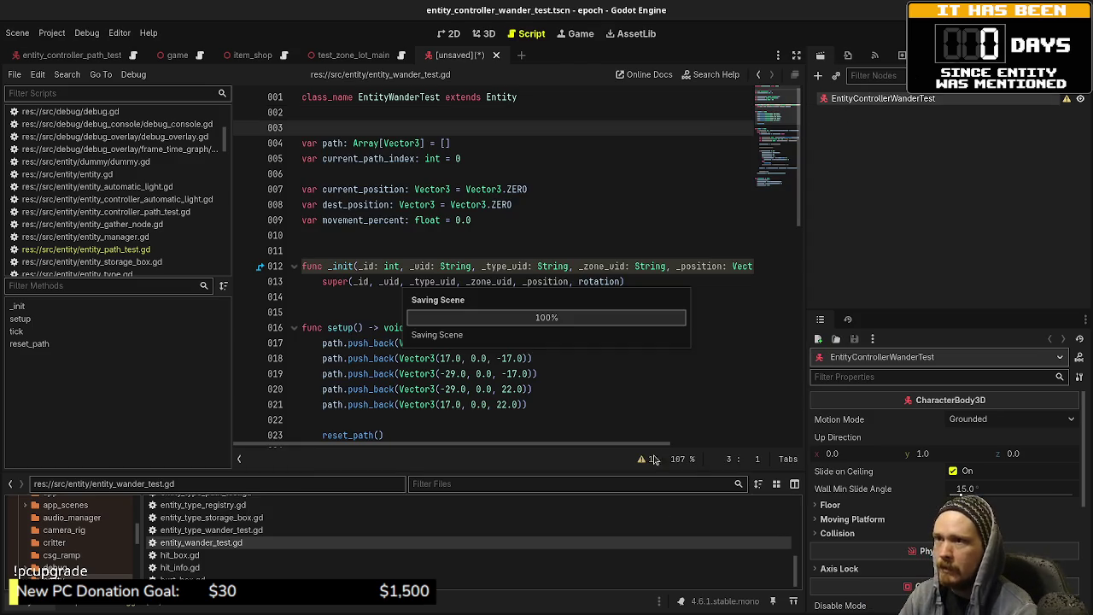
# - Copy CollisionShape3D and Model from the path-test controller scene under the new root and save
pyautogui.click(62, 57)
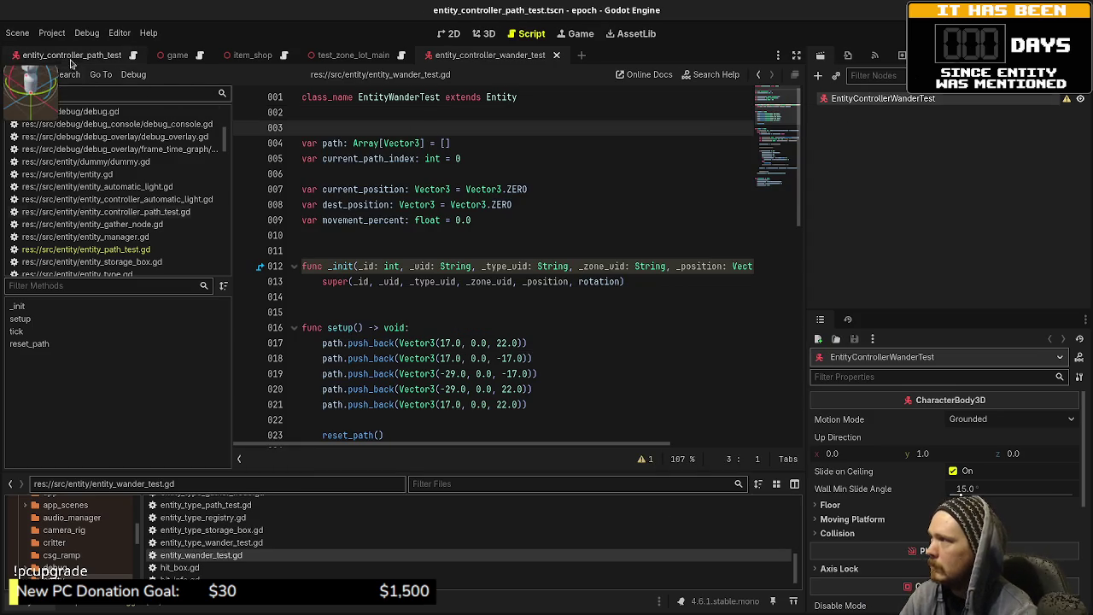
pyautogui.keyDown('shift'); pyautogui.click(854, 124); pyautogui.keyUp('shift')
pyautogui.rightClick(857, 123)
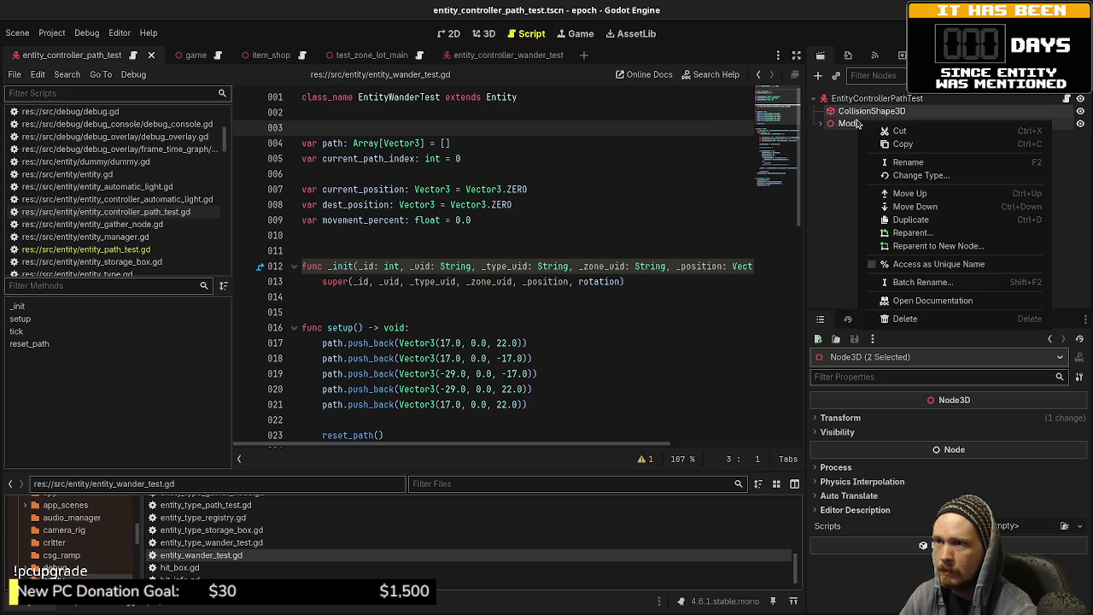
pyautogui.click(904, 143)
pyautogui.click(512, 56)
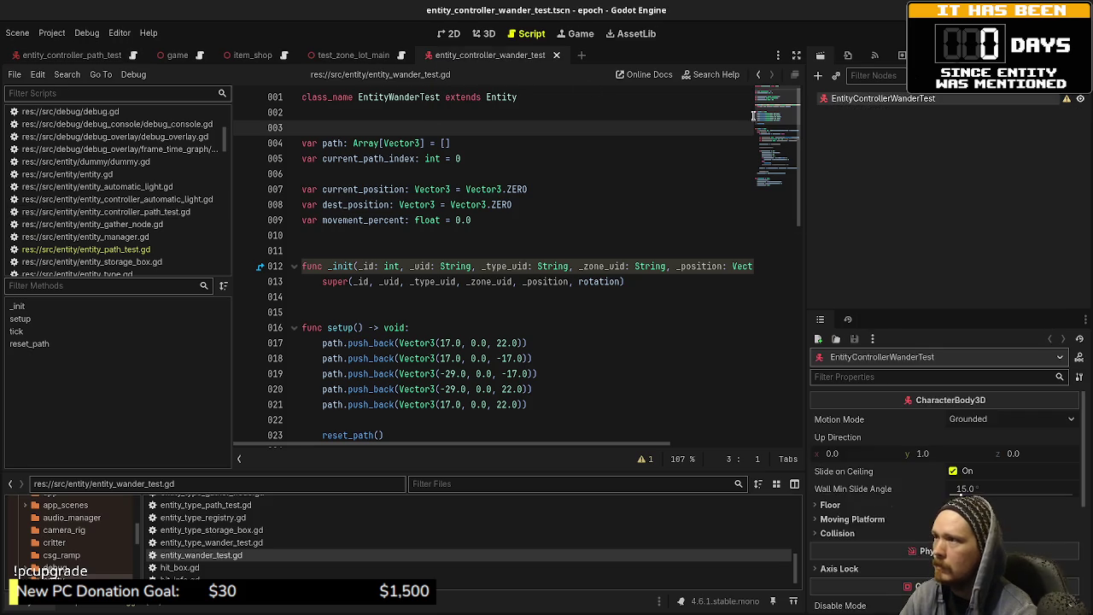
pyautogui.rightClick(856, 100)
pyautogui.click(901, 181)
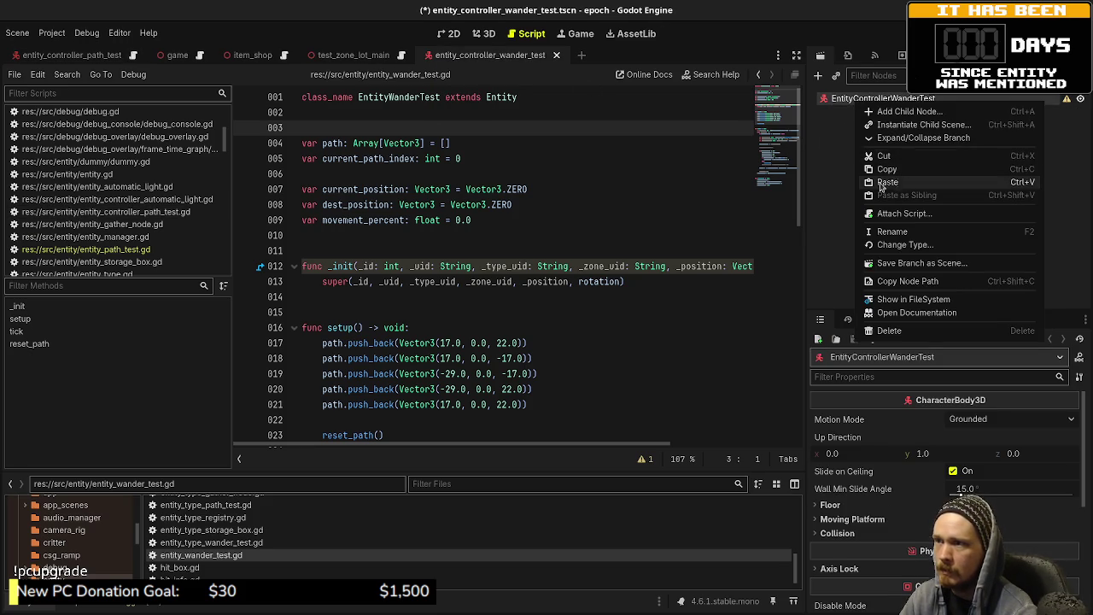
pyautogui.click(480, 34)
pyautogui.moveTo(539, 298); pyautogui.dragTo(568, 276)
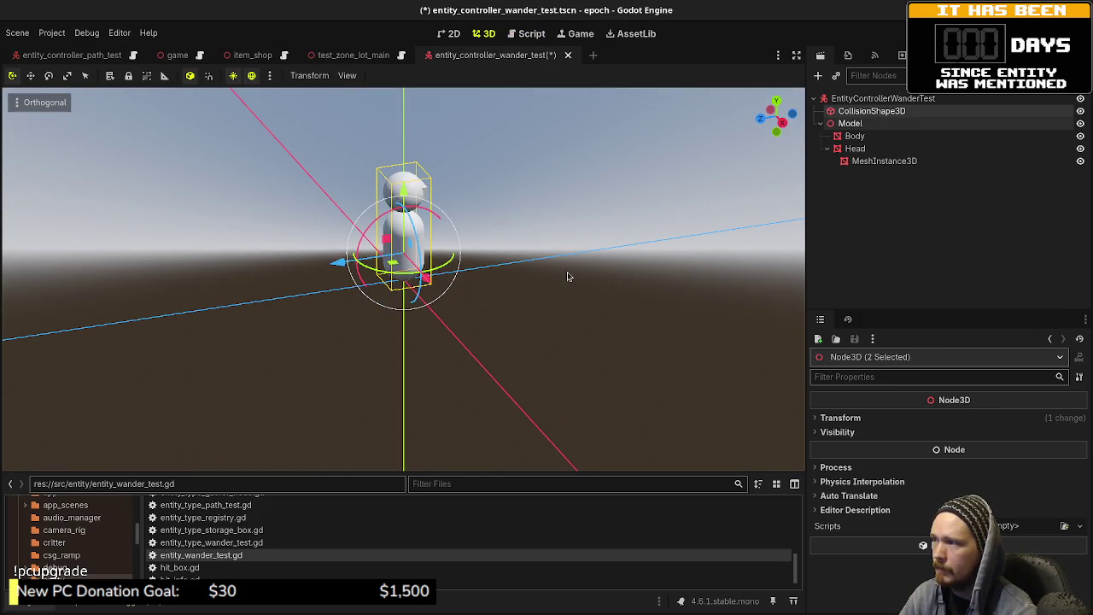
pyautogui.click(856, 203)
pyautogui.hotkey('ctrl', 's')
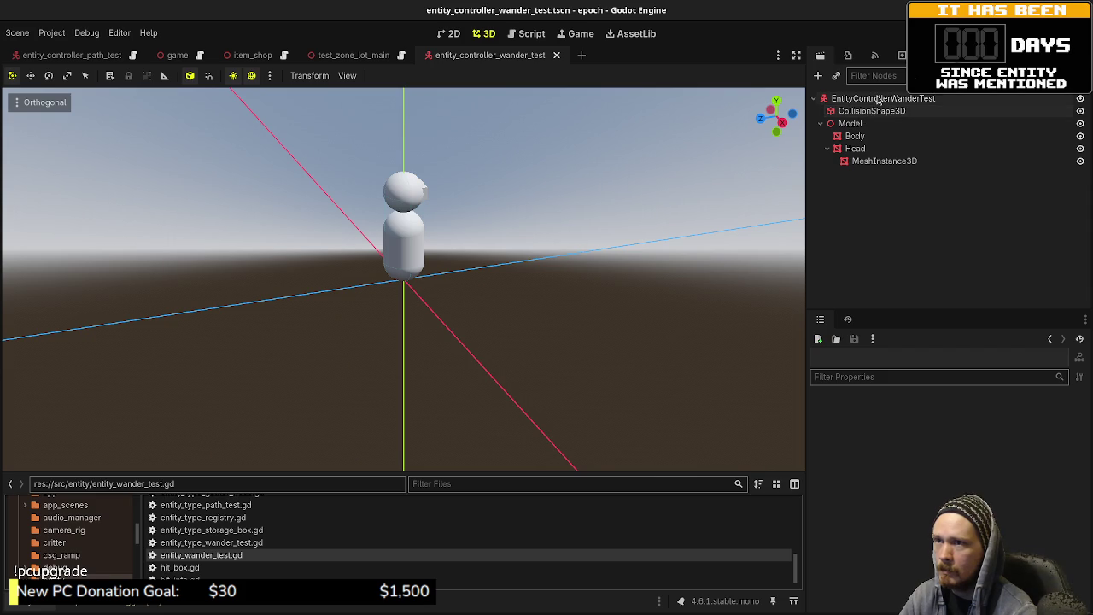
# - Attach a new script entity_controller_wander_test.gd to the EntityControllerWanderTest root
pyautogui.click(878, 99)
pyautogui.click(916, 75)
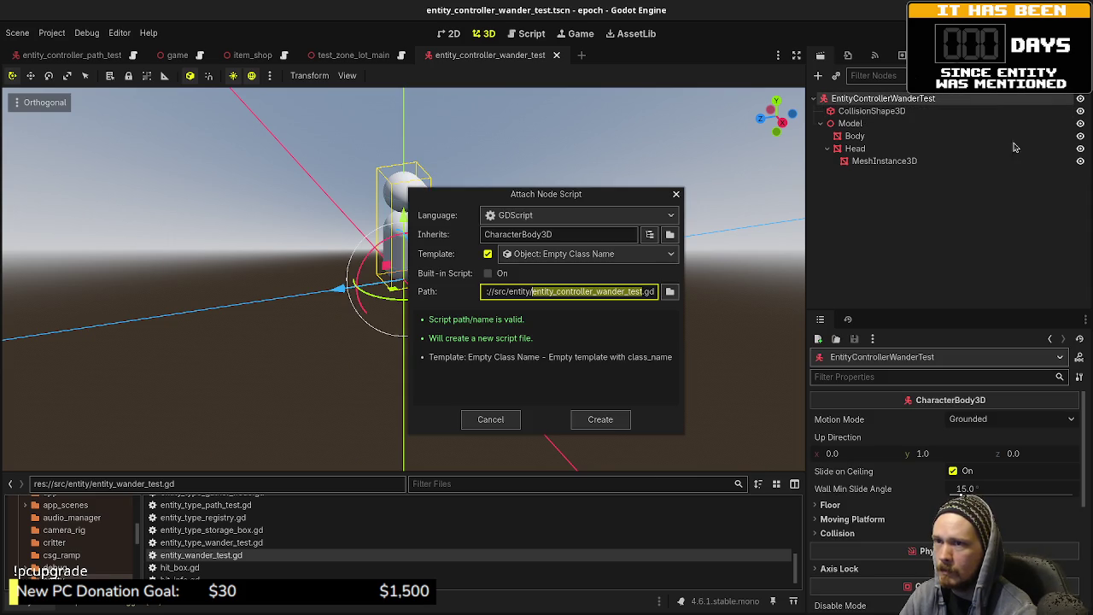
pyautogui.click(599, 419)
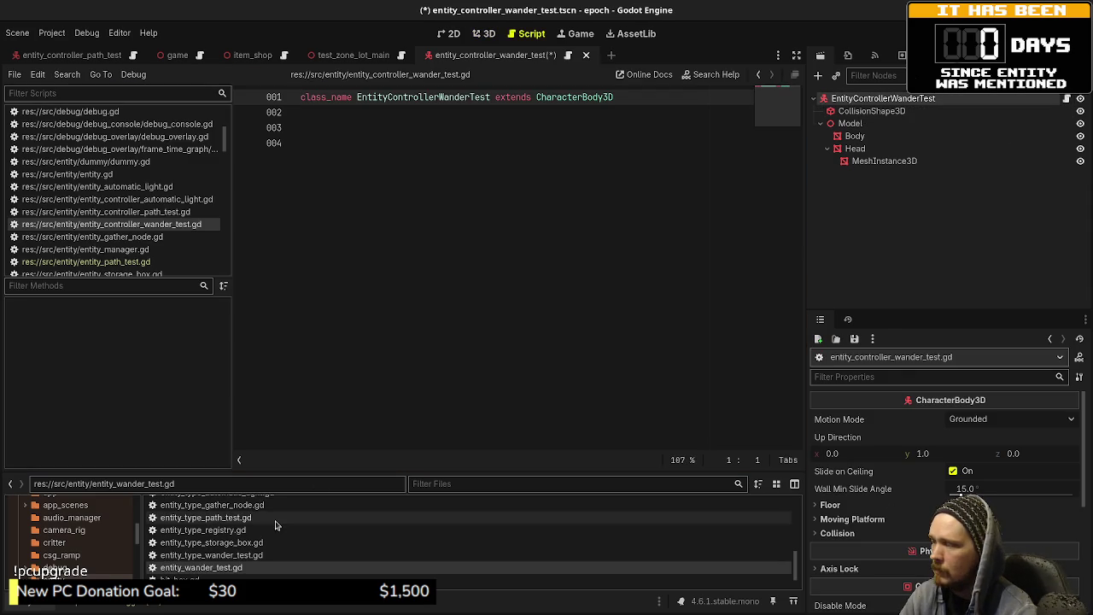
pyautogui.scroll(5, 268, 547)
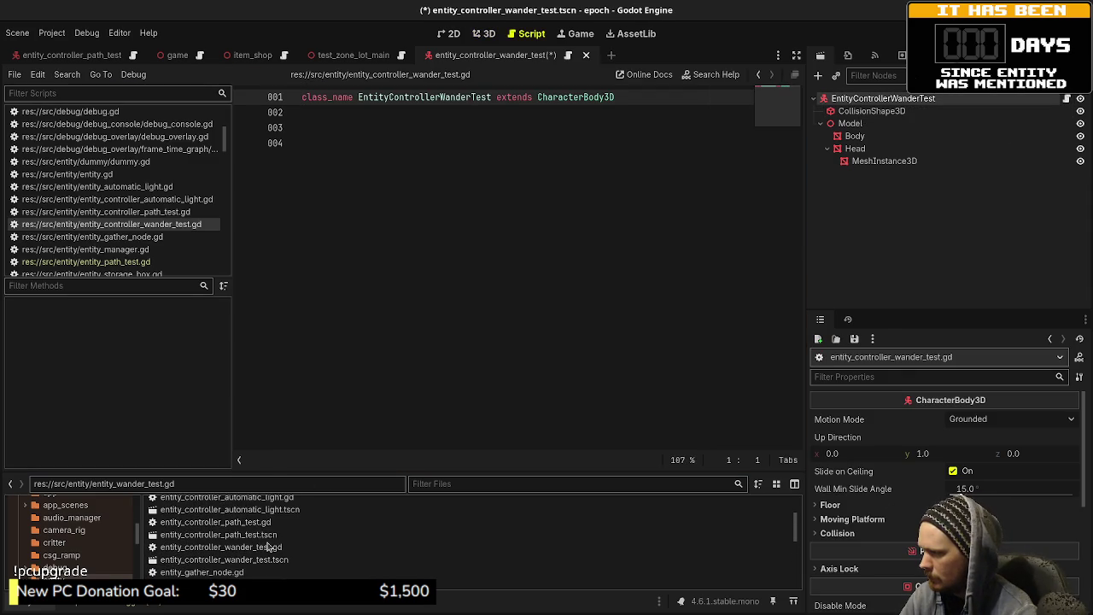
pyautogui.scroll(1, 248, 564)
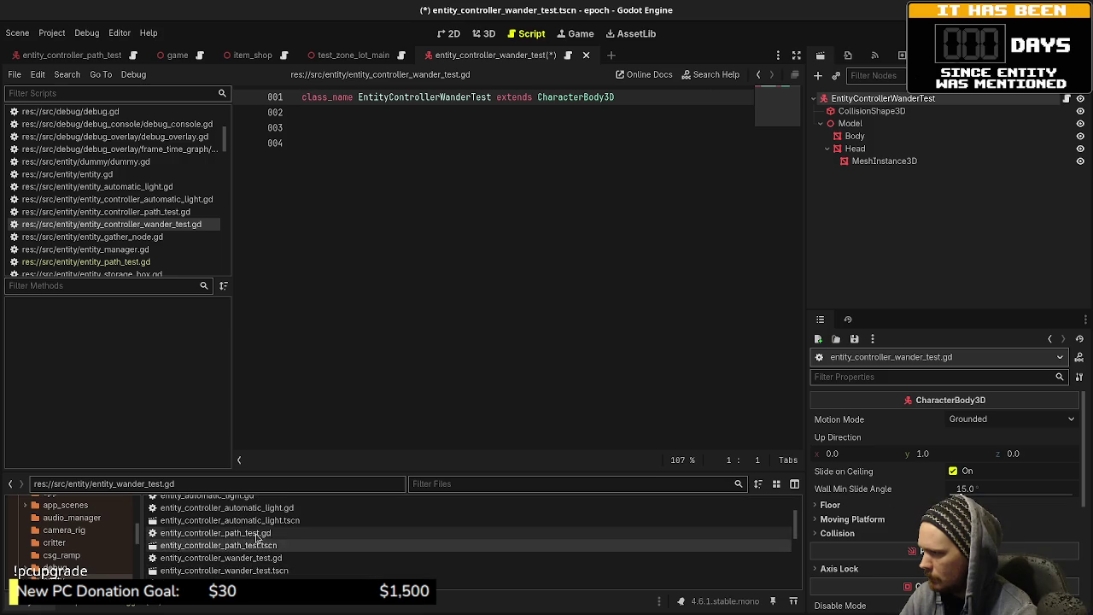
# - Copy lines 4–18 of entity_controller_path_test.gd into the new controller script and save
pyautogui.doubleClick(215, 533)
pyautogui.moveTo(538, 371)
pyautogui.mouseDown()
pyautogui.moveTo(152, 168)
pyautogui.moveTo(142, 144)
pyautogui.mouseUp()
pyautogui.hotkey('ctrl', 'c')
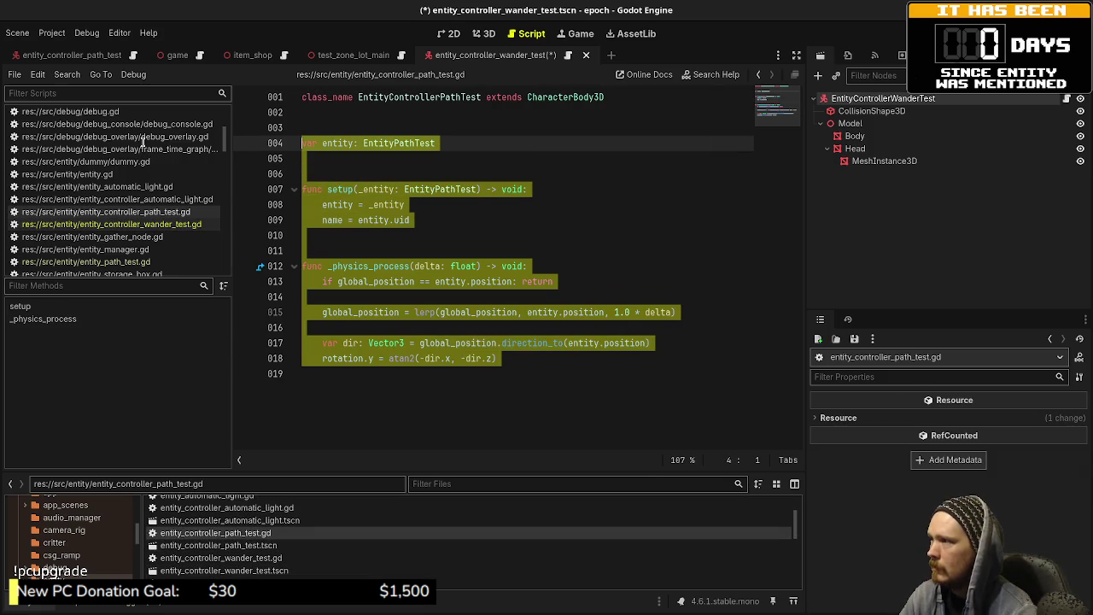
pyautogui.doubleClick(256, 564)
pyautogui.click(396, 321)
pyautogui.hotkey('ctrl', 'v')
pyautogui.hotkey('ctrl', 's')
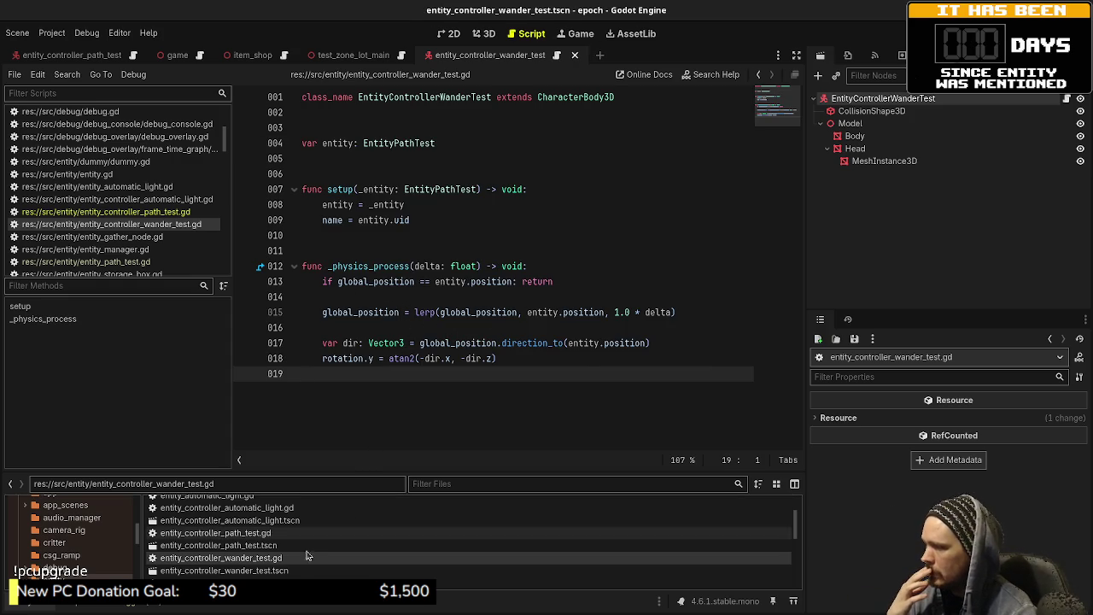
# - Review entity_type_wander_test.gd and entity_wander_test.gd
pyautogui.scroll(-3, 280, 569)
pyautogui.scroll(-3, 281, 571)
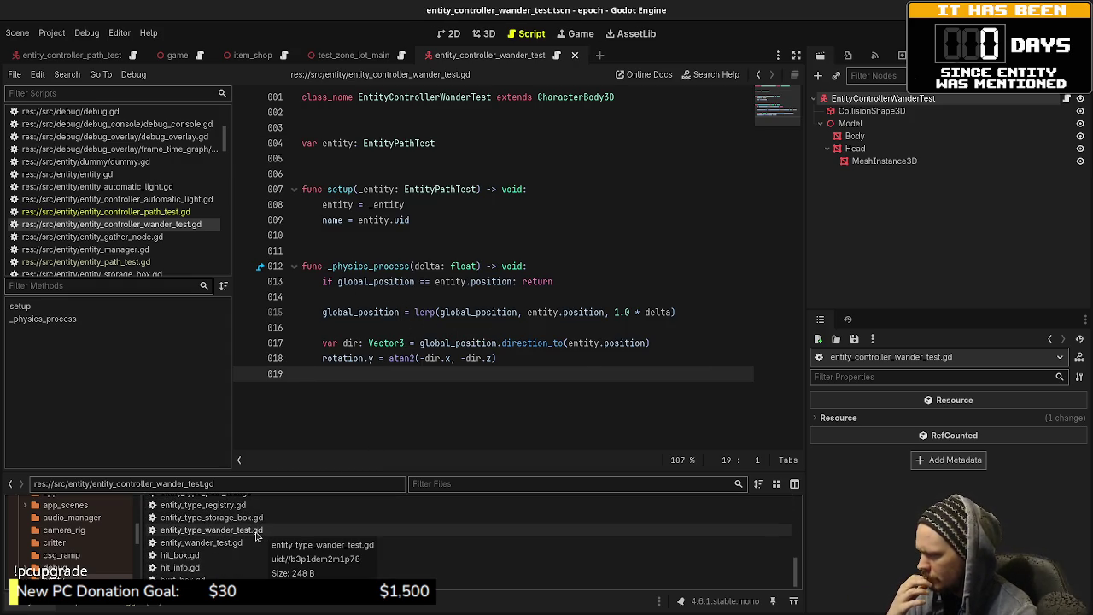
pyautogui.doubleClick(261, 530)
pyautogui.click(361, 173)
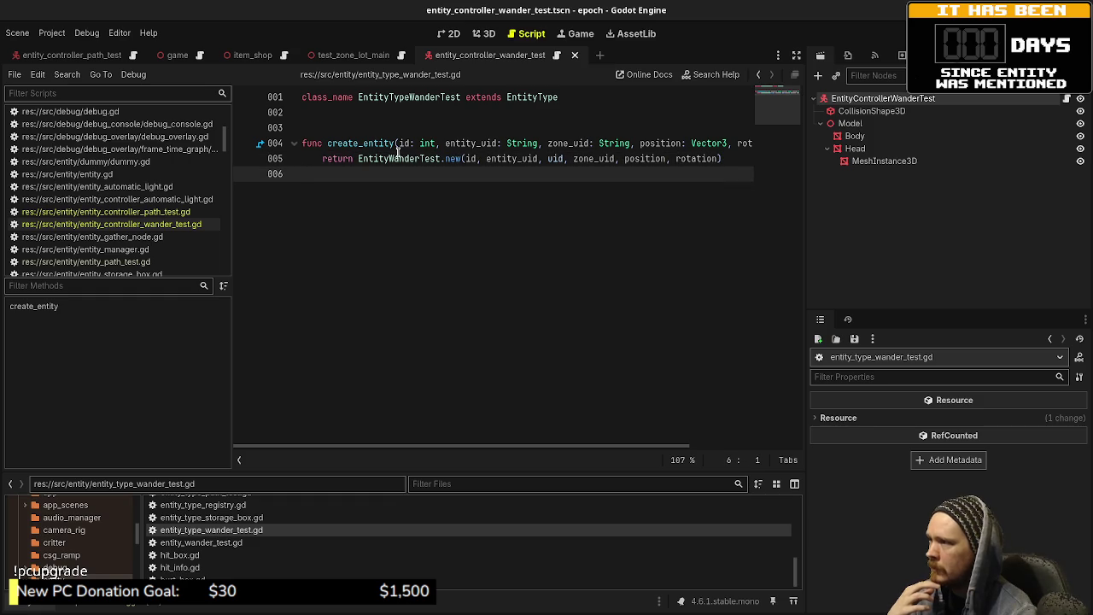
pyautogui.doubleClick(240, 543)
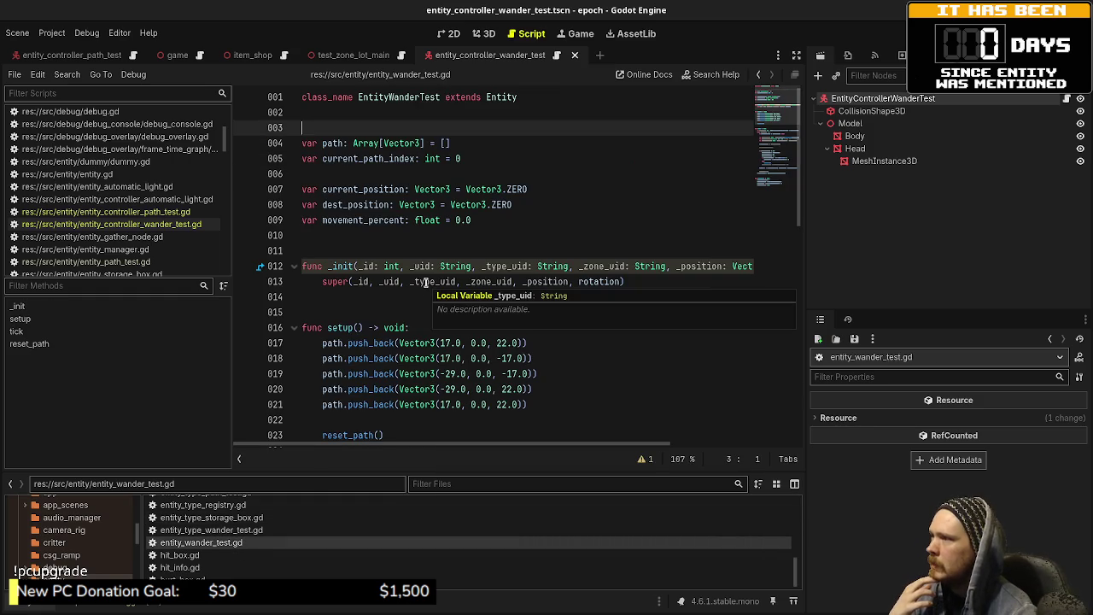
pyautogui.scroll(-12, 534, 248)
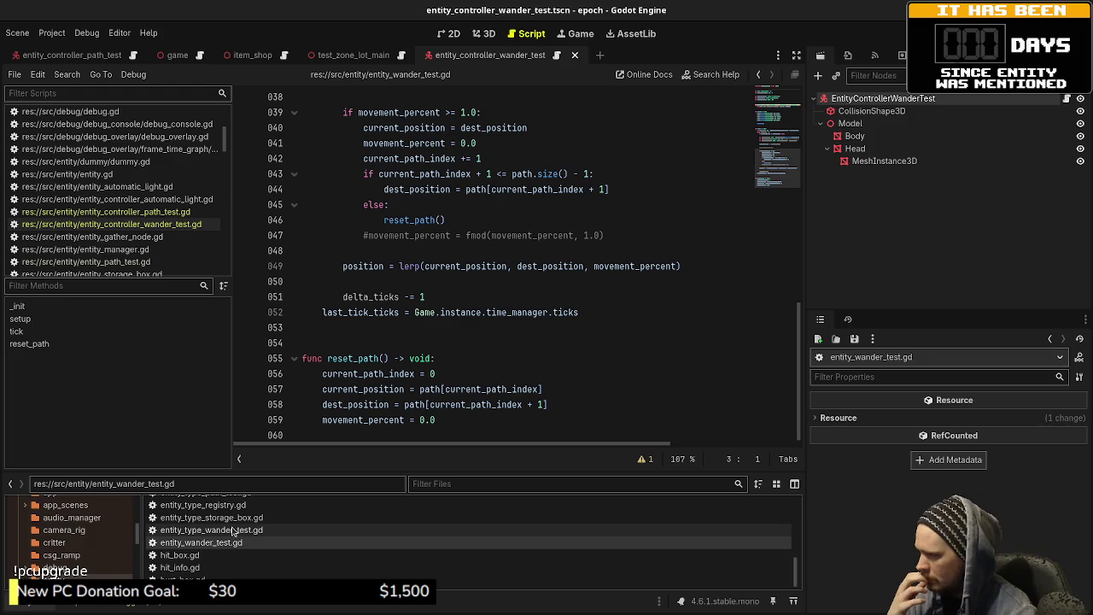
# - In entity_controller_wander_test.gd, retype lines 4 and 7 from EntityPathTest to EntityWanderTest and save
pyautogui.scroll(5, 229, 545)
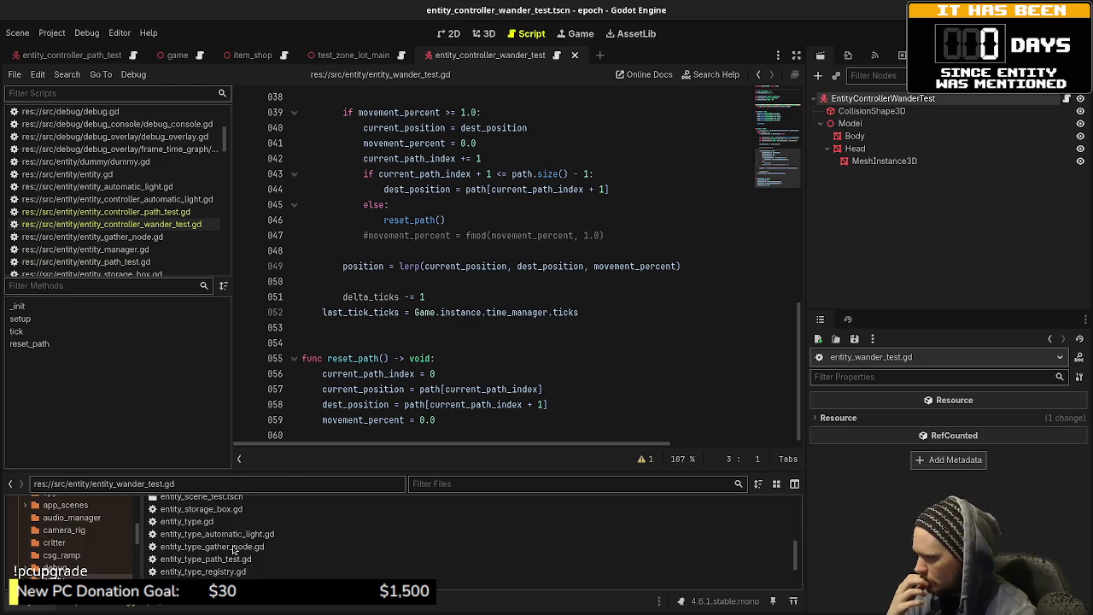
pyautogui.scroll(2, 232, 549)
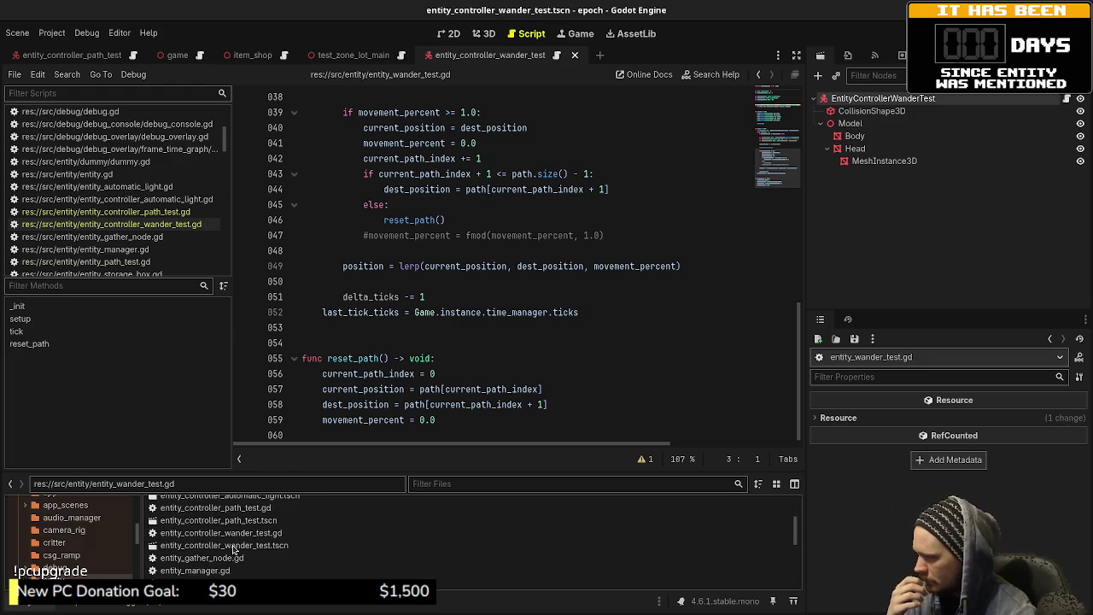
pyautogui.doubleClick(220, 533)
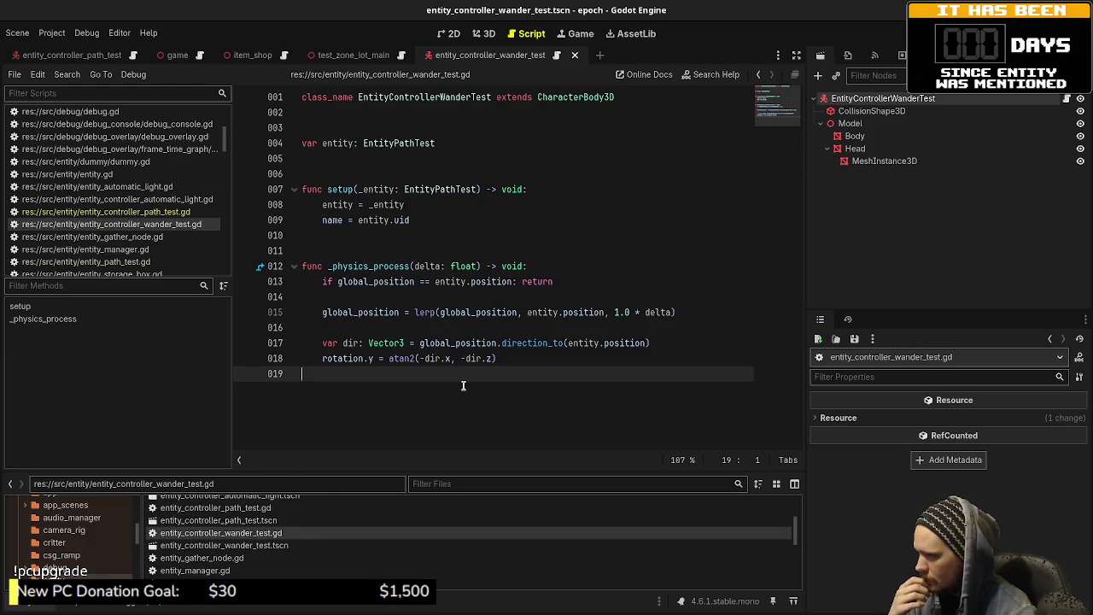
pyautogui.moveTo(393, 144); pyautogui.dragTo(436, 143)
pyautogui.write('Want')
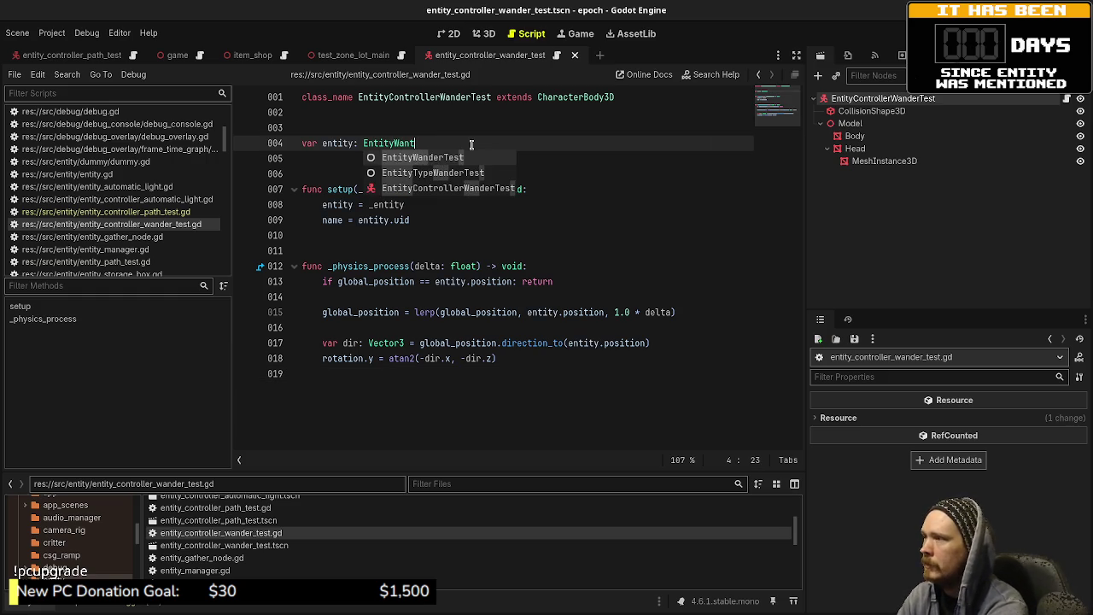
pyautogui.press('BackSpace')
pyautogui.write('derTest')
pyautogui.hotkey('ctrl', 's')
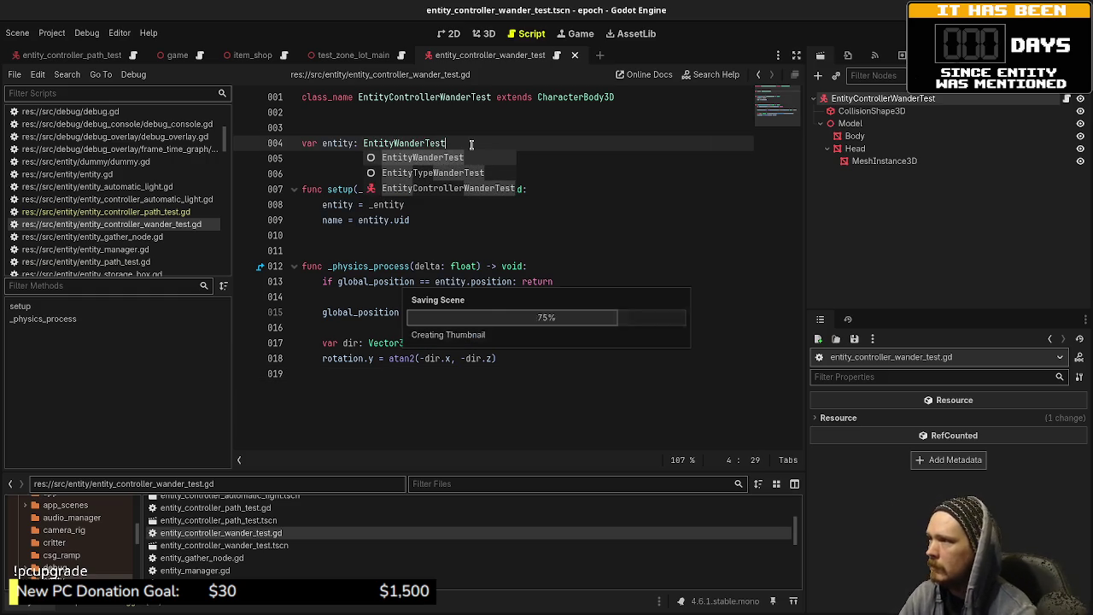
pyautogui.click(595, 241)
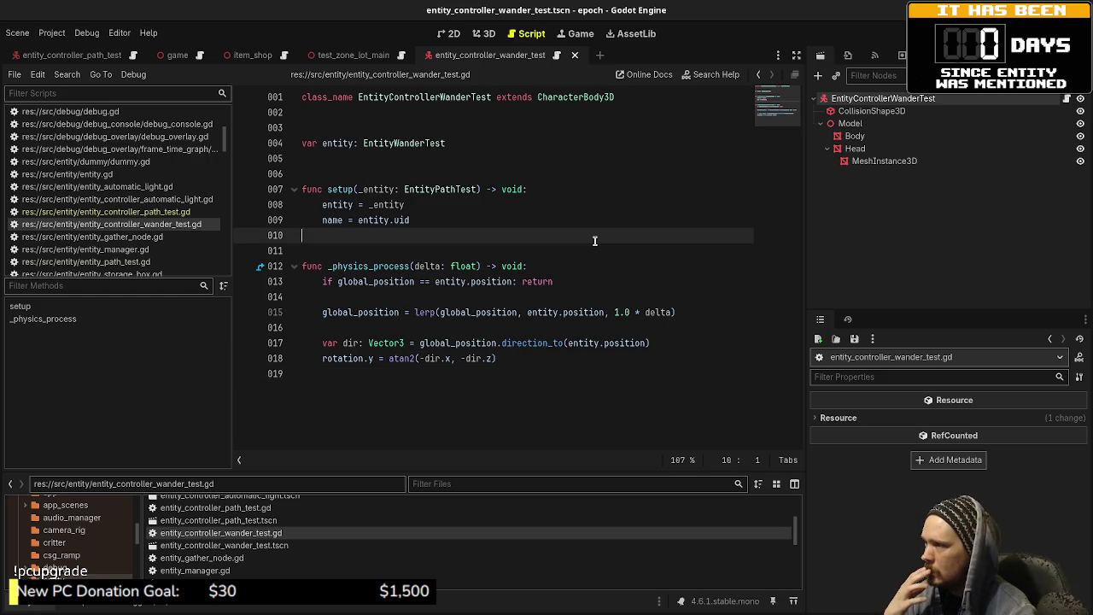
pyautogui.doubleClick(413, 144)
pyautogui.hotkey('ctrl', 'c')
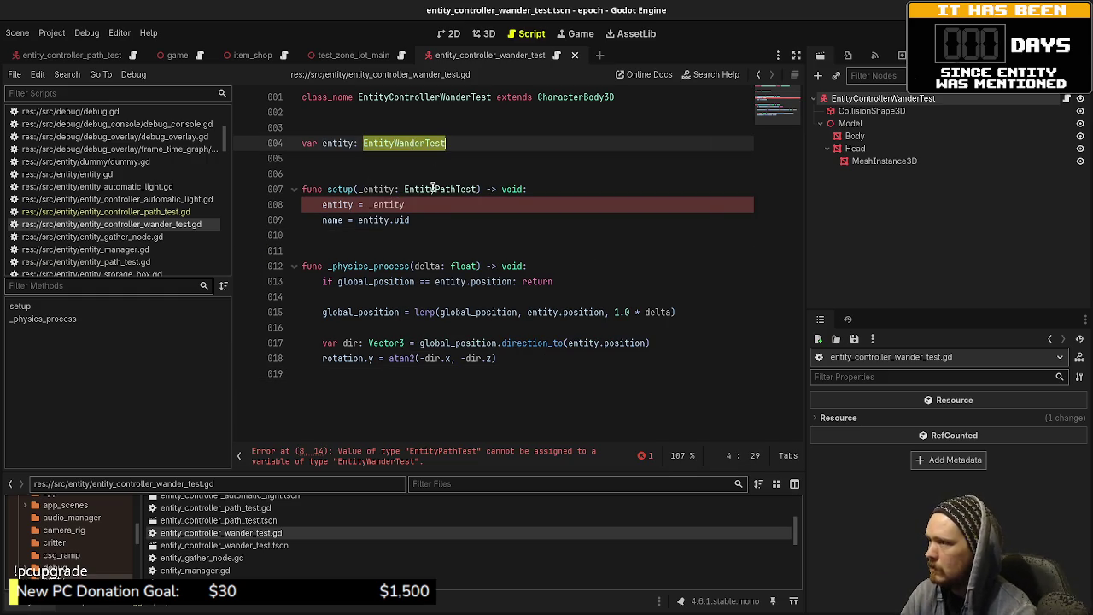
pyautogui.doubleClick(433, 189)
pyautogui.hotkey('ctrl', 'v')
pyautogui.hotkey('ctrl', 's')
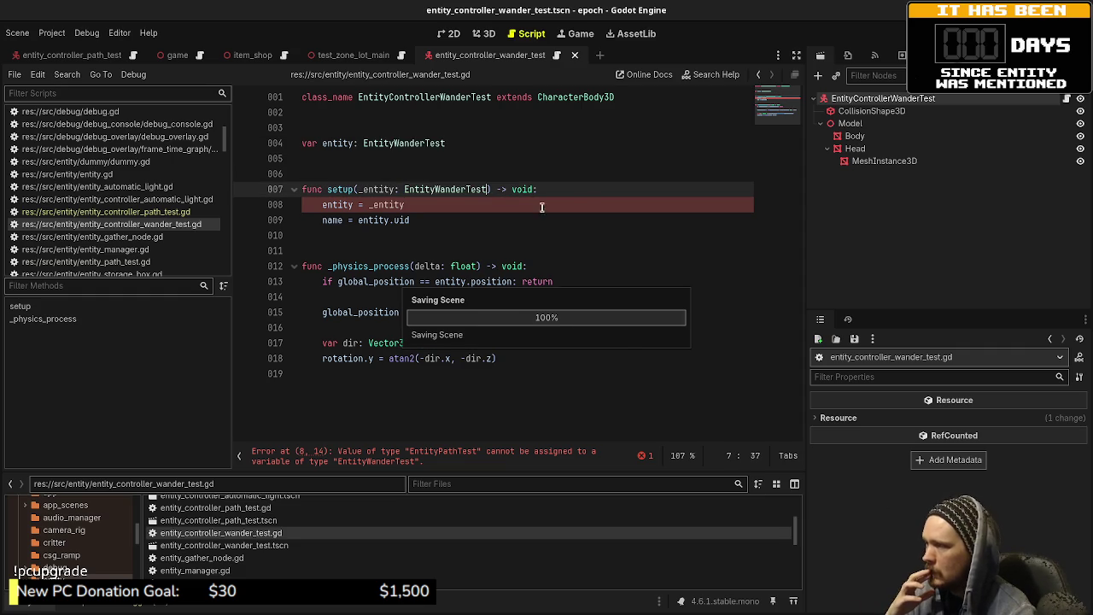
pyautogui.click(576, 250)
# - Open entity_wander_test.gd and expand the data/entity_types folder
pyautogui.scroll(-5, 282, 565)
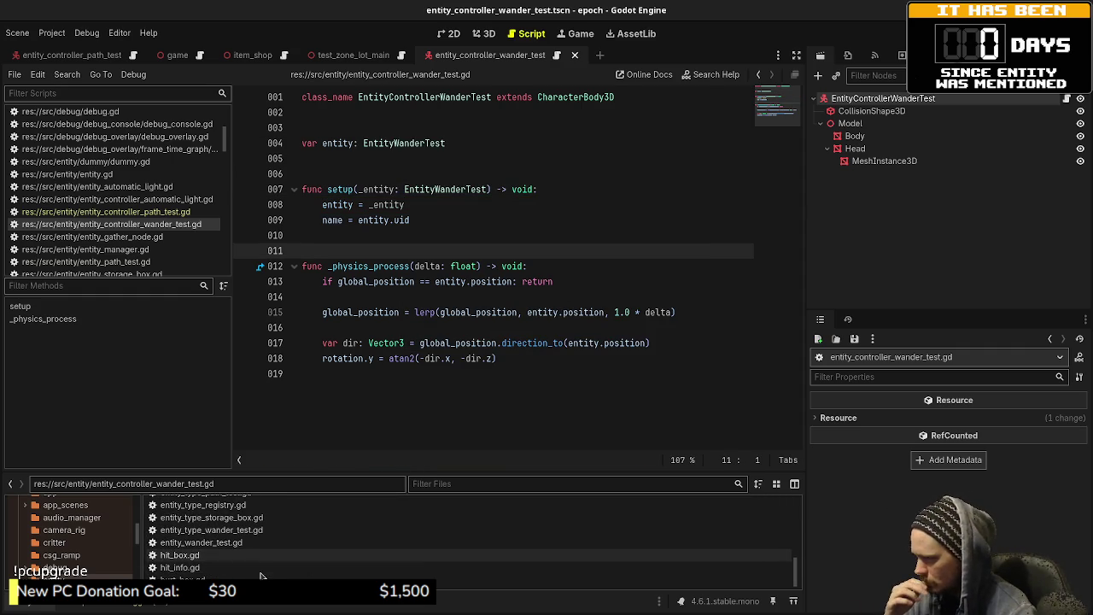
pyautogui.doubleClick(201, 542)
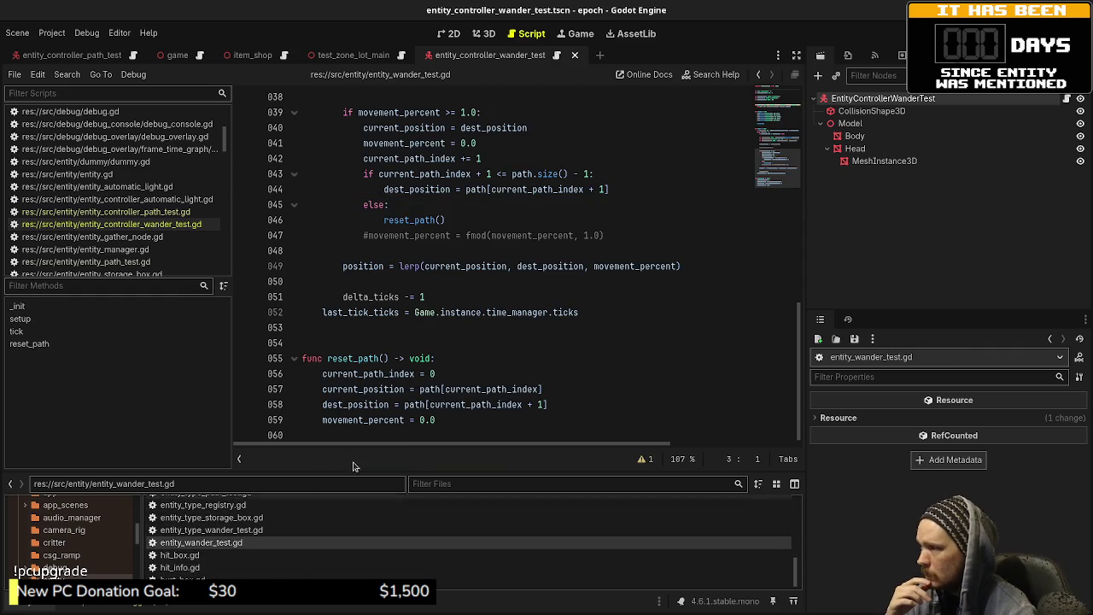
pyautogui.scroll(8, 620, 363)
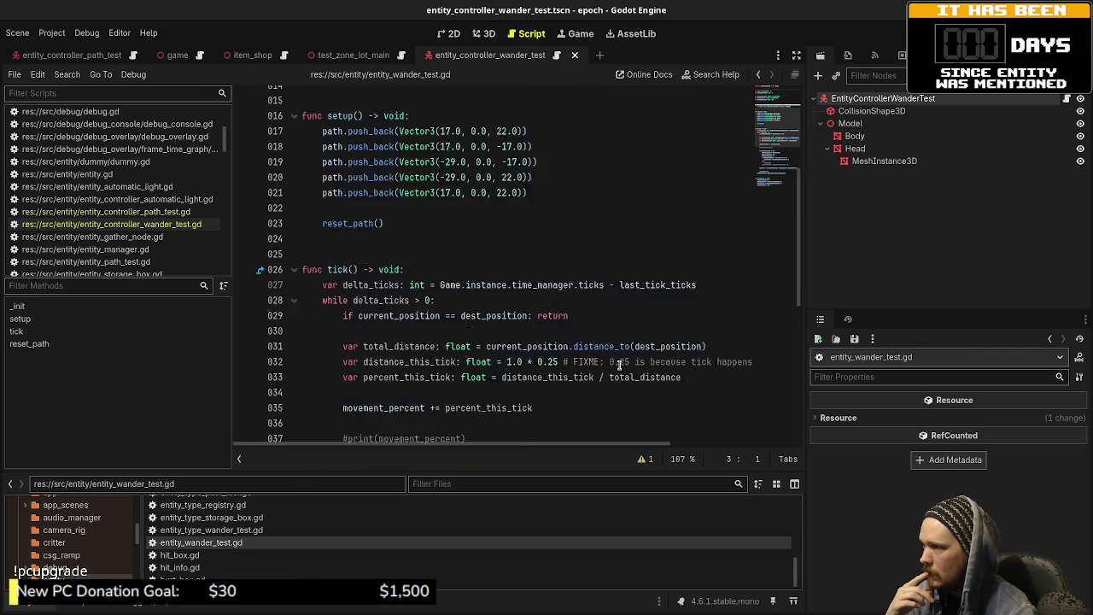
pyautogui.scroll(3, 619, 363)
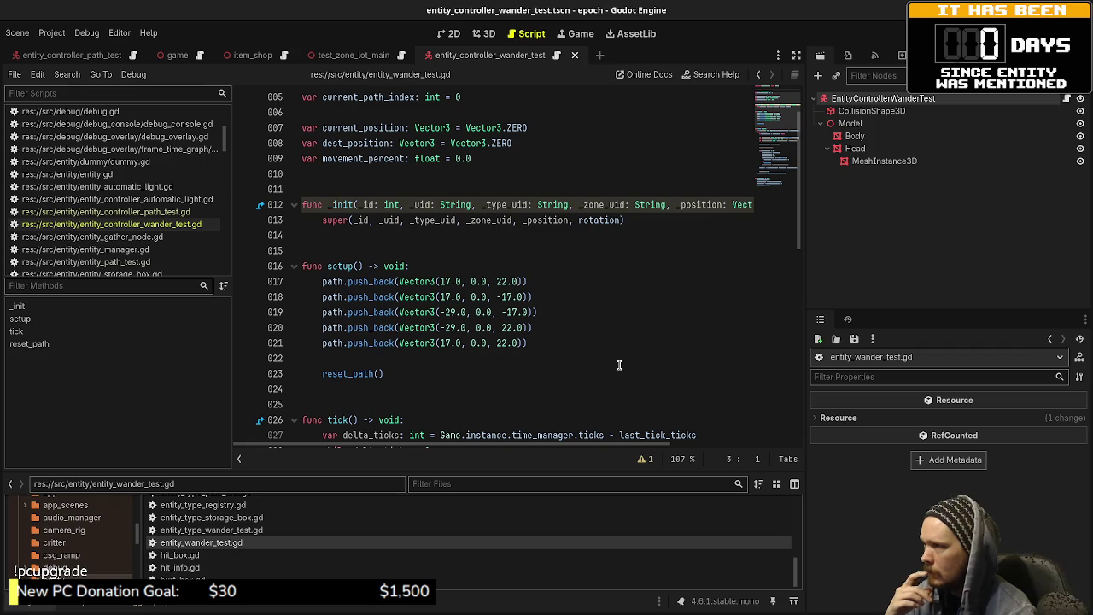
pyautogui.scroll(2, 619, 365)
pyautogui.scroll(3, 98, 570)
pyautogui.scroll(5, 98, 570)
pyautogui.click(65, 533)
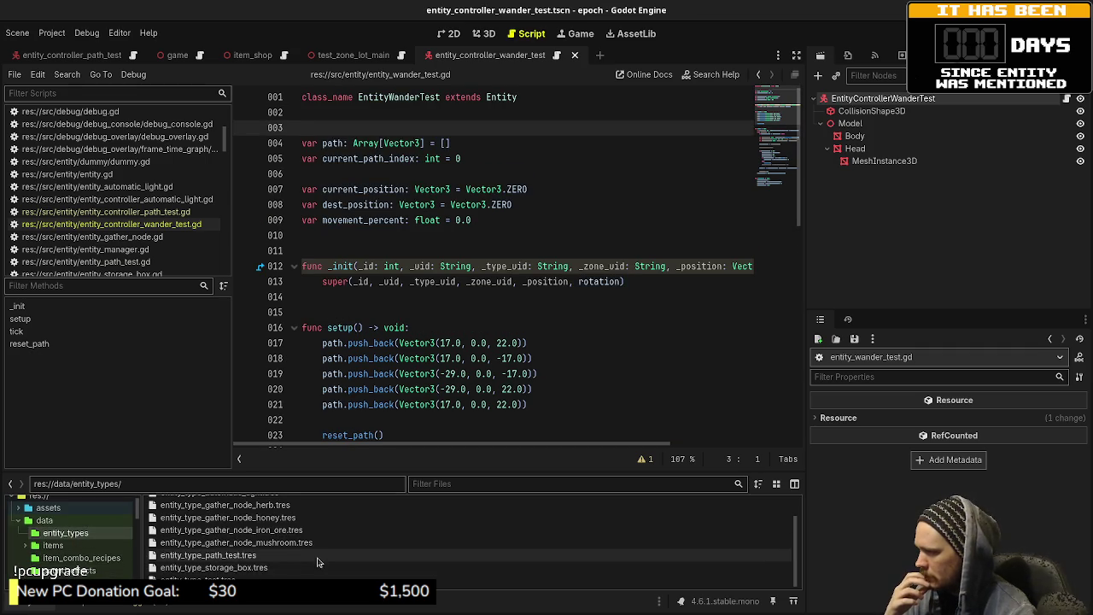
# - Create a new EntityTypeWanderTest resource in entity_types, saved as entity_type_wander_test.tres
pyautogui.moveTo(340, 470); pyautogui.dragTo(340, 364)
pyautogui.rightClick(232, 555)
pyautogui.click(292, 560)
pyautogui.write('entitytypewan')
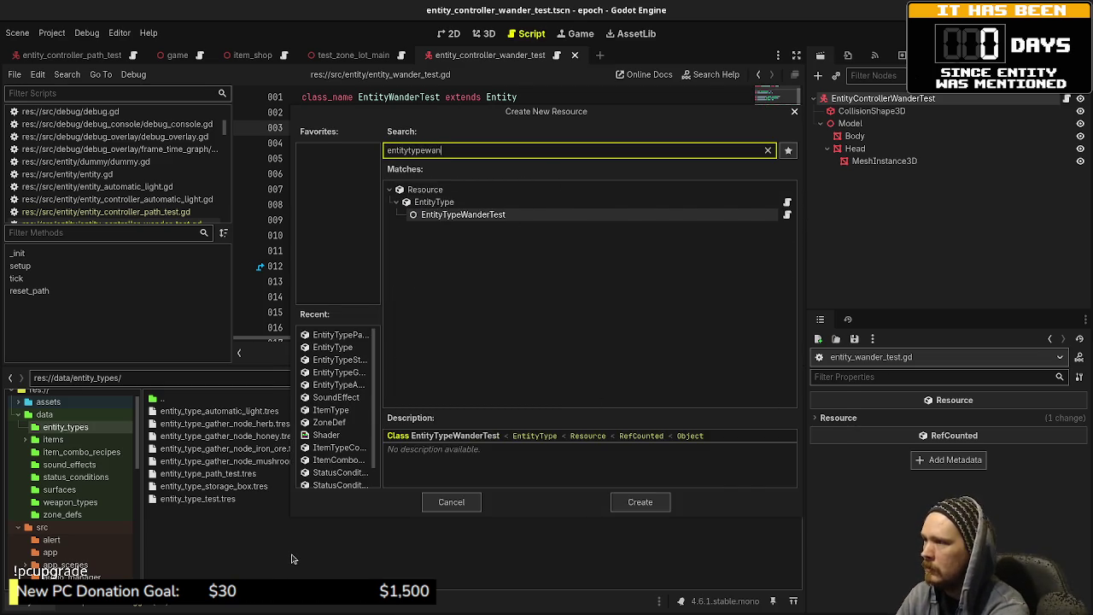
pyautogui.press('Return')
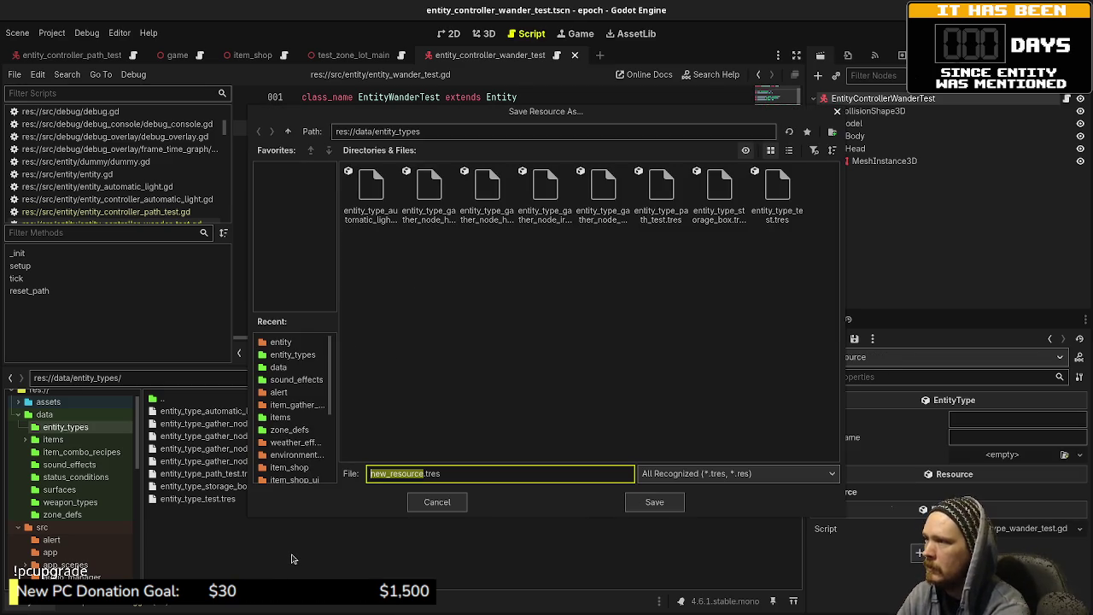
pyautogui.write('entity_')
pyautogui.write('type_wander_')
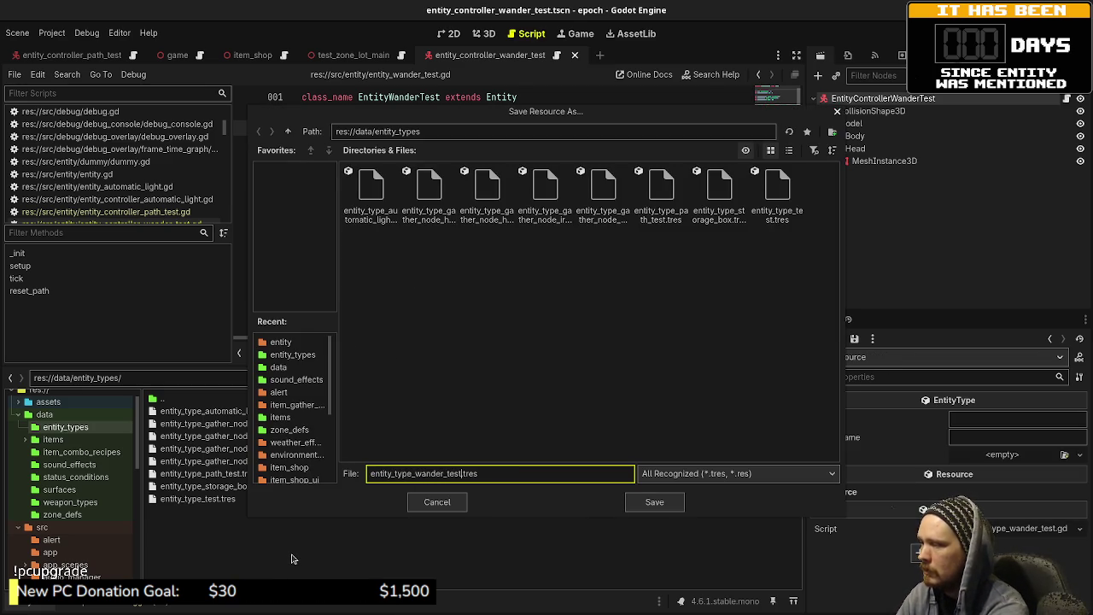
pyautogui.press('Return')
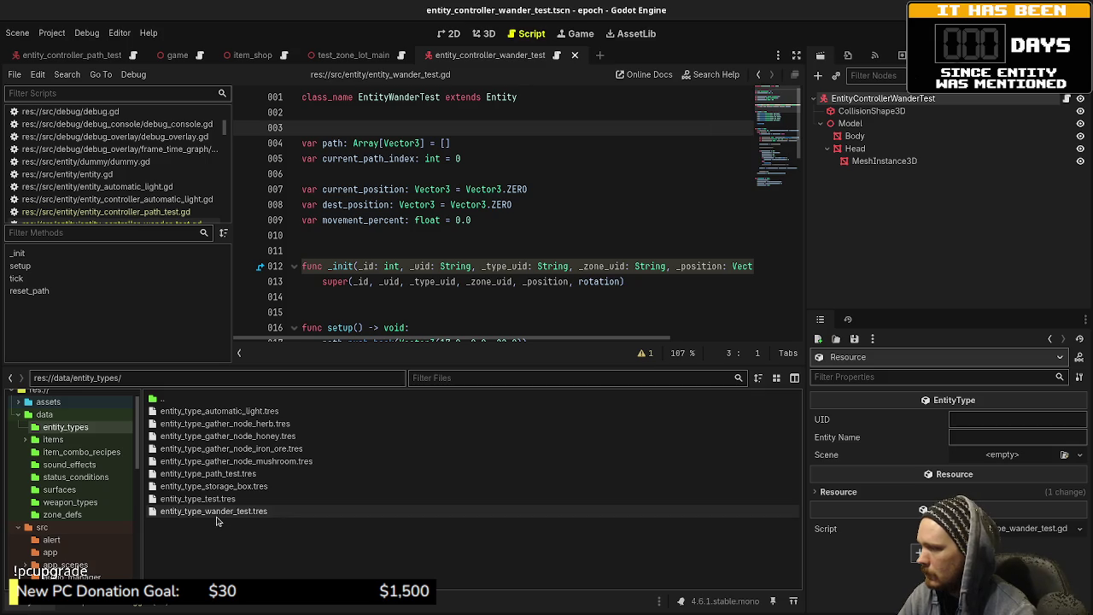
# - Set its UID to entity_type_wander_test, name to Wander Test, scene to entity_controller_wander_test.tscn, and save
pyautogui.click(973, 420)
pyautogui.write('ent')
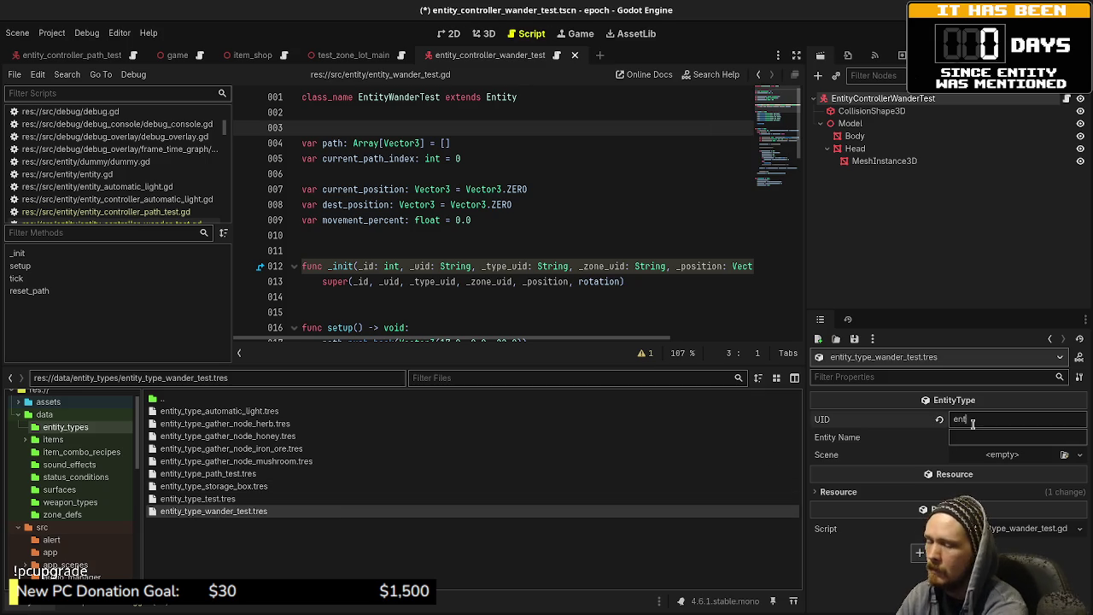
pyautogui.write('ity_type_wander_test')
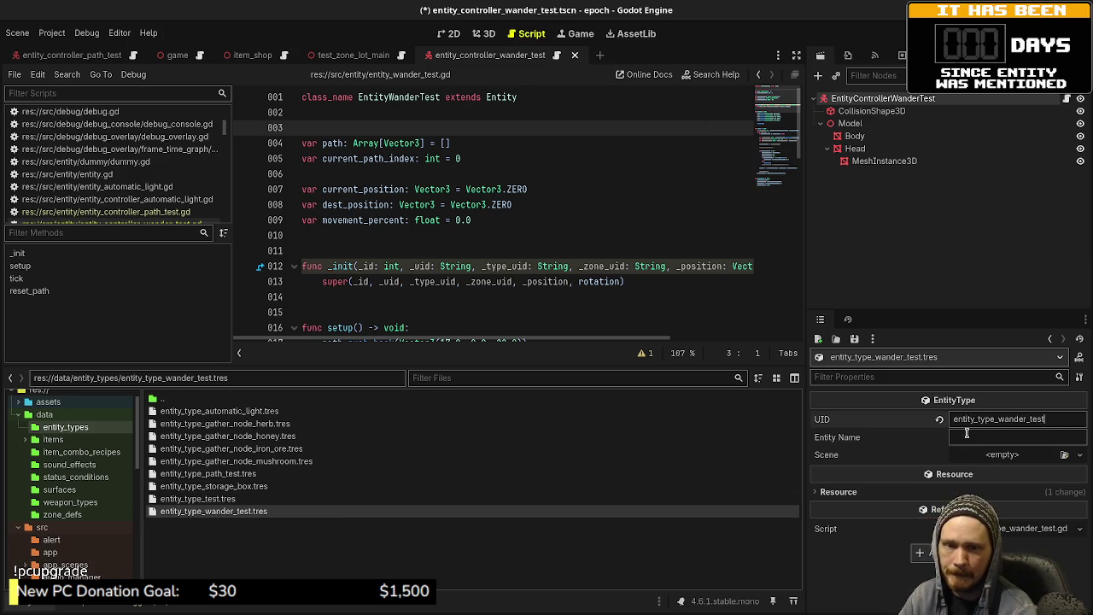
pyautogui.click(979, 438)
pyautogui.write('ander Test')
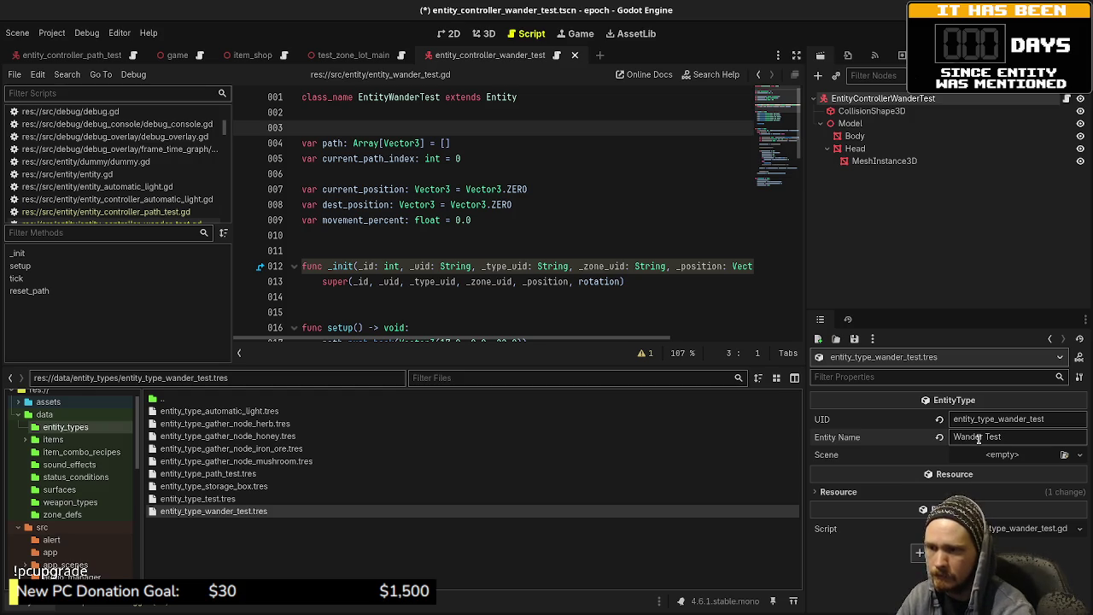
pyautogui.click(1064, 455)
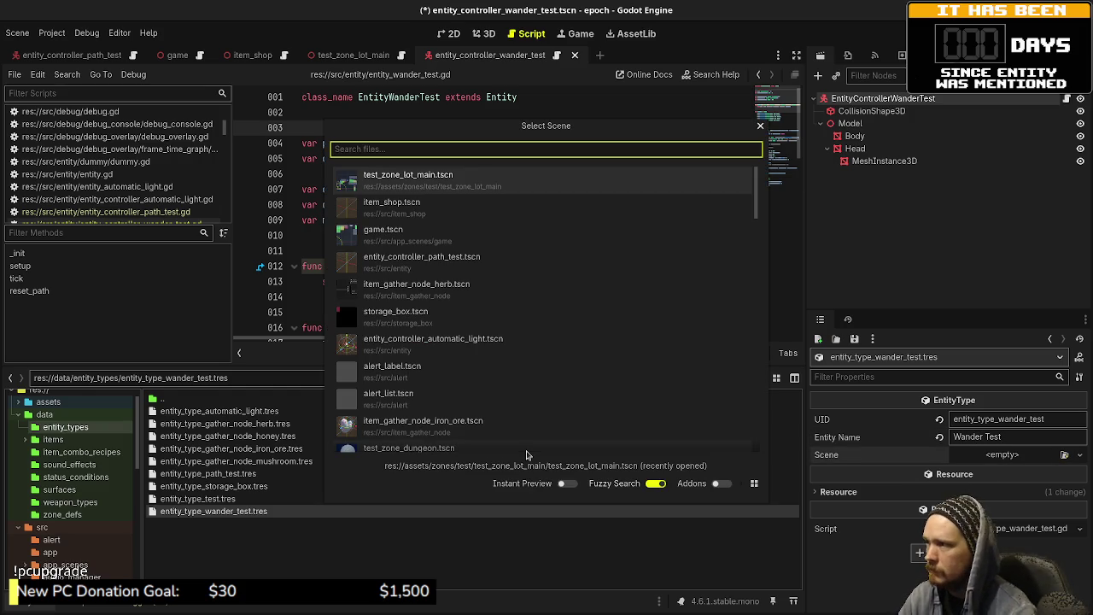
pyautogui.write('wander')
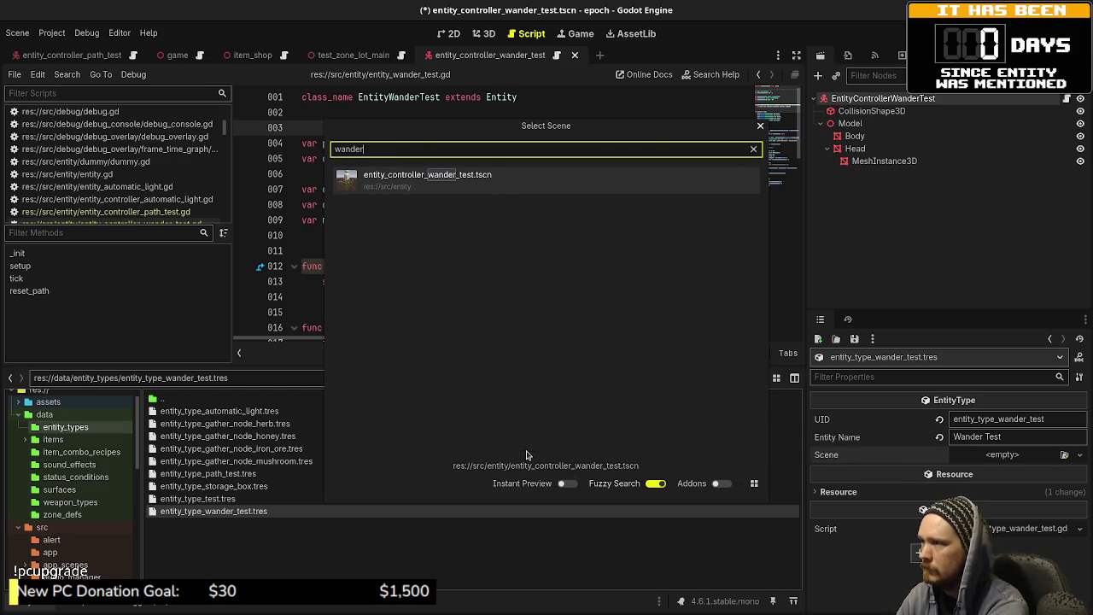
pyautogui.press('Return')
pyautogui.hotkey('ctrl', 's')
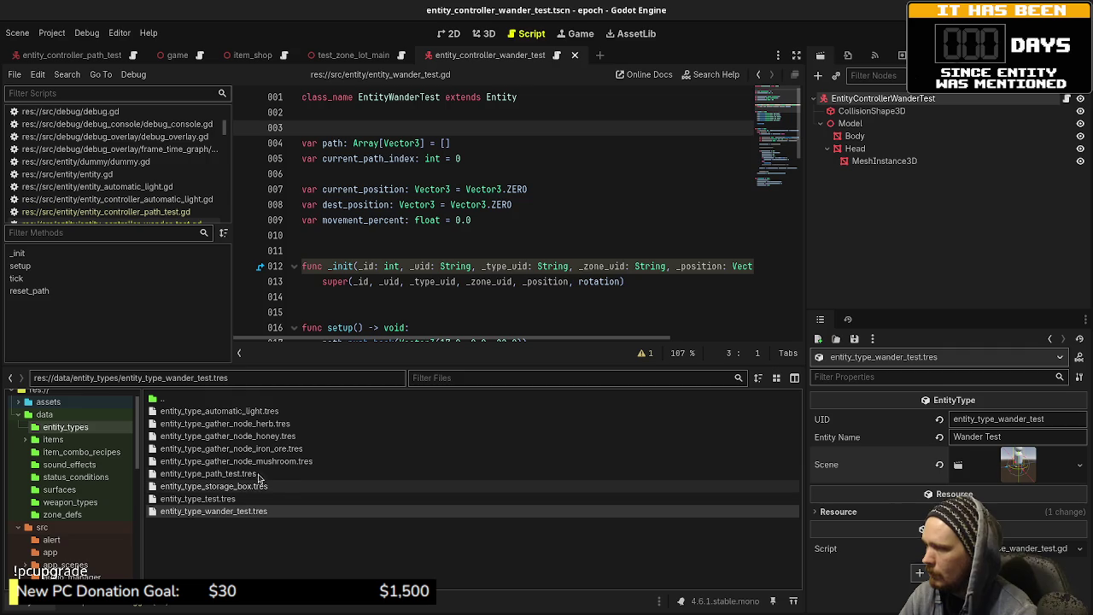
pyautogui.click(180, 53)
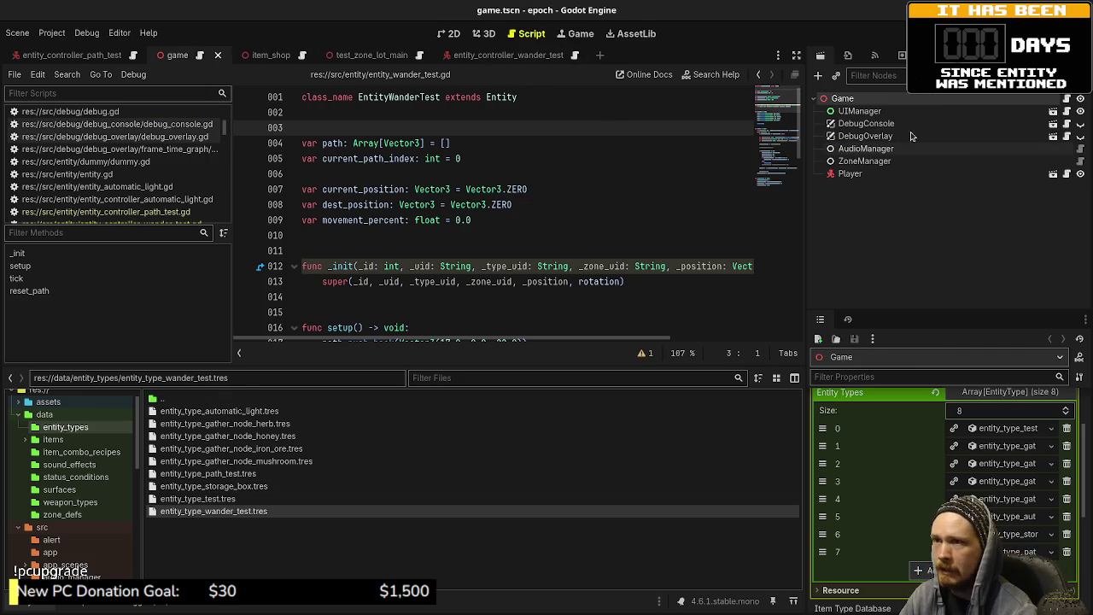
# - Add entity_type_wander_test.tres to the game scene's Entity Types list and save
pyautogui.click(928, 570)
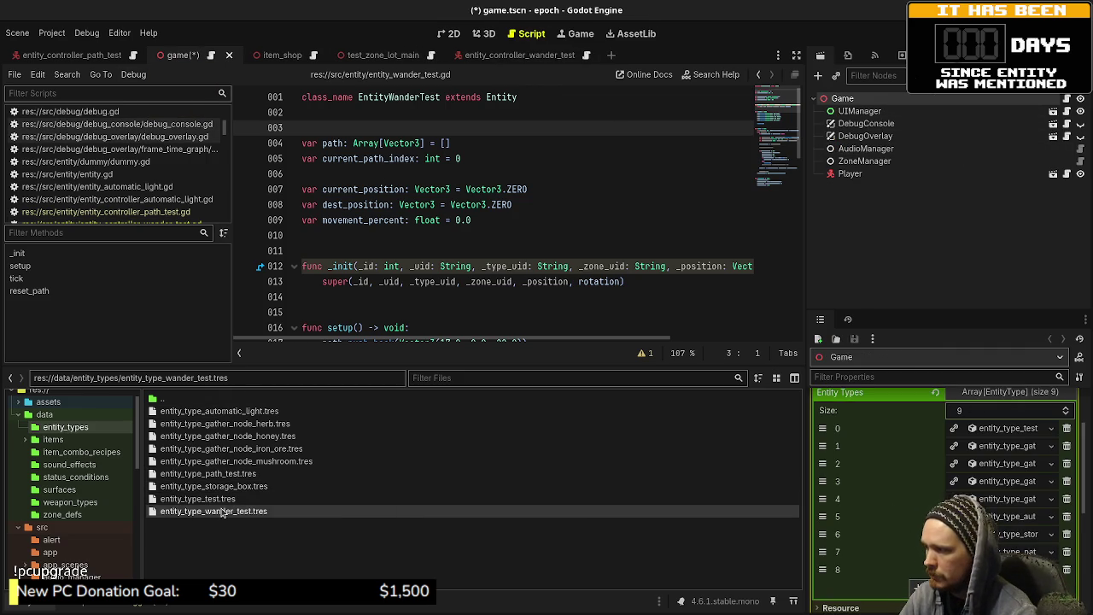
pyautogui.moveTo(288, 513); pyautogui.dragTo(815, 566)
pyautogui.hotkey('ctrl', 's')
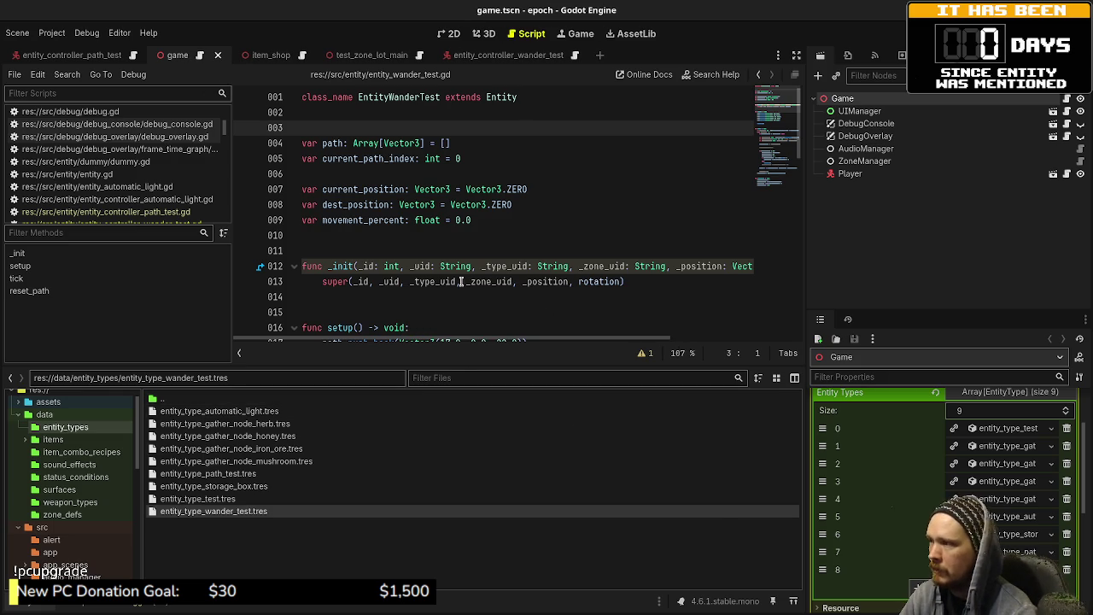
# - In game.gd, duplicate the path test spawning lines 203–205 below the original block
pyautogui.scroll(5, 134, 162)
pyautogui.scroll(3, 135, 162)
pyautogui.click(109, 200)
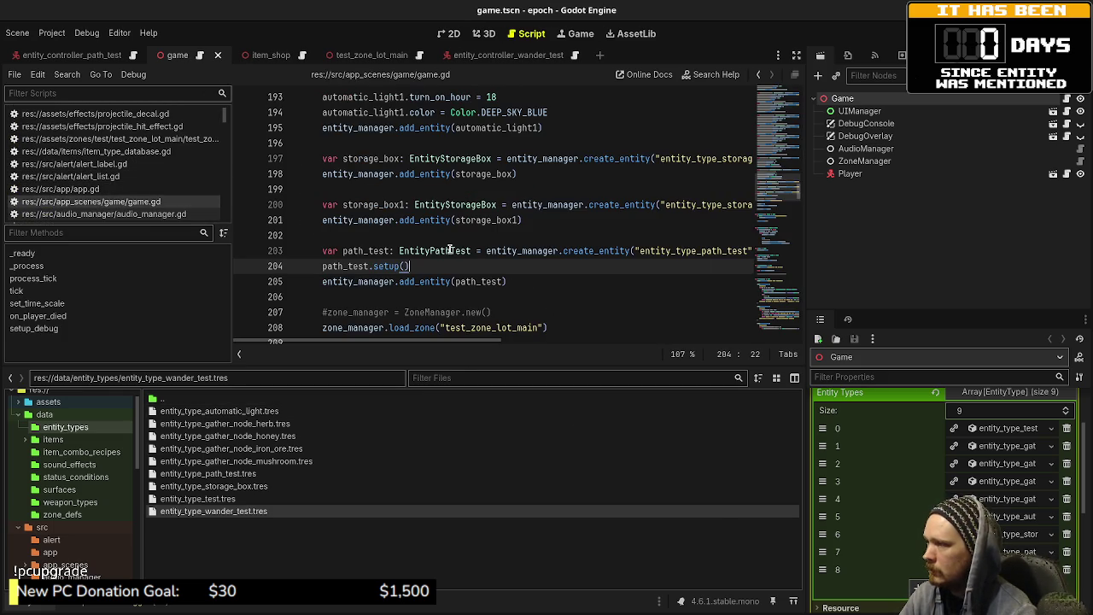
pyautogui.moveTo(510, 282); pyautogui.dragTo(317, 253)
pyautogui.click(569, 287)
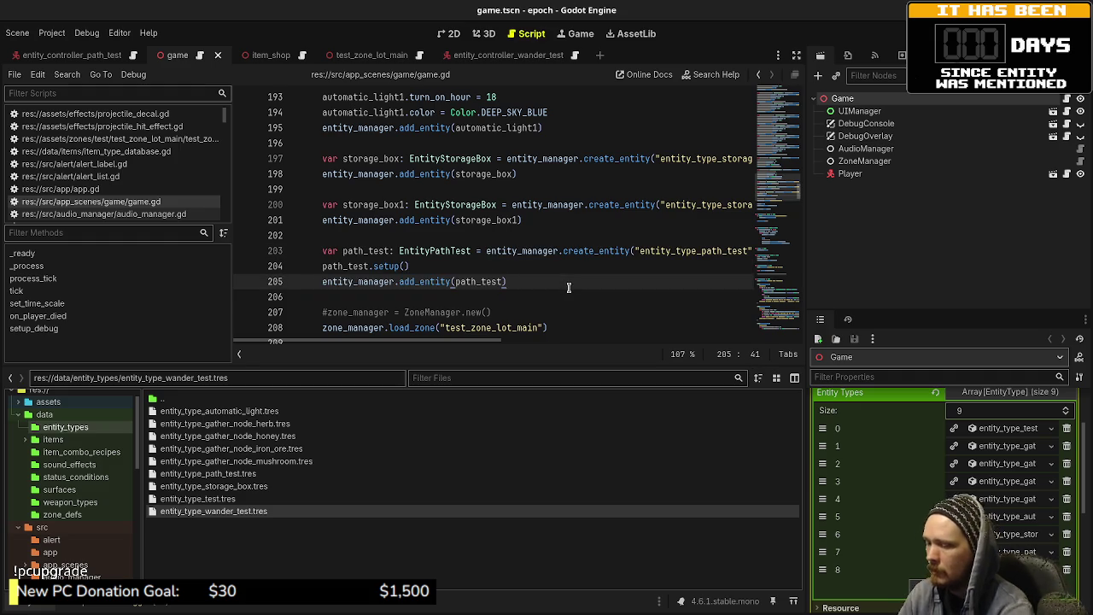
pyautogui.press('Return')
pyautogui.press('Return')
pyautogui.hotkey('ctrl', 'v')
pyautogui.hotkey('ctrl', 's')
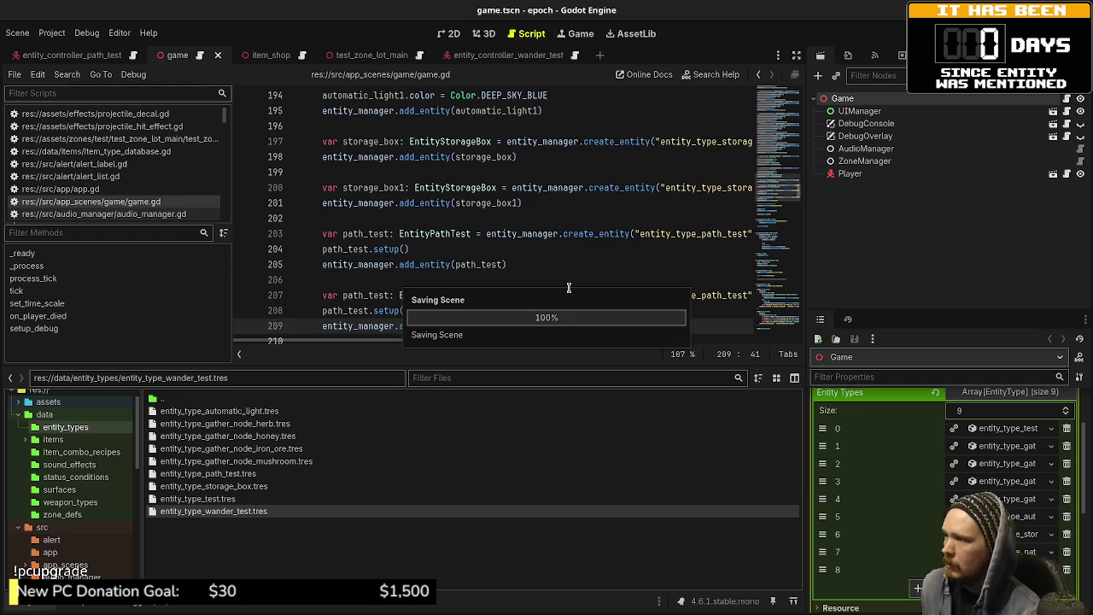
# - Rename the copied path_test variable and its references to wander_test
pyautogui.click(363, 297)
pyautogui.doubleClick(355, 295)
pyautogui.write('wander_test')
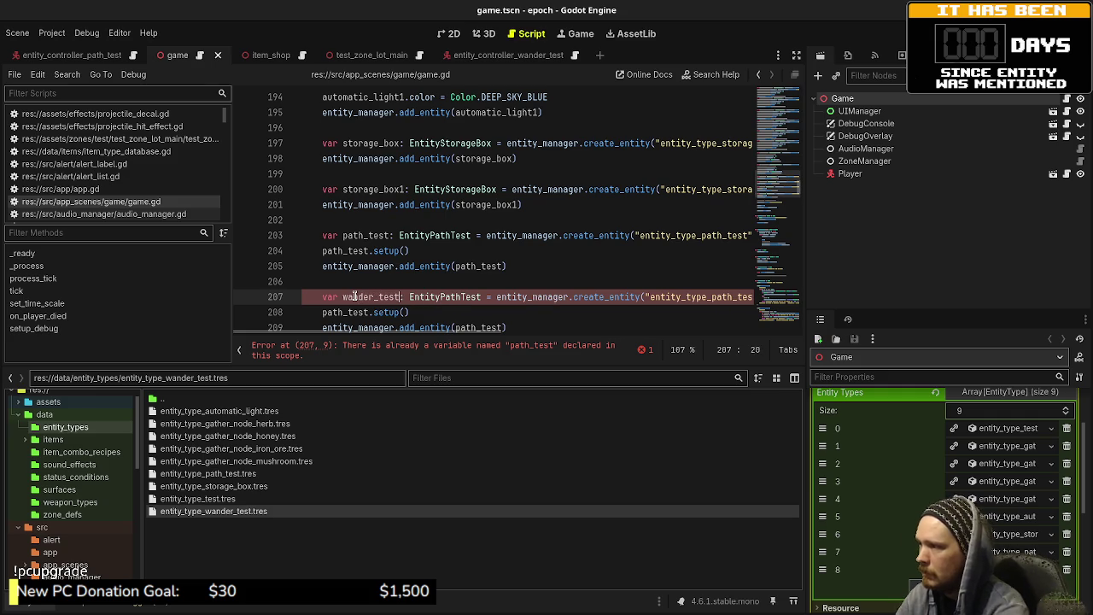
pyautogui.doubleClick(345, 312)
pyautogui.write('wander_test')
pyautogui.doubleClick(479, 328)
pyautogui.write('wander_test')
pyautogui.moveTo(471, 344); pyautogui.dragTo(606, 342)
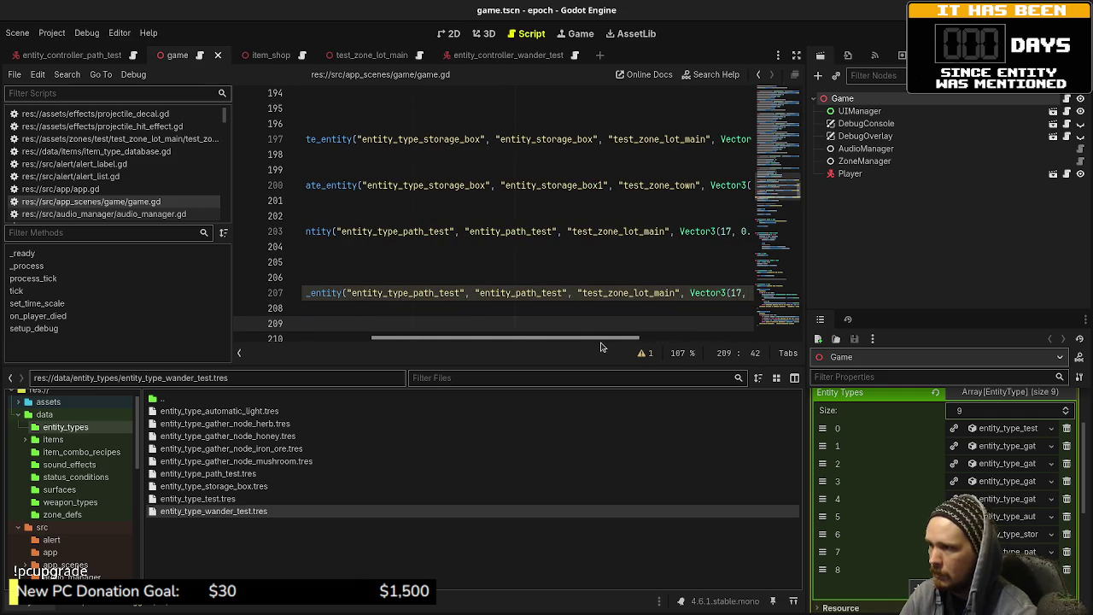
# - Change the copy's strings to entity_type_wander_test and entity_wander_test, then save
pyautogui.click(417, 298)
pyautogui.hotkey('shift', 'Right')
pyautogui.hotkey('shift', 'Right')
pyautogui.hotkey('shift', 'Right')
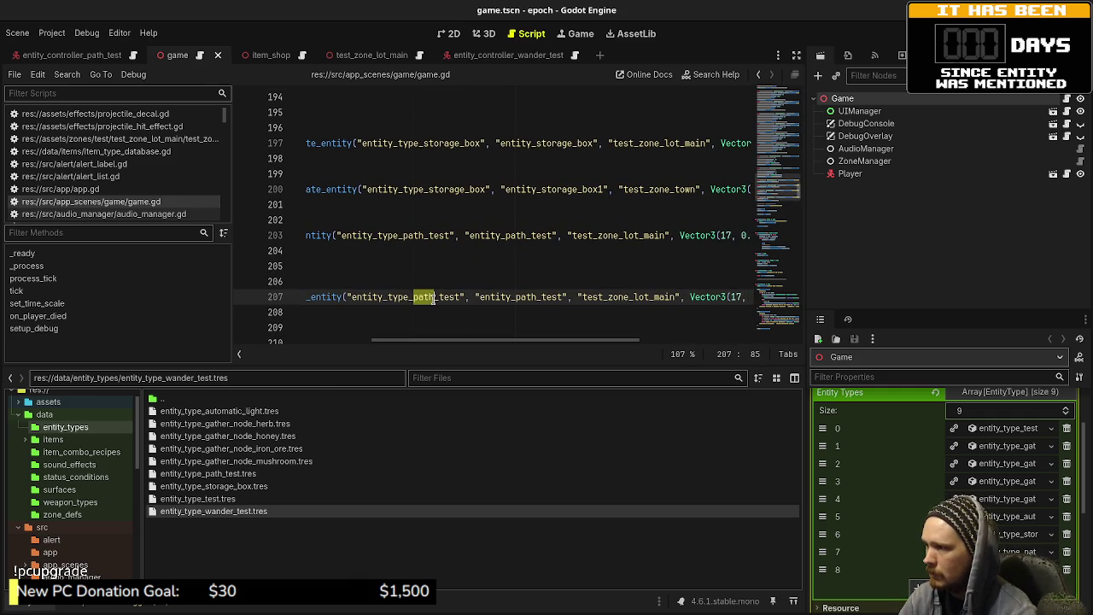
pyautogui.write('wander')
pyautogui.moveTo(526, 298); pyautogui.dragTo(548, 297)
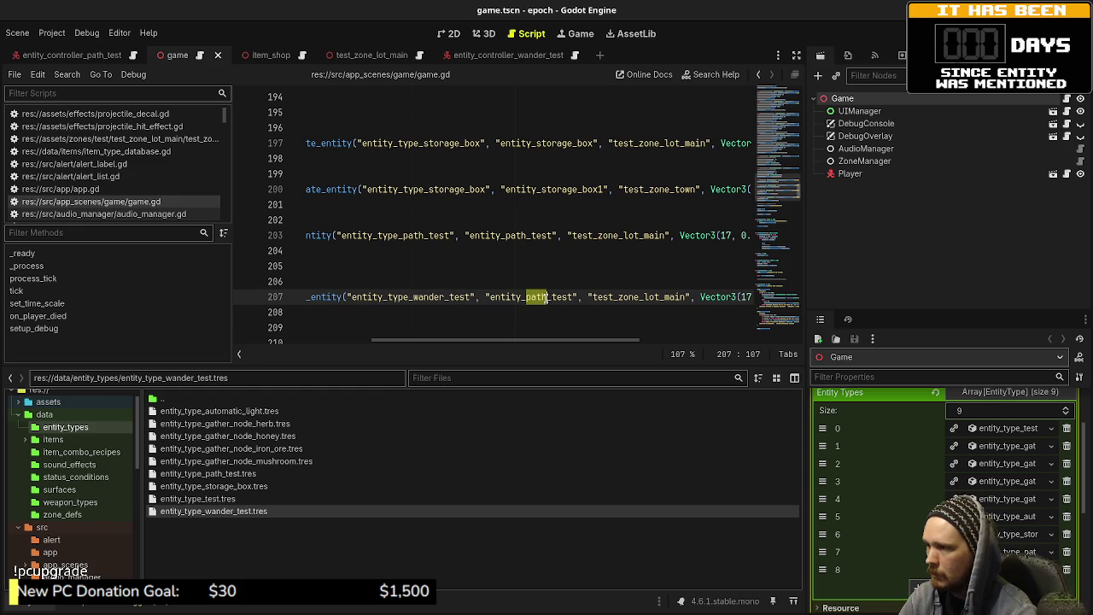
pyautogui.write('wander')
pyautogui.hscroll(-5, 564, 340)
pyautogui.click(633, 275)
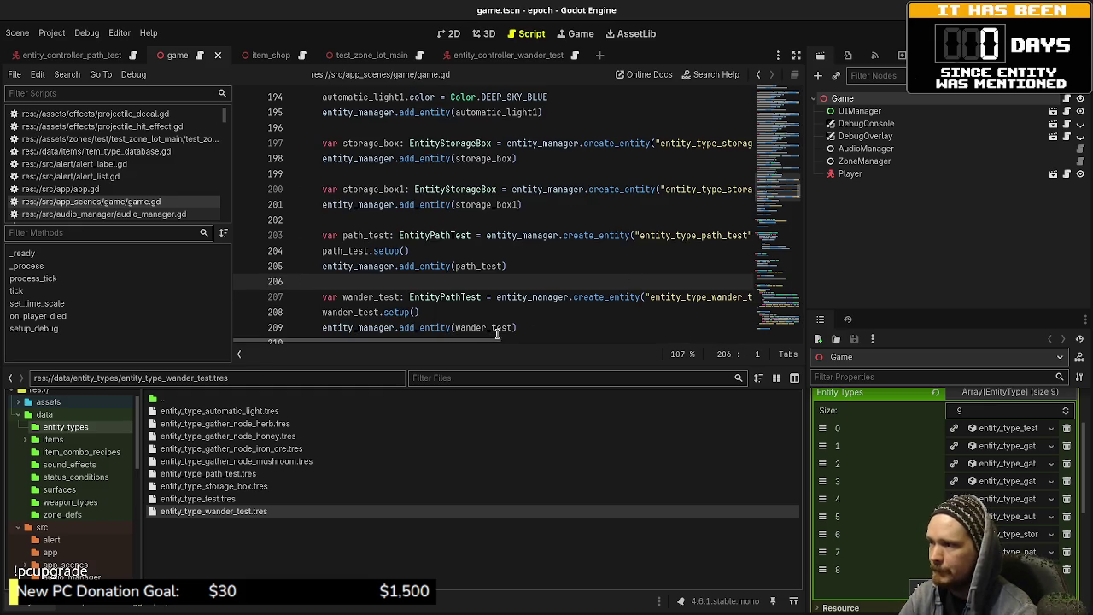
pyautogui.hscroll(5, 504, 325)
pyautogui.hscroll(-5, 555, 337)
pyautogui.hotkey('ctrl', 's')
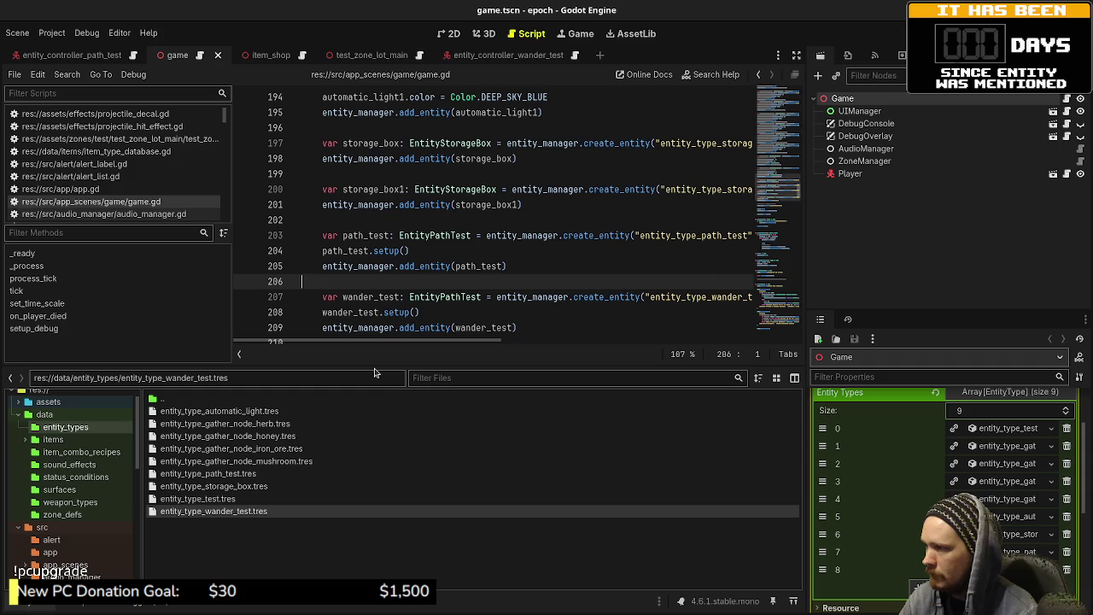
# - Enlarge the script editor to show more lines of game.gd
pyautogui.moveTo(375, 367); pyautogui.dragTo(389, 473)
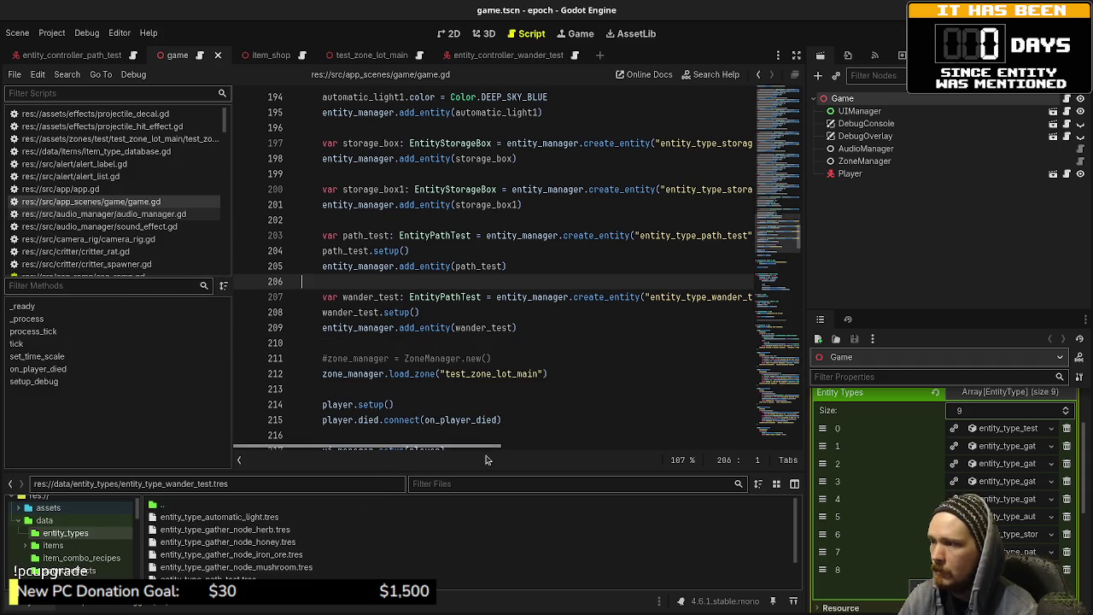
pyautogui.moveTo(481, 452); pyautogui.dragTo(723, 453)
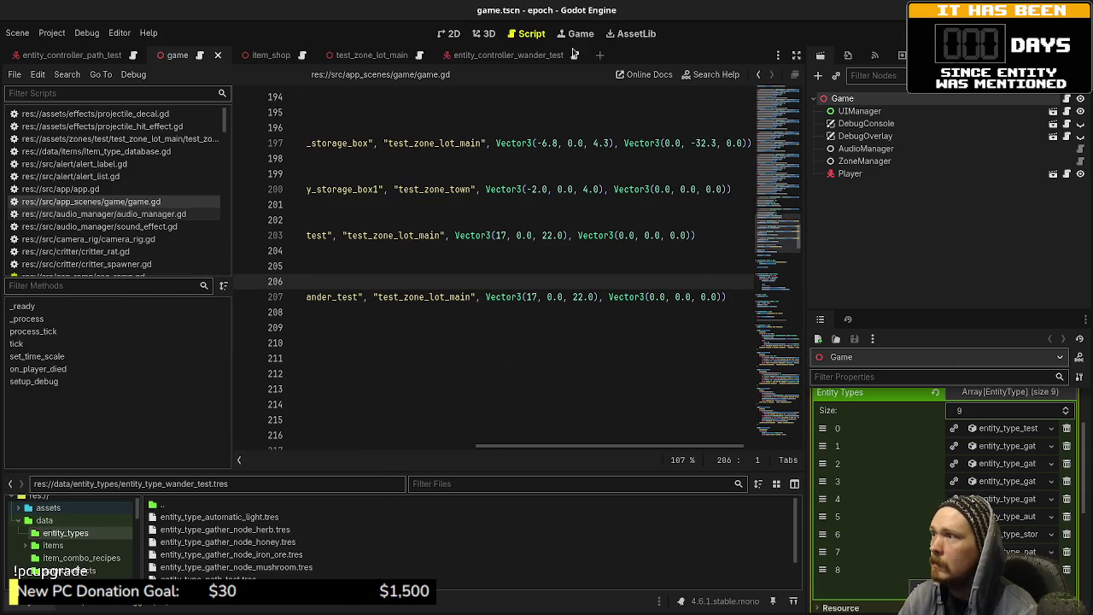
pyautogui.click(396, 56)
# - Add a Node3D marker as a child of the test_zone_lot_main root
pyautogui.click(382, 55)
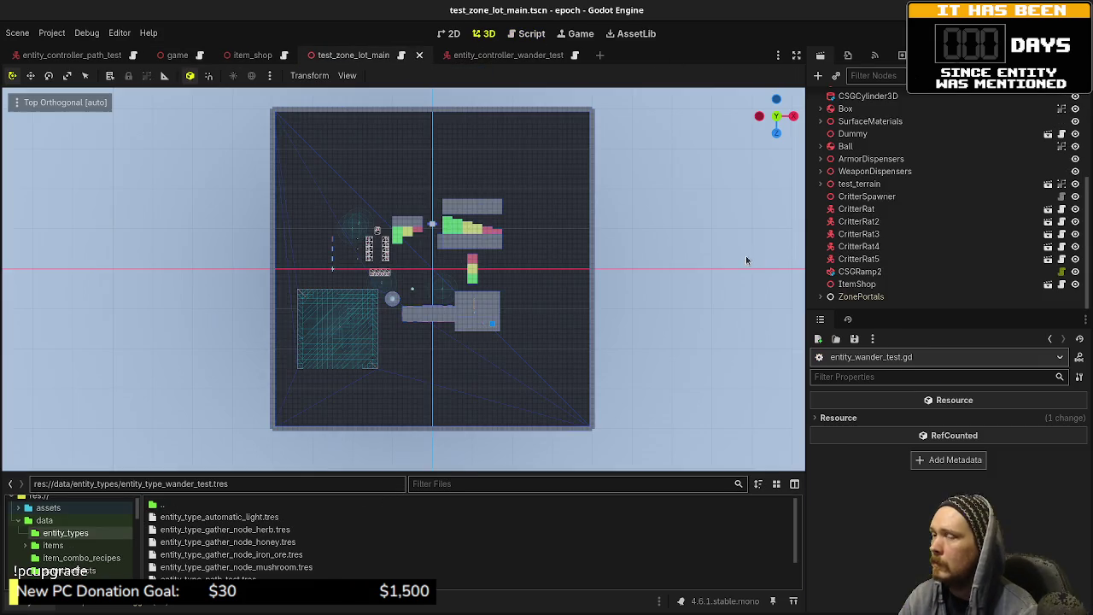
pyautogui.scroll(5, 874, 126)
pyautogui.click(868, 99)
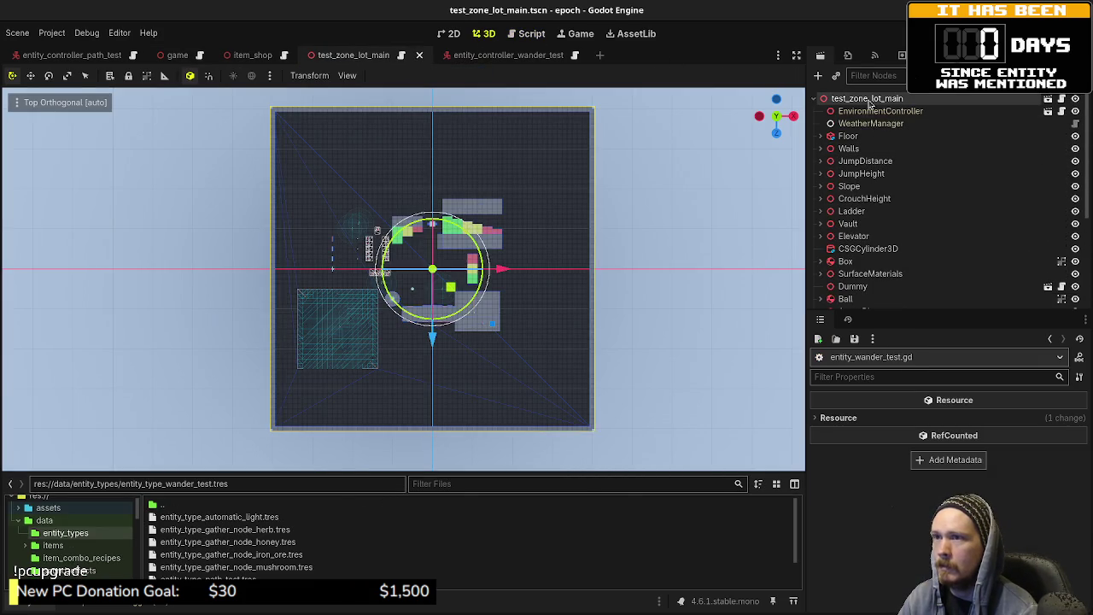
pyautogui.hotkey('ctrl', 'a')
pyautogui.write('node3')
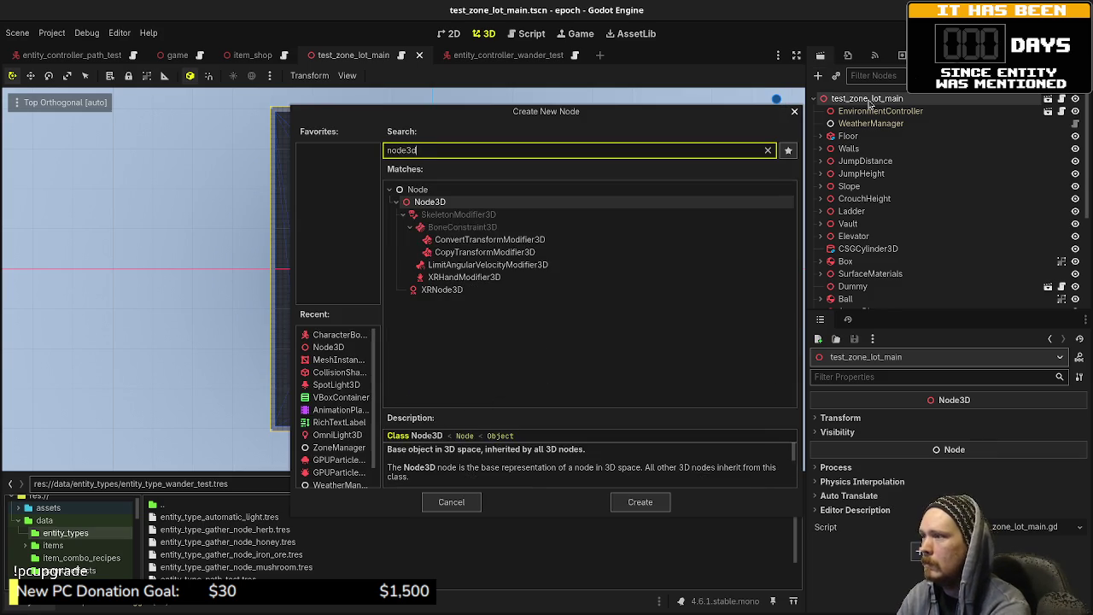
pyautogui.press('Return')
# - Move the marker onto the upper platform and confirm its position is 6.0, 8.0, 6.0
pyautogui.scroll(6, 513, 324)
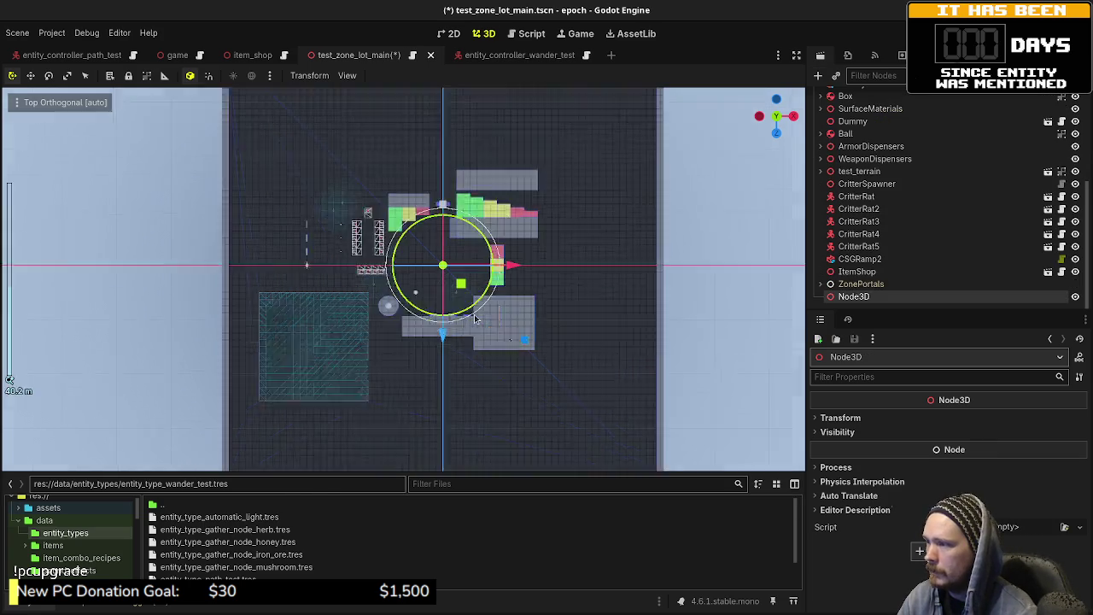
pyautogui.moveTo(452, 253)
pyautogui.mouseDown()
pyautogui.moveTo(495, 285)
pyautogui.moveTo(548, 354)
pyautogui.moveTo(554, 384)
pyautogui.moveTo(357, 461)
pyautogui.mouseUp()
pyautogui.press('f')
pyautogui.moveTo(403, 224)
pyautogui.mouseDown()
pyautogui.moveTo(436, 171)
pyautogui.moveTo(492, 210)
pyautogui.mouseUp()
pyautogui.press('KP_7')
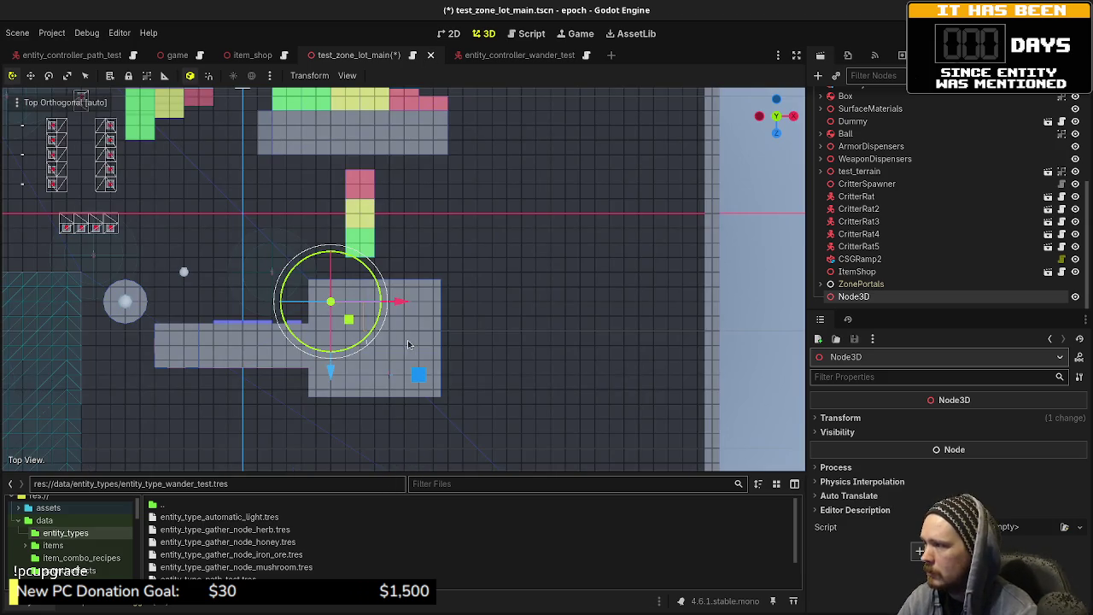
pyautogui.moveTo(409, 344)
pyautogui.mouseDown()
pyautogui.moveTo(542, 290)
pyautogui.moveTo(534, 315)
pyautogui.mouseUp()
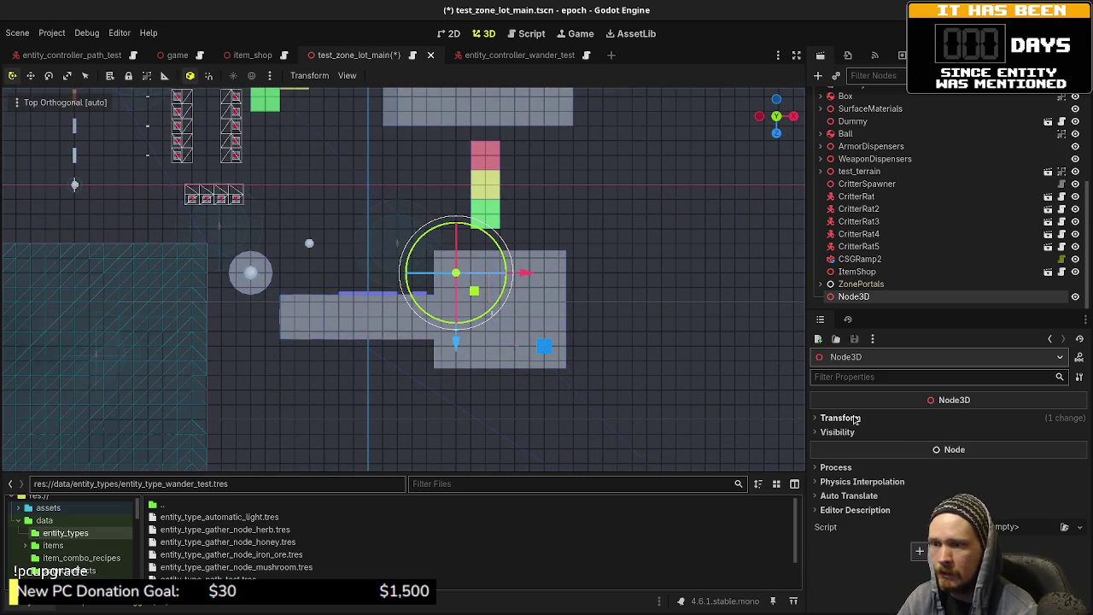
pyautogui.click(854, 418)
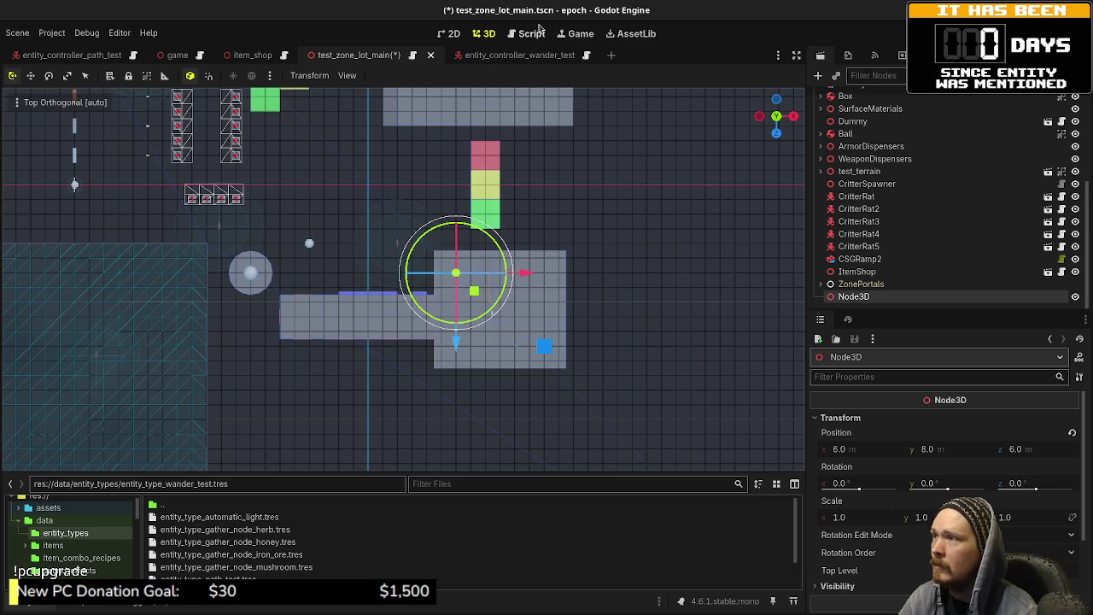
pyautogui.click(535, 33)
# - Set the wander_test spawn Vector3 to (6.0, 8.0, 6.0) and save
pyautogui.moveTo(527, 296); pyautogui.dragTo(589, 297)
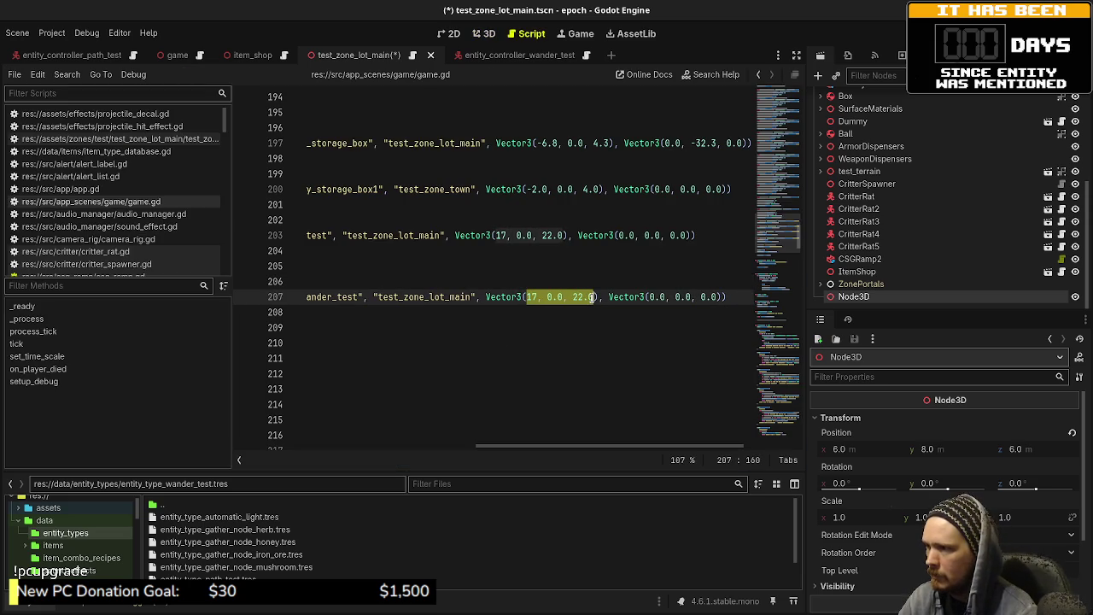
pyautogui.write('6.0, 8')
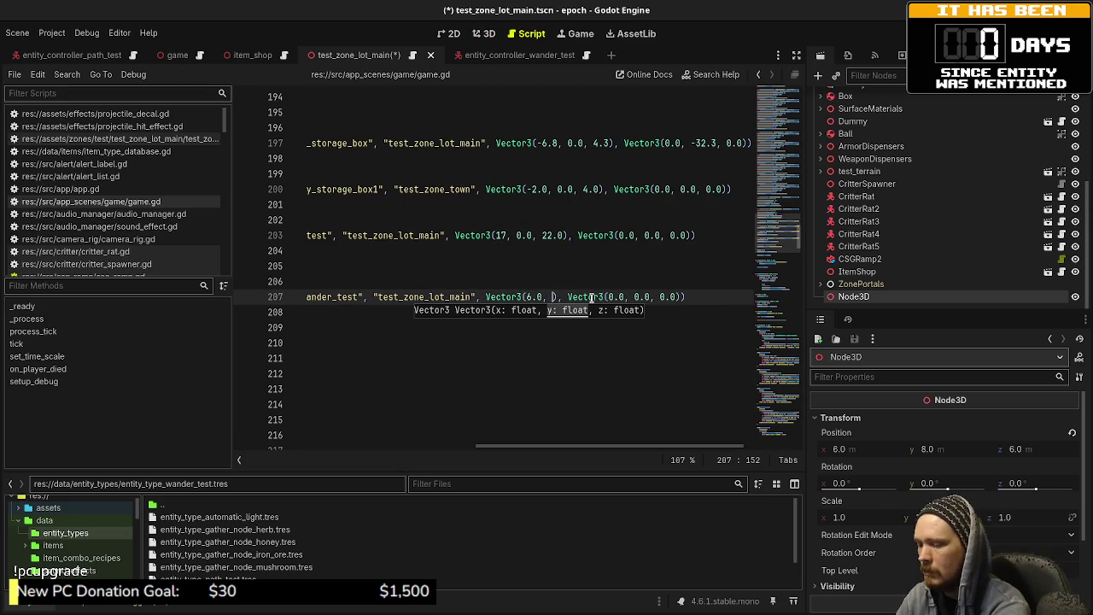
pyautogui.write('.0, 6.0')
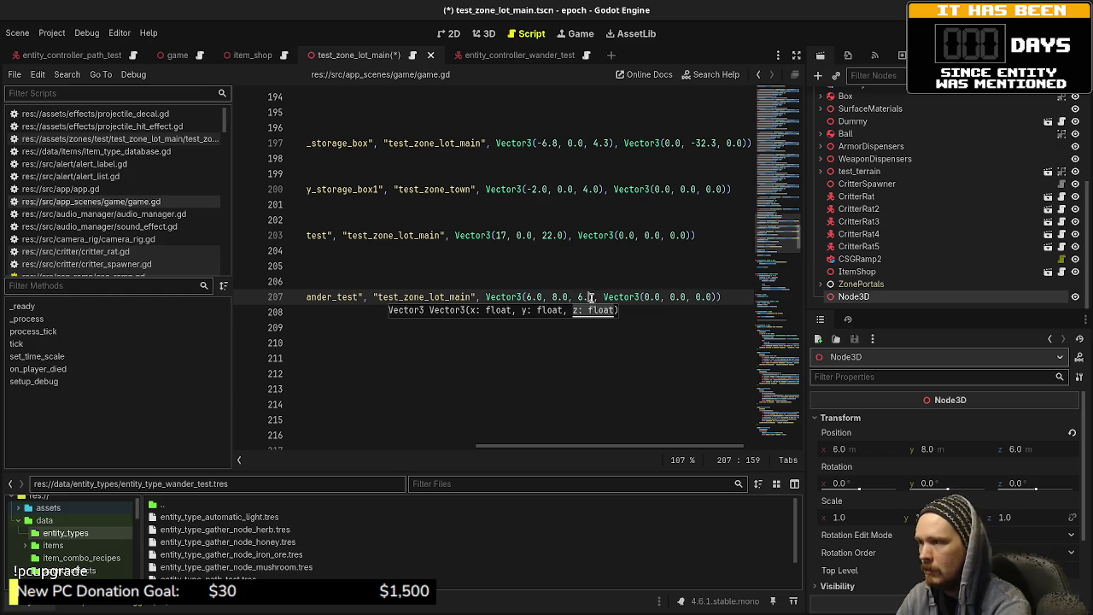
pyautogui.write(')')
pyautogui.hotkey('ctrl', 's')
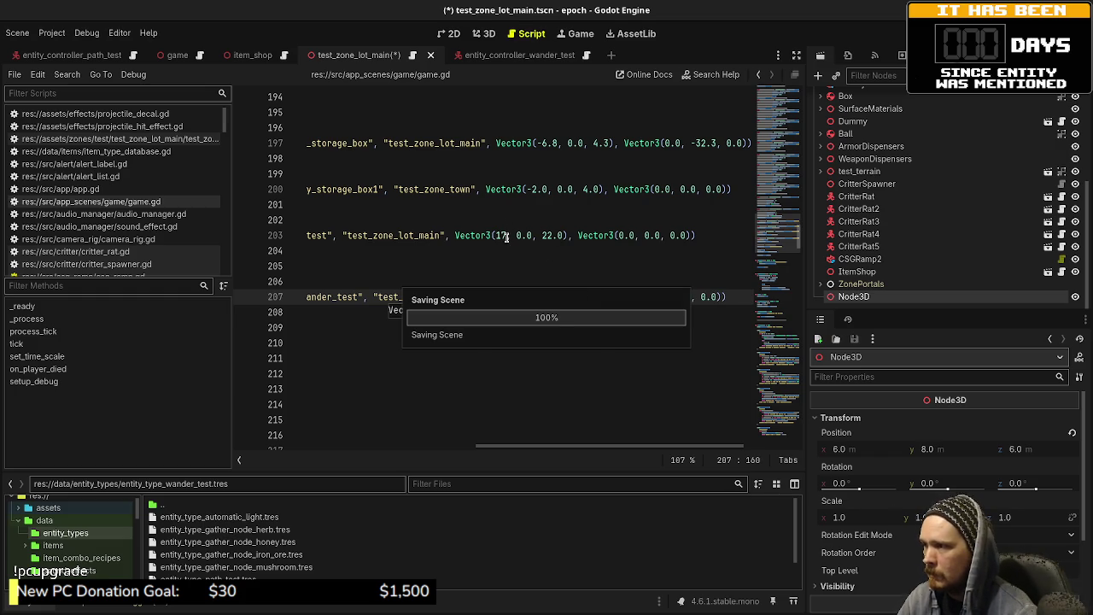
# - Write the path_test spawn's x coordinate as 17.0 and save
pyautogui.click(506, 236)
pyautogui.write('.0')
pyautogui.hotkey('ctrl', 's')
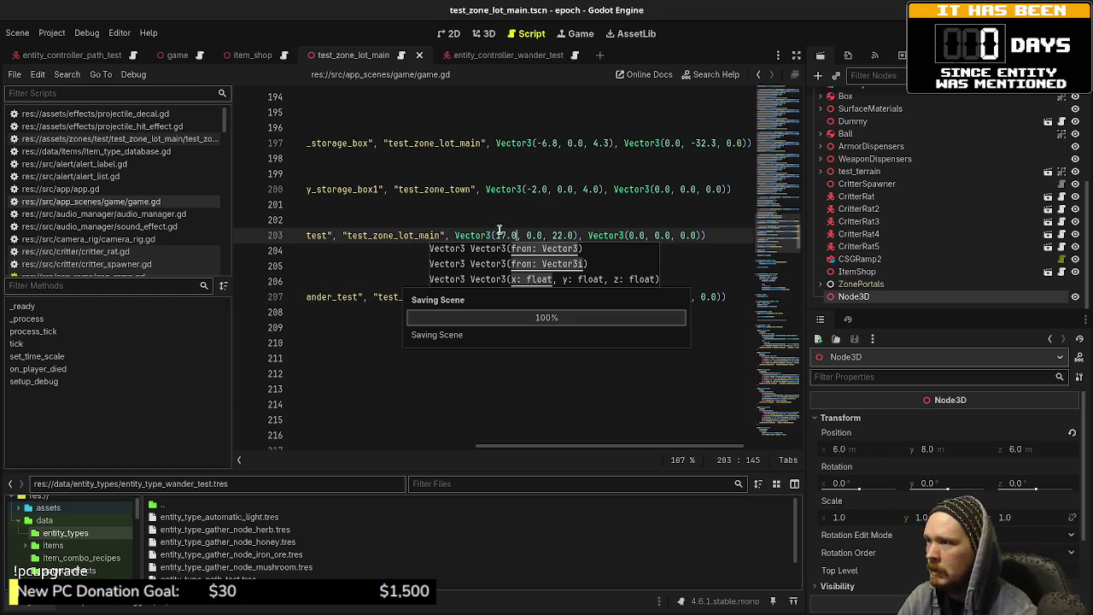
pyautogui.click(515, 205)
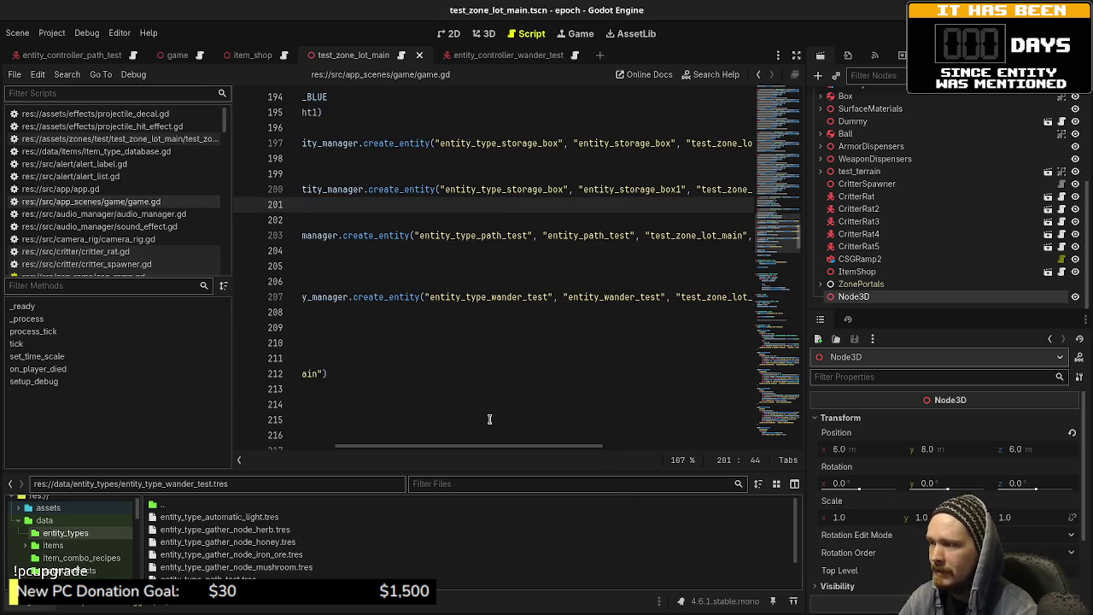
pyautogui.moveTo(490, 446)
pyautogui.mouseDown()
pyautogui.moveTo(677, 447)
pyautogui.moveTo(620, 449)
pyautogui.mouseUp()
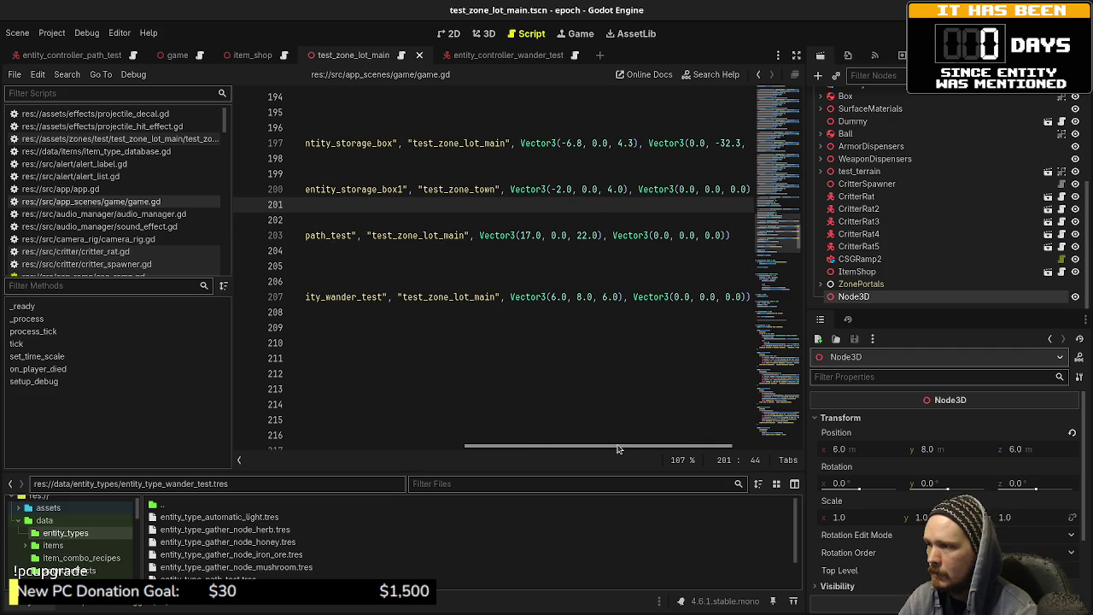
pyautogui.hotkey('ctrl', 's')
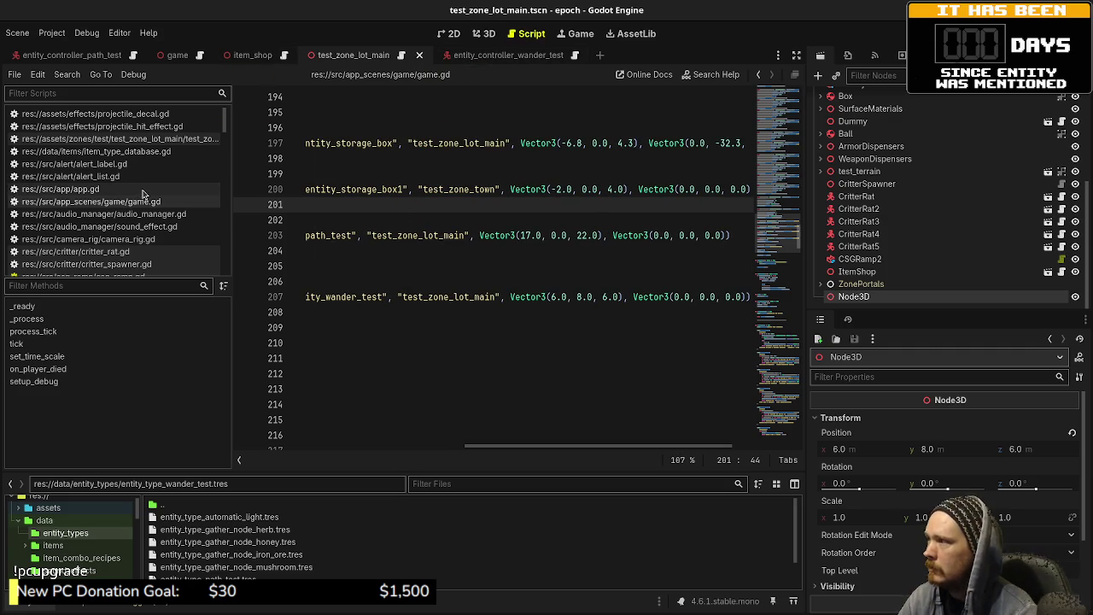
pyautogui.scroll(-5, 128, 231)
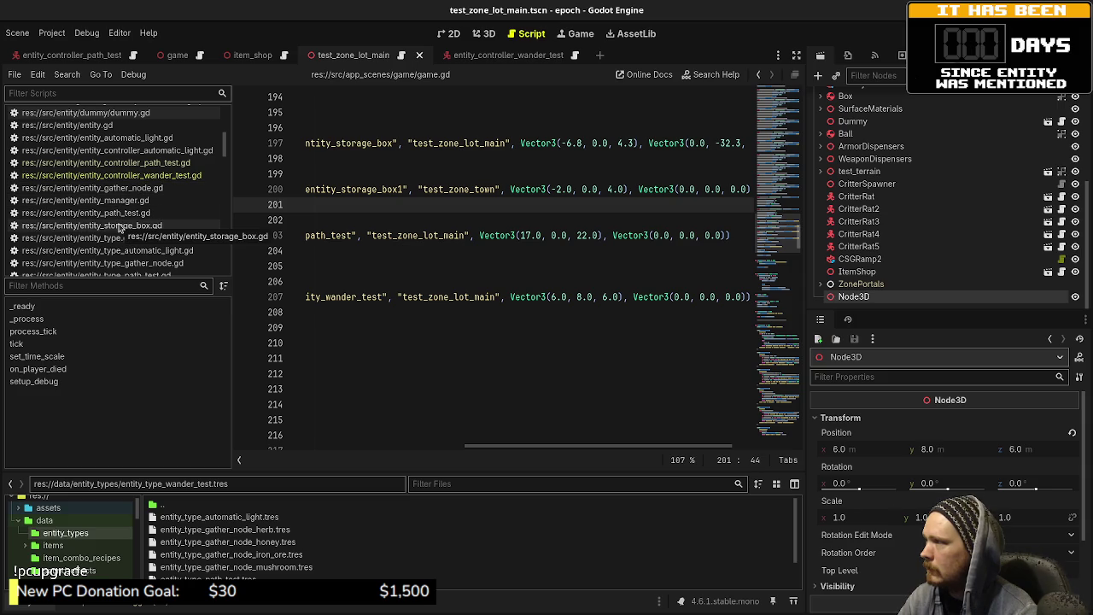
pyautogui.scroll(-3, 120, 227)
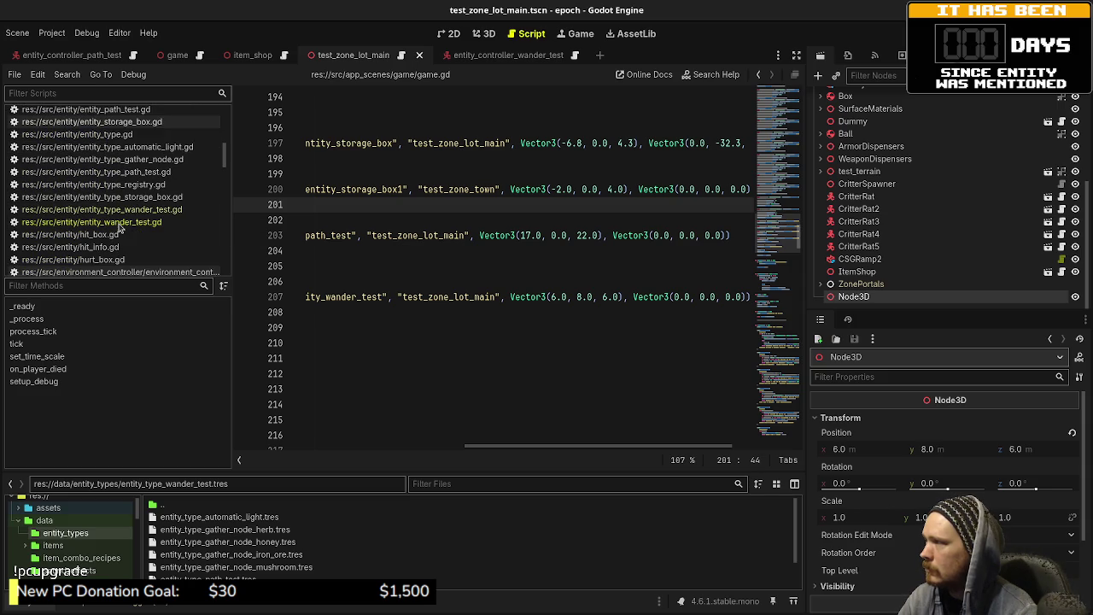
# - In entity_wander_test.gd, keep one waypoint at (6.0, 8.0, 6.0), deleting the other three
pyautogui.click(121, 223)
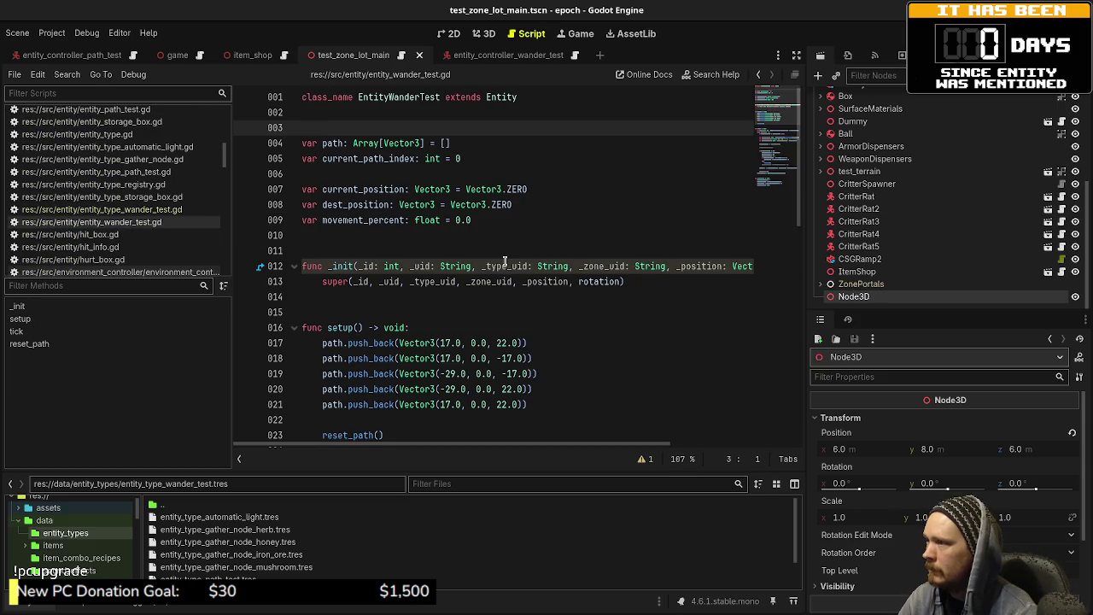
pyautogui.scroll(-2, 505, 262)
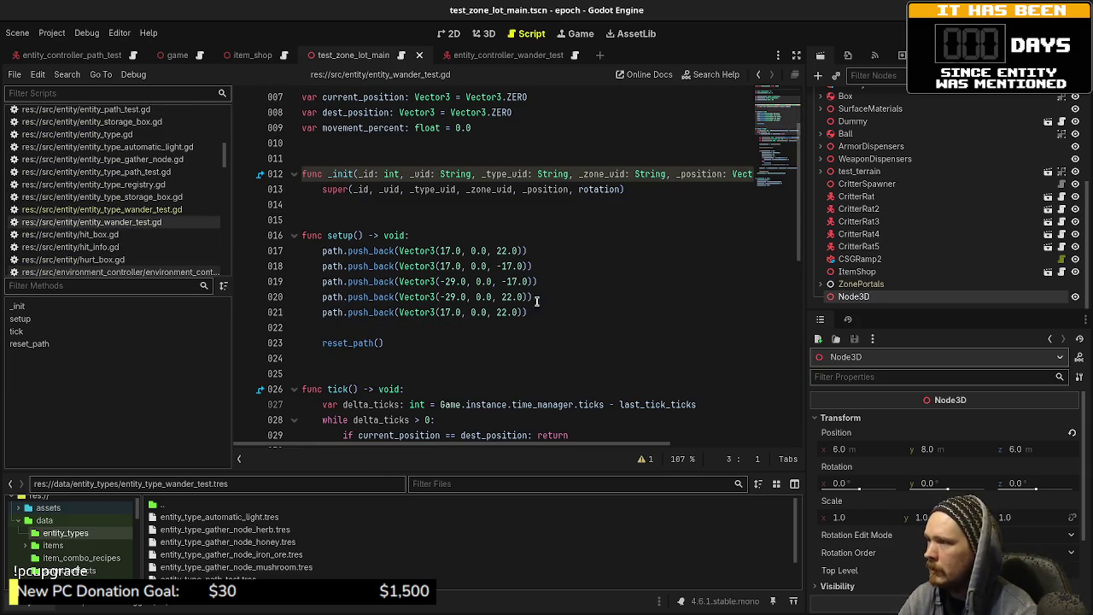
pyautogui.moveTo(441, 250); pyautogui.dragTo(517, 250)
pyautogui.write('6.0')
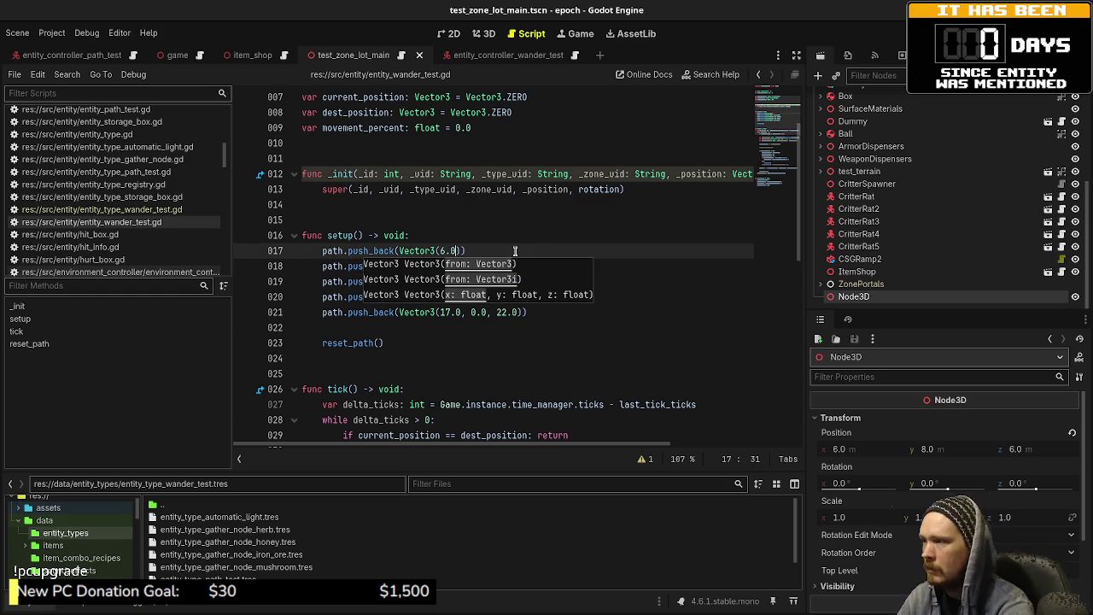
pyautogui.write(', 8.0, 6.0')
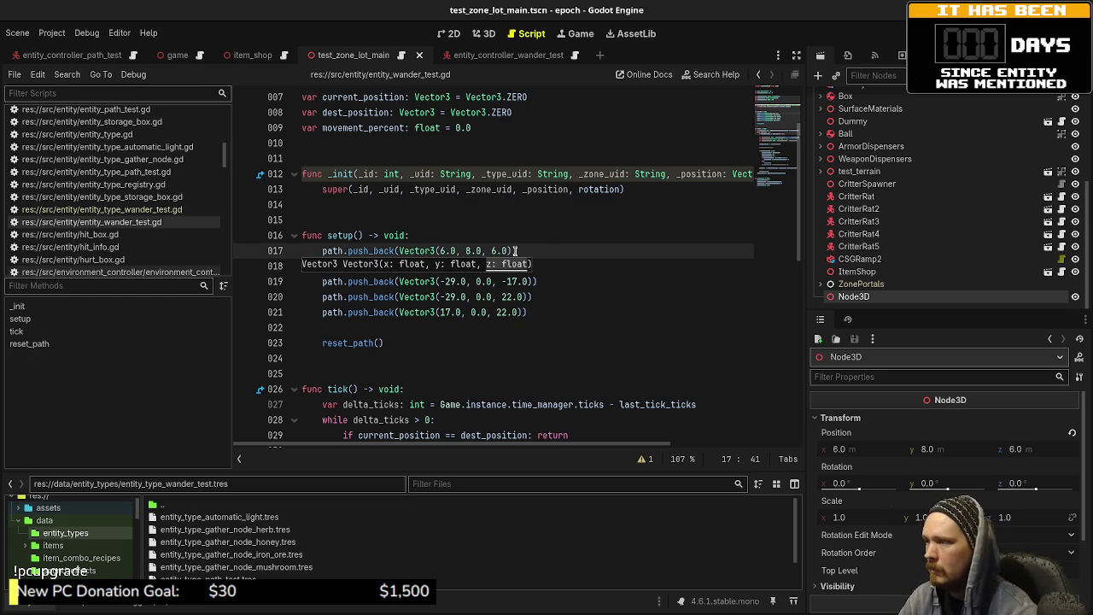
pyautogui.moveTo(537, 313); pyautogui.dragTo(547, 252)
pyautogui.press('BackSpace')
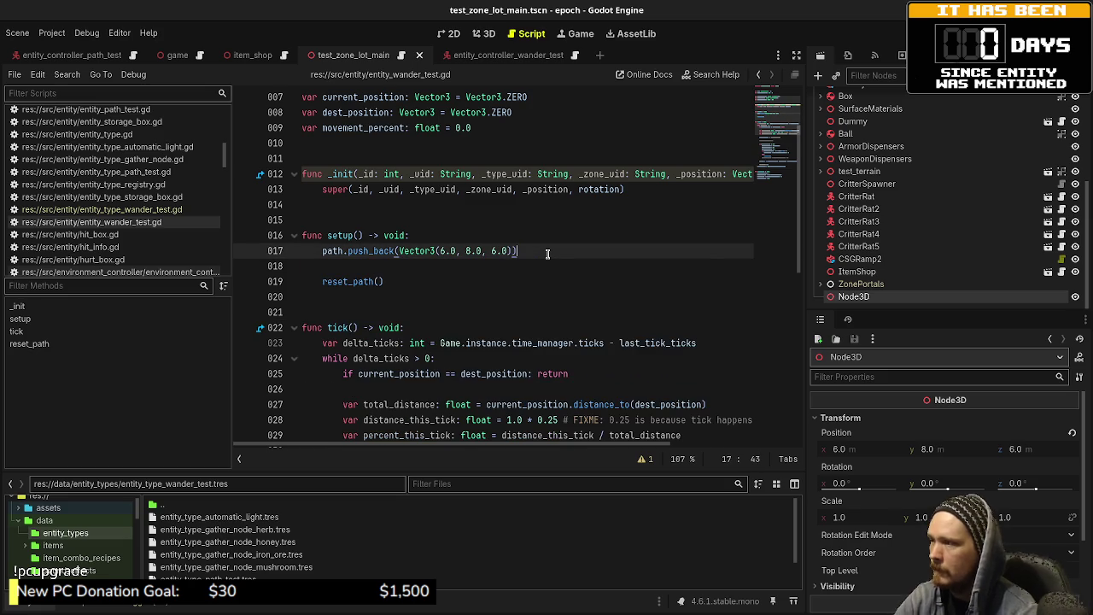
pyautogui.hotkey('ctrl', 's')
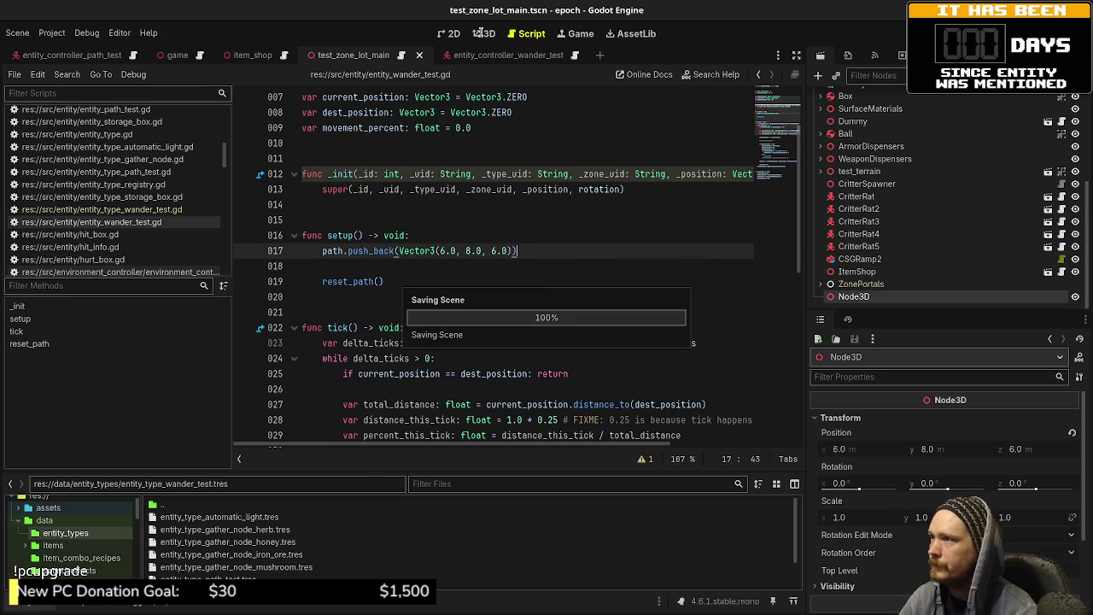
# - Move the marker to z 11 and add a second waypoint at (6.0, 8.0, 11.0)
pyautogui.click(482, 34)
pyautogui.moveTo(457, 342)
pyautogui.mouseDown()
pyautogui.moveTo(454, 416)
pyautogui.moveTo(466, 416)
pyautogui.mouseUp()
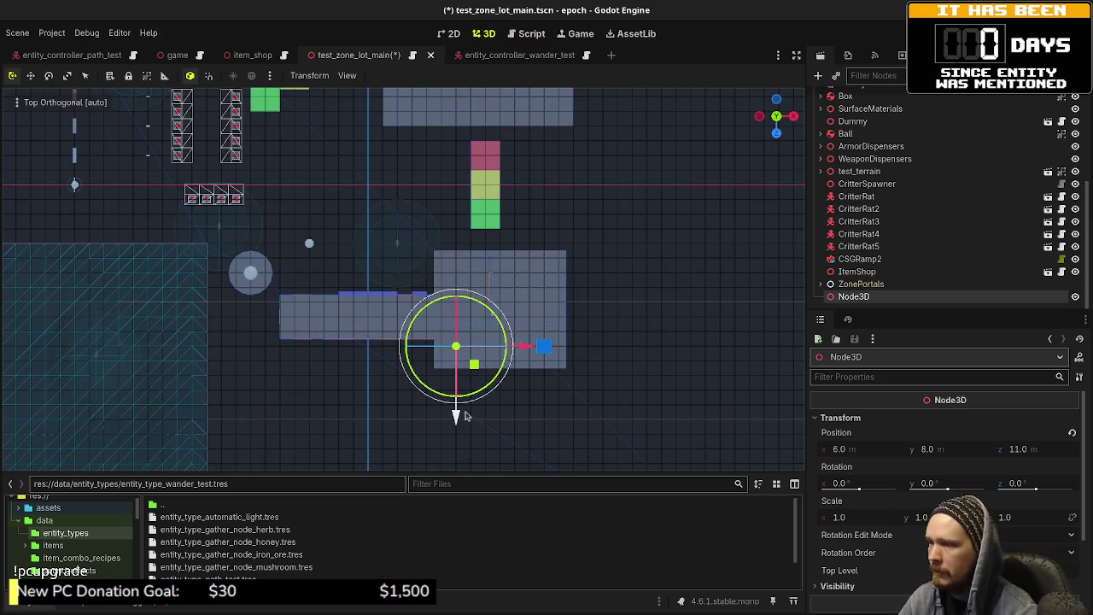
pyautogui.hotkey('ctrl', 'F3')
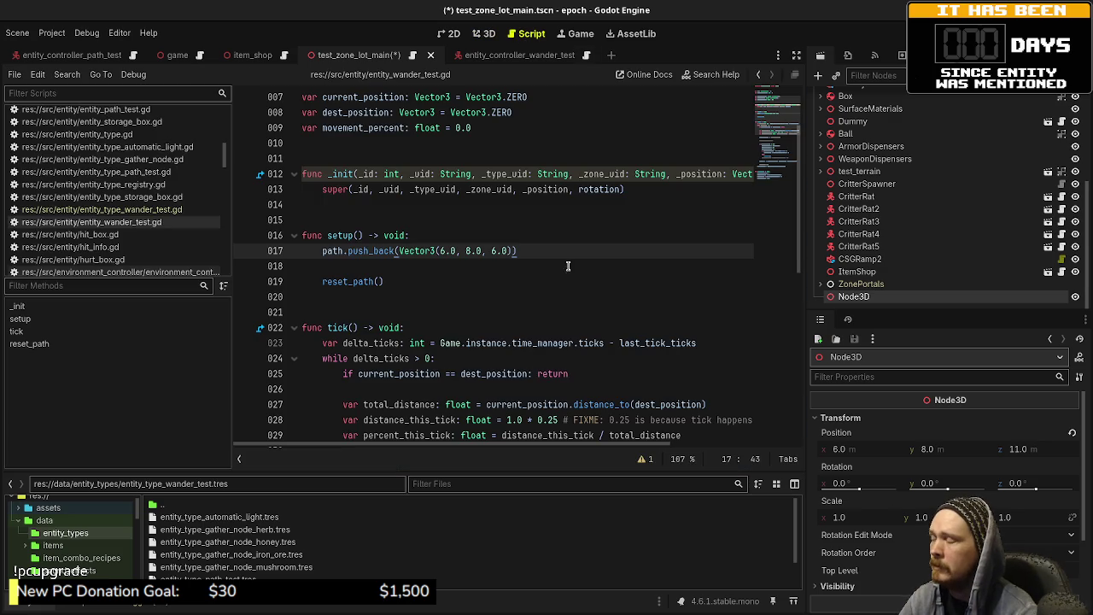
pyautogui.moveTo(538, 251); pyautogui.dragTo(323, 251)
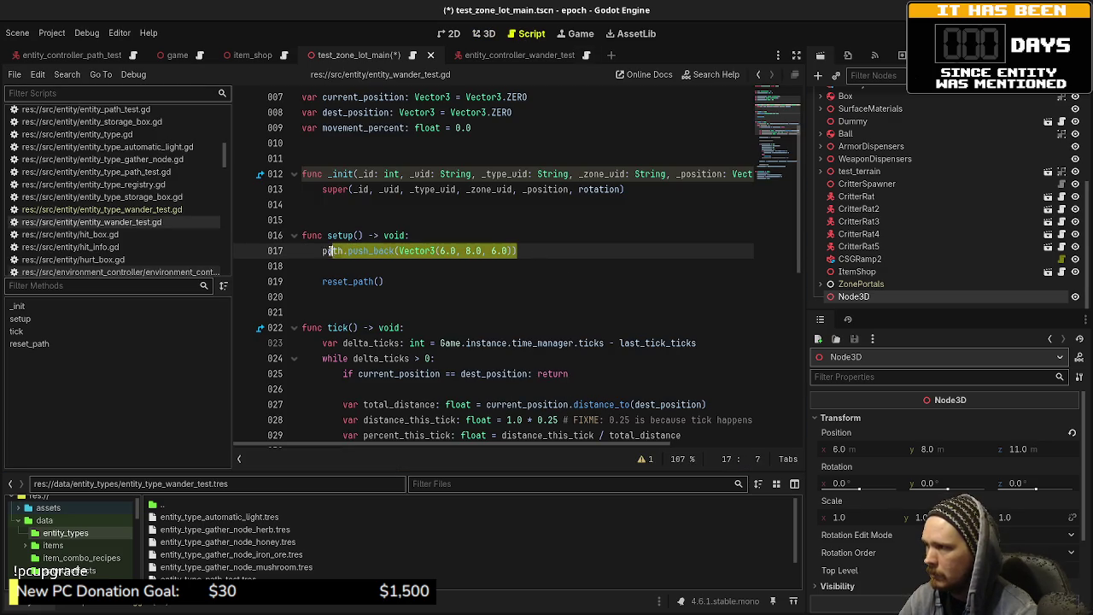
pyautogui.hotkey('ctrl', 'c')
pyautogui.press('End')
pyautogui.press('Return')
pyautogui.hotkey('ctrl', 'v')
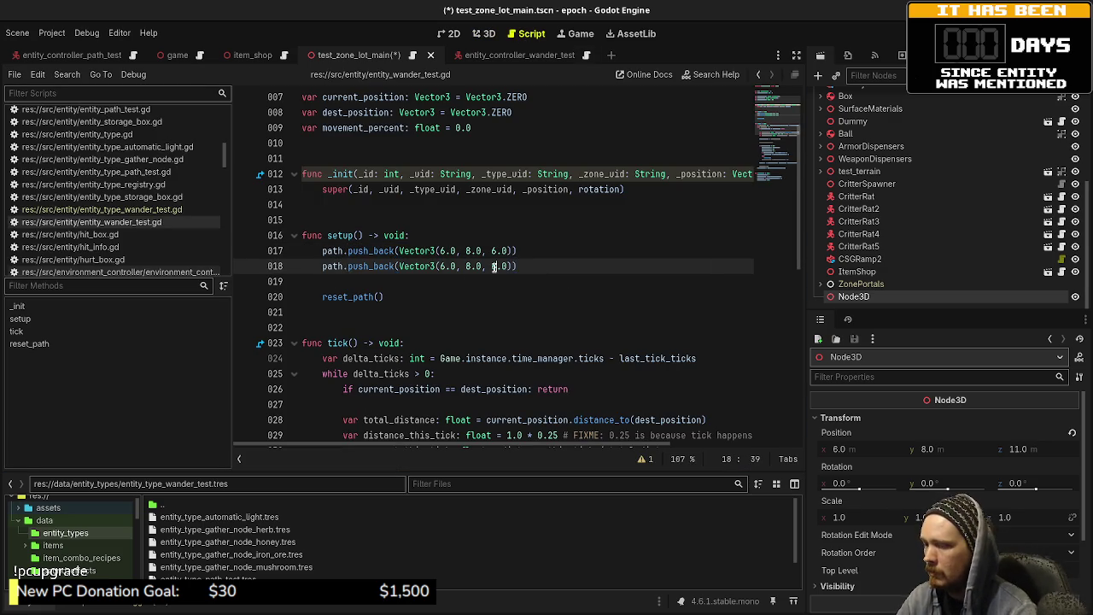
pyautogui.write('1')
pyautogui.hotkey('ctrl', 's')
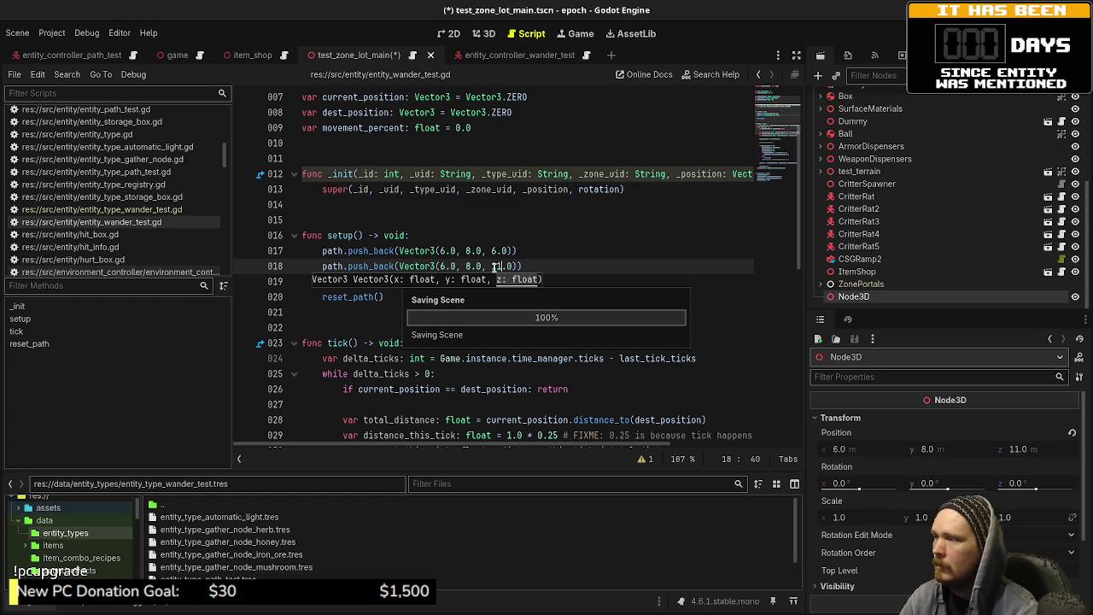
pyautogui.click(480, 345)
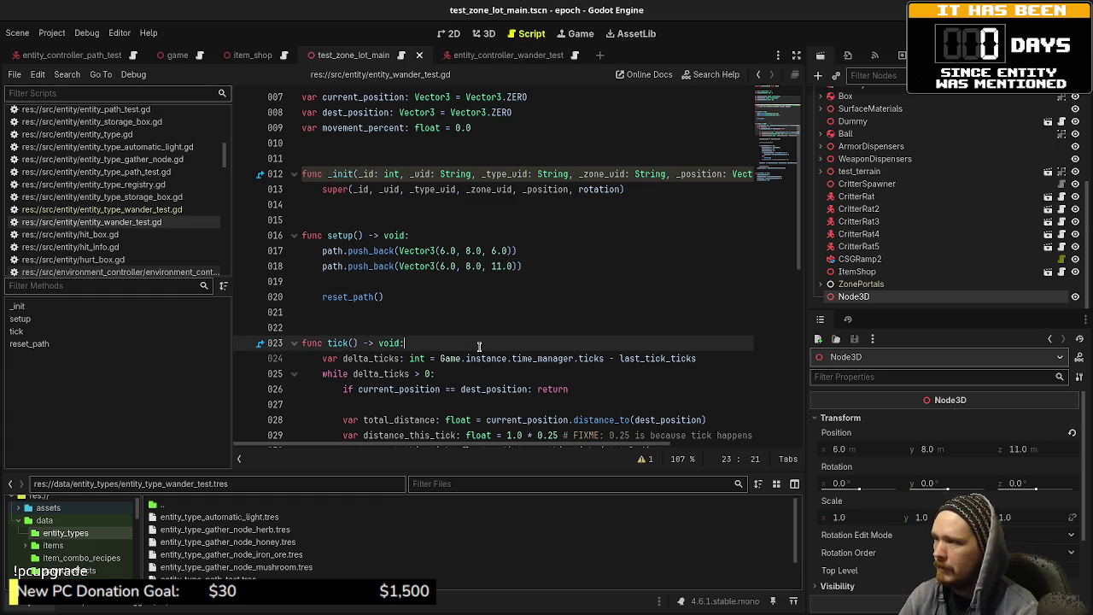
# - Add a third waypoint back at (6.0, 8.0, 6.0), save, and run the game
pyautogui.moveTo(531, 250); pyautogui.dragTo(321, 250)
pyautogui.hotkey('ctrl', 'c')
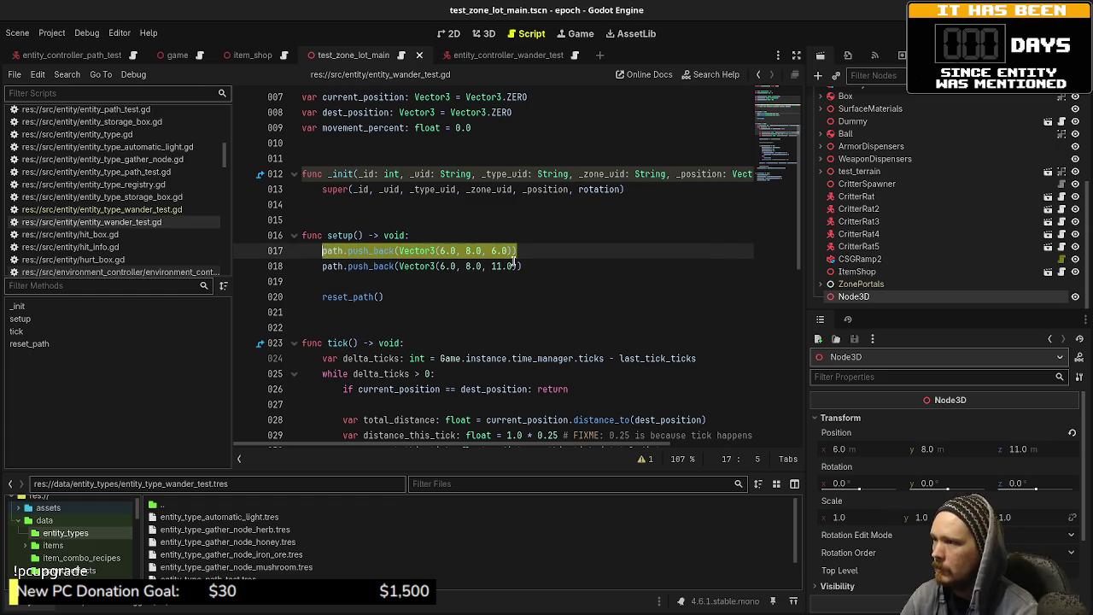
pyautogui.click(534, 265)
pyautogui.press('Return')
pyautogui.hotkey('ctrl', 'v')
pyautogui.hotkey('ctrl', 's')
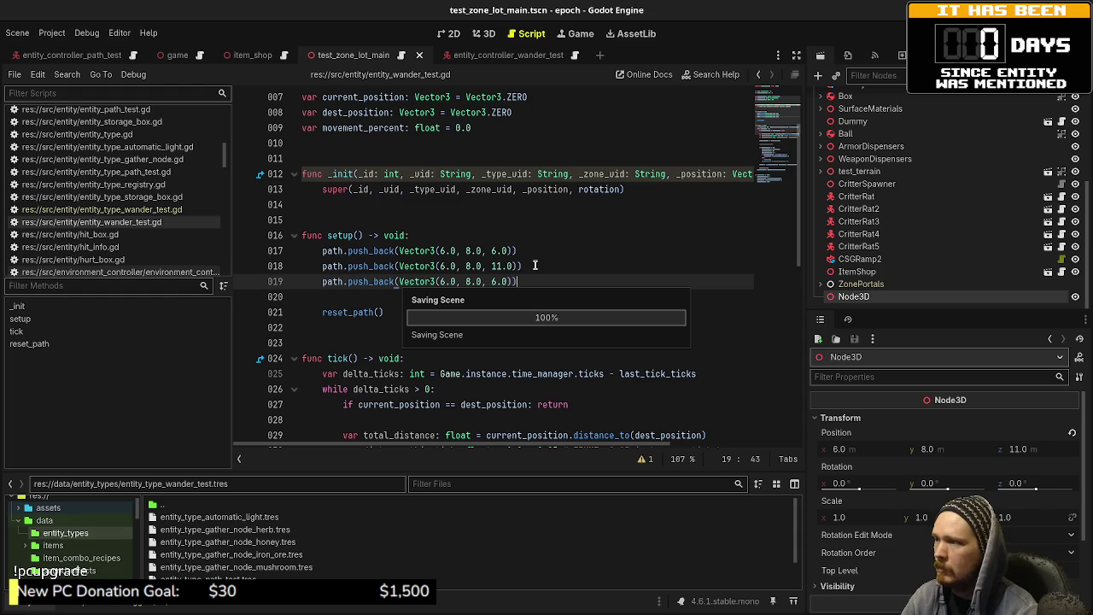
pyautogui.press('F6')
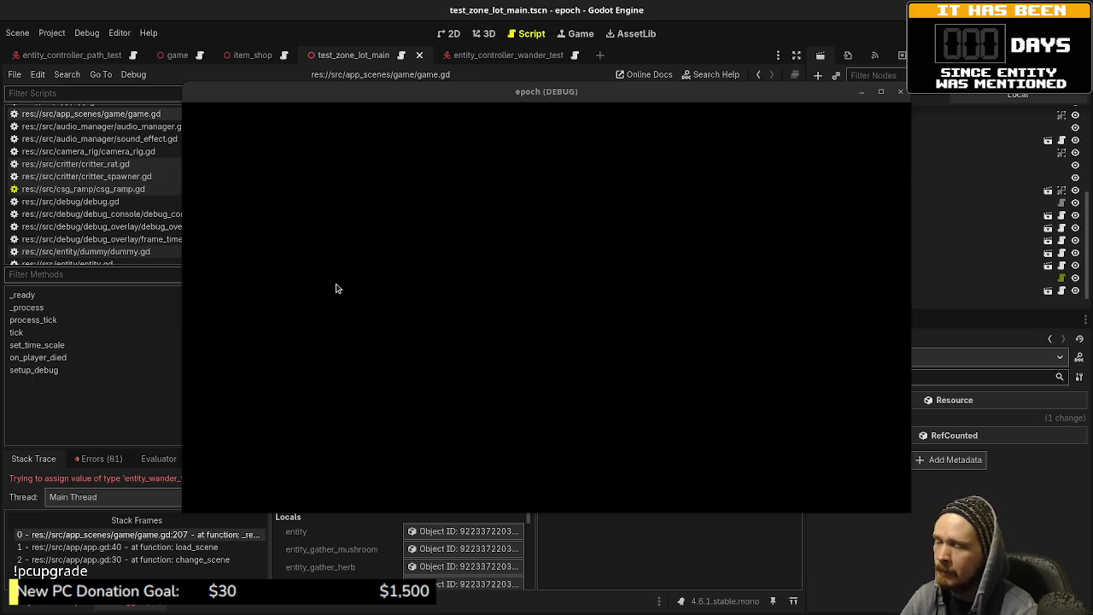
# - Retype wander_test on game.gd line 207 as EntityWanderTest, save, and restart the game
pyautogui.moveTo(572, 91)
pyautogui.mouseDown()
pyautogui.moveTo(590, 458)
pyautogui.moveTo(510, 515)
pyautogui.mouseUp()
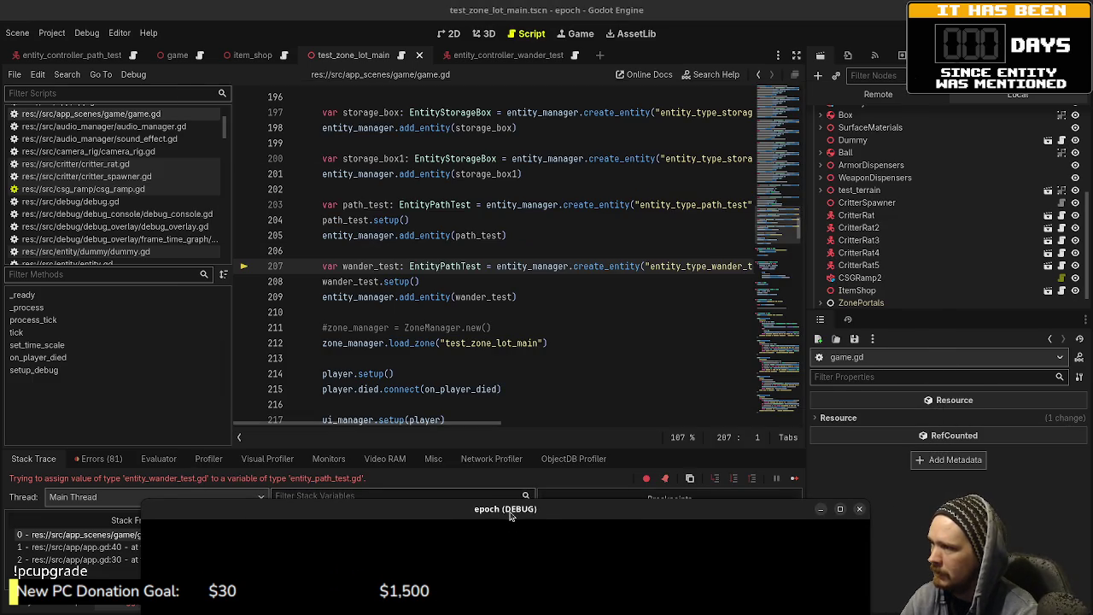
pyautogui.moveTo(440, 267); pyautogui.dragTo(461, 266)
pyautogui.write('Wa')
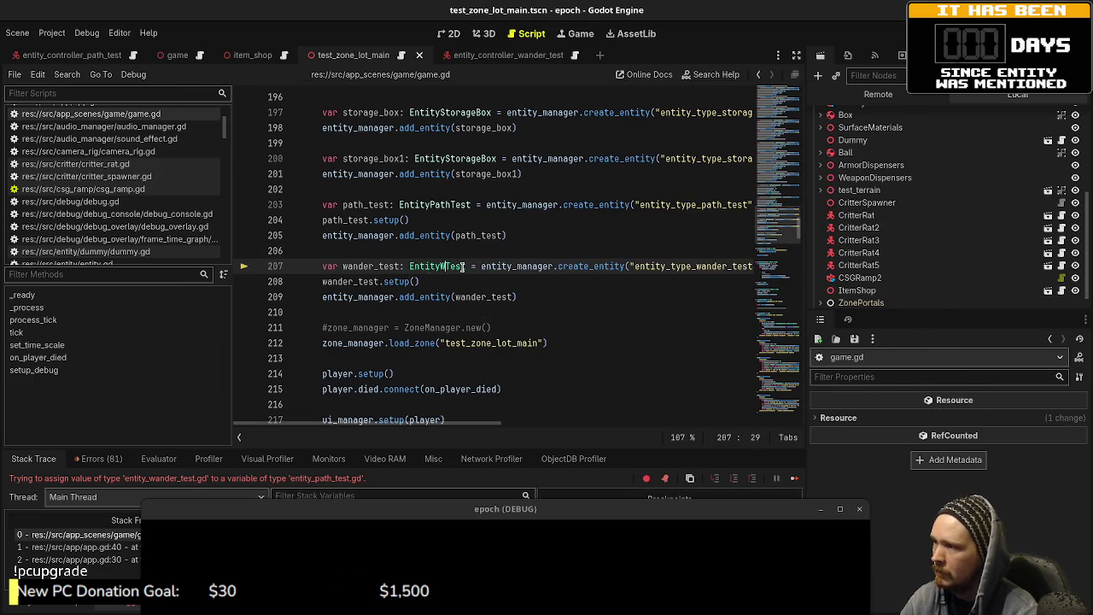
pyautogui.write('nder')
pyautogui.click(480, 237)
pyautogui.hotkey('ctrl', 's')
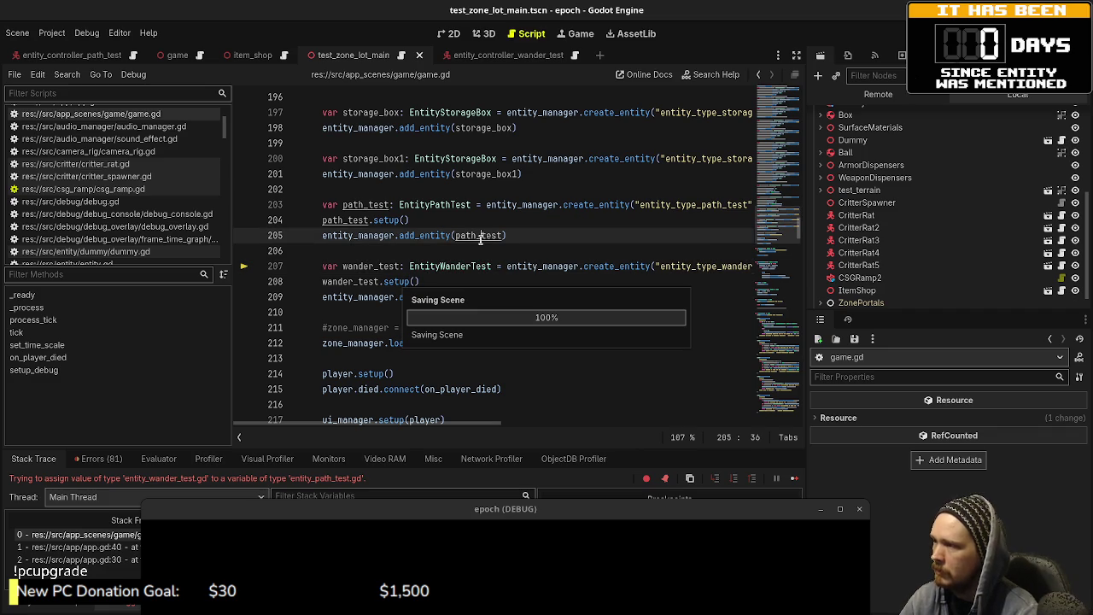
pyautogui.press('F8')
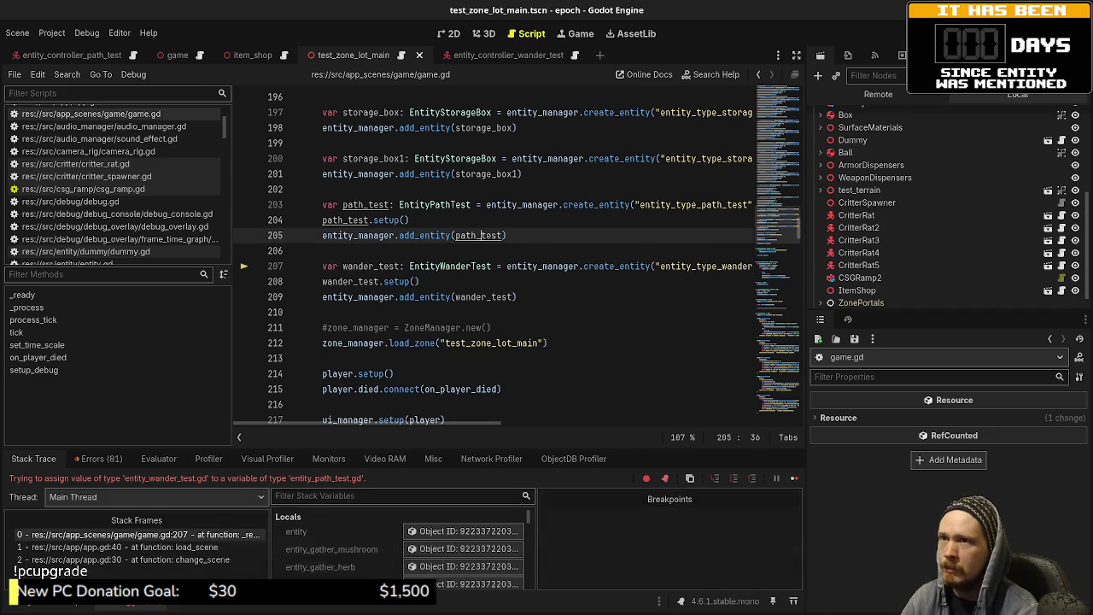
pyautogui.press('F5')
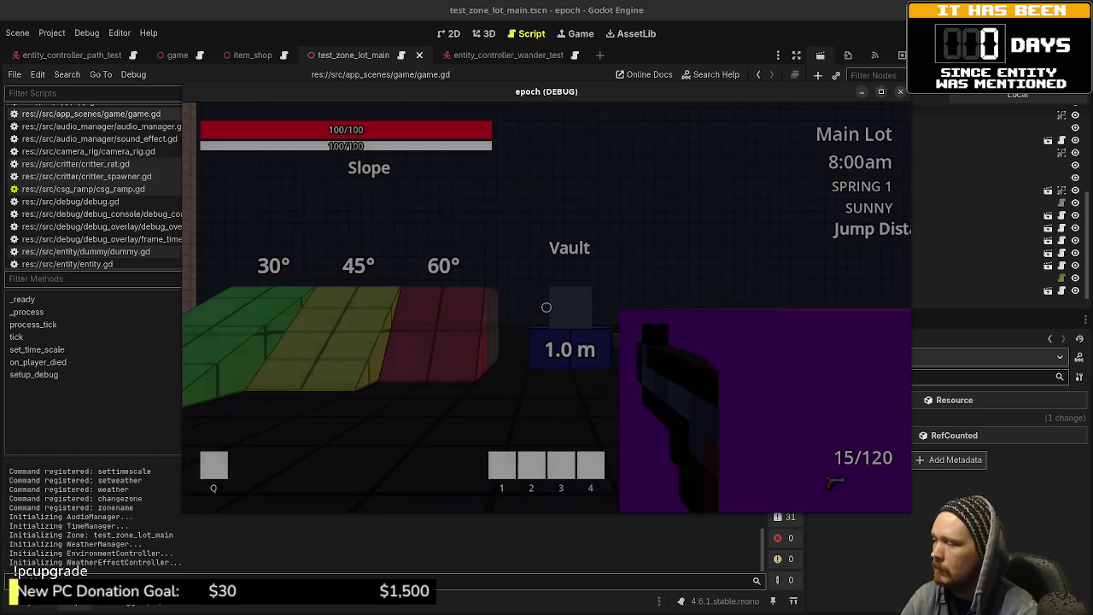
# - Walk forward and back through the test zone in the running game, then stop it
pyautogui.press('w')
pyautogui.press('s')
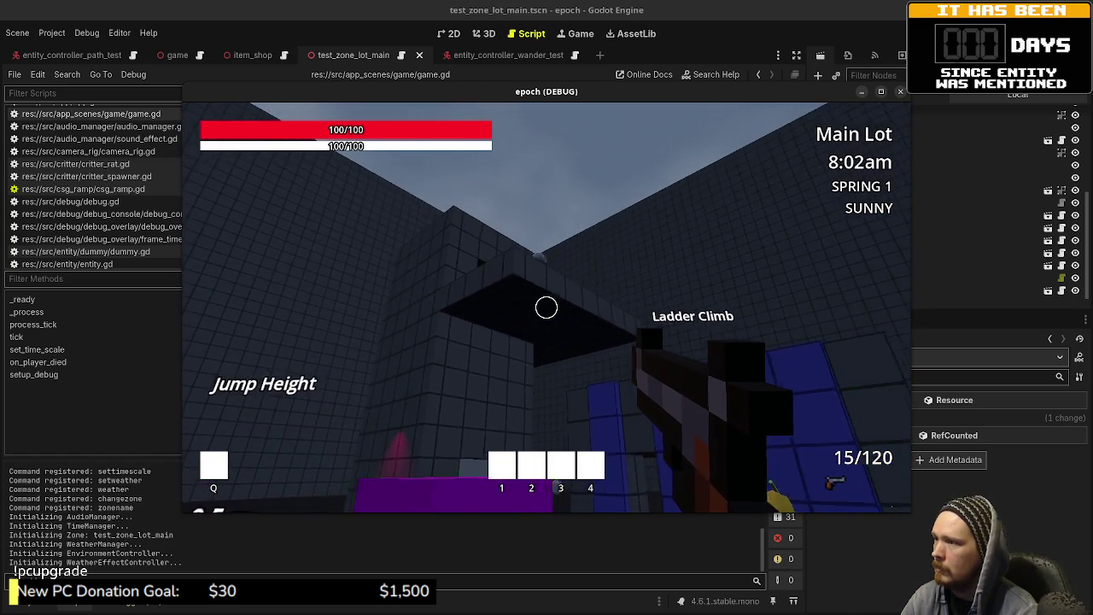
pyautogui.press('s')
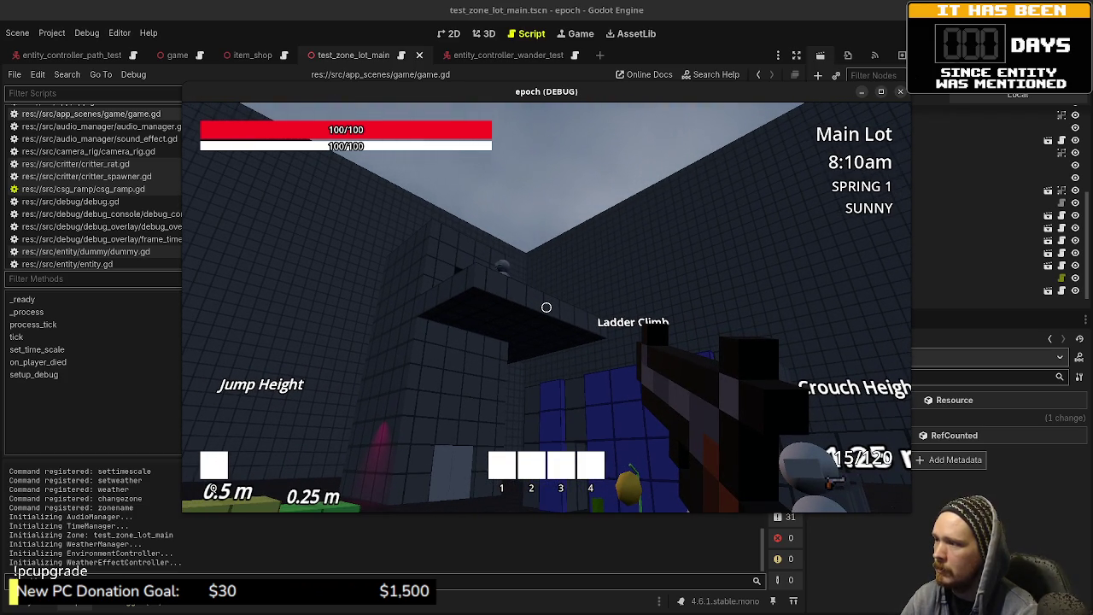
pyautogui.press('w')
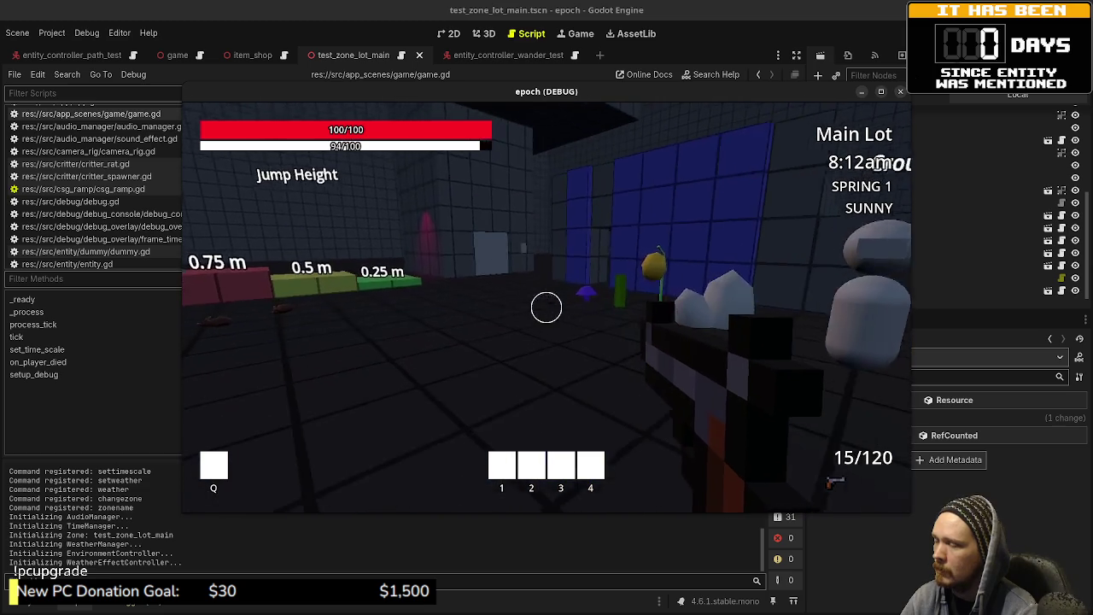
pyautogui.press('F8')
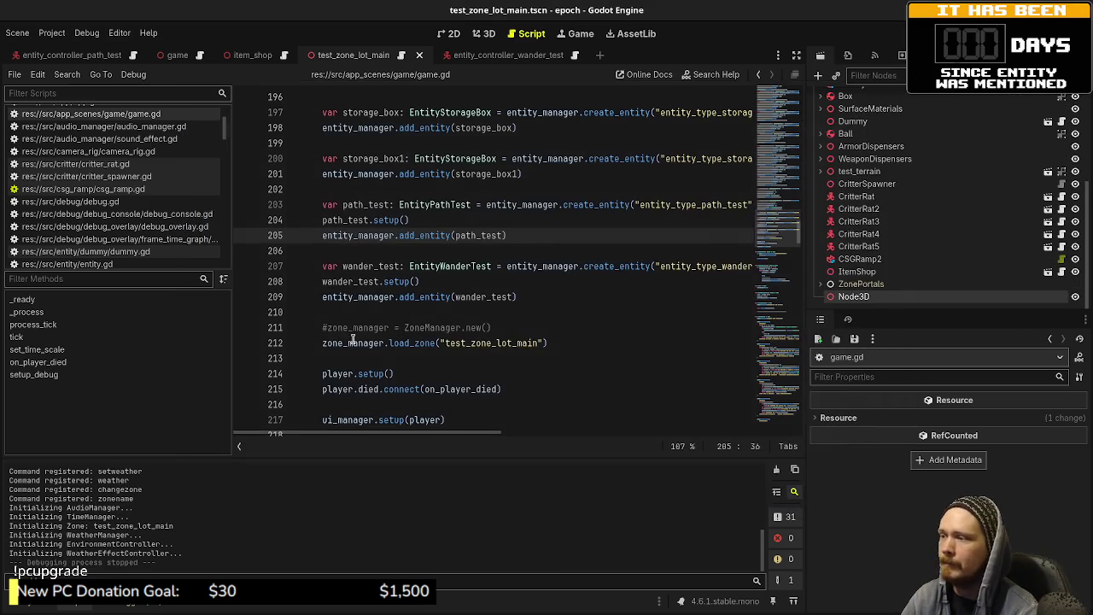
# - Save the scene and open entity_controller_wander_test.gd from the script list
pyautogui.click(512, 376)
pyautogui.hotkey('ctrl', 's')
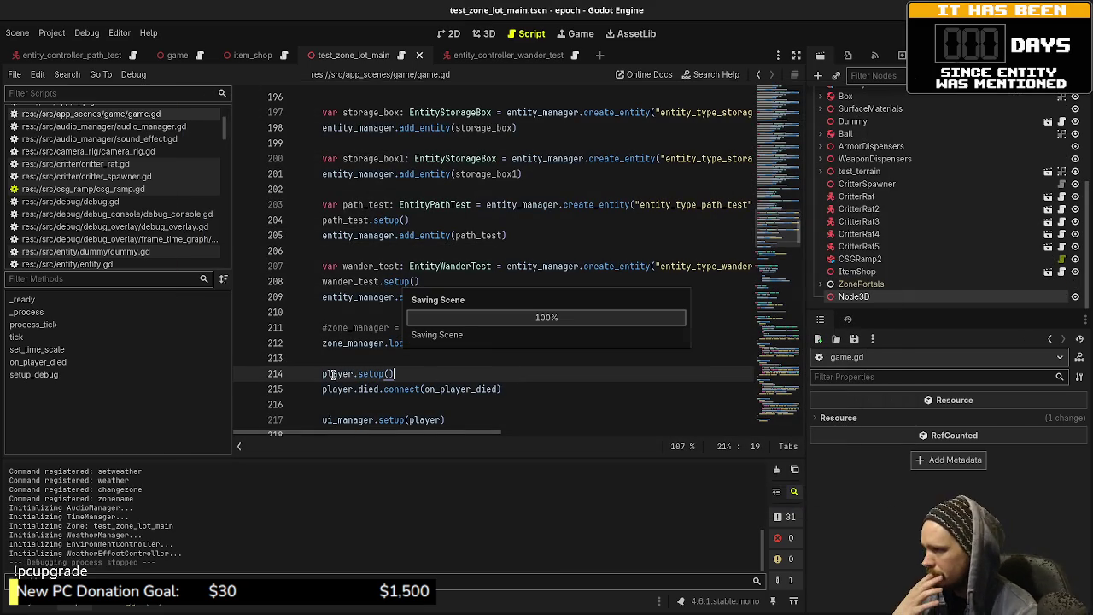
pyautogui.scroll(-2, 160, 241)
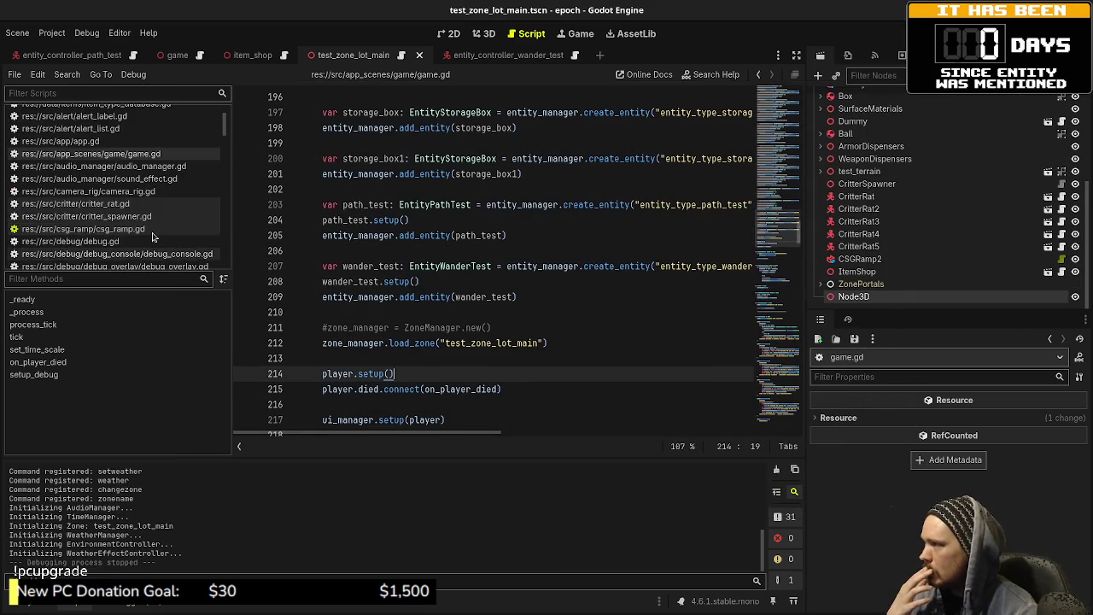
pyautogui.scroll(3, 155, 238)
pyautogui.scroll(-5, 154, 237)
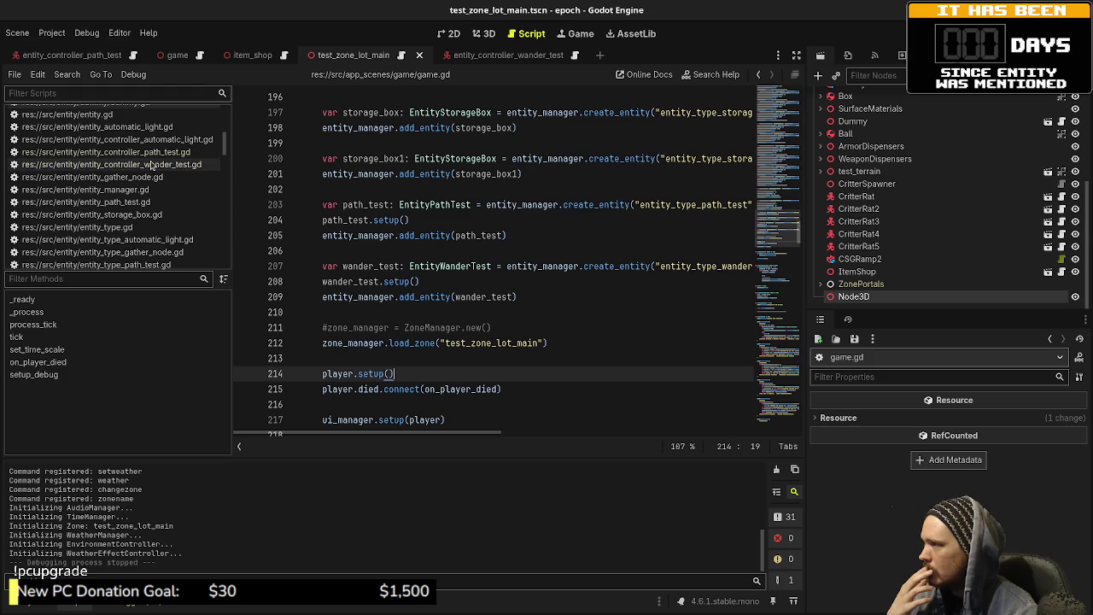
pyautogui.click(154, 164)
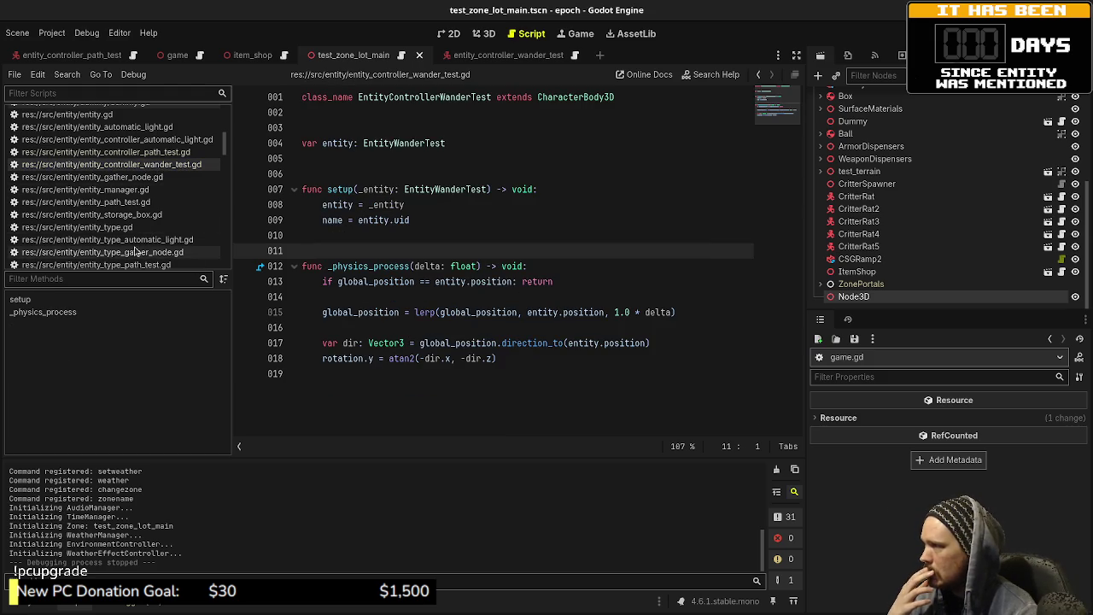
# - Switch to entity_wander_test.gd and inspect the path array declaration on line 4
pyautogui.scroll(-2, 135, 252)
pyautogui.click(130, 256)
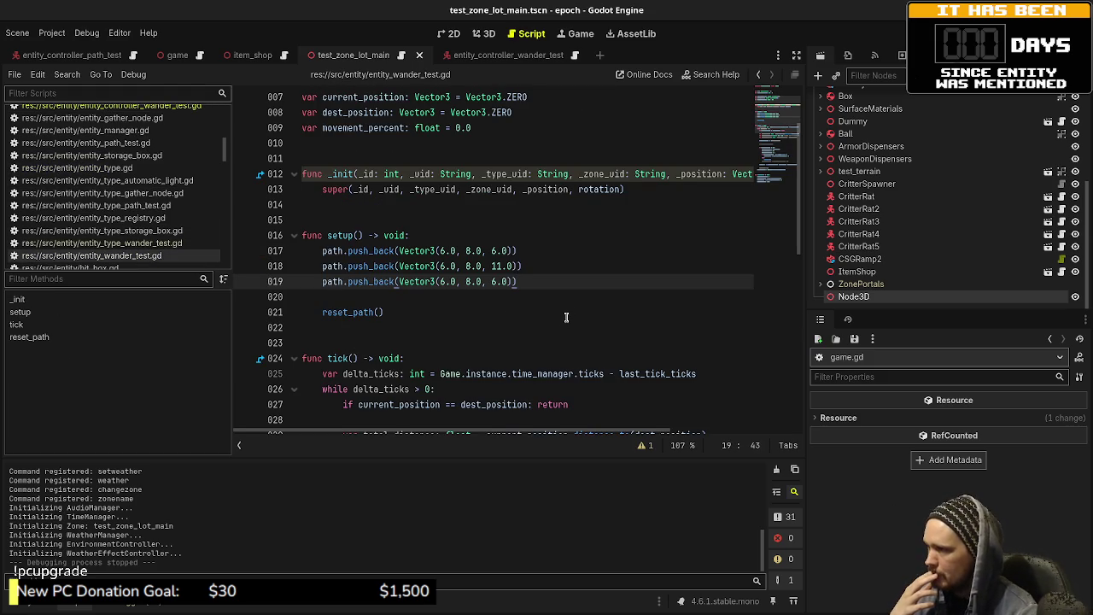
pyautogui.scroll(2, 541, 335)
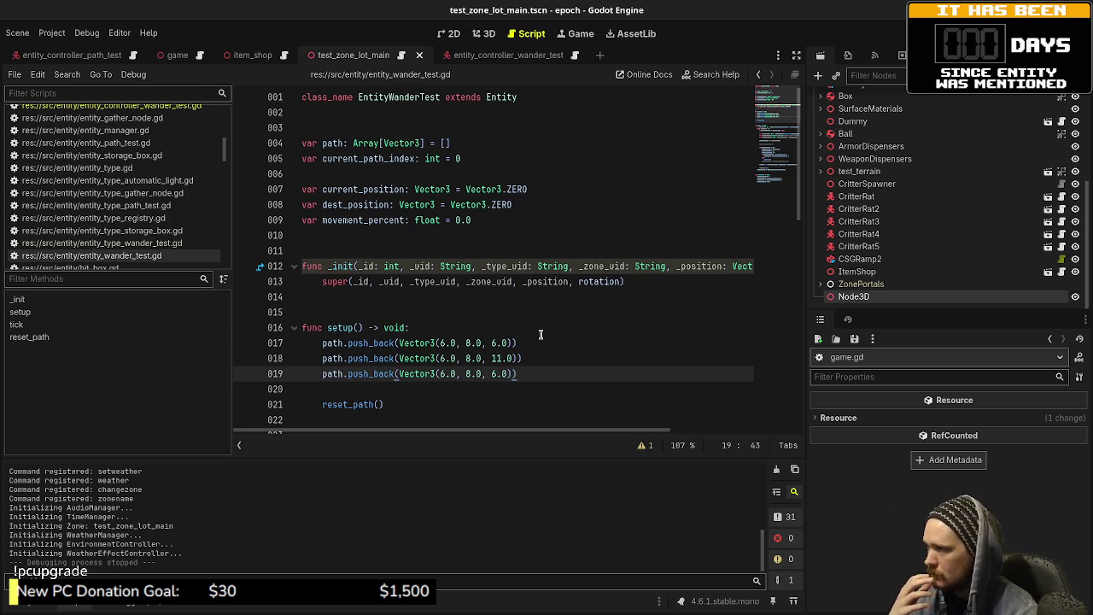
pyautogui.click(475, 143)
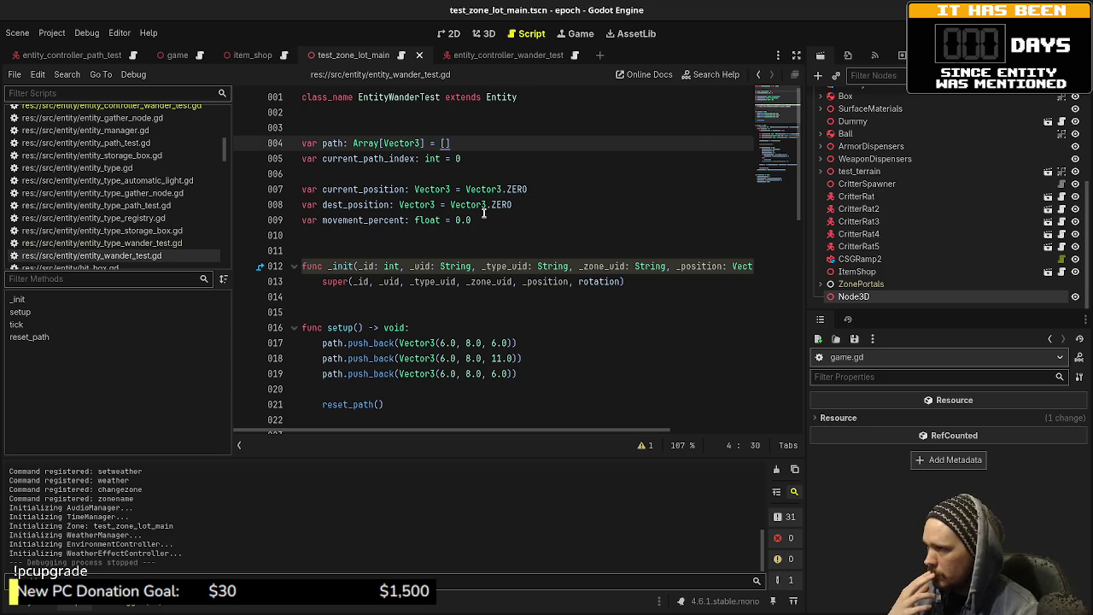
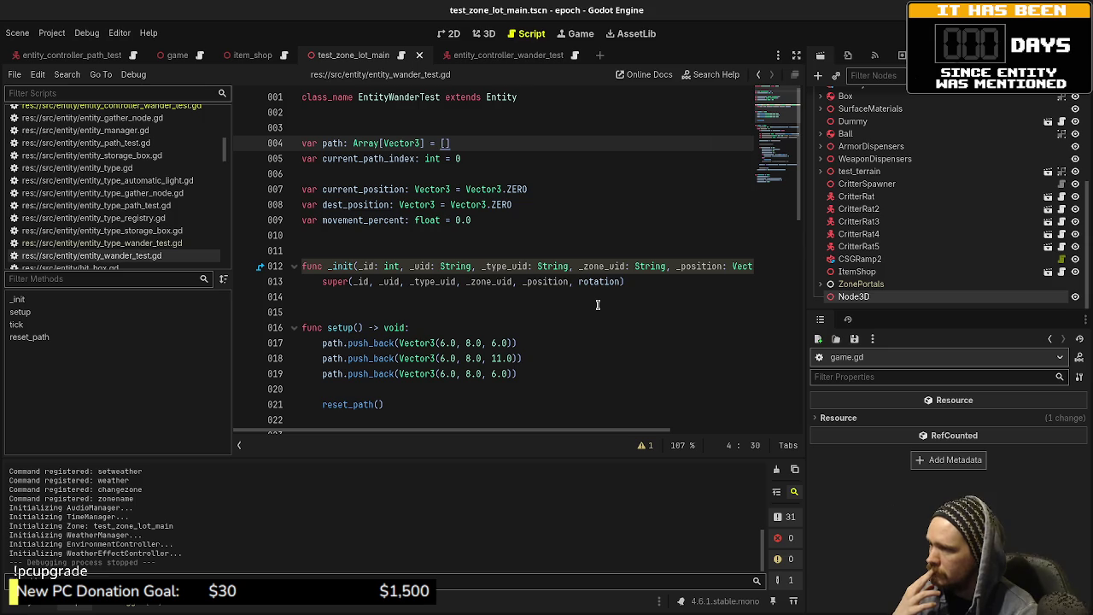
# - Declare var zone_path: Array[String] = [] on a new line above the path variable
pyautogui.click(436, 328)
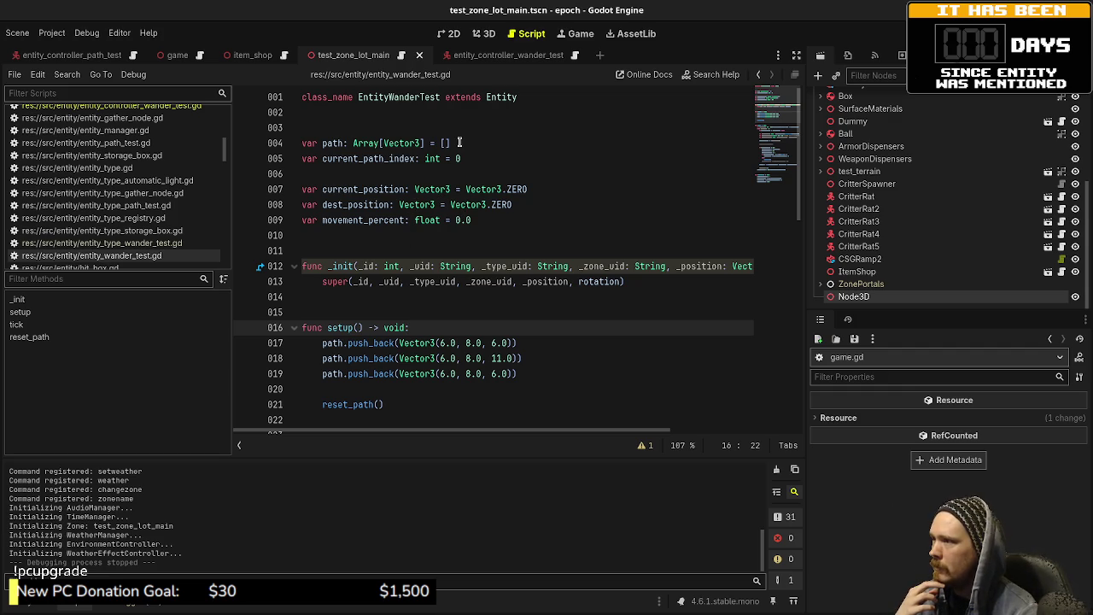
pyautogui.click(379, 131)
pyautogui.press('Return')
pyautogui.write('var ')
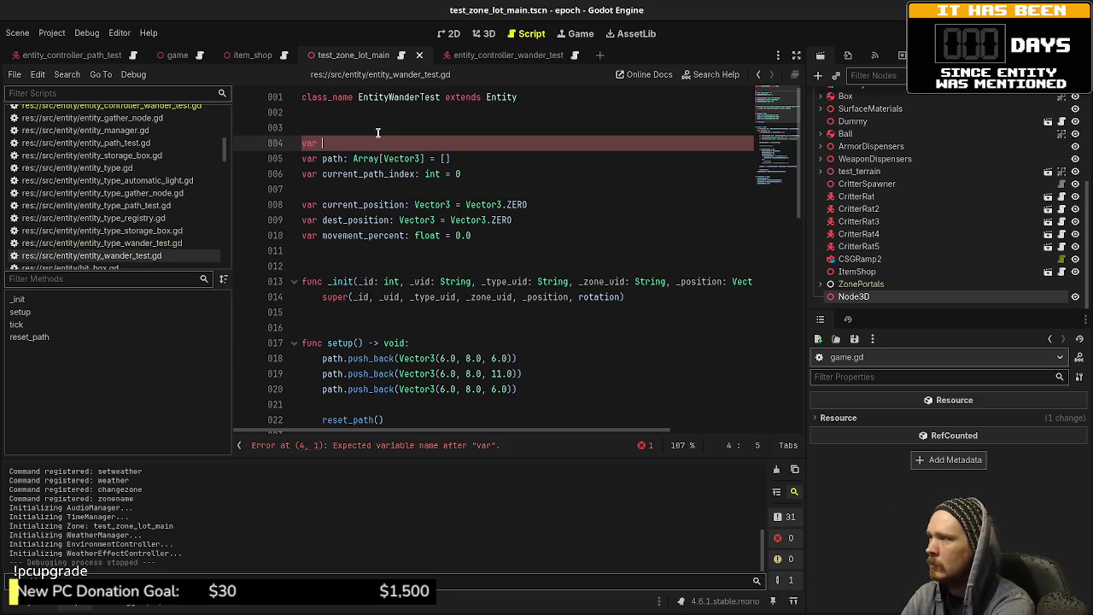
pyautogui.write('zo')
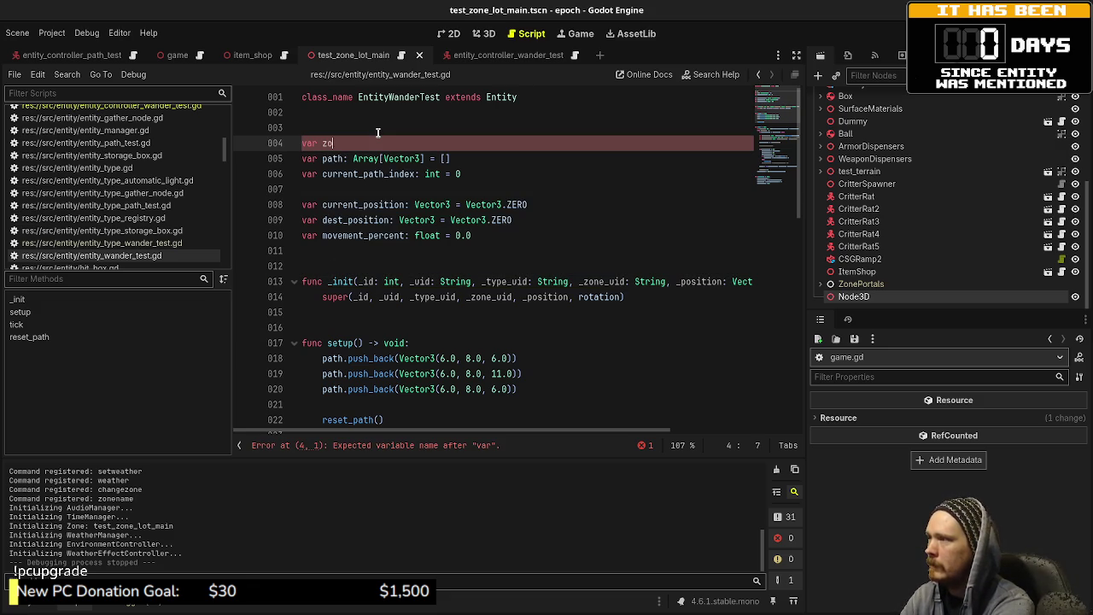
pyautogui.write('ne_path: Ar')
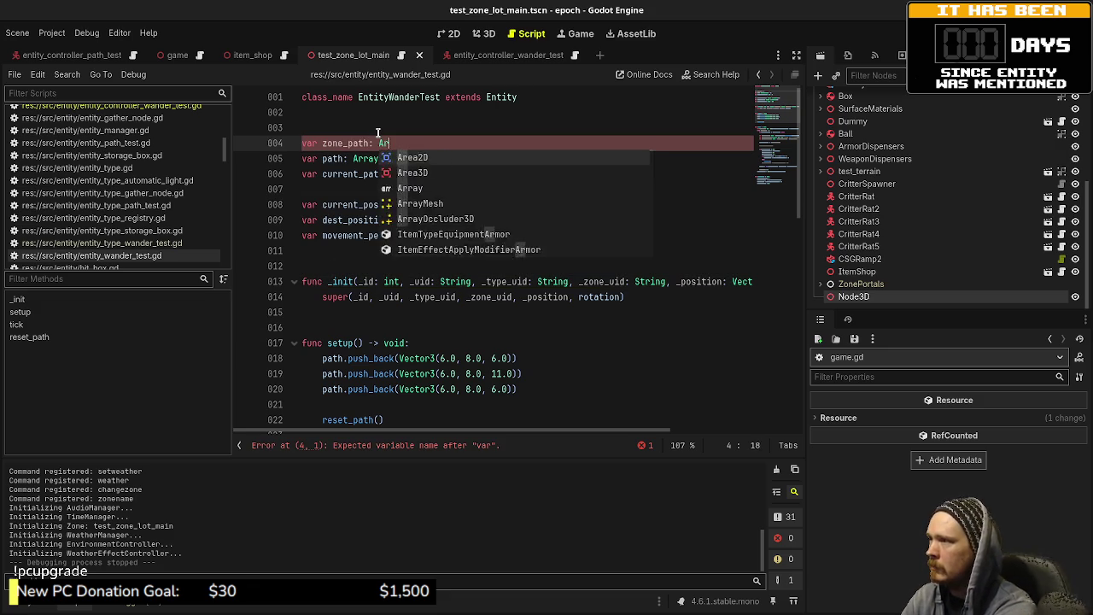
pyautogui.write('ray[String]')
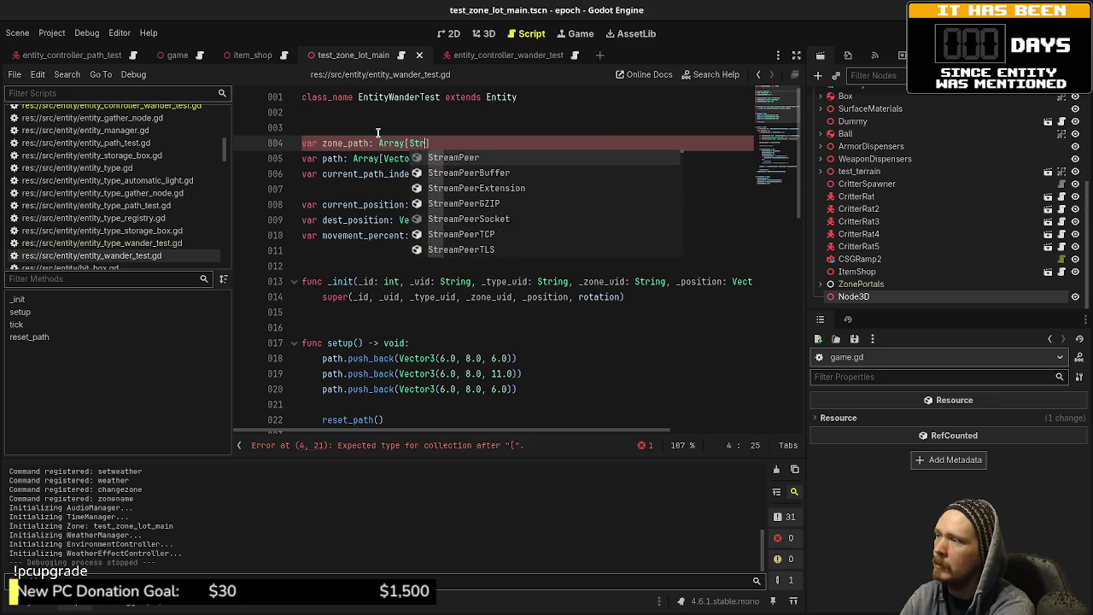
pyautogui.write(' = []')
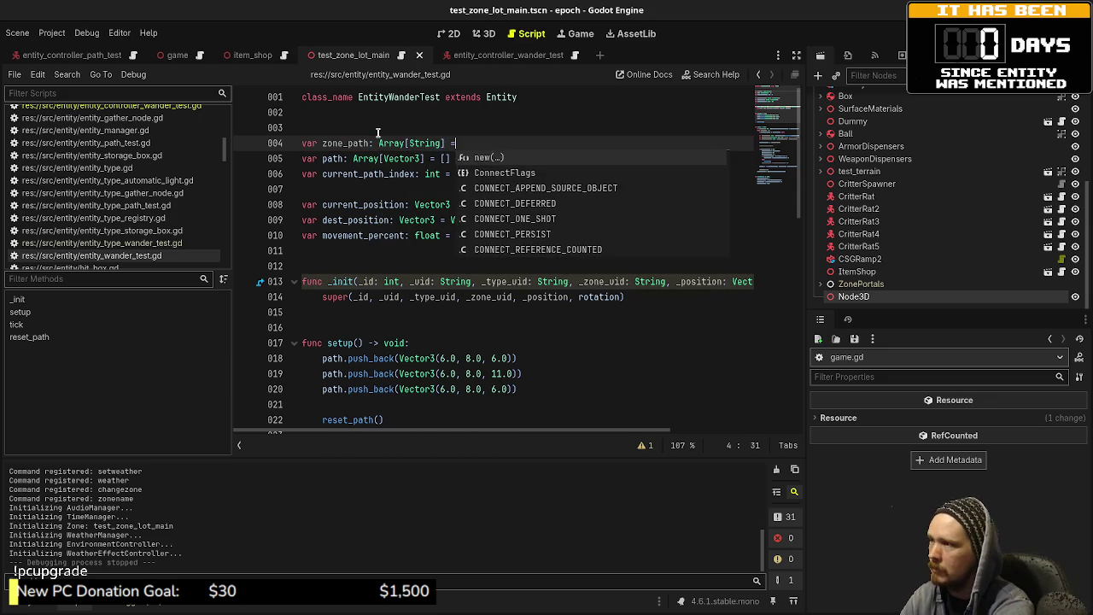
# - Review the waypoint lines in setup() before moving to the 3D scene view
pyautogui.click(535, 388)
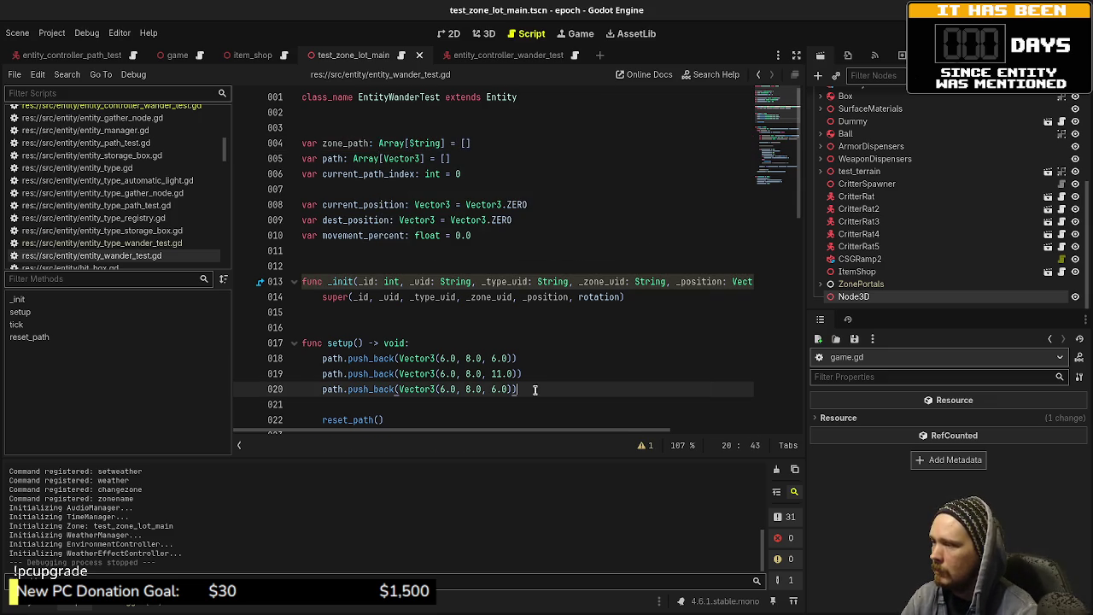
pyautogui.click(445, 345)
pyautogui.click(556, 387)
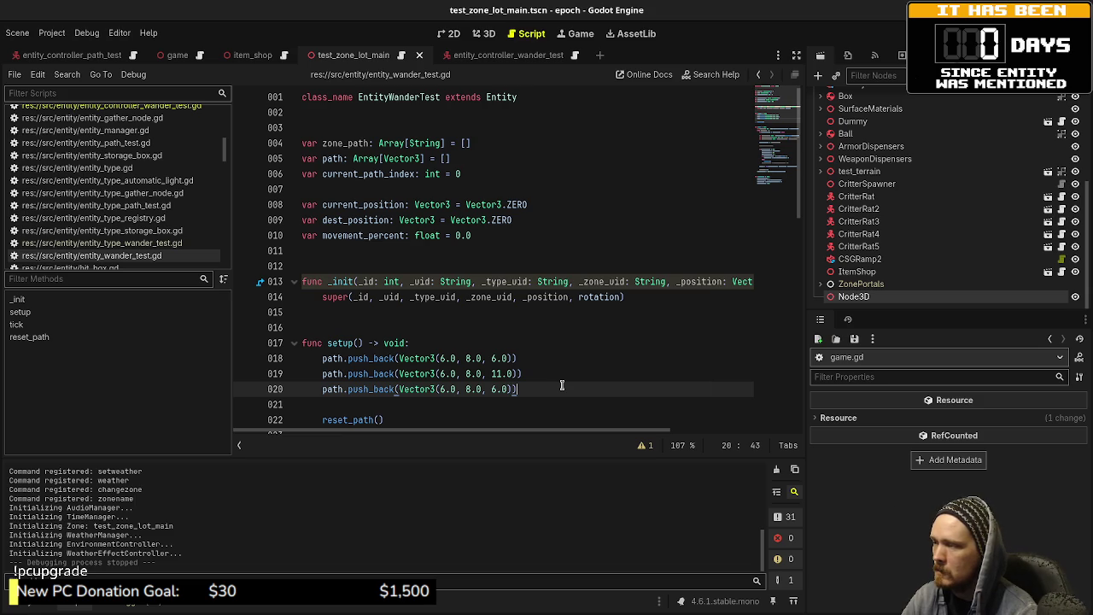
pyautogui.scroll(-2, 551, 386)
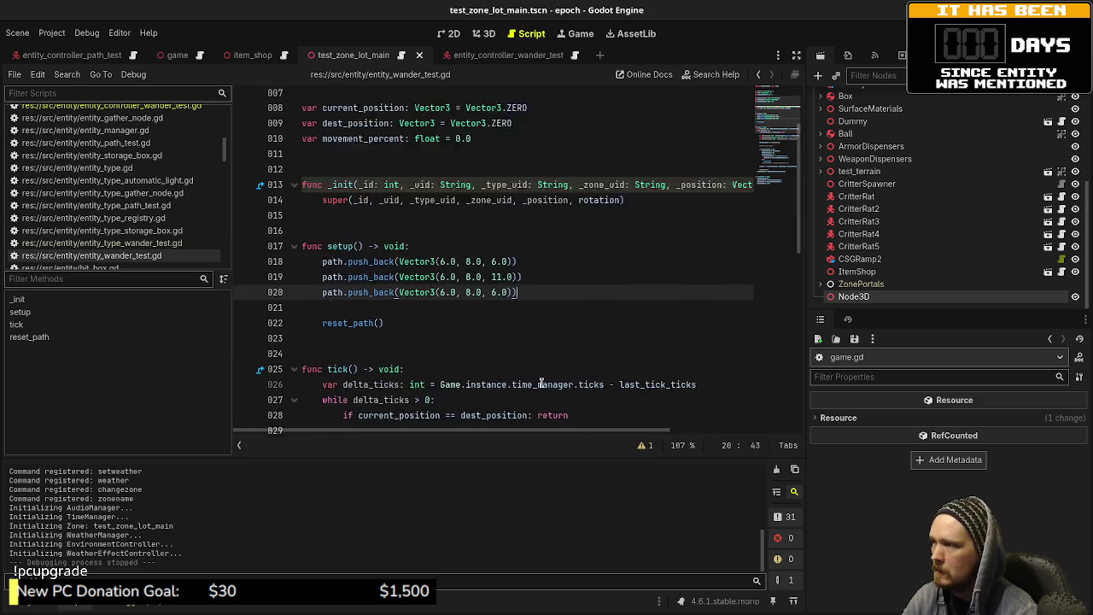
pyautogui.scroll(1, 540, 384)
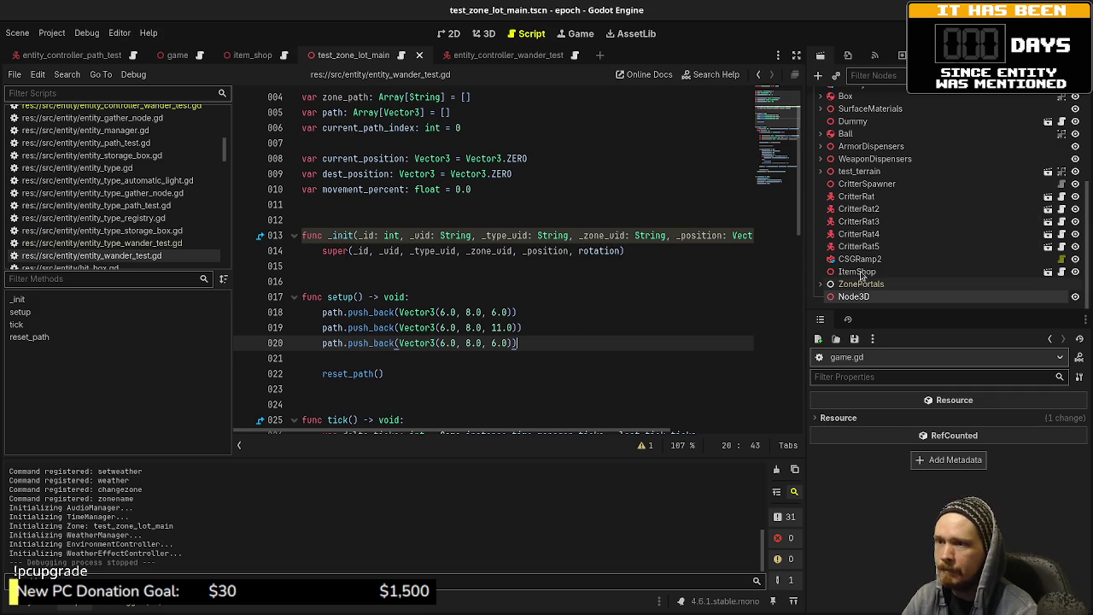
pyautogui.click(481, 34)
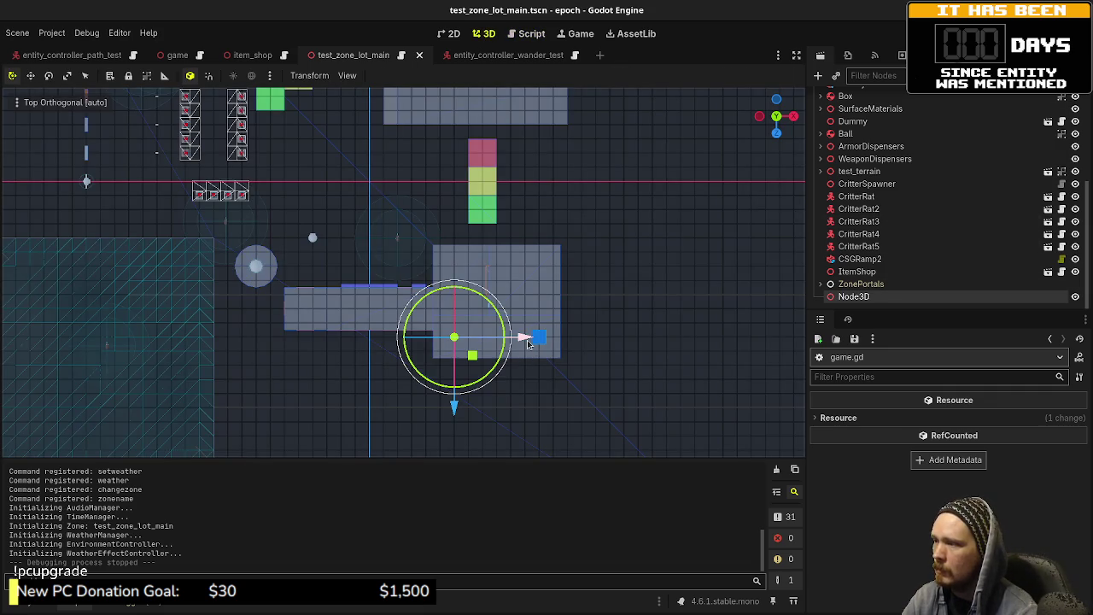
# - Drag the Node3D marker six units along X to position 12, 8, 11
pyautogui.moveTo(528, 342); pyautogui.dragTo(612, 346)
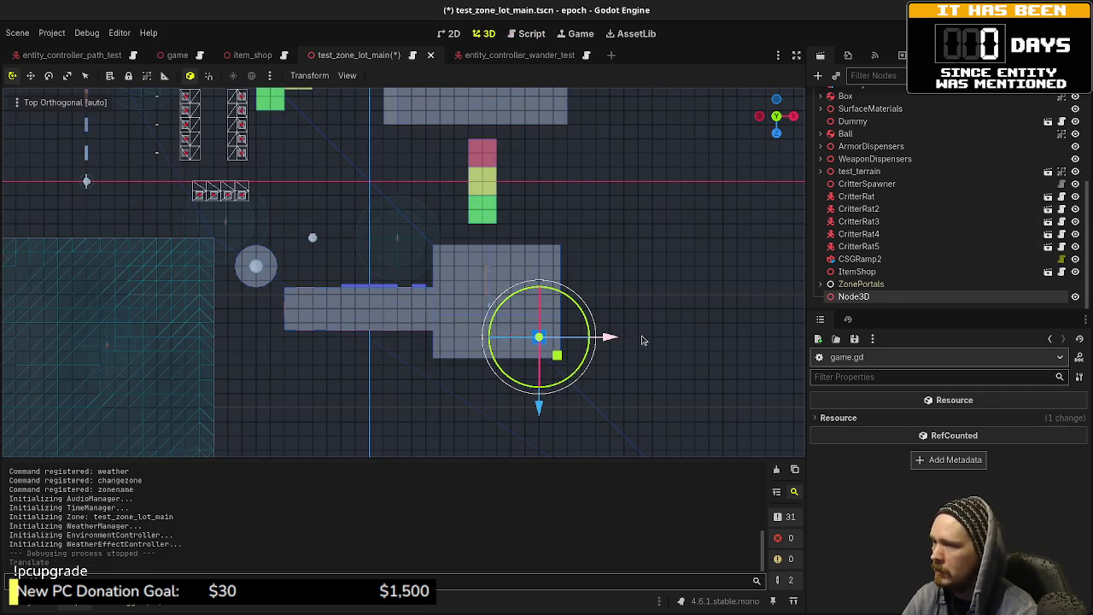
pyautogui.click(863, 284)
pyautogui.click(854, 296)
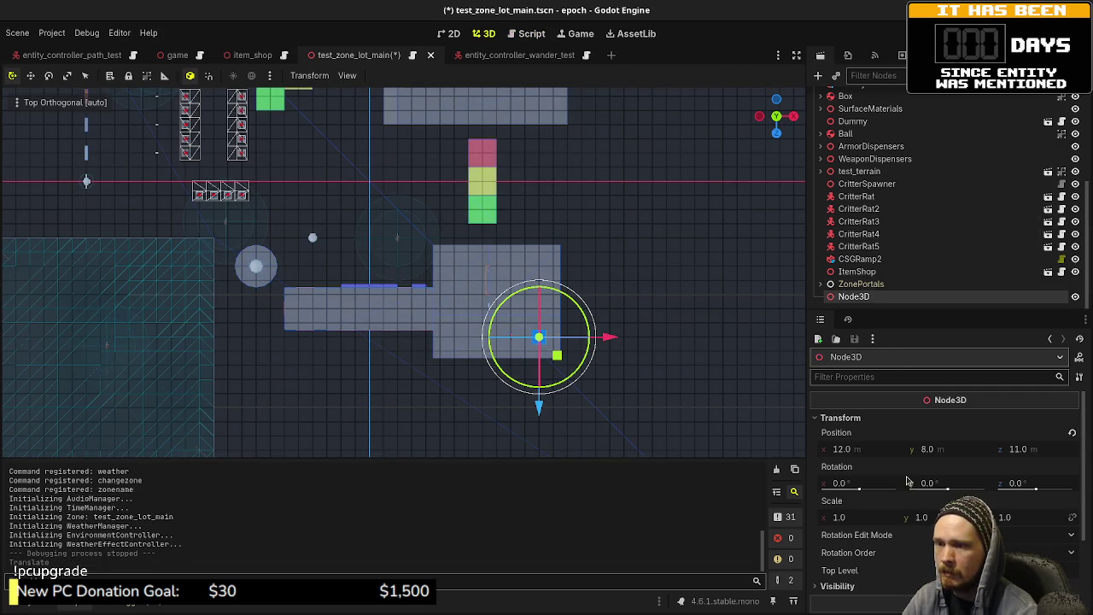
# - Back in entity_wander_test.gd, select the third waypoint's x value
pyautogui.click(532, 33)
pyautogui.click(453, 342)
pyautogui.doubleClick(445, 342)
# - Change the third waypoint to Vector3(12.0, 8.0, 11.0), save, and add a blank line below
pyautogui.write('12.0')
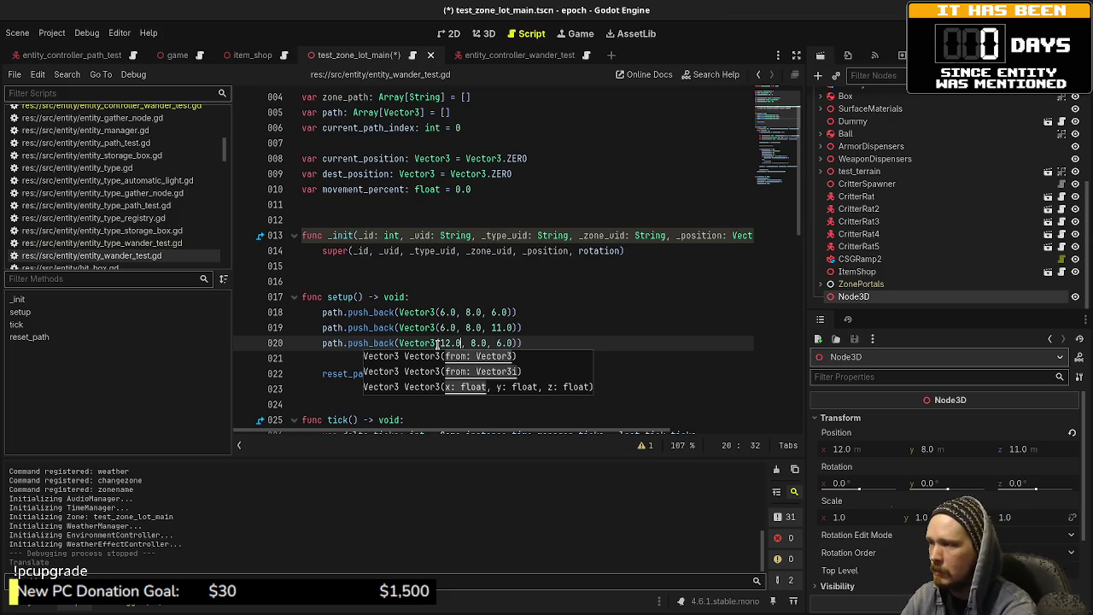
pyautogui.press('Right')
pyautogui.press('Right')
pyautogui.press('Right')
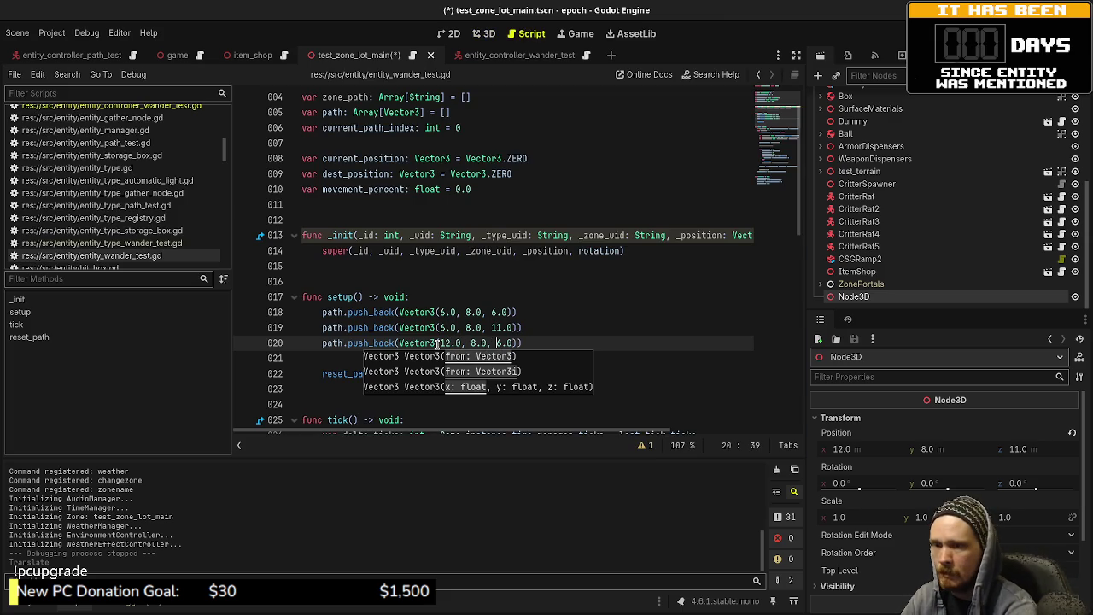
pyautogui.press('Delete')
pyautogui.write('11')
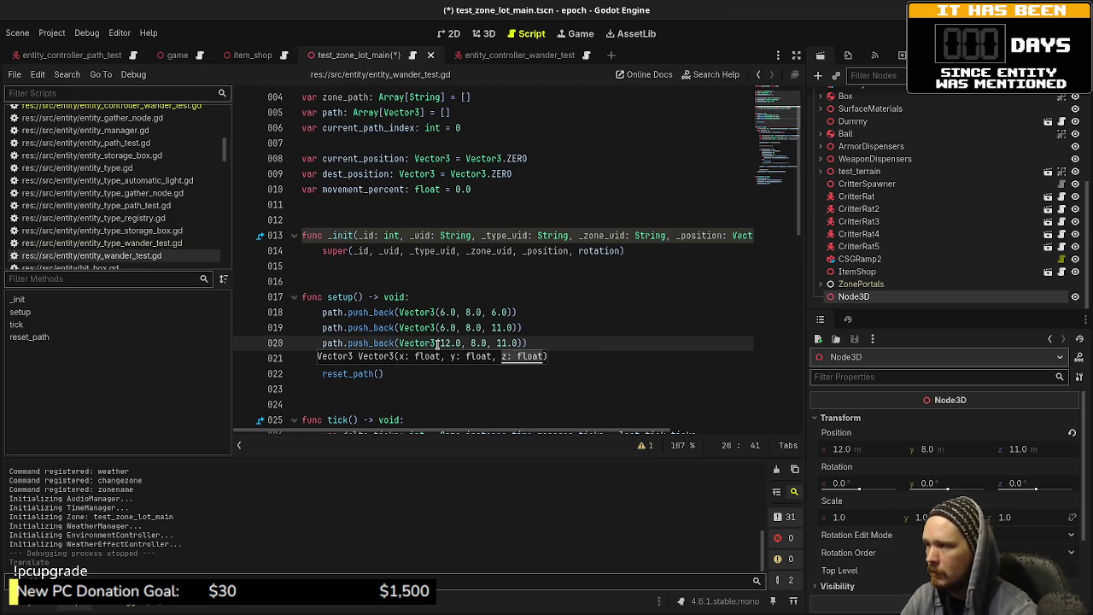
pyautogui.click(551, 335)
pyautogui.hotkey('ctrl', 's')
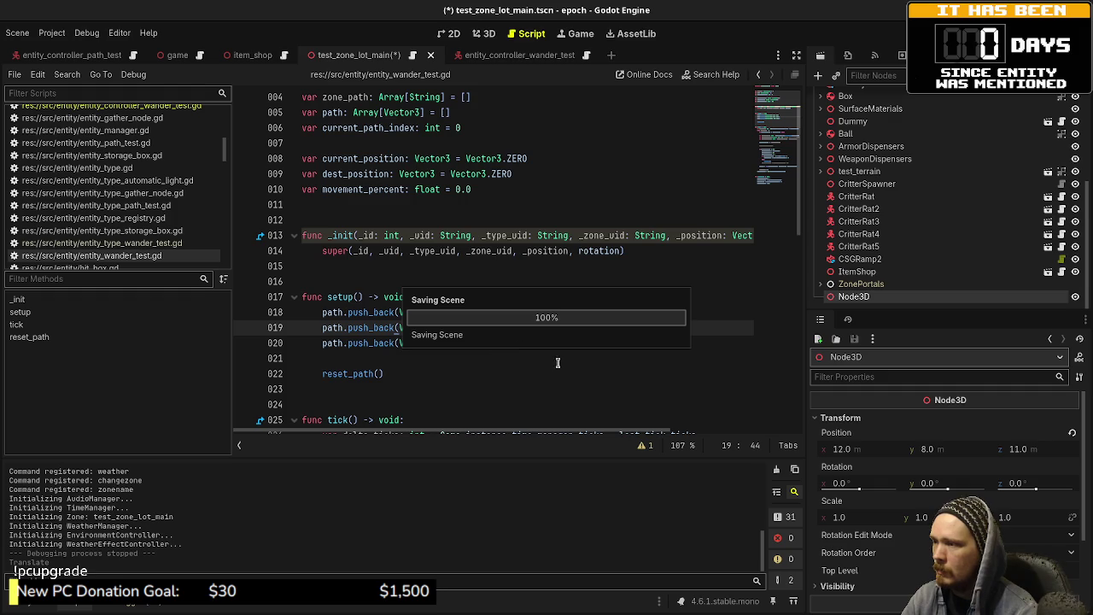
pyautogui.click(560, 345)
pyautogui.press('Return')
pyautogui.press('Return')
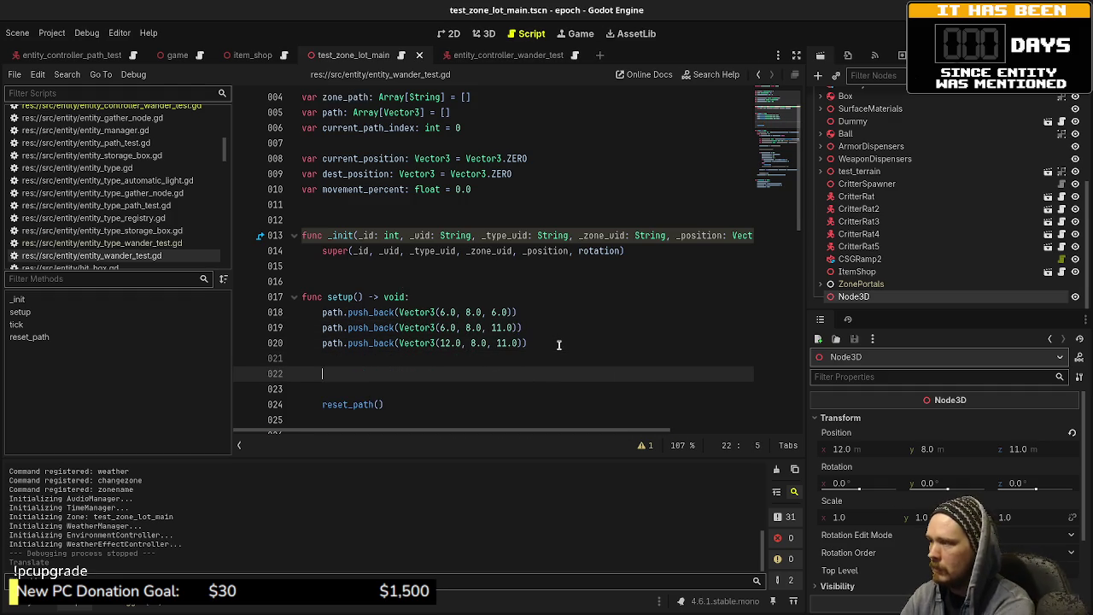
# - Write zone_path.push_back("test_zone_lot_main") below the waypoints
pyautogui.write('z')
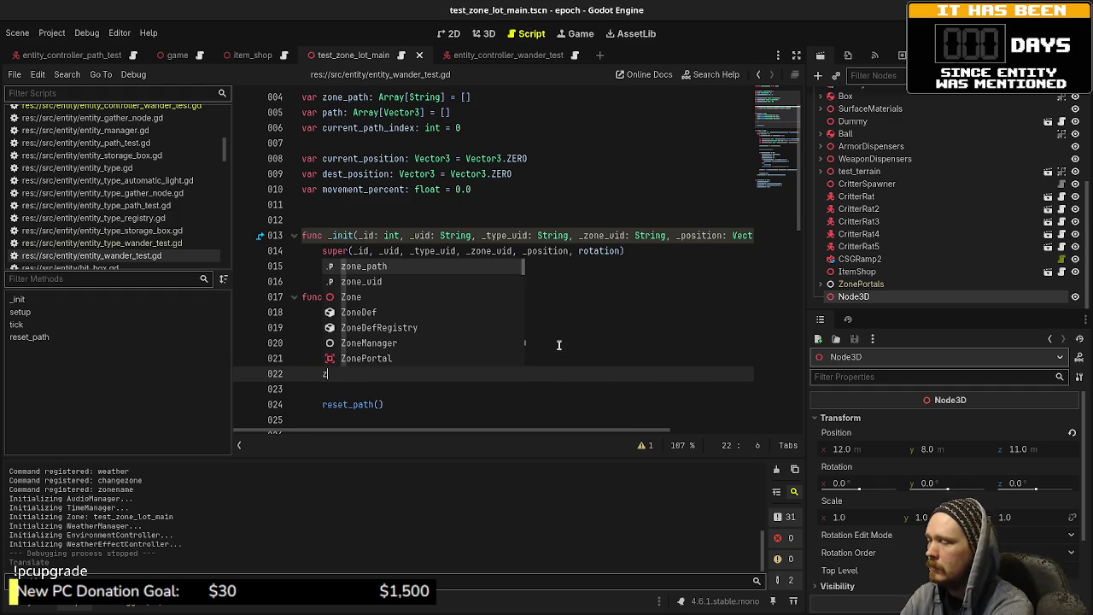
pyautogui.write('one_path.')
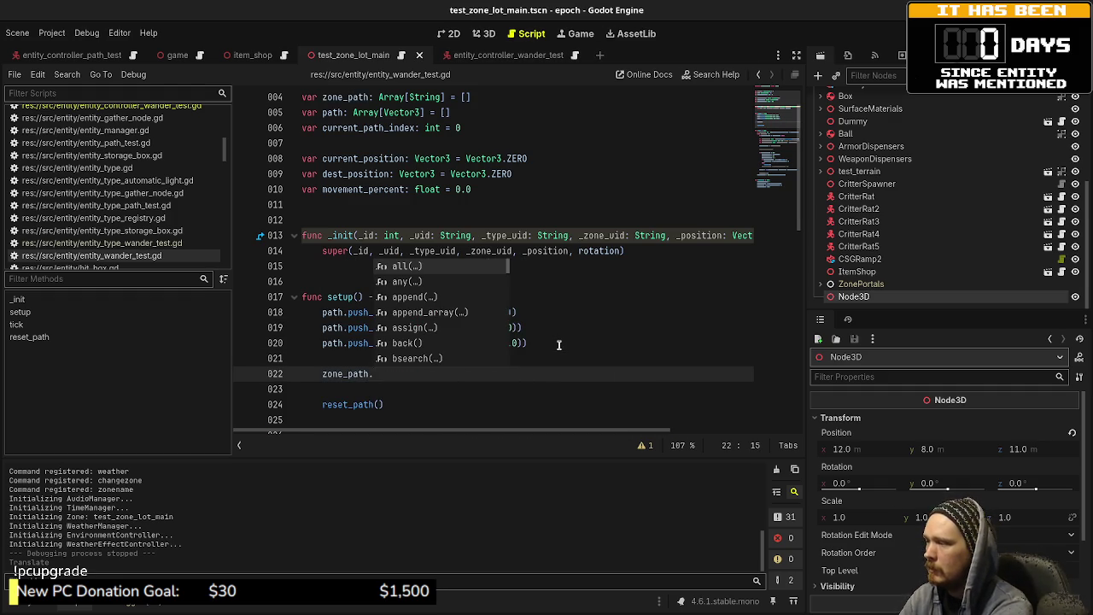
pyautogui.write('push')
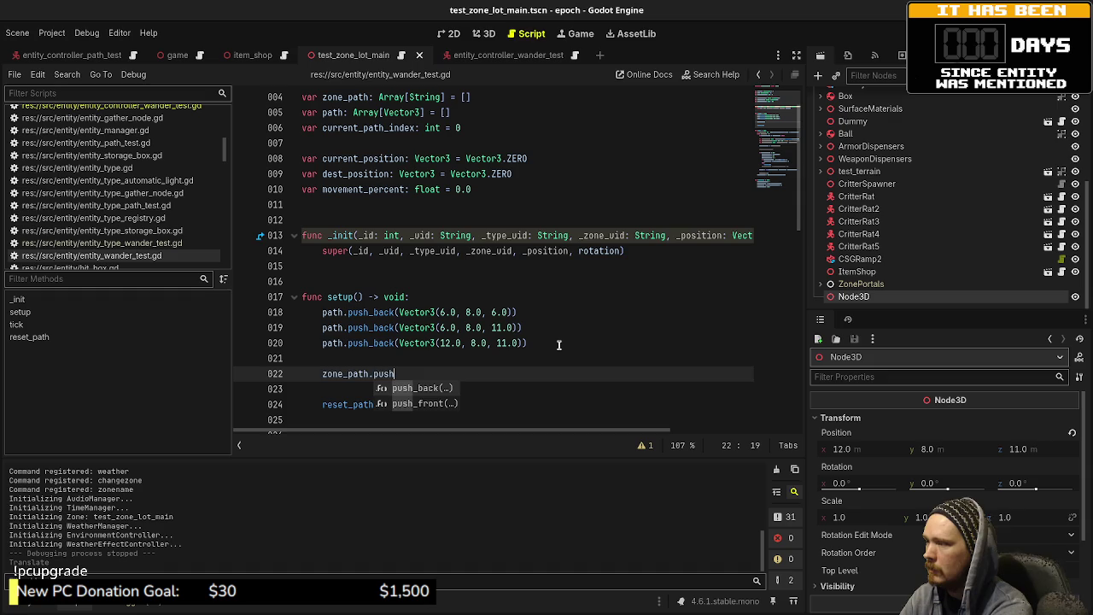
pyautogui.press('Return')
pyautogui.write('"')
pyautogui.write('test_')
pyautogui.write('zone_lot_ma')
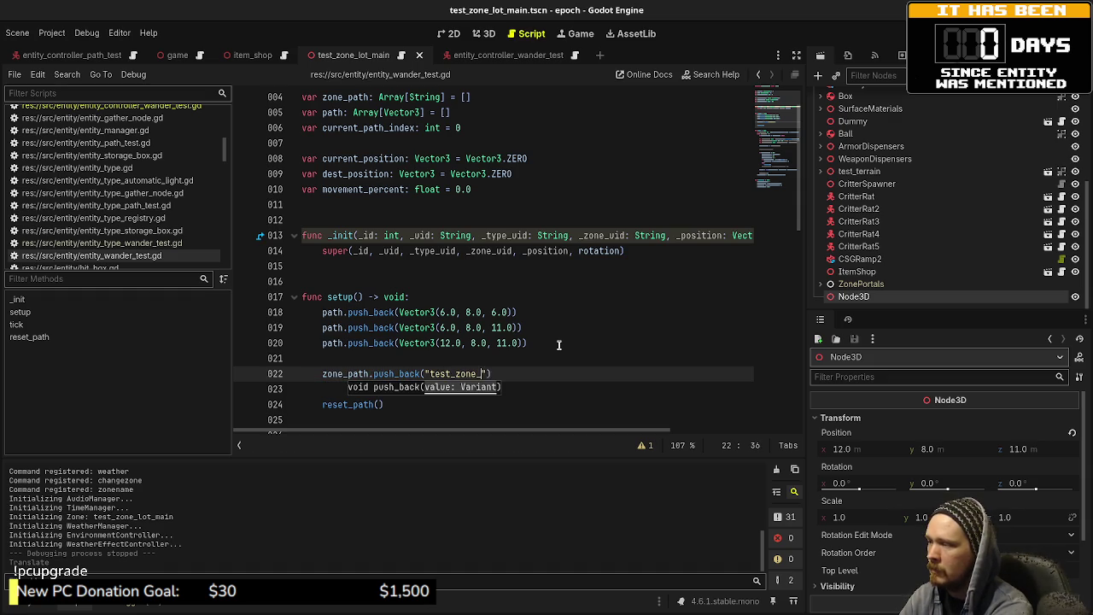
pyautogui.press('Right')
pyautogui.press('Right')
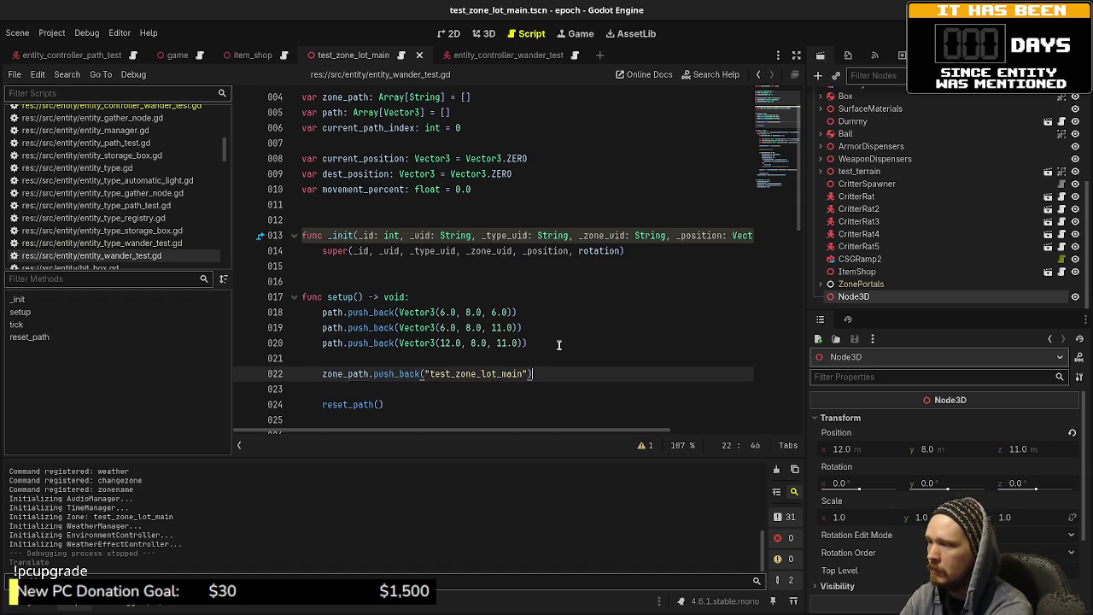
# - Duplicate the push_back line to get five "test_zone_lot_main" entries
pyautogui.moveTo(533, 373)
pyautogui.mouseDown()
pyautogui.moveTo(303, 383)
pyautogui.moveTo(326, 376)
pyautogui.mouseUp()
pyautogui.hotkey('ctrl', 'c')
pyautogui.click(545, 376)
pyautogui.press('Return')
pyautogui.hotkey('ctrl', 'v')
pyautogui.press('Return')
pyautogui.hotkey('ctrl', 'v')
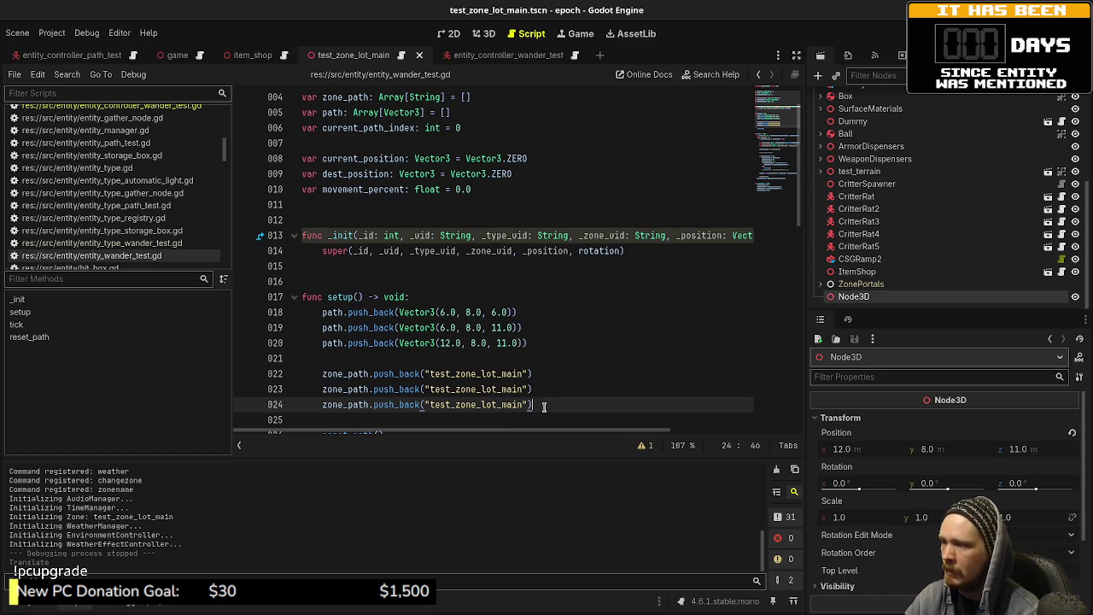
pyautogui.hotkey('ctrl', 'shift', 'd')
pyautogui.hotkey('ctrl', 'shift', 'd')
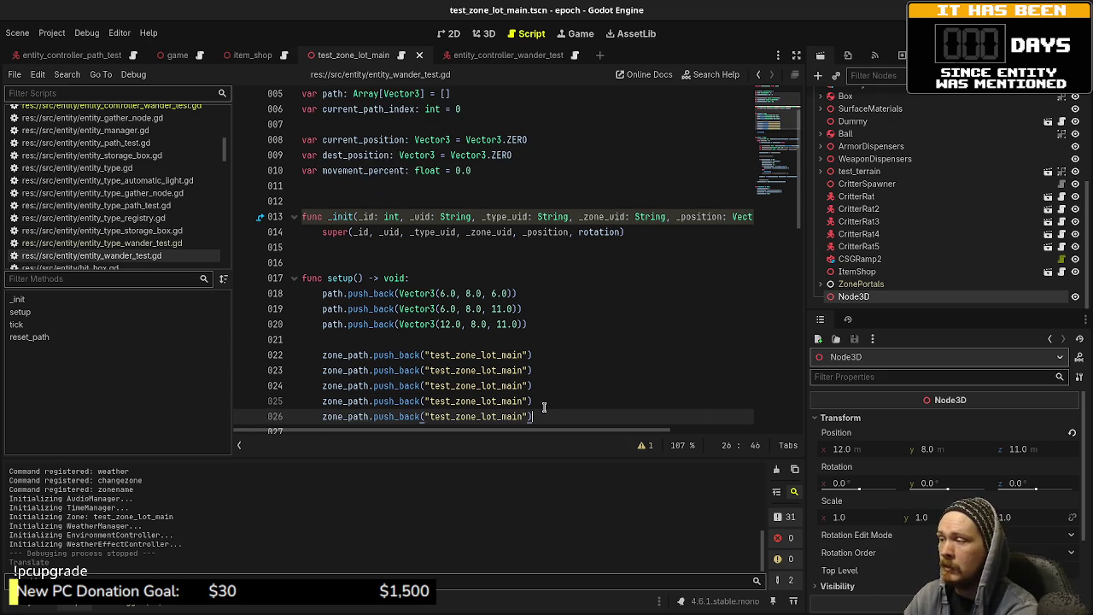
# - Add a sixth entry and rename the fourth through sixth to "test_zone_town"
pyautogui.hotkey('ctrl', 'd')
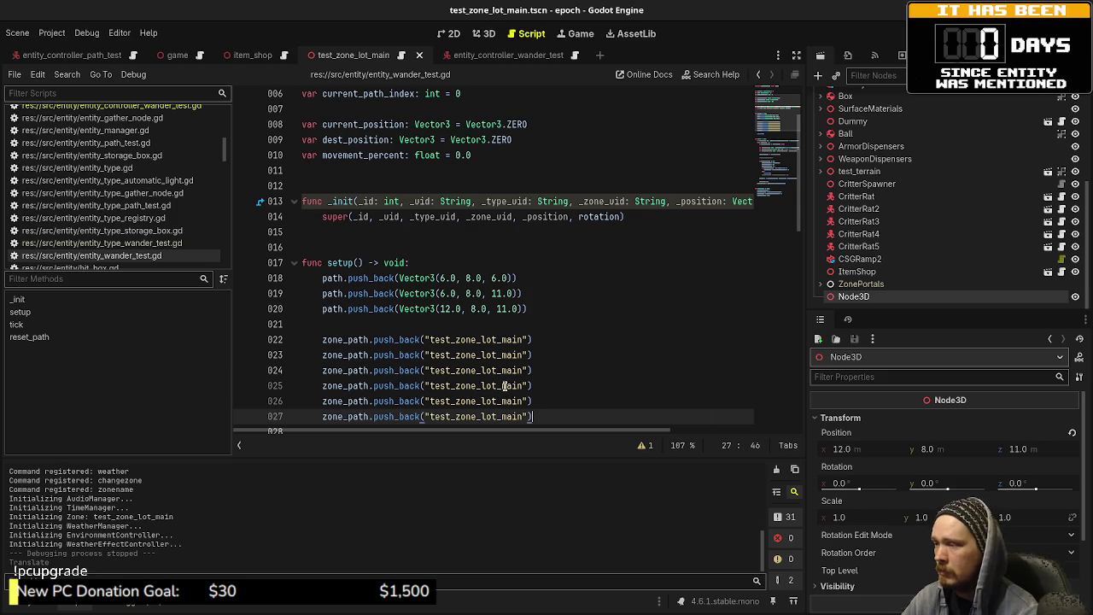
pyautogui.click(503, 386)
pyautogui.write('tow')
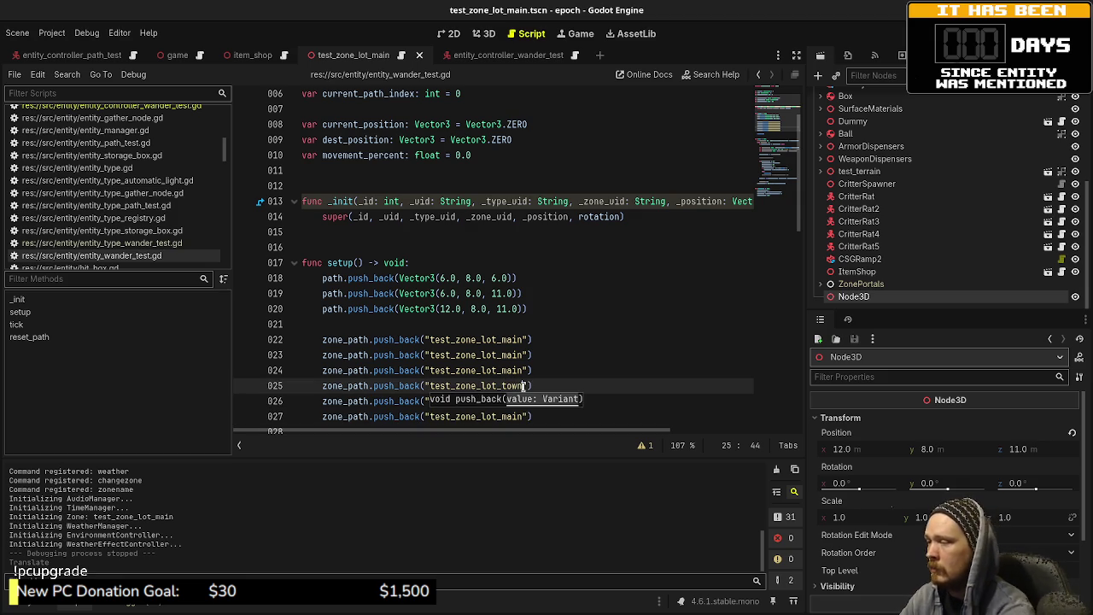
pyautogui.moveTo(481, 386); pyautogui.dragTo(502, 386)
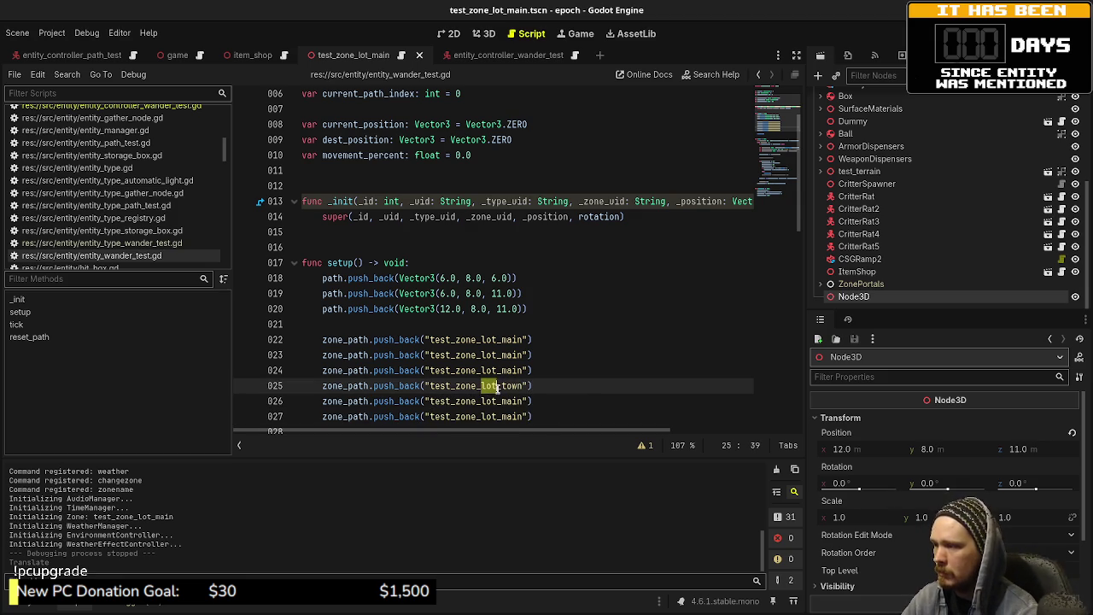
pyautogui.press('BackSpace')
pyautogui.doubleClick(470, 386)
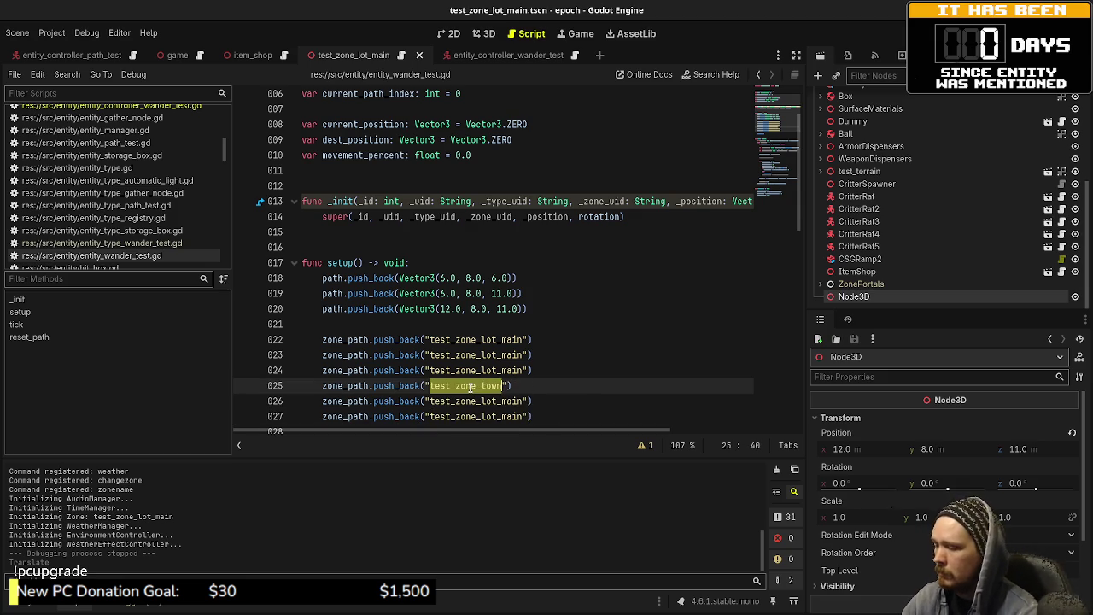
pyautogui.click(484, 401)
pyautogui.doubleClick(484, 401)
pyautogui.hotkey('ctrl', 'v')
pyautogui.doubleClick(483, 417)
pyautogui.hotkey('ctrl', 'v')
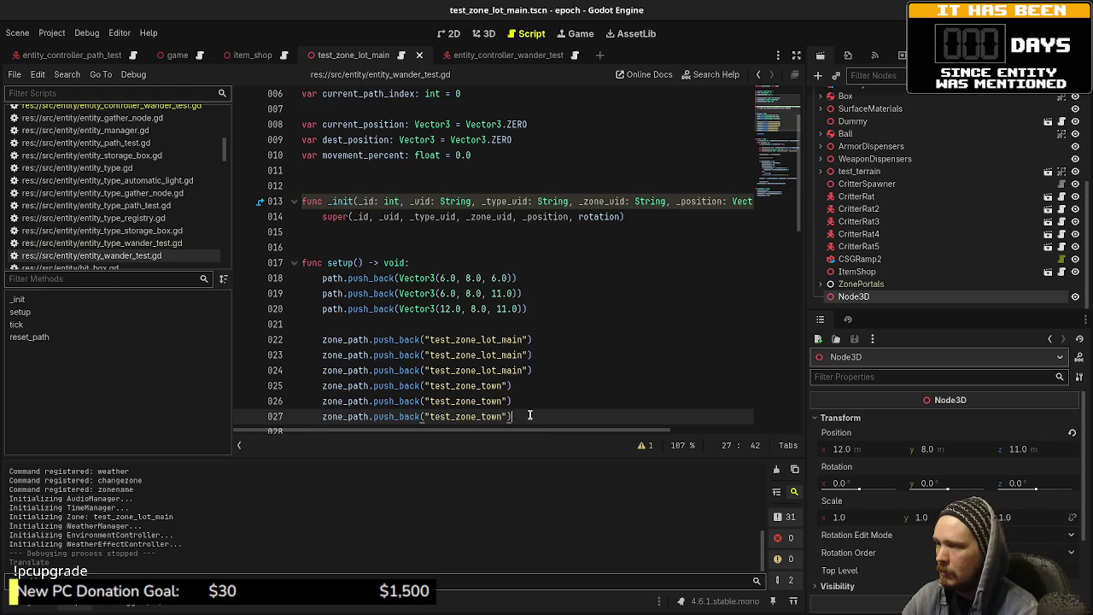
# - Make the fifth entry "test_zone_wilderness" and add a "test_zone_dungeon" entry after it
pyautogui.tripleClick(530, 415)
pyautogui.click(477, 401)
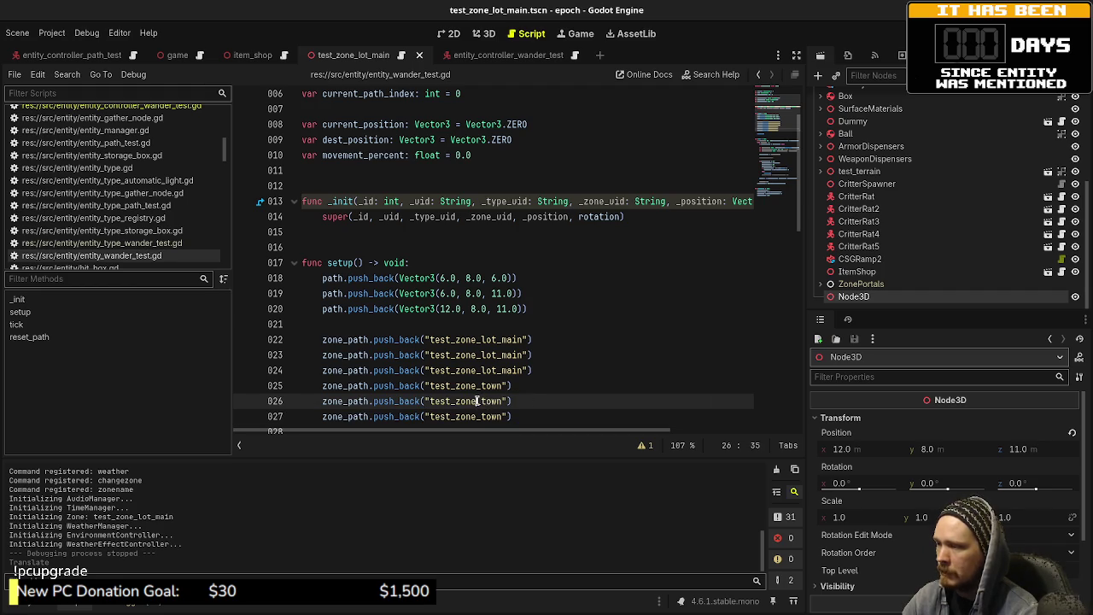
pyautogui.press('Delete')
pyautogui.press('Delete')
pyautogui.press('Delete')
pyautogui.write('wilderness')
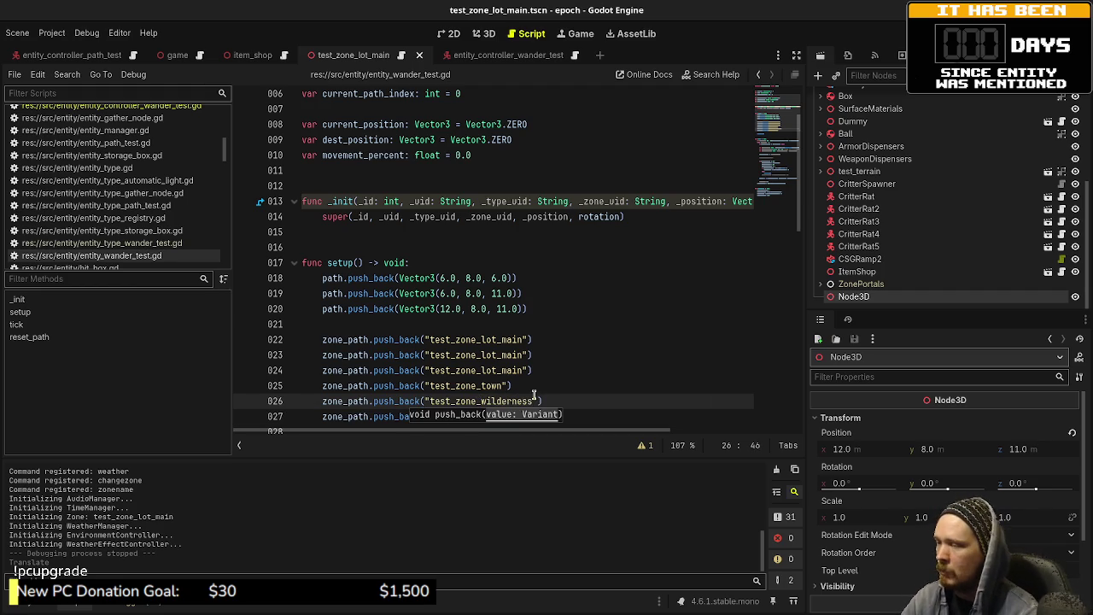
pyautogui.press('End')
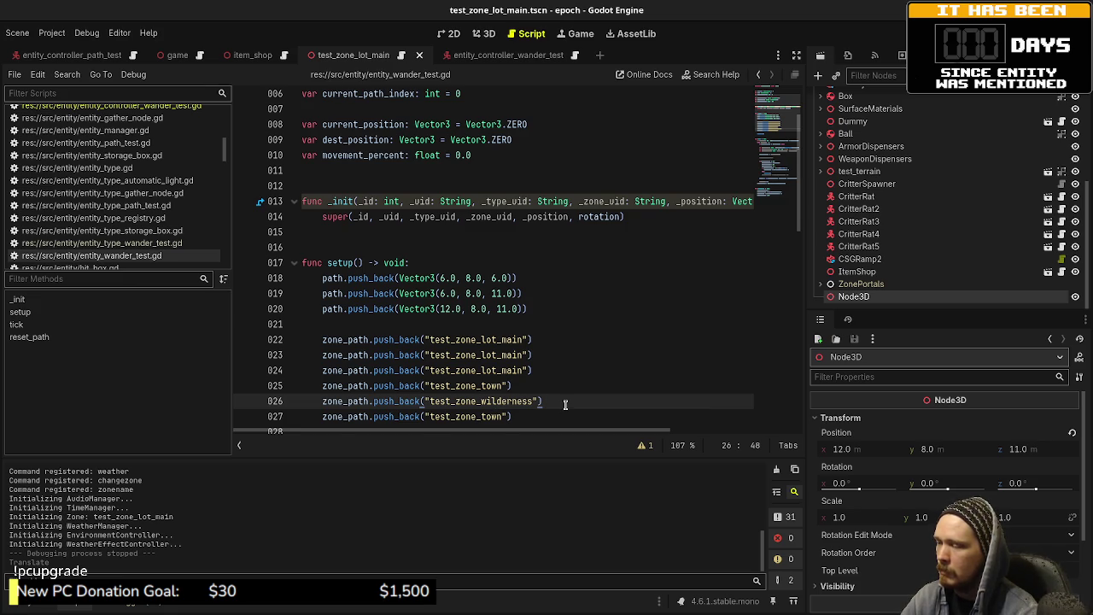
pyautogui.press('Return')
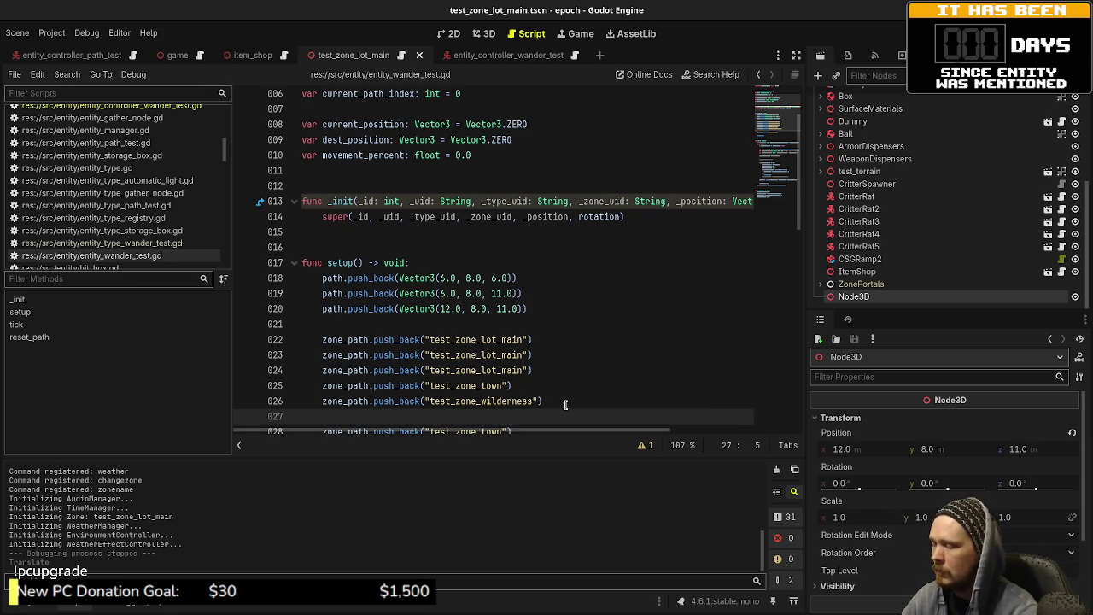
pyautogui.hotkey('ctrl', 'v')
pyautogui.press('Left')
pyautogui.press('Left')
pyautogui.press('BackSpace')
pyautogui.press('BackSpace')
pyautogui.press('BackSpace')
pyautogui.write('du')
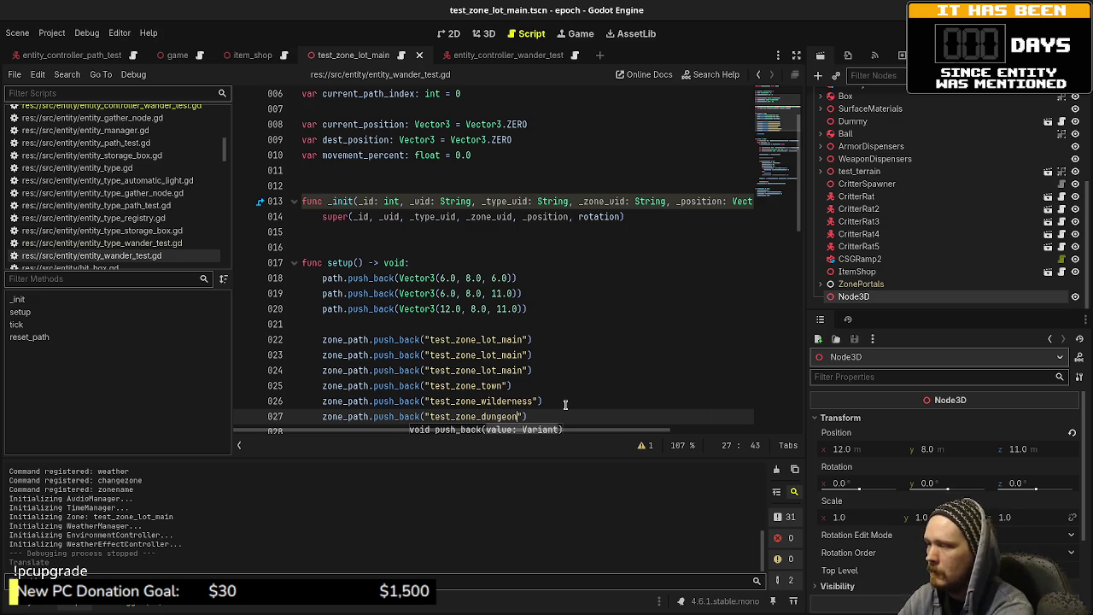
# - Append copies of the wilderness and town entries after the dungeon entry
pyautogui.moveTo(565, 404); pyautogui.dragTo(323, 402)
pyautogui.hotkey('ctrl', 'c')
pyautogui.click(509, 418)
pyautogui.press('Return')
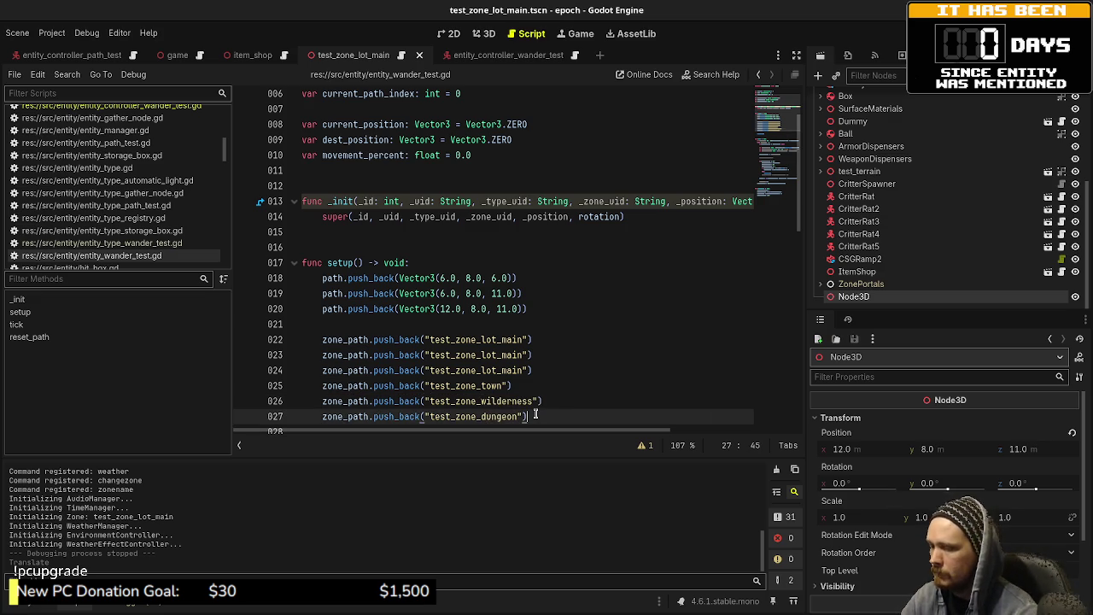
pyautogui.hotkey('ctrl', 'v')
pyautogui.moveTo(527, 370); pyautogui.dragTo(322, 371)
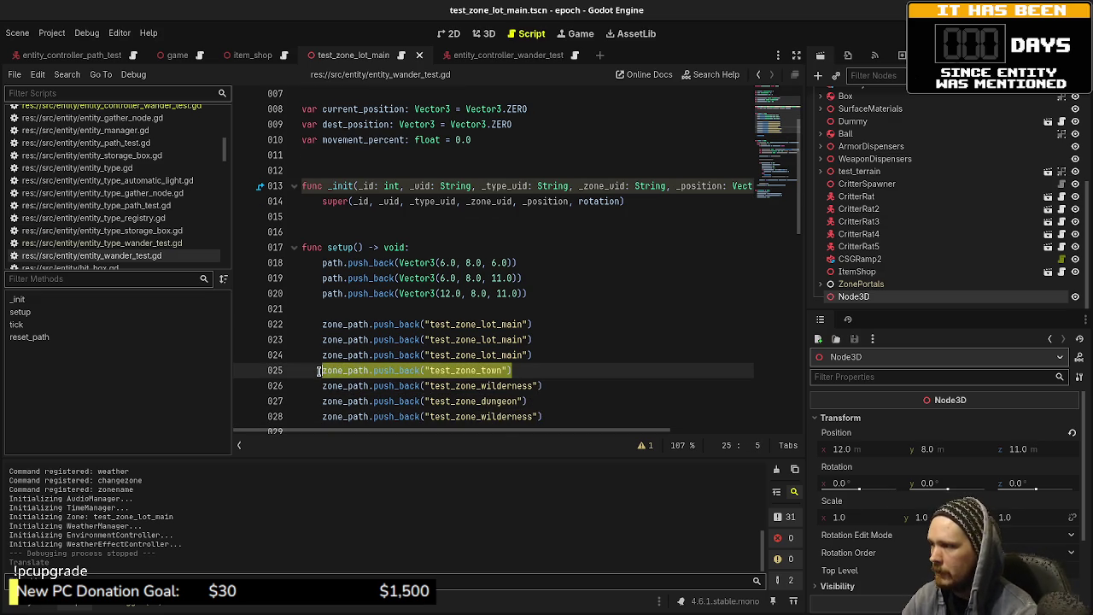
pyautogui.hotkey('ctrl', 'c')
pyautogui.click(589, 418)
pyautogui.press('Return')
pyautogui.hotkey('ctrl', 'v')
# - Append a final "test_zone_lot_main" entry to the list and save the script
pyautogui.moveTo(531, 341); pyautogui.dragTo(323, 340)
pyautogui.hotkey('ctrl', 'c')
pyautogui.click(526, 416)
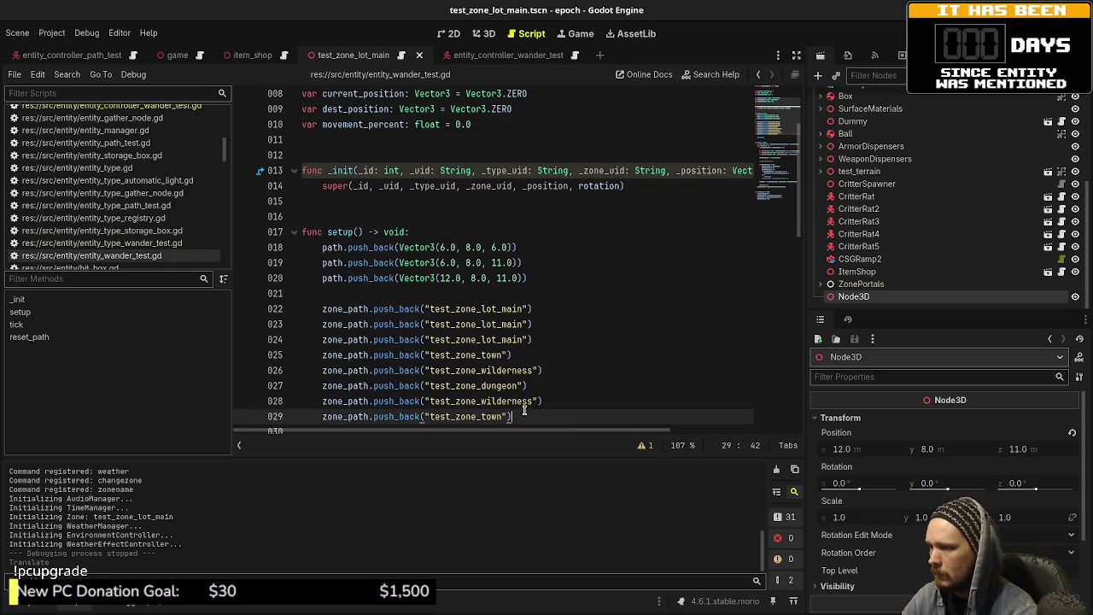
pyautogui.press('Return')
pyautogui.hotkey('ctrl', 'v')
pyautogui.hotkey('ctrl', 's')
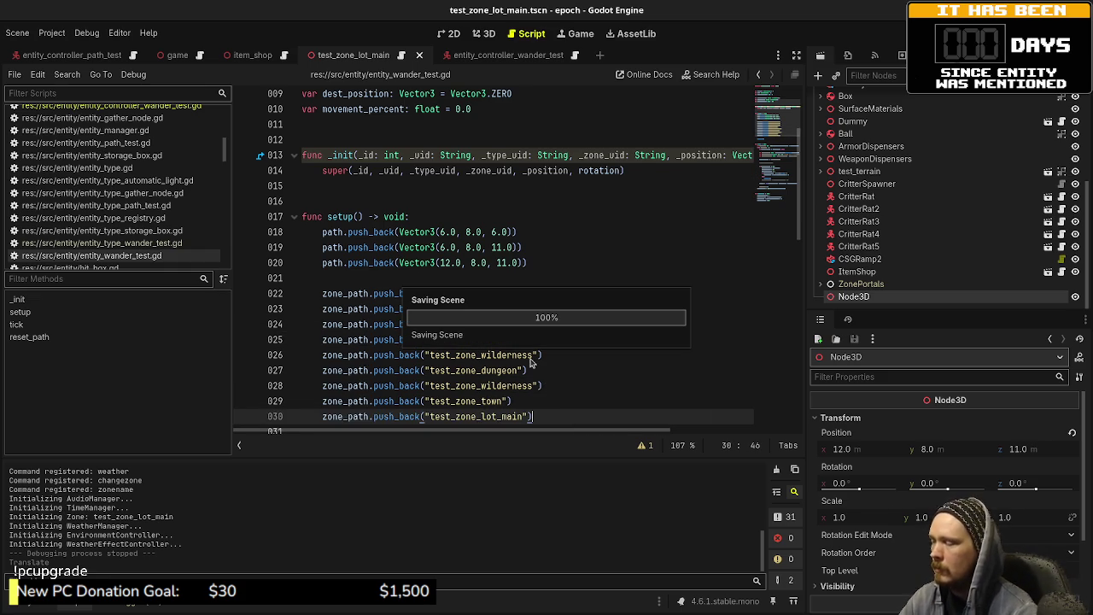
pyautogui.moveTo(528, 262); pyautogui.dragTo(320, 262)
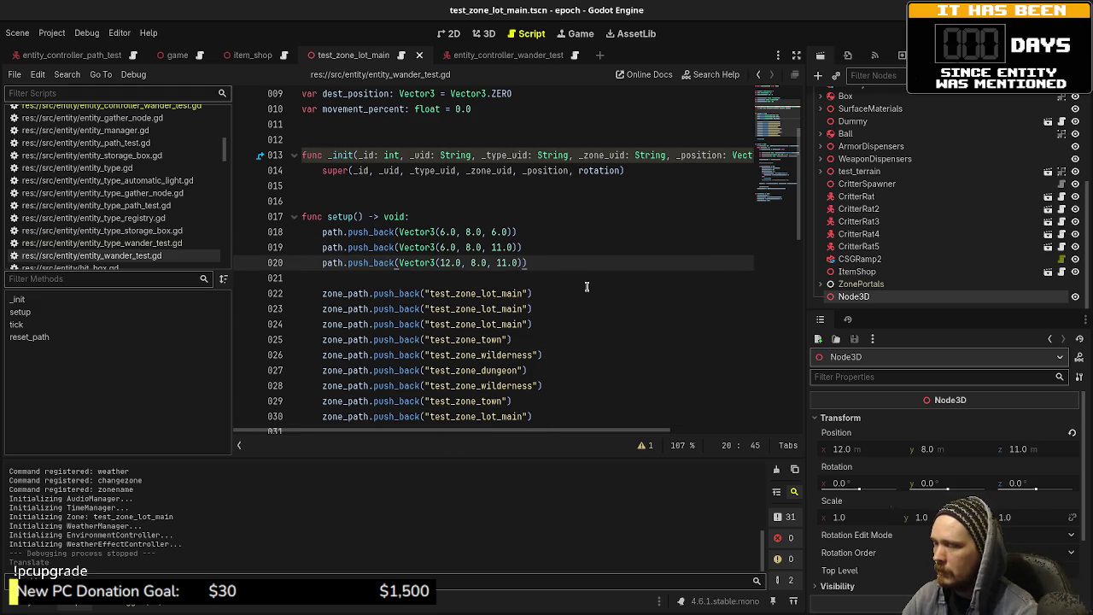
# - Remove a waypoint line mistakenly pasted below the zone list, plus its extra blank lines
pyautogui.click(556, 416)
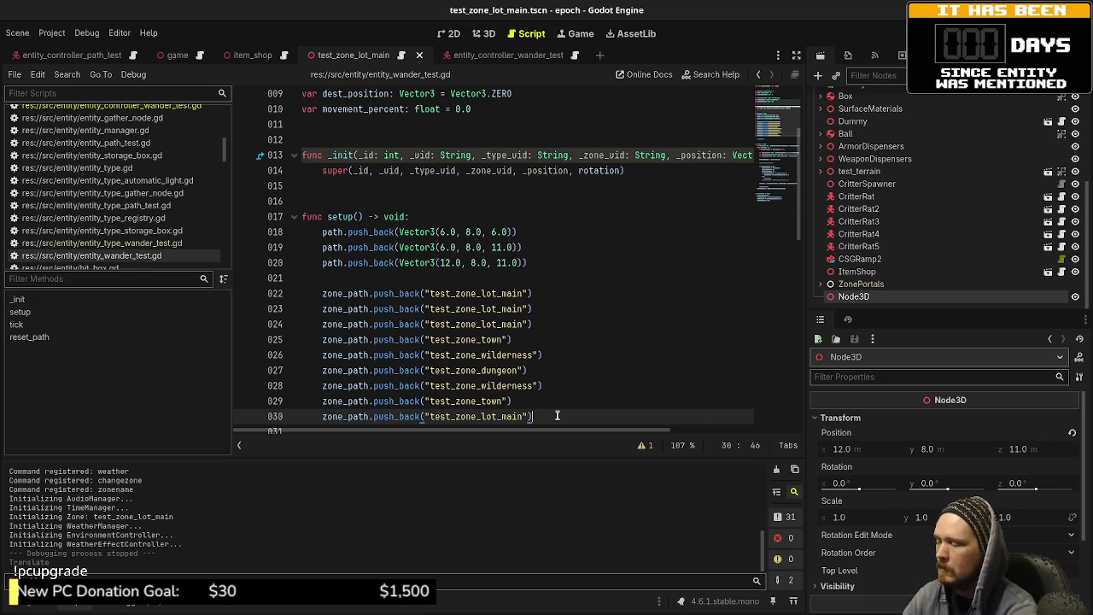
pyautogui.press('Return')
pyautogui.press('Return')
pyautogui.hotkey('ctrl', 'v')
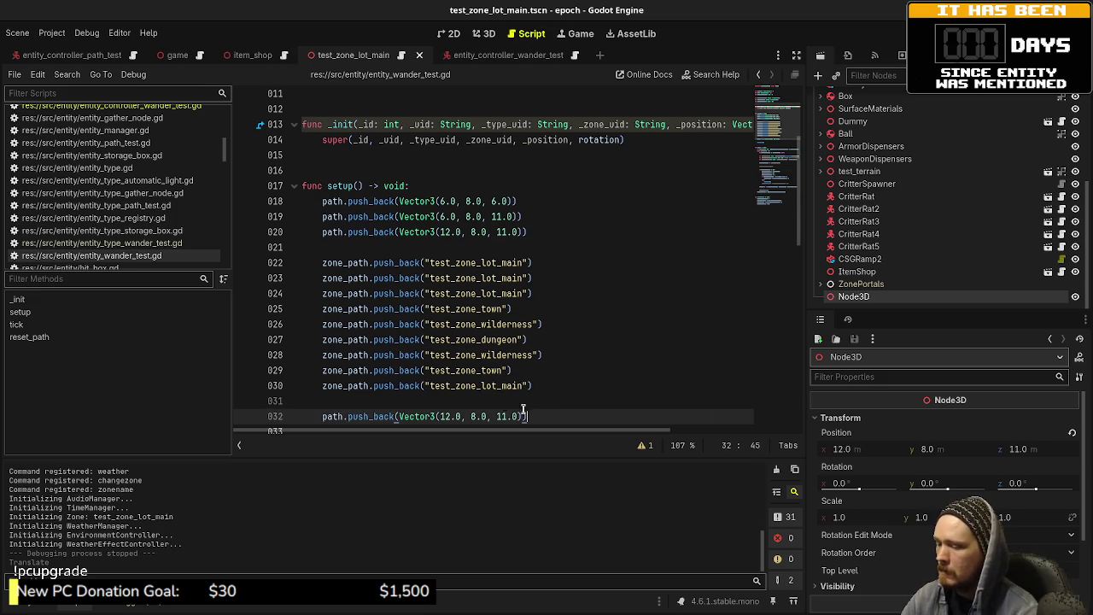
pyautogui.click(500, 405)
pyautogui.press('BackSpace')
pyautogui.press('BackSpace')
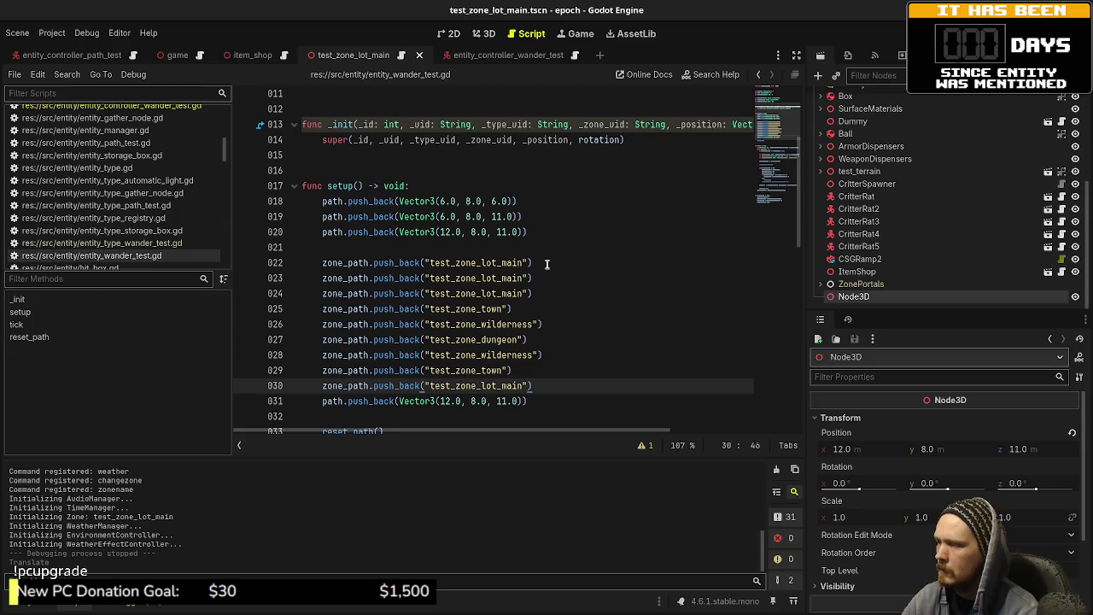
pyautogui.press('Return')
pyautogui.hotkey('ctrl', 'x')
pyautogui.press('Up')
pyautogui.press('BackSpace')
# - Copy the three path waypoints below the originals and reorder them to (12,8,11), (6,8,11), (6,8,6)
pyautogui.click(536, 233)
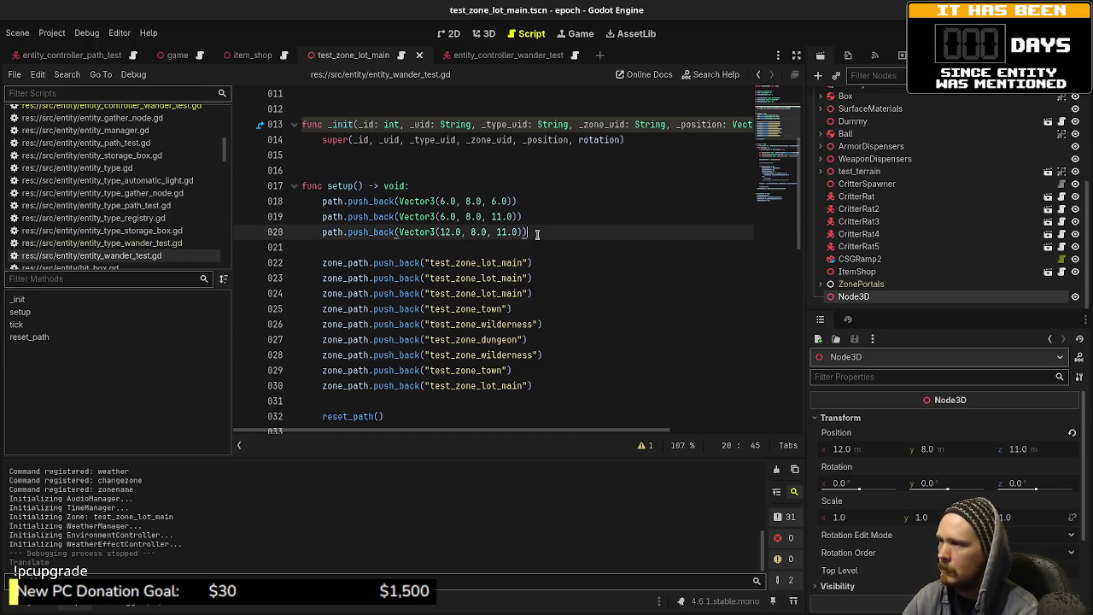
pyautogui.hotkey('shift', 'Up')
pyautogui.hotkey('shift', 'Up')
pyautogui.hotkey('shift', 'Up')
pyautogui.hotkey('shift', 'Down')
pyautogui.hotkey('shift', 'Home')
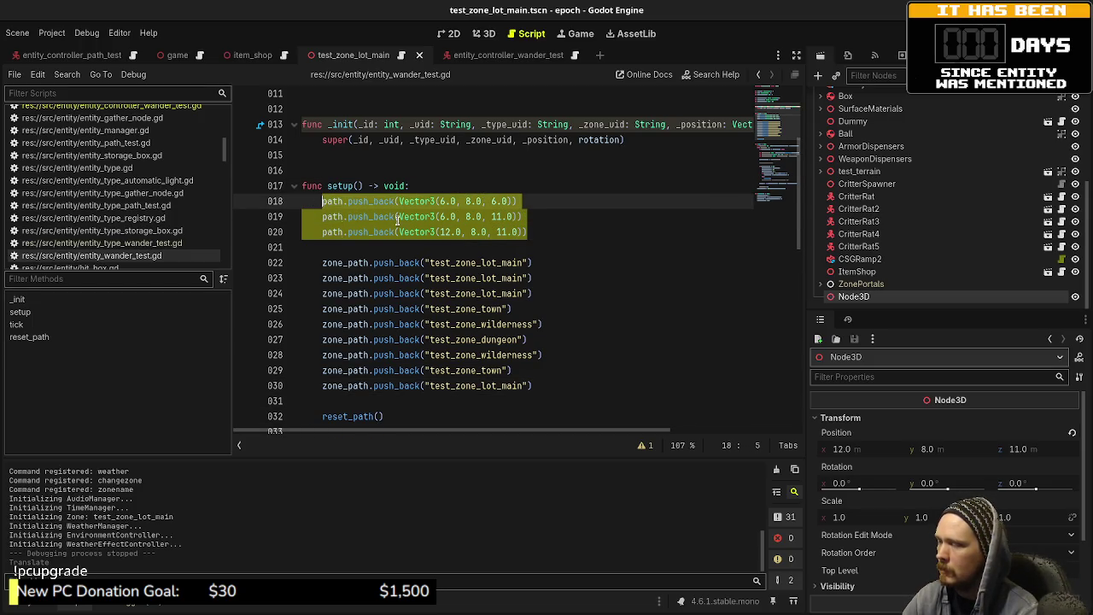
pyautogui.hotkey('ctrl', 'c')
pyautogui.click(536, 232)
pyautogui.press('Return')
pyautogui.press('Return')
pyautogui.hotkey('ctrl', 'v')
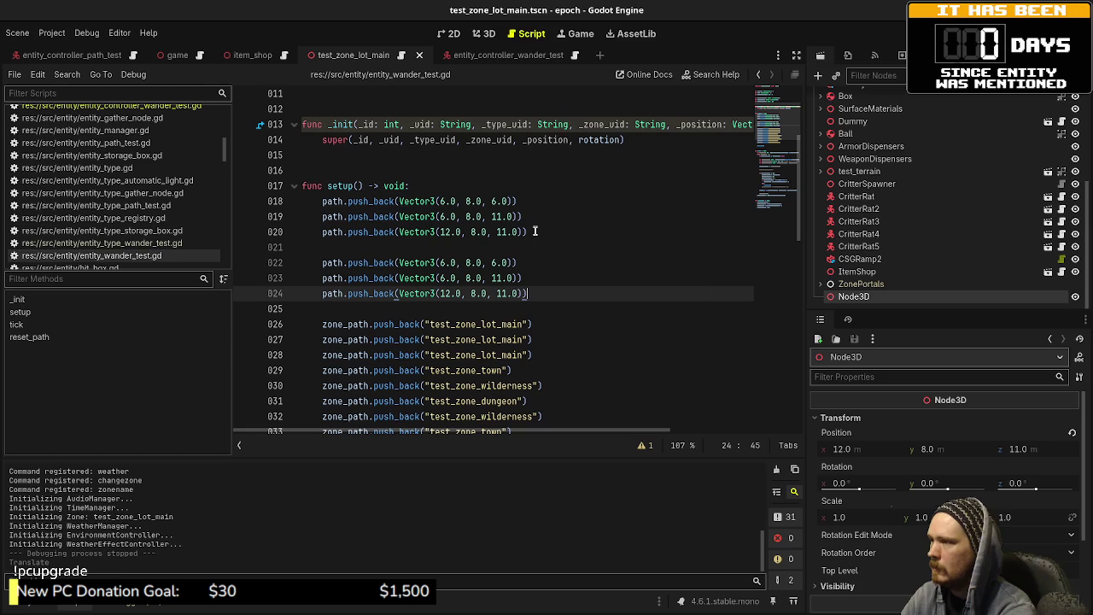
pyautogui.hotkey('alt', 'Up')
pyautogui.hotkey('alt', 'Up')
pyautogui.press('Down')
pyautogui.hotkey('alt', 'Down')
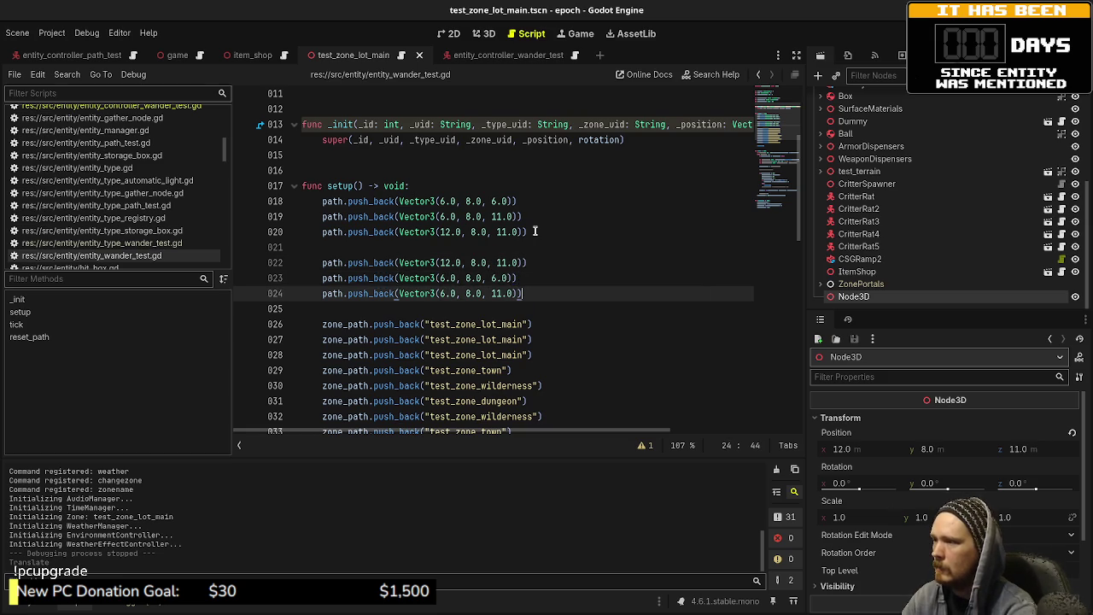
pyautogui.press('Up')
# - Insert two blank lines after the original waypoints and save the script
pyautogui.click(534, 232)
pyautogui.press('Return')
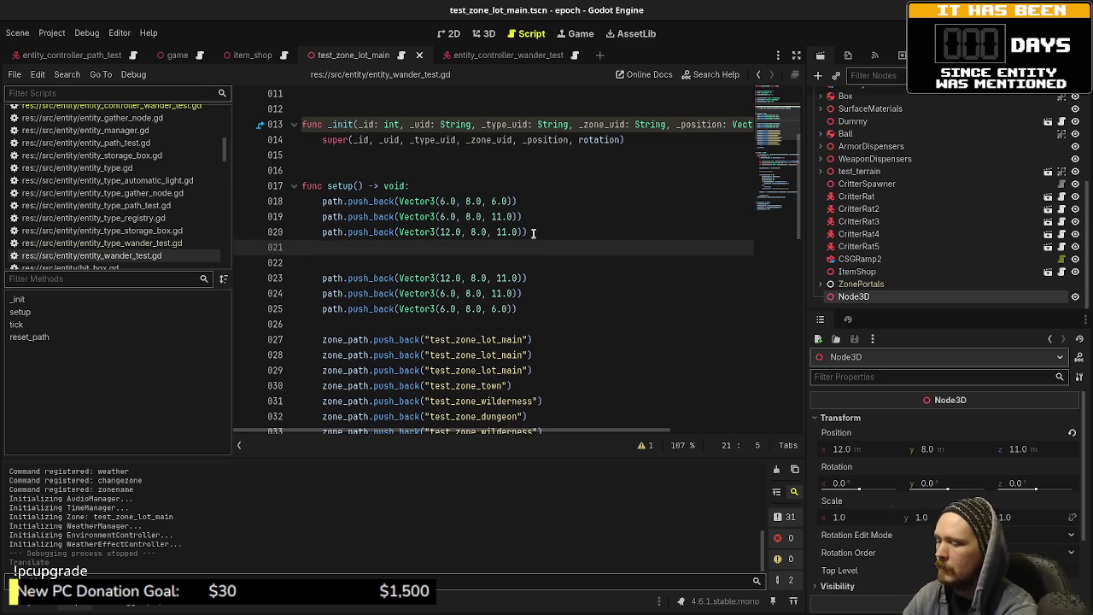
pyautogui.press('Return')
pyautogui.scroll(-1, 534, 232)
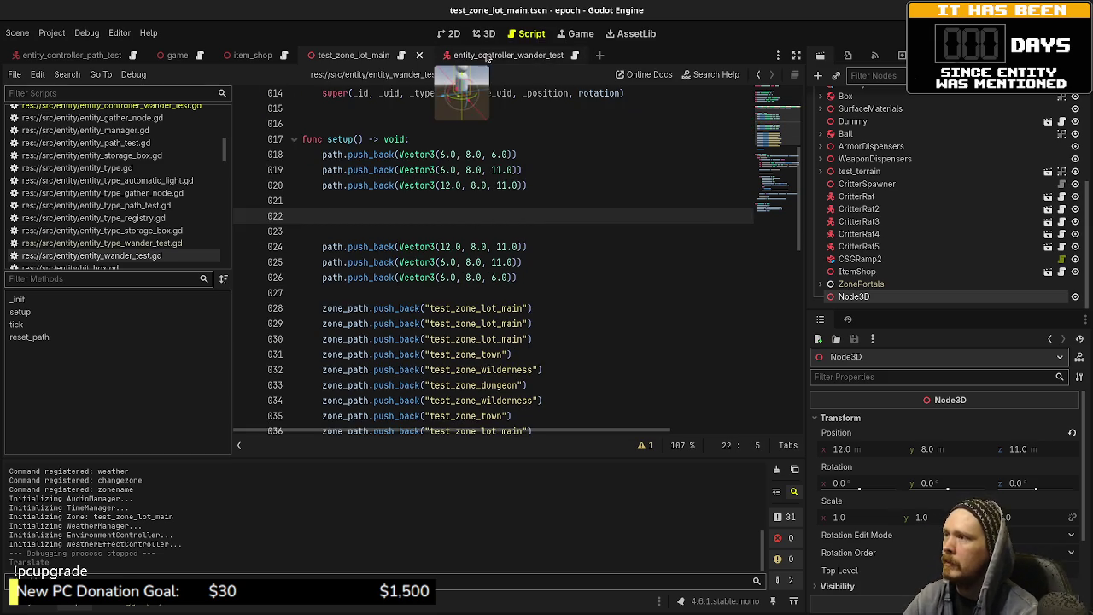
pyautogui.hotkey('ctrl', 's')
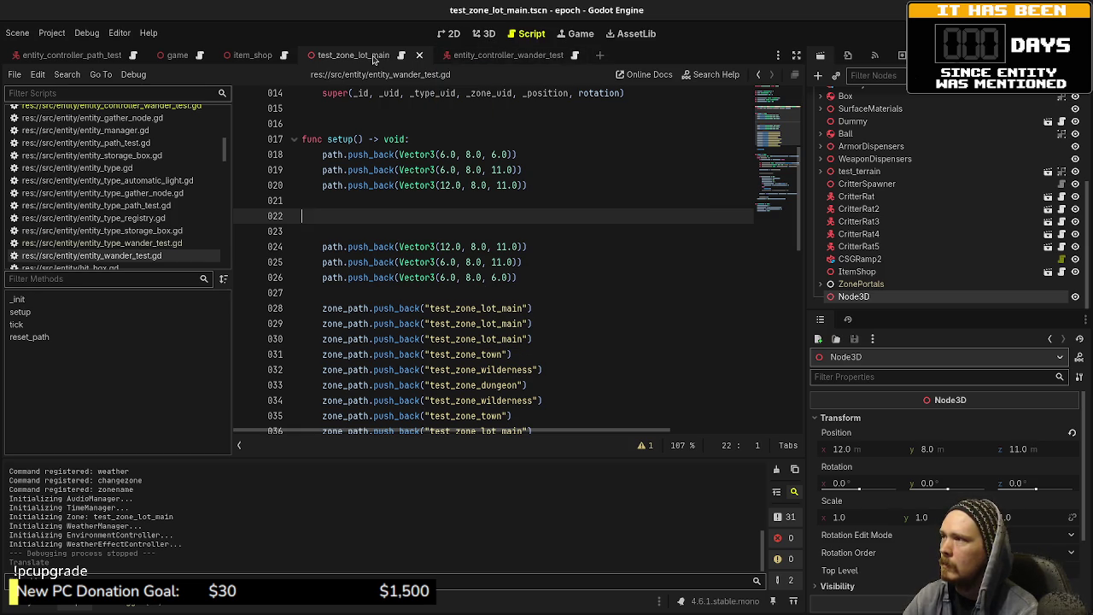
pyautogui.hotkey('ctrl', 'shift', 'o')
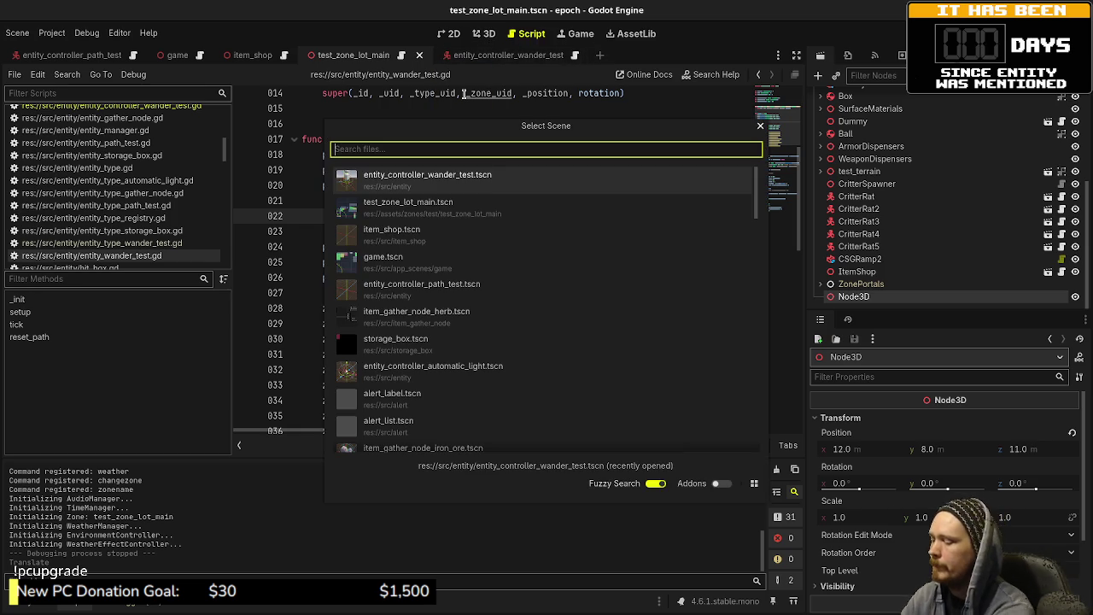
# - Open the test_zone_town scene in the 3D view
pyautogui.write('town')
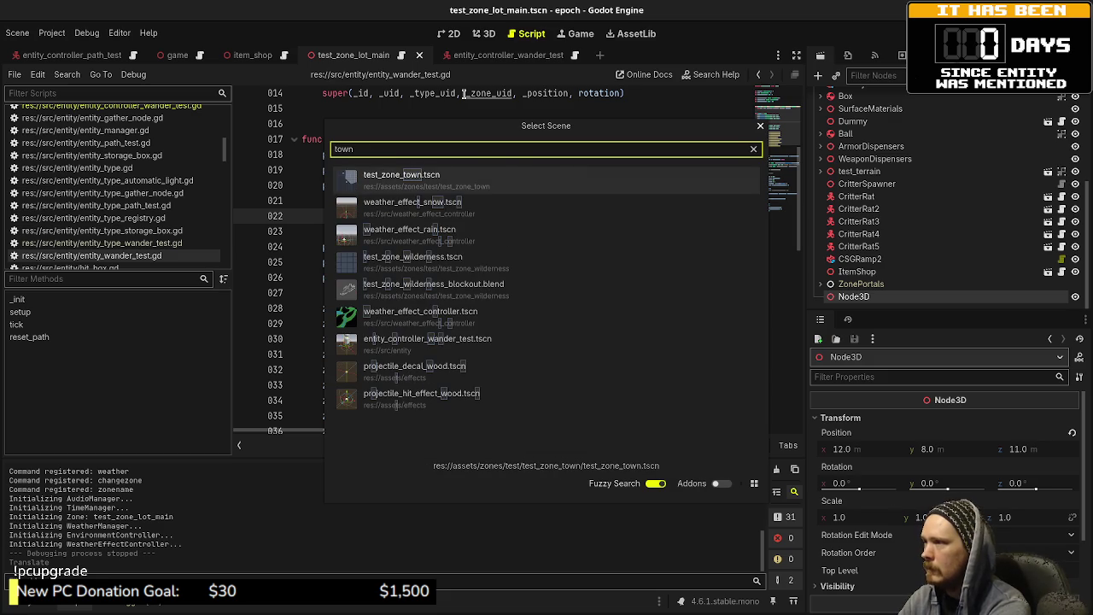
pyautogui.press('Return')
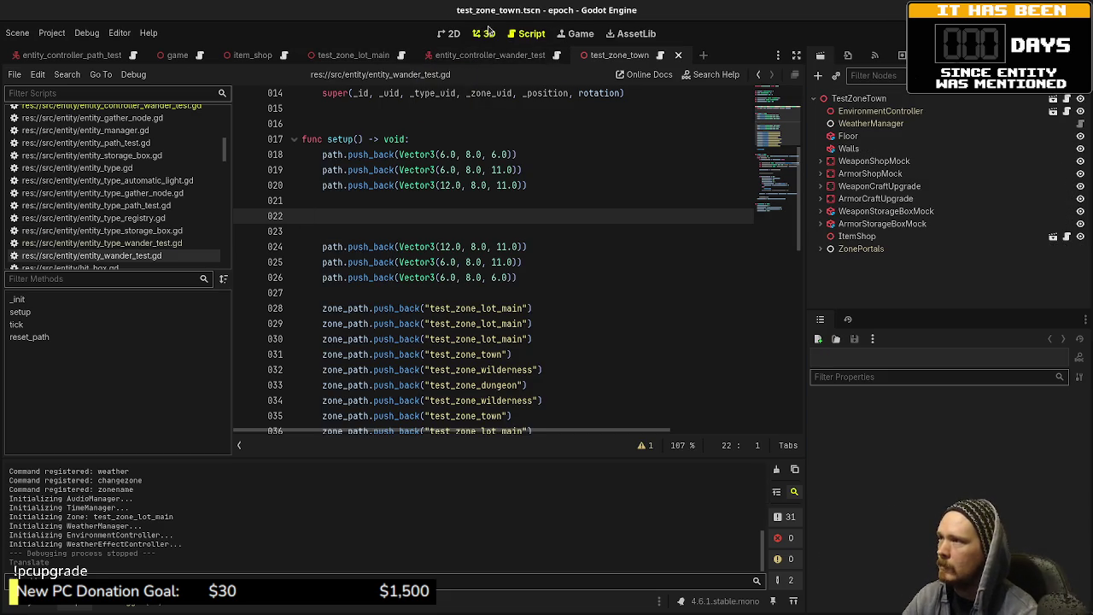
pyautogui.click(483, 33)
pyautogui.scroll(-3, 515, 342)
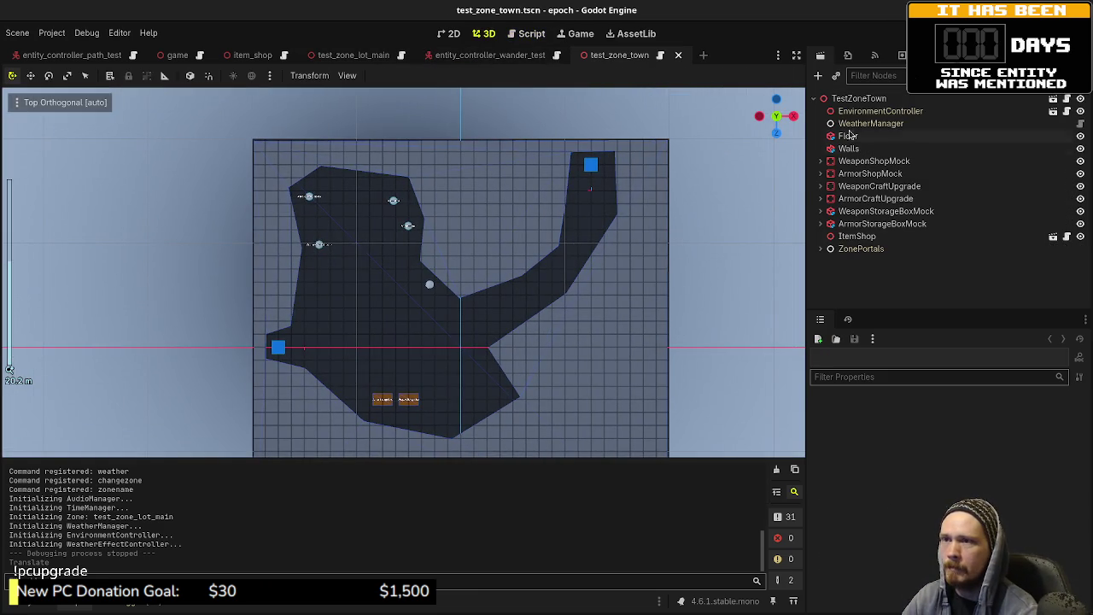
# - Add a Node3D under TestZoneTown and drag it to x -14.0 on the left marker
pyautogui.click(856, 111)
pyautogui.click(857, 99)
pyautogui.hotkey('ctrl', 'a')
pyautogui.write('node3')
pyautogui.press('Return')
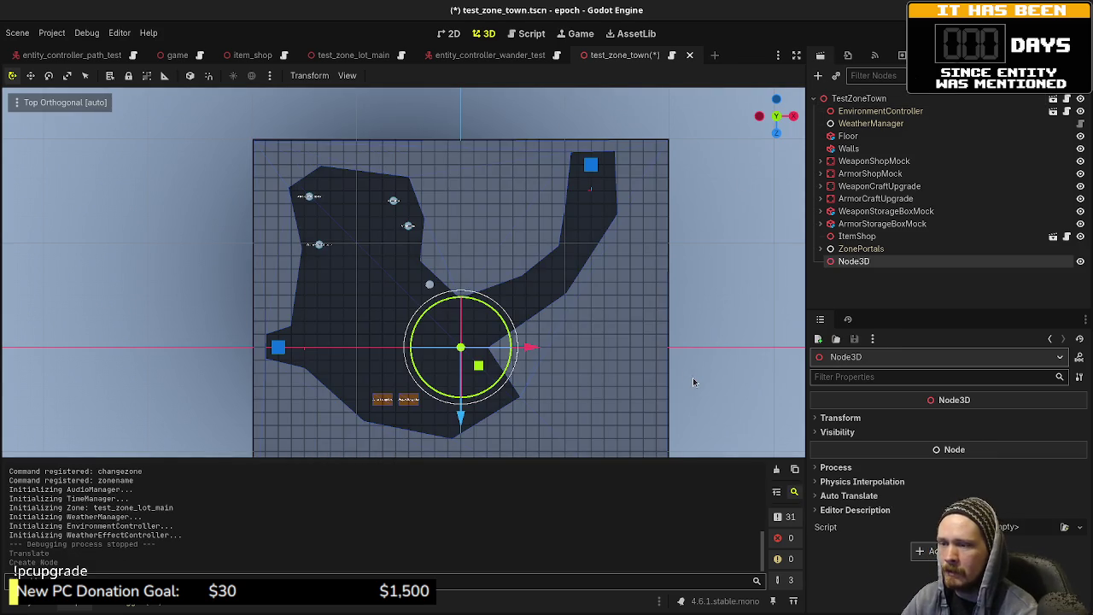
pyautogui.click(858, 419)
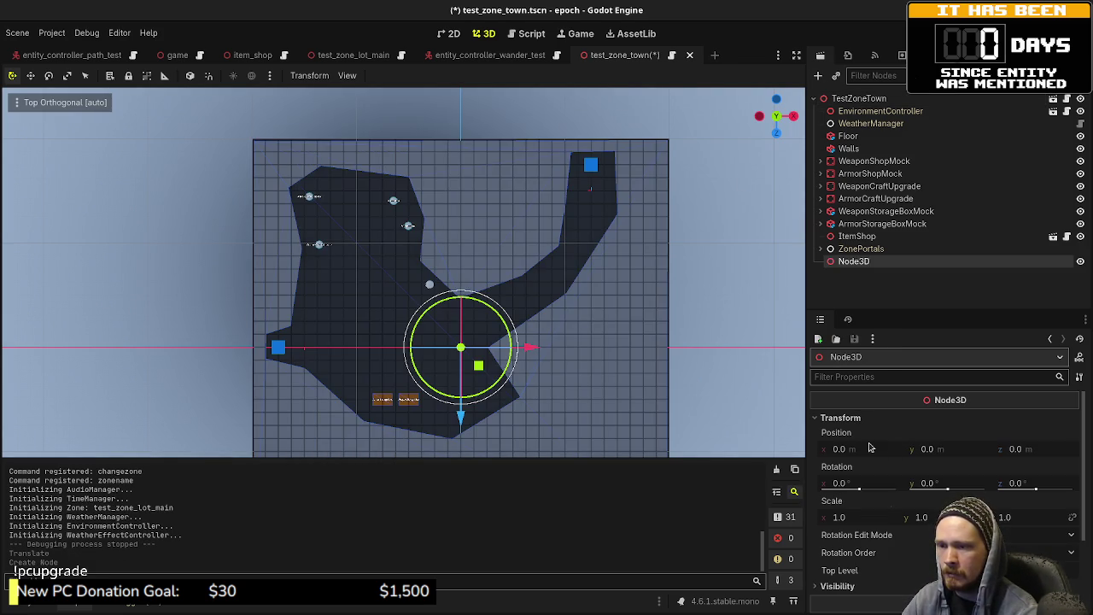
pyautogui.moveTo(528, 348); pyautogui.dragTo(357, 368)
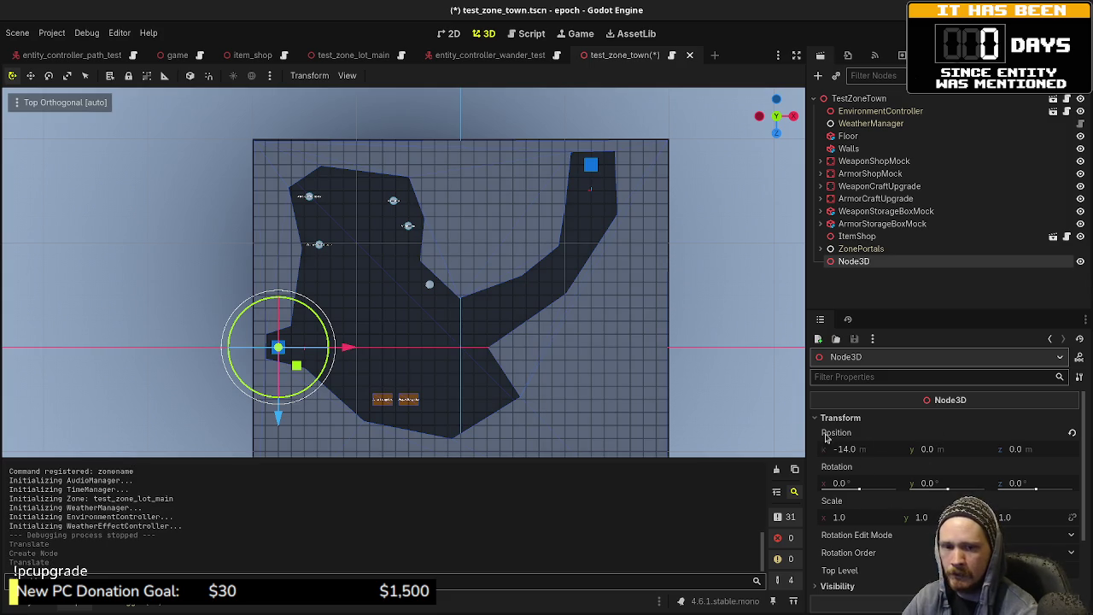
pyautogui.click(525, 33)
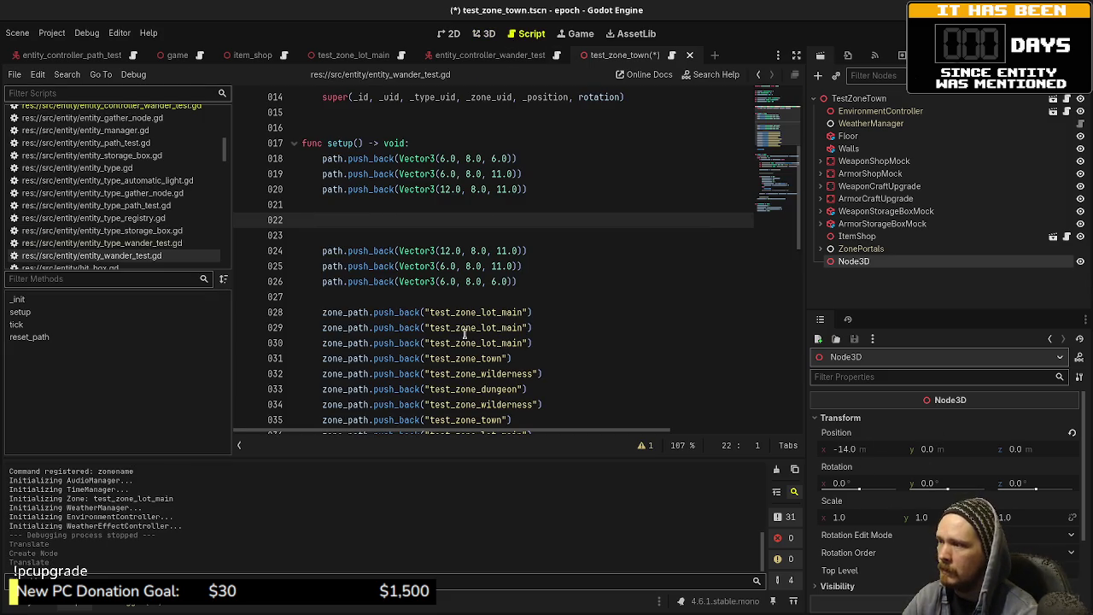
# - Copy the first path waypoint line onto empty line 22
pyautogui.click(526, 157)
pyautogui.moveTo(526, 157); pyautogui.dragTo(323, 158)
pyautogui.hotkey('ctrl', 'c')
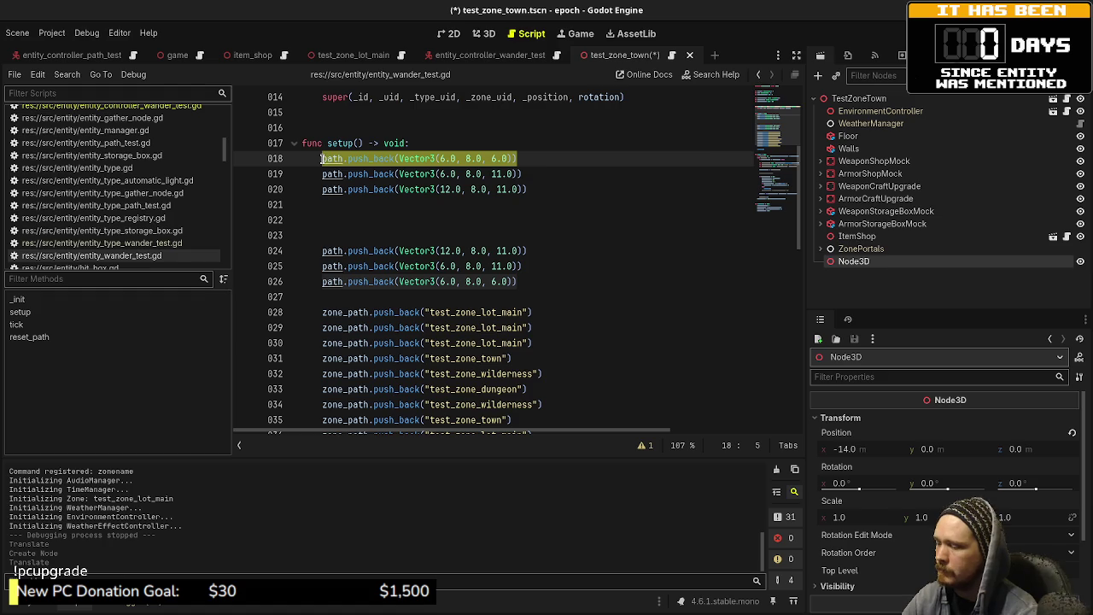
pyautogui.click(380, 222)
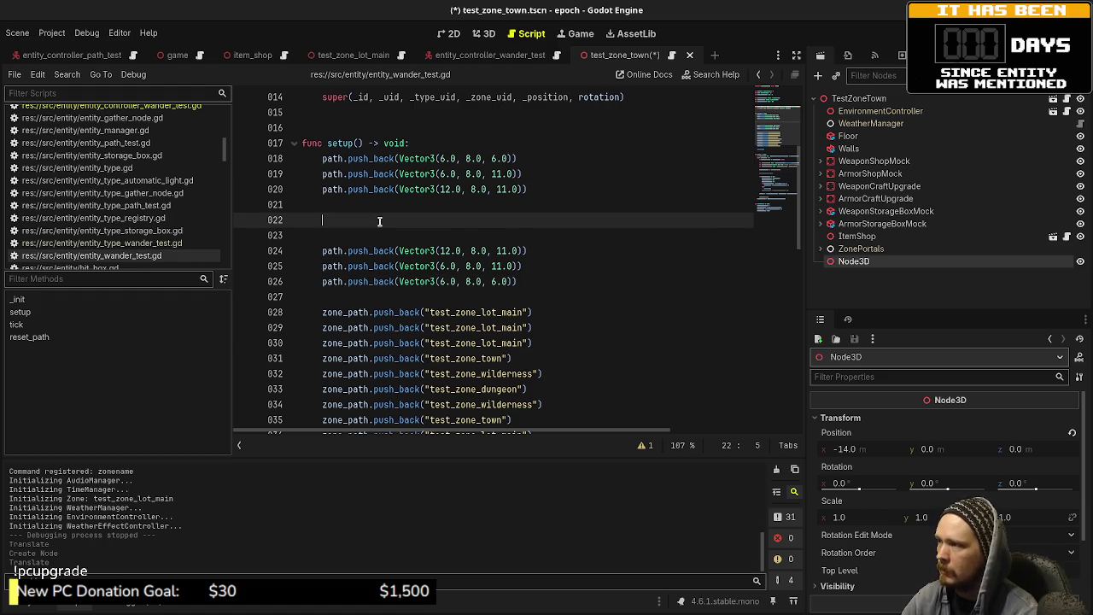
pyautogui.hotkey('ctrl', 'v')
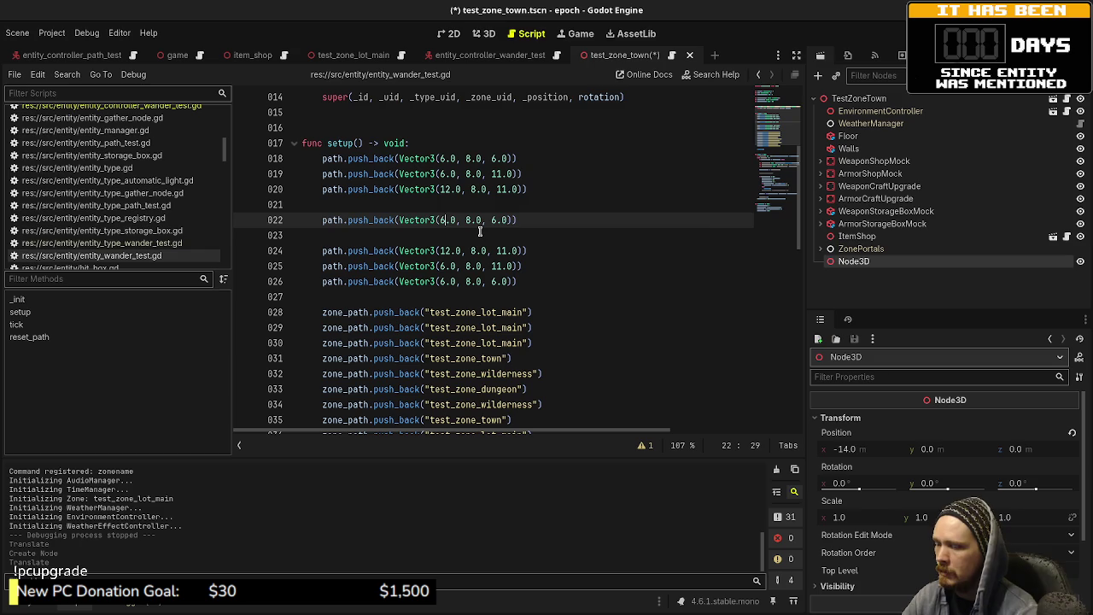
# - Edit the pasted waypoint to Vector3(-14.0, 0.0, 0.0)
pyautogui.press('BackSpace')
pyautogui.press('Delete')
pyautogui.write('-14.')
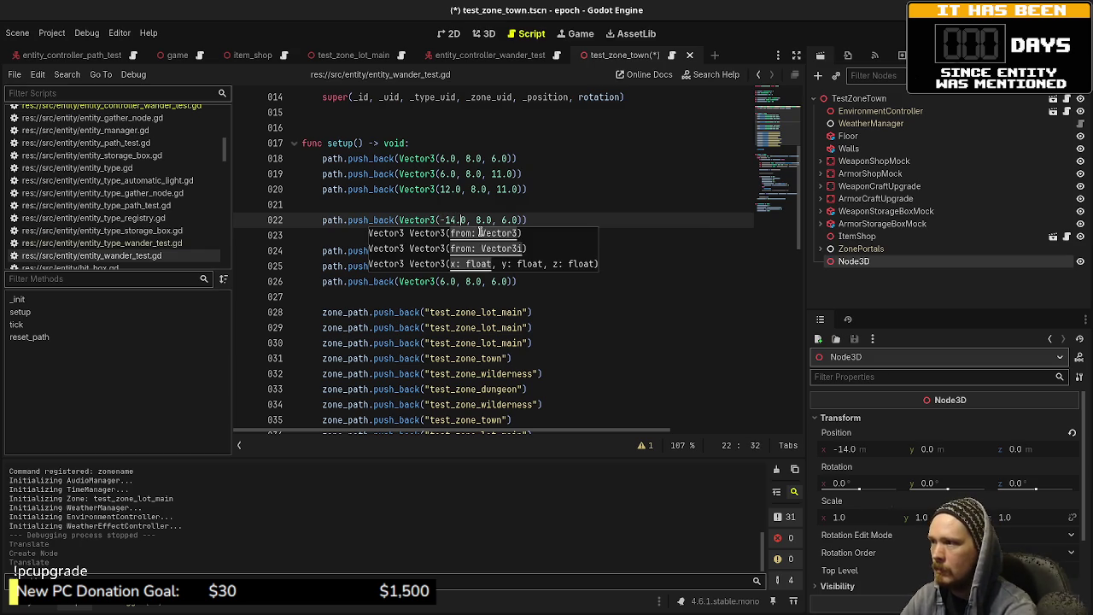
pyautogui.press('Right')
pyautogui.press('Right')
pyautogui.press('Right')
pyautogui.press('Delete')
pyautogui.write('0')
pyautogui.press('Right')
pyautogui.press('Right')
pyautogui.press('Right')
pyautogui.hotkey('ctrl', 'v')
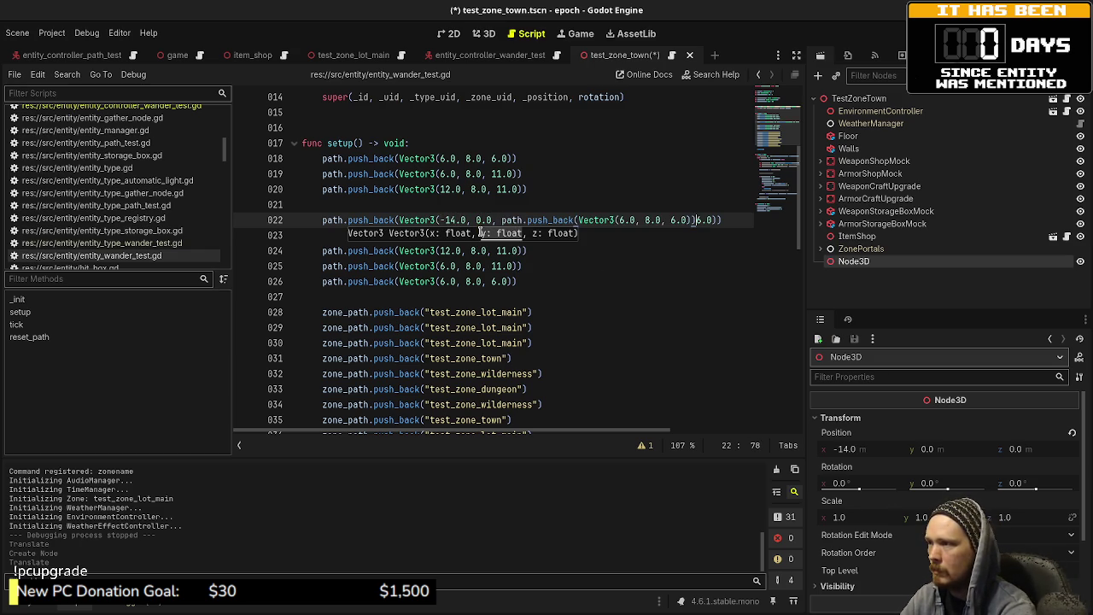
pyautogui.hotkey('ctrl', 'z')
pyautogui.press('Delete')
pyautogui.write('0')
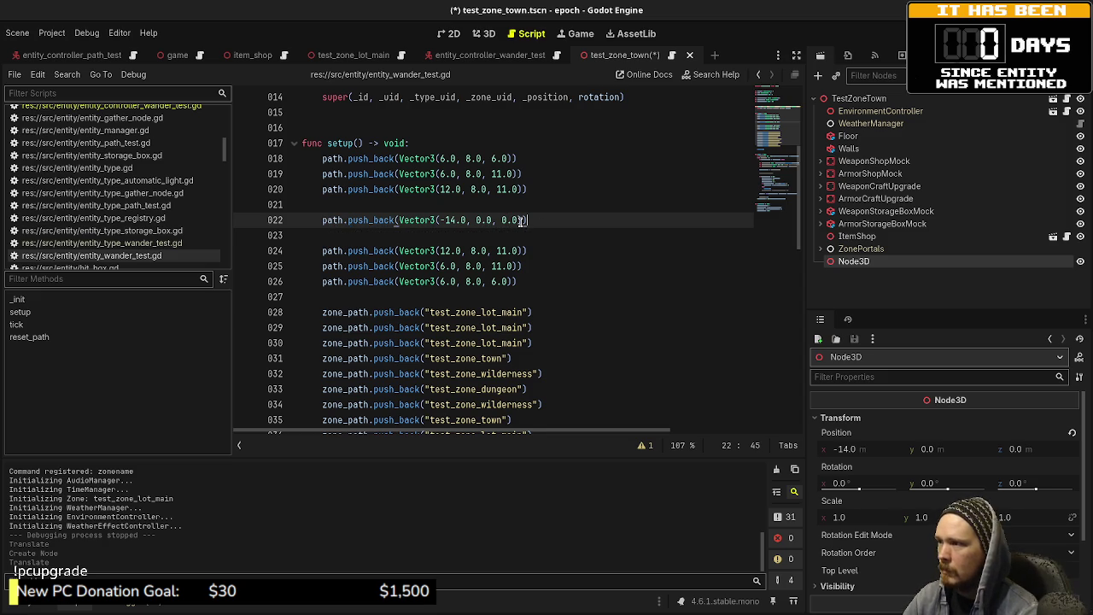
# - Duplicate the (-14.0, 0.0, 0.0) waypoint line and save the script
pyautogui.moveTo(527, 220); pyautogui.dragTo(325, 221)
pyautogui.hotkey('ctrl', 'c')
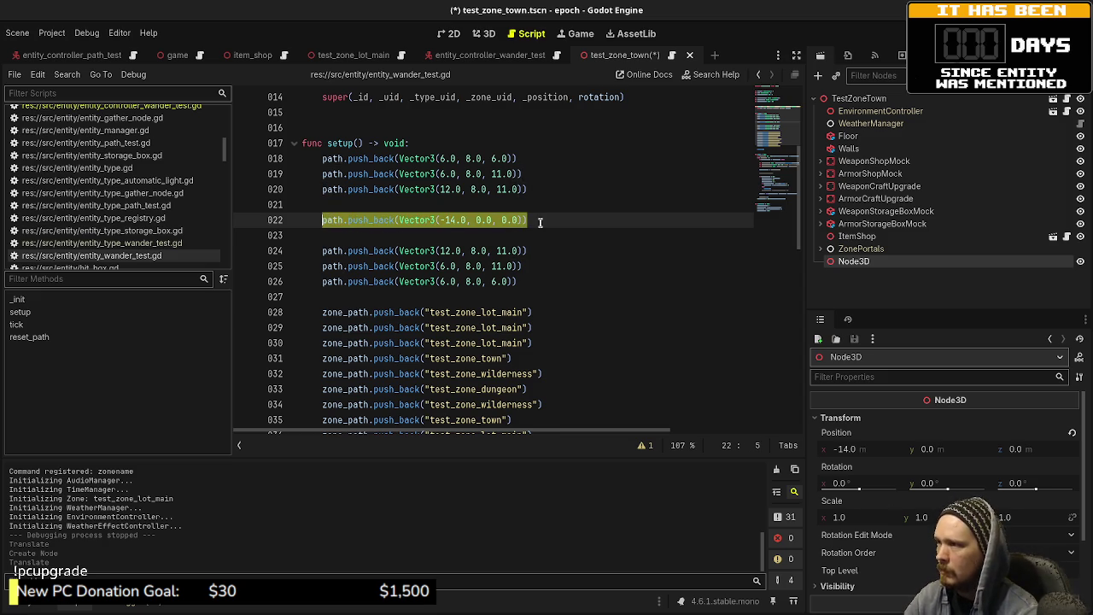
pyautogui.click(539, 221)
pyautogui.press('Return')
pyautogui.hotkey('ctrl', 'v')
pyautogui.hotkey('ctrl', 's')
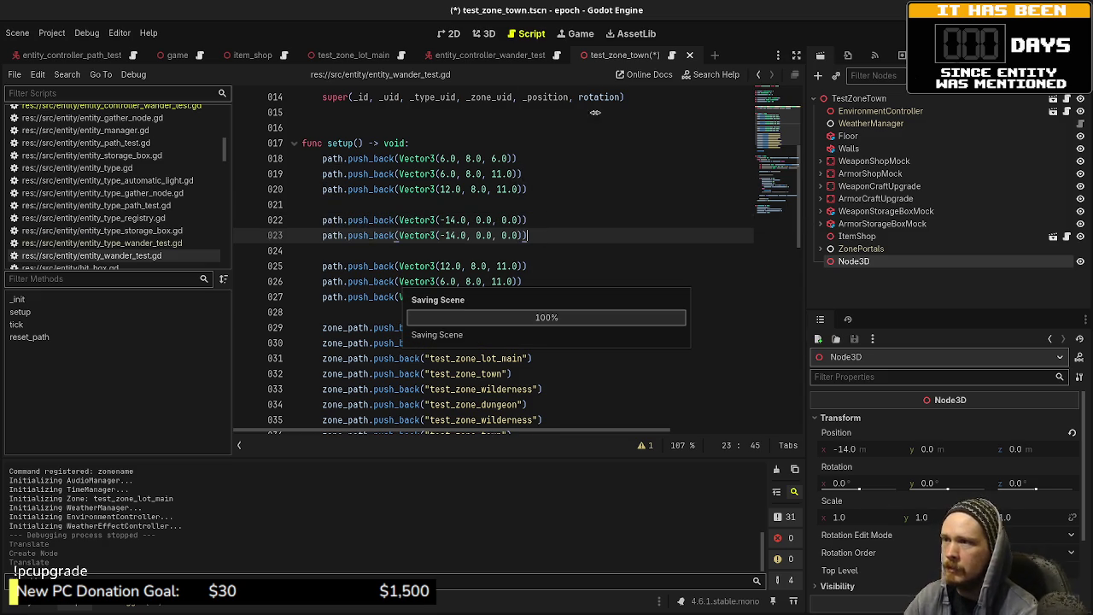
pyautogui.click(484, 34)
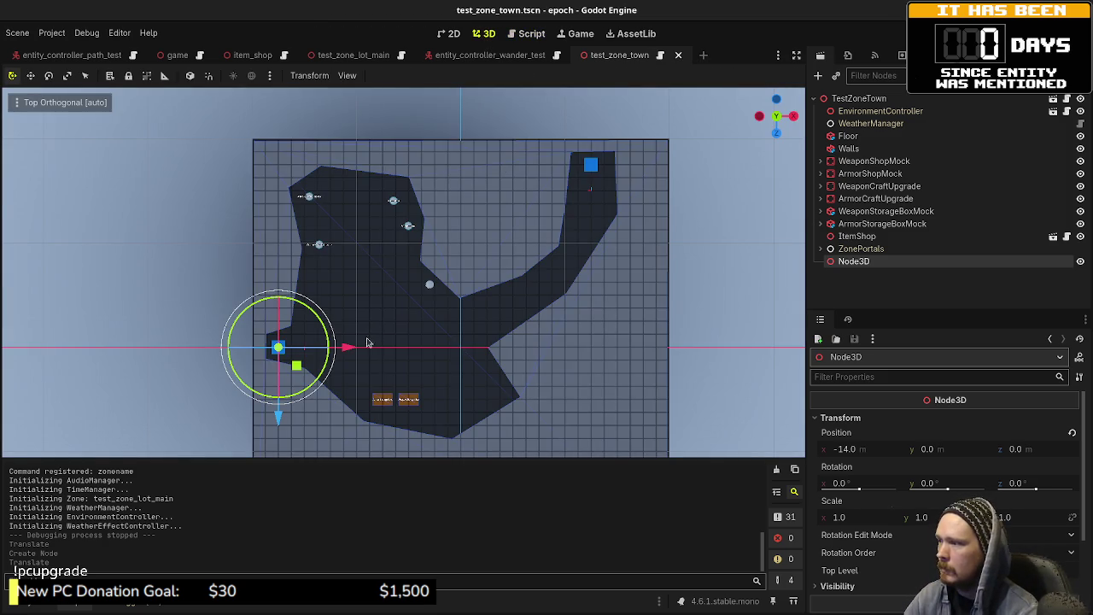
# - Change line 23's waypoint x to -1.0 and add a (-14.0, 0.0, 0.0) waypoint as line 24
pyautogui.moveTo(350, 348); pyautogui.dragTo(514, 366)
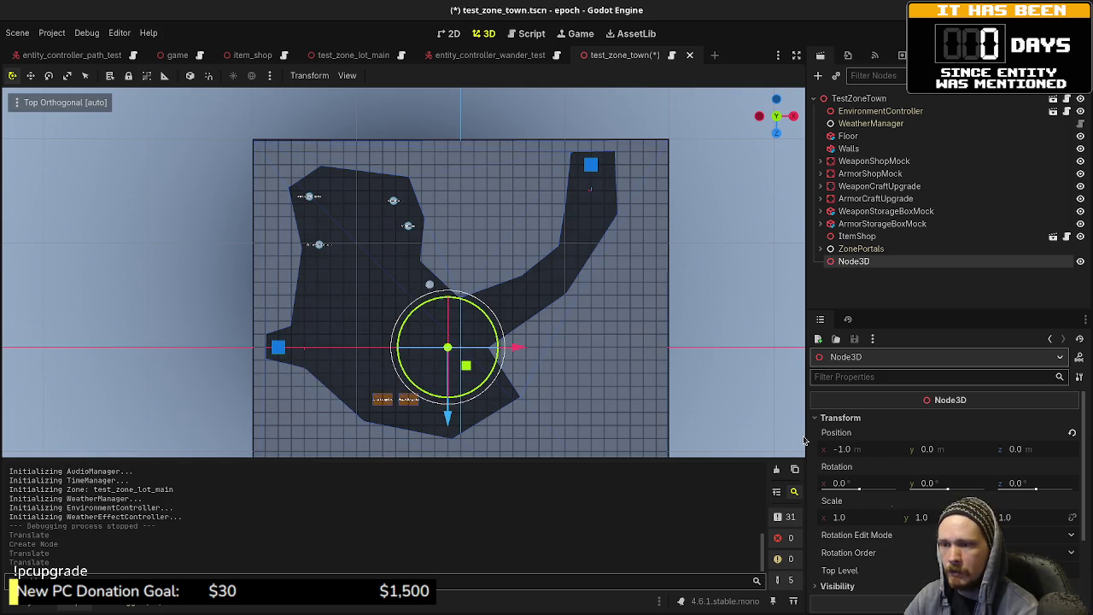
pyautogui.click(527, 33)
pyautogui.click(457, 235)
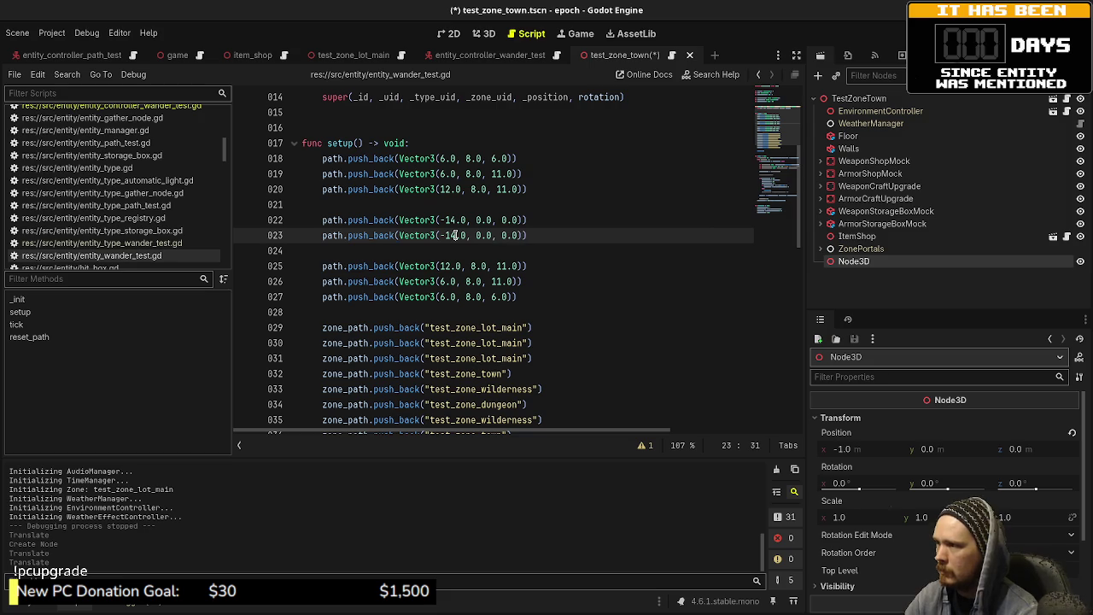
pyautogui.press('BackSpace')
pyautogui.hotkey('ctrl', 's')
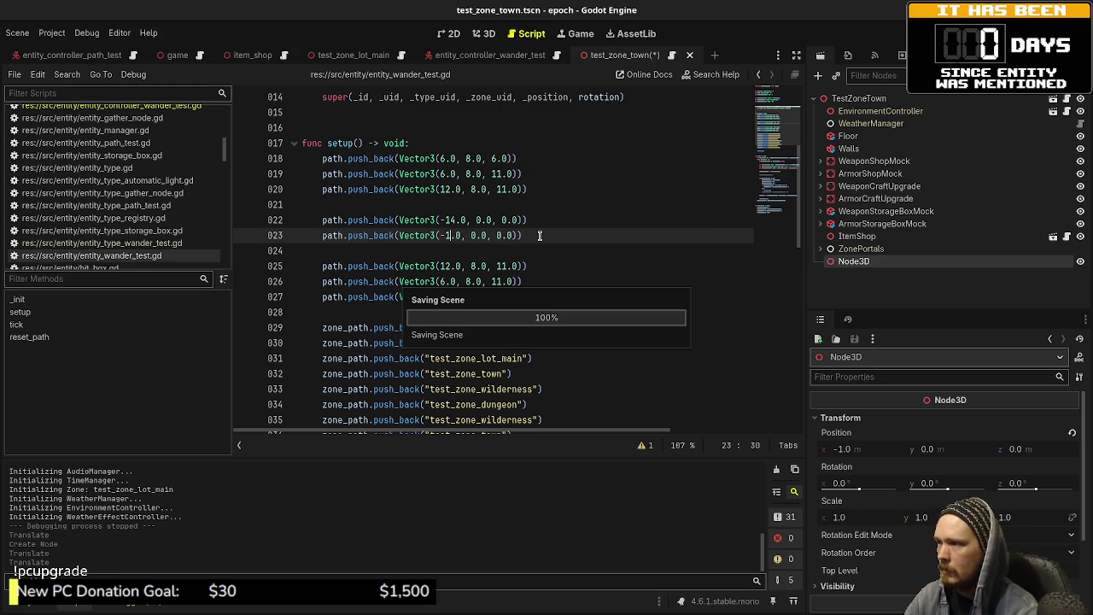
pyautogui.press('End')
pyautogui.press('Return')
pyautogui.hotkey('ctrl', 'v')
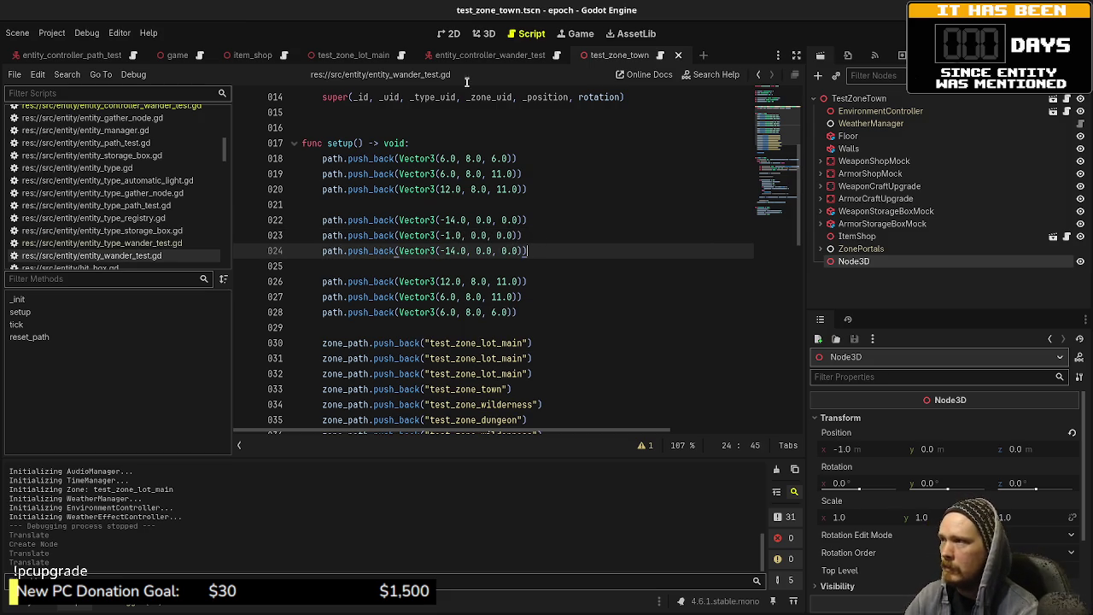
# - Move the town Node3D marker to (7, 0, -5) in the 3D view
pyautogui.click(484, 34)
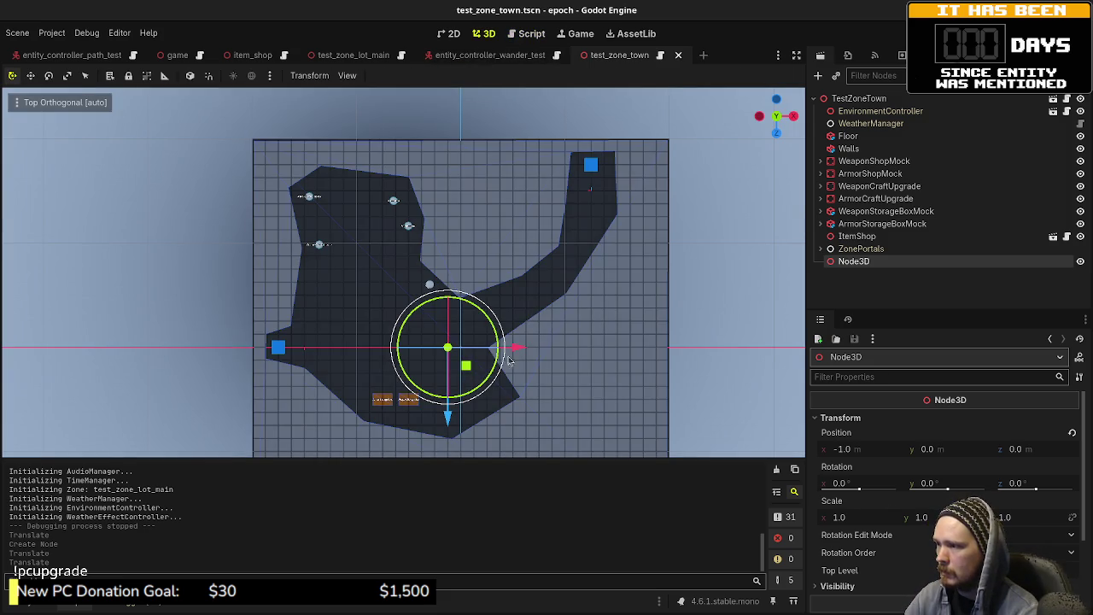
pyautogui.moveTo(471, 370)
pyautogui.mouseDown()
pyautogui.moveTo(519, 337)
pyautogui.moveTo(527, 320)
pyautogui.moveTo(518, 313)
pyautogui.moveTo(562, 317)
pyautogui.moveTo(569, 304)
pyautogui.mouseUp()
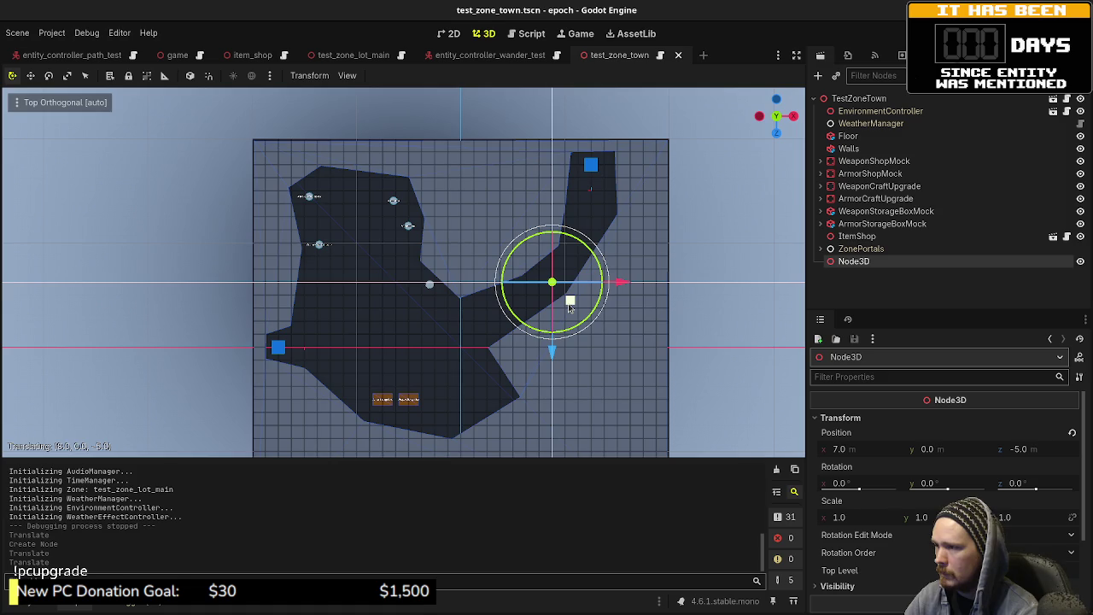
pyautogui.moveTo(570, 304); pyautogui.dragTo(570, 303)
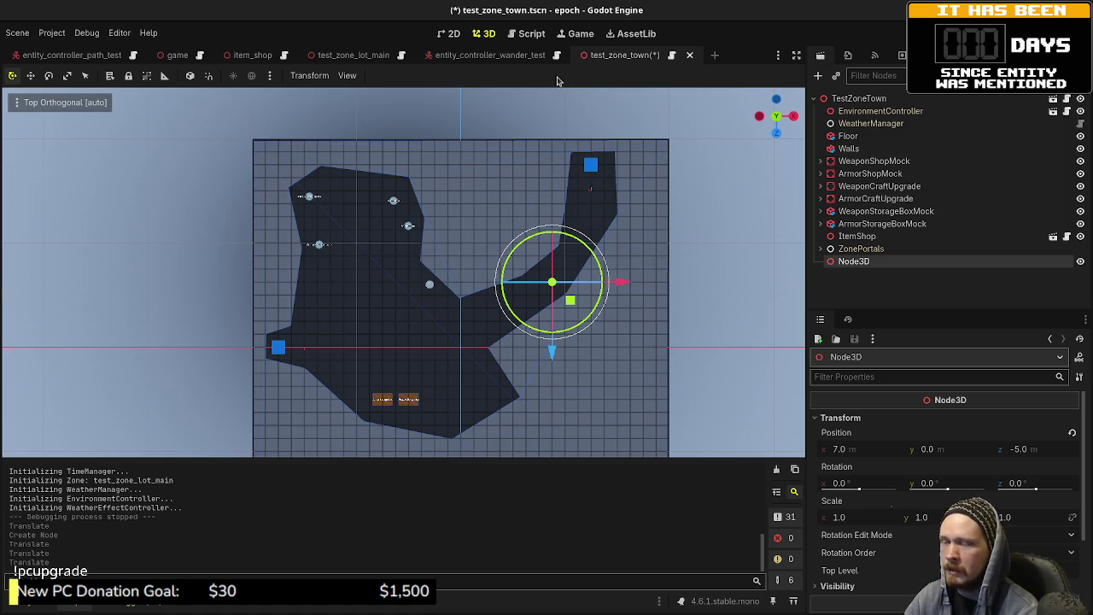
# - Duplicate line 24 into a (7.0, 0.0, -5.0) waypoint and save the script
pyautogui.click(531, 34)
pyautogui.click(527, 250)
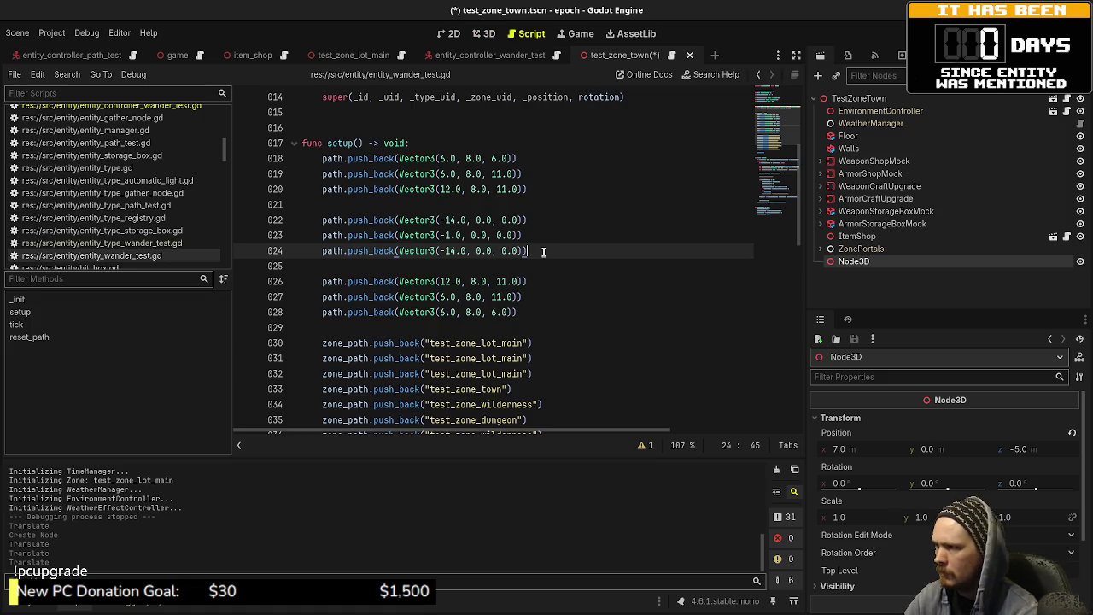
pyautogui.hotkey('ctrl', 'shift', 'd')
pyautogui.press('Left')
pyautogui.press('Left')
pyautogui.press('Left')
pyautogui.press('Delete')
pyautogui.write('5')
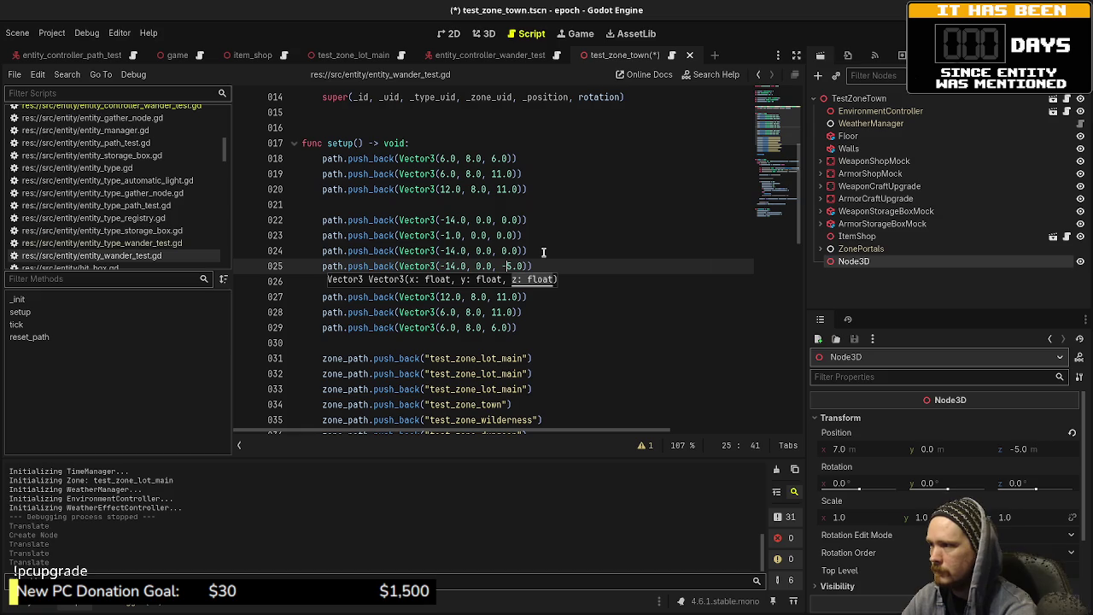
pyautogui.press('Left')
pyautogui.press('BackSpace')
pyautogui.press('BackSpace')
pyautogui.press('BackSpace')
pyautogui.write('7')
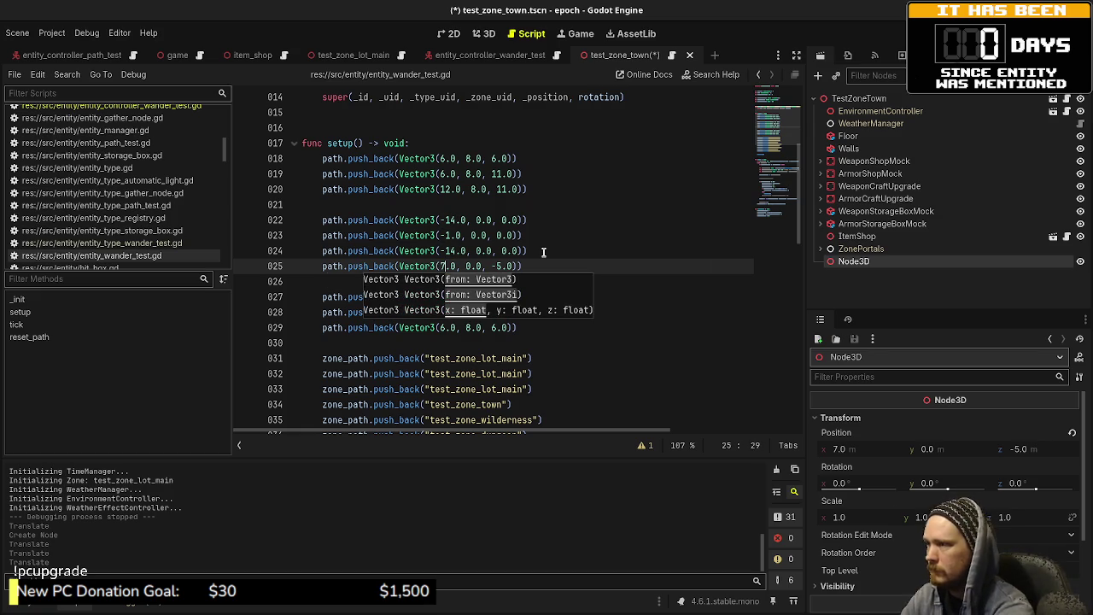
pyautogui.hotkey('ctrl', 's')
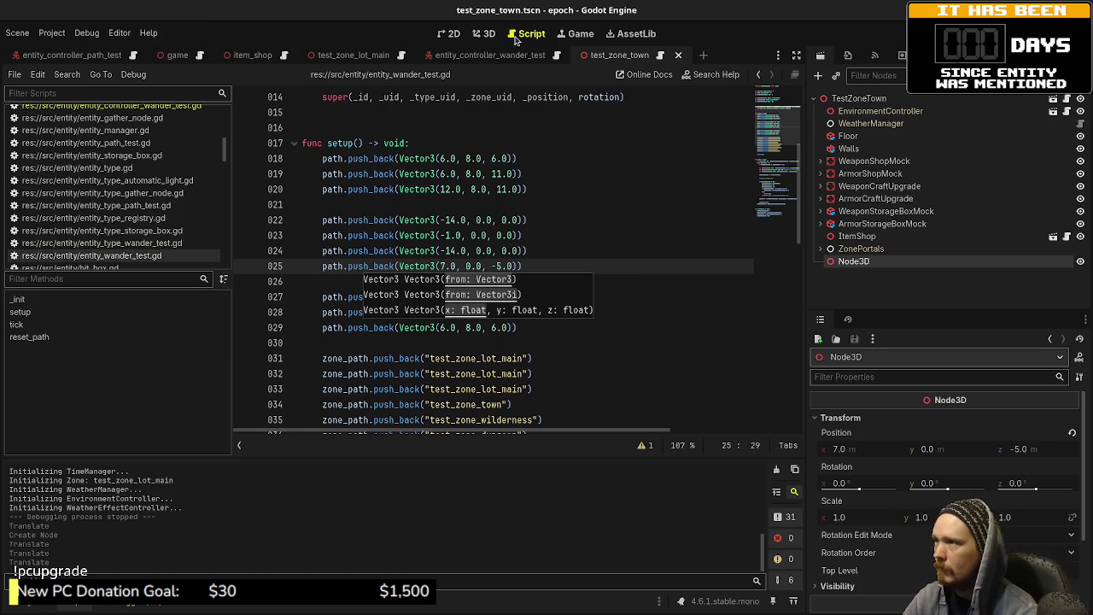
# - Move the town Node3D marker to the origin and then to (-14, 0, 0) to check positions
pyautogui.click(484, 34)
pyautogui.hotkey('ctrl', 'z')
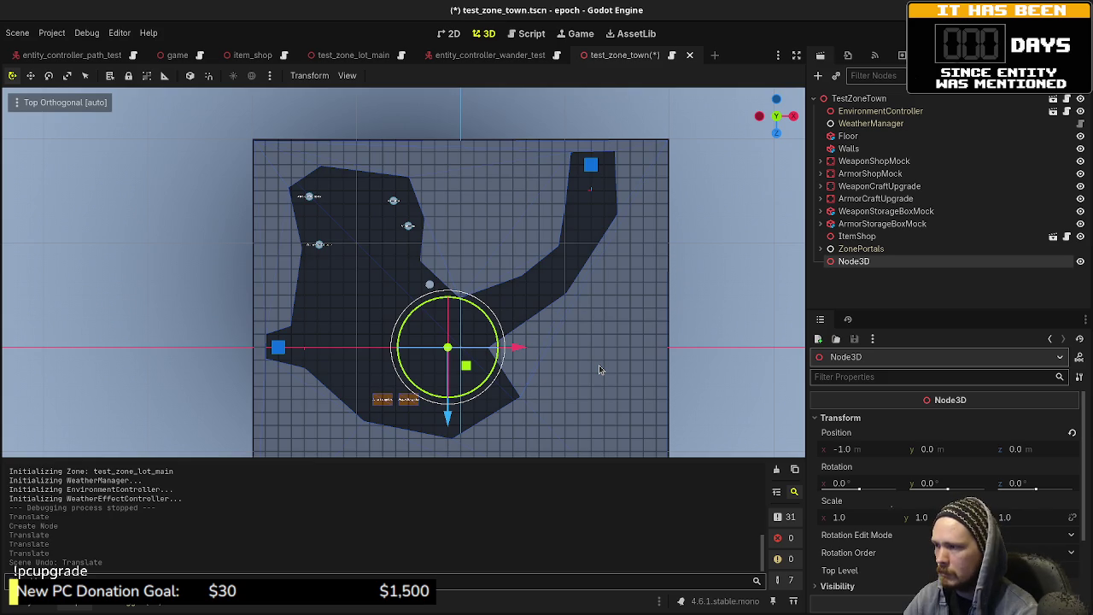
pyautogui.hotkey('ctrl', 'shift', 'z')
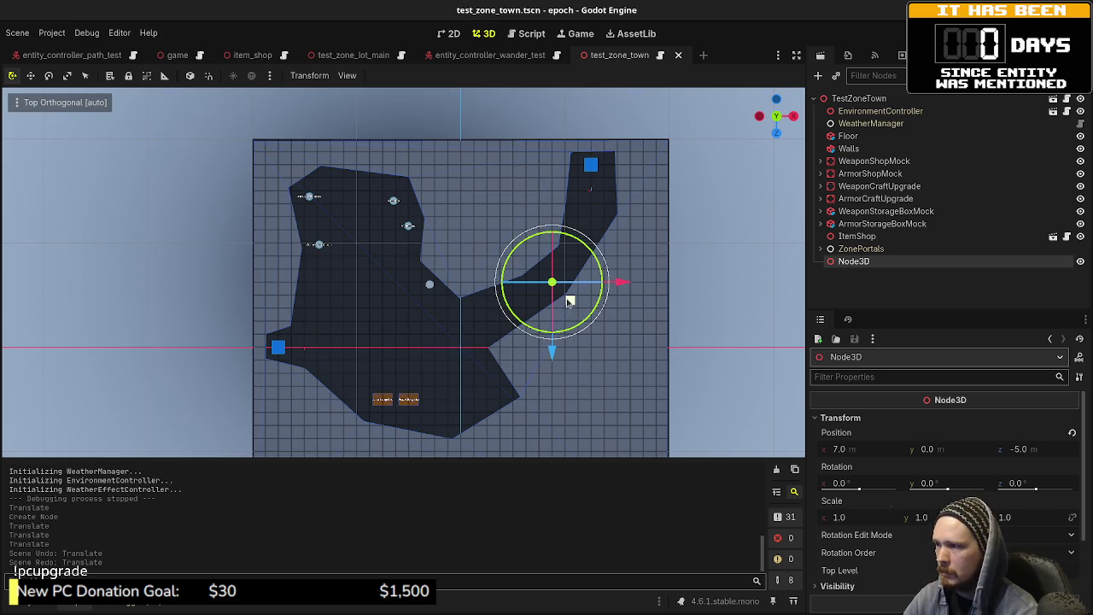
pyautogui.moveTo(569, 301)
pyautogui.mouseDown()
pyautogui.moveTo(569, 313)
pyautogui.moveTo(456, 378)
pyautogui.moveTo(491, 357)
pyautogui.moveTo(474, 357)
pyautogui.mouseUp()
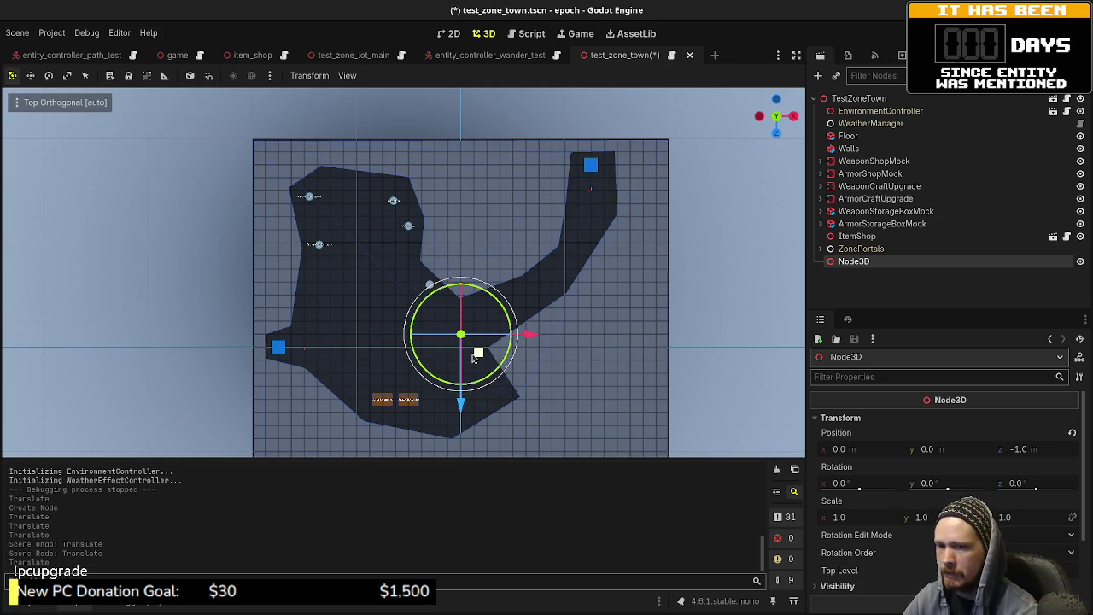
pyautogui.click(533, 32)
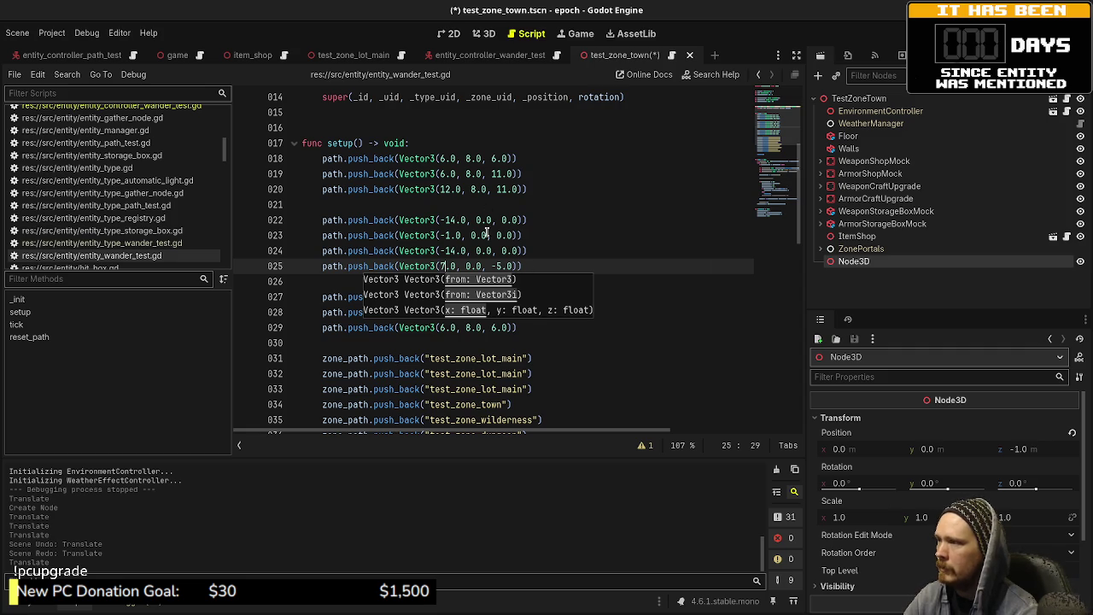
pyautogui.click(485, 34)
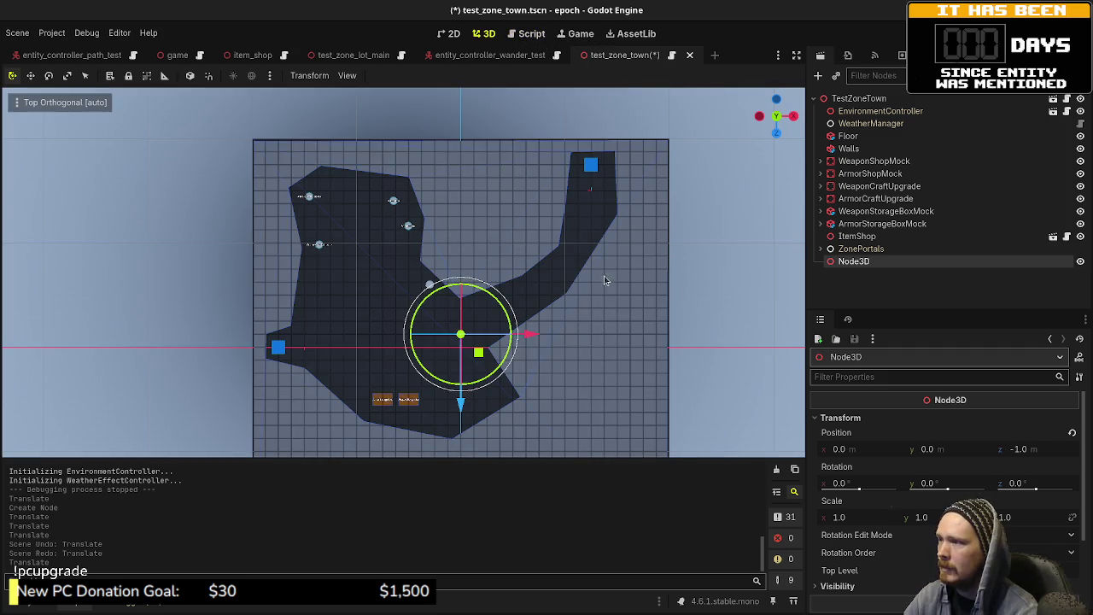
pyautogui.moveTo(480, 355)
pyautogui.mouseDown()
pyautogui.moveTo(289, 364)
pyautogui.moveTo(467, 367)
pyautogui.mouseUp()
pyautogui.click(537, 36)
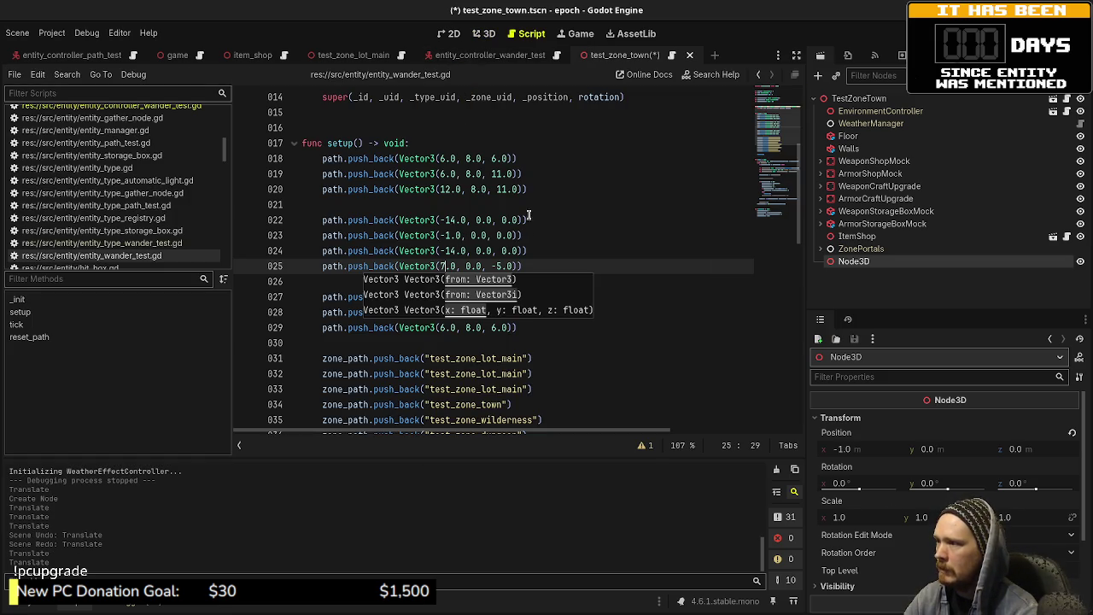
# - Remove the extra waypoint line, set line 24 to (7.0, 0.0, -5.0), and save
pyautogui.click(529, 271)
pyautogui.moveTo(553, 258); pyautogui.dragTo(557, 249)
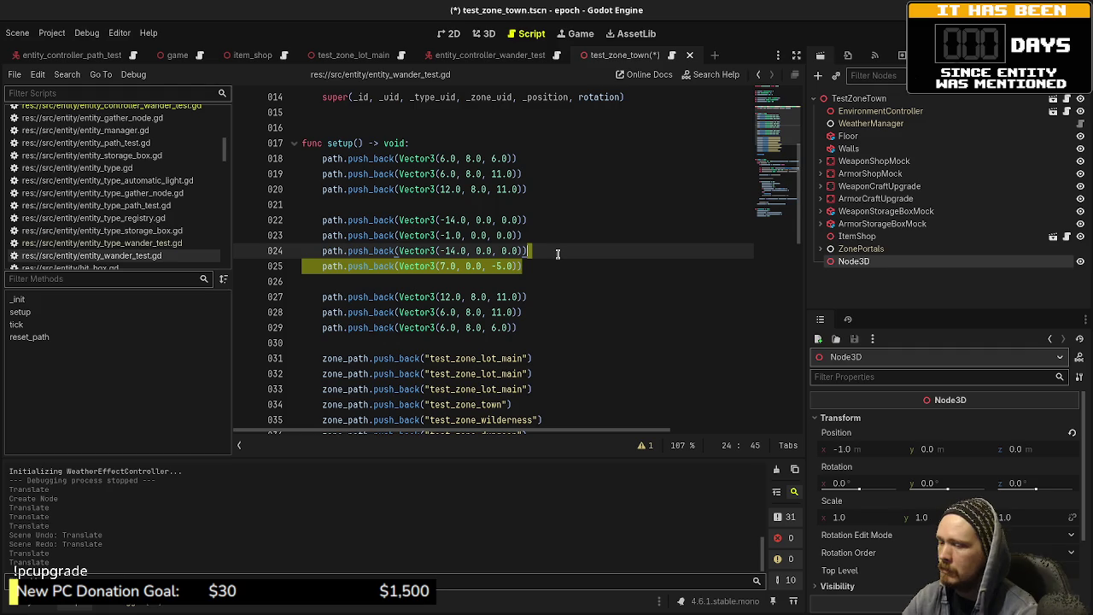
pyautogui.press('BackSpace')
pyautogui.click(484, 34)
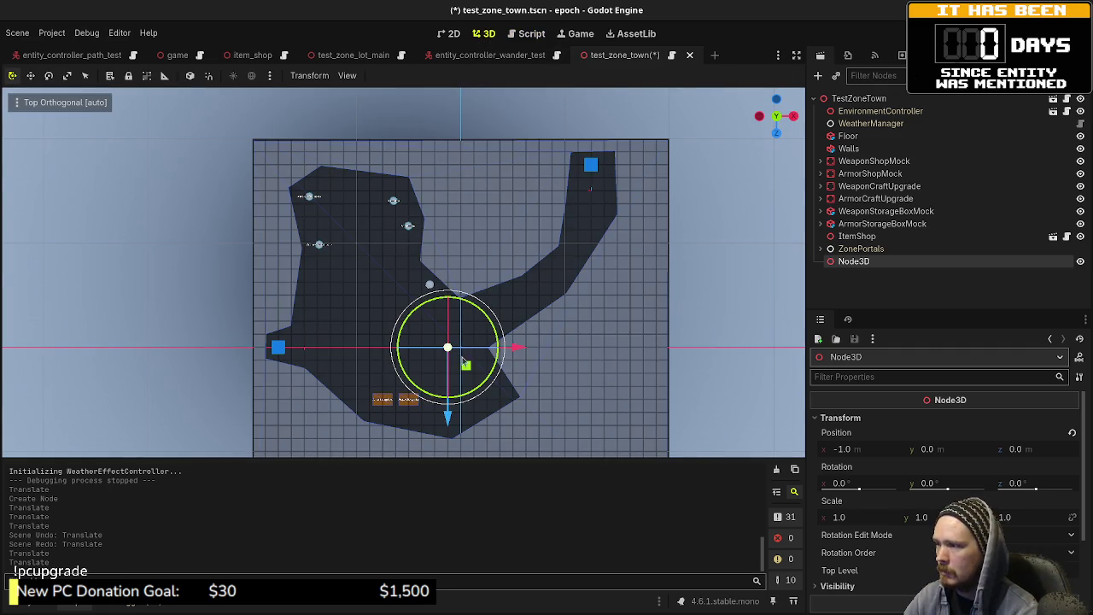
pyautogui.moveTo(466, 366)
pyautogui.mouseDown()
pyautogui.moveTo(527, 311)
pyautogui.moveTo(571, 302)
pyautogui.mouseUp()
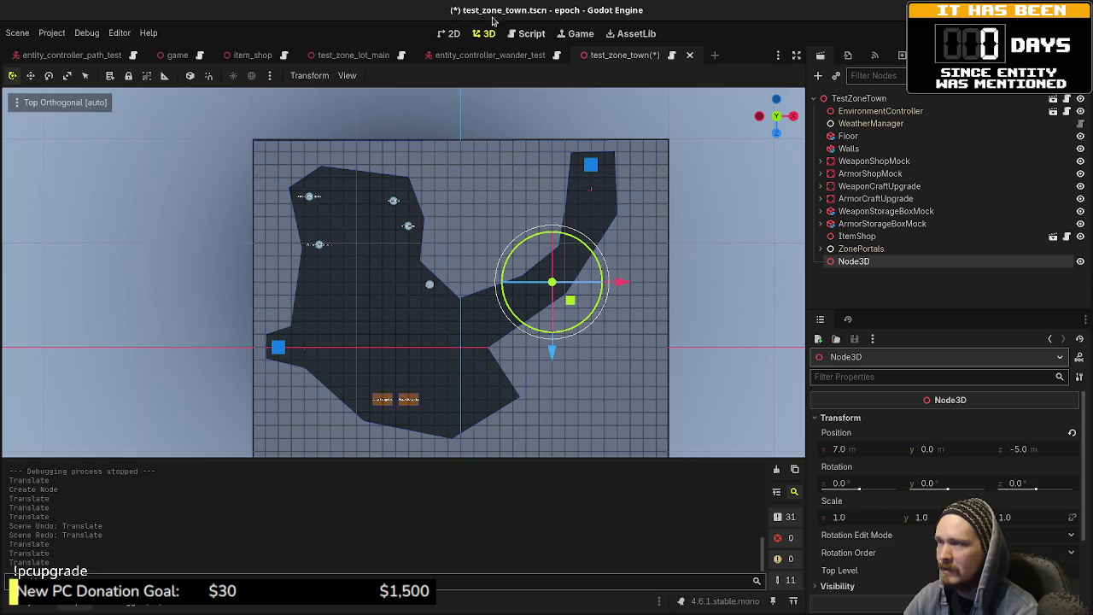
pyautogui.click(529, 34)
pyautogui.click(502, 251)
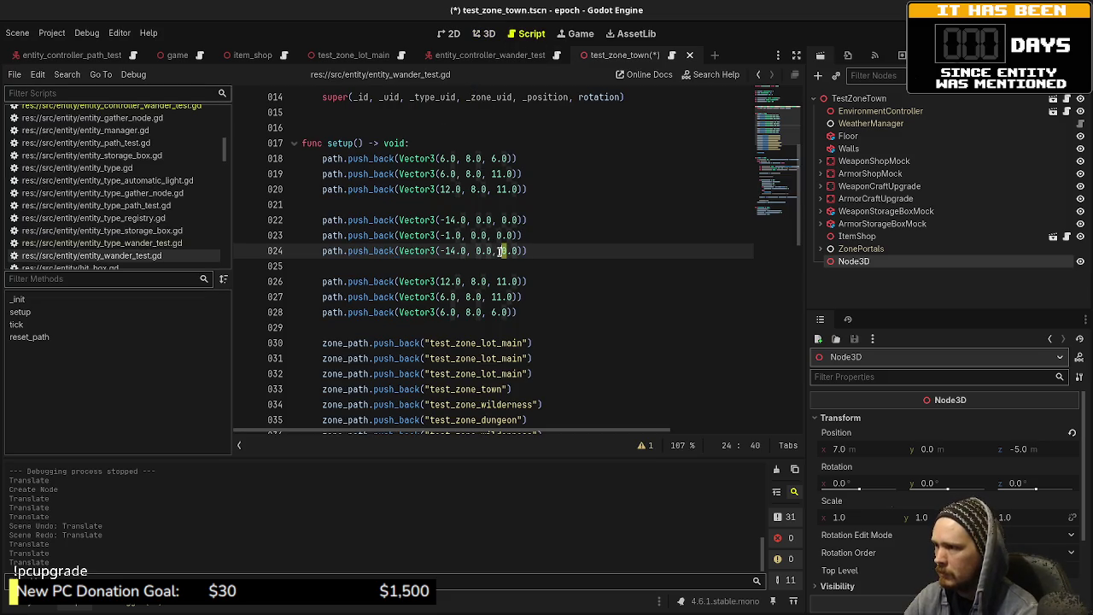
pyautogui.write('-')
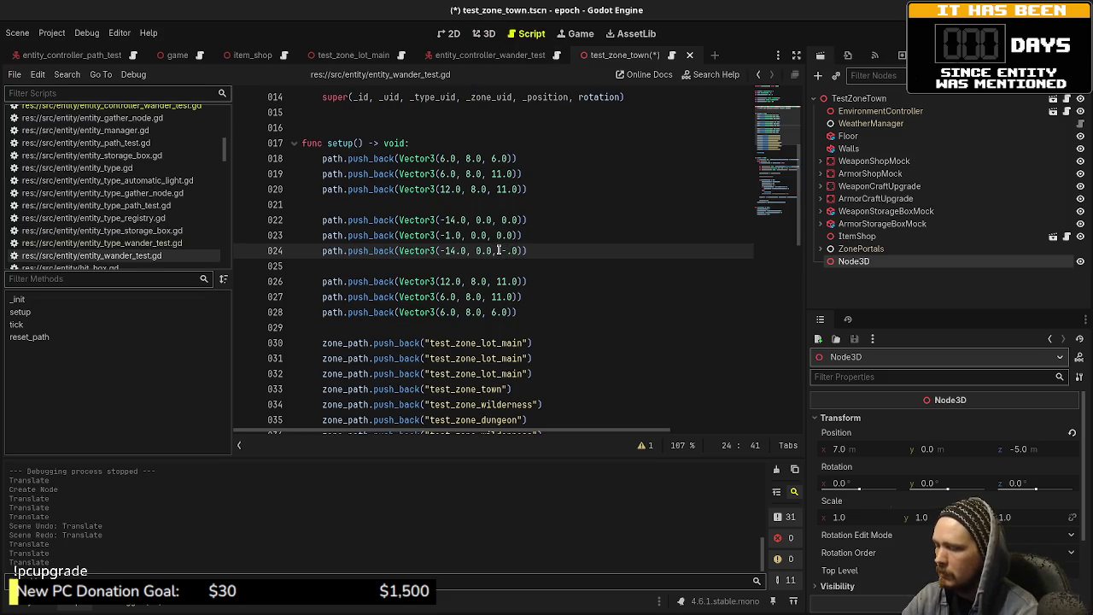
pyautogui.write('5')
pyautogui.doubleClick(455, 250)
pyautogui.write('7')
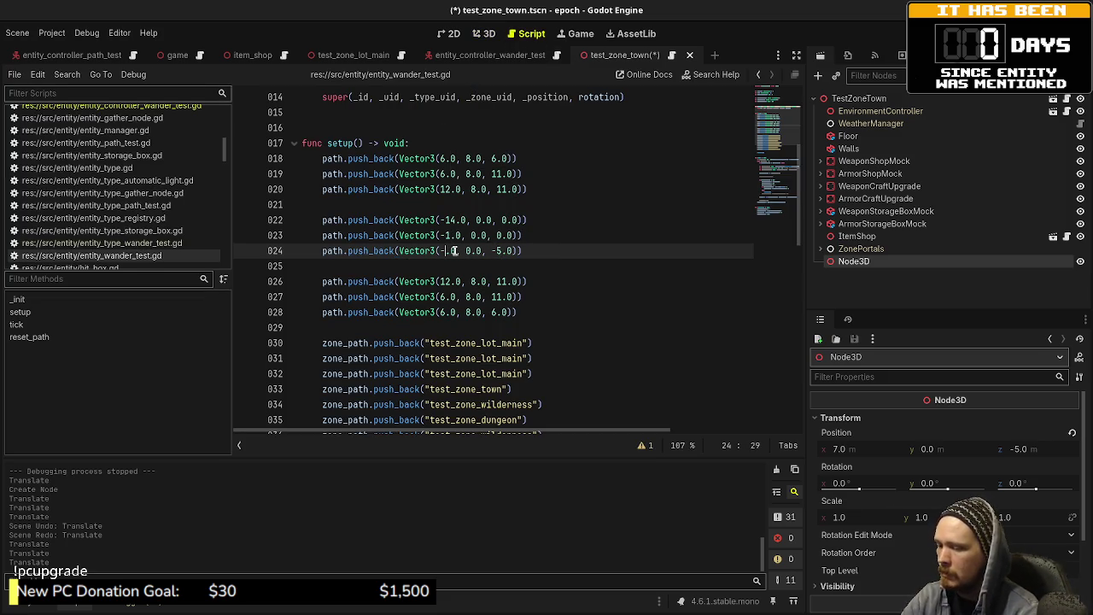
pyautogui.press('Left')
pyautogui.press('BackSpace')
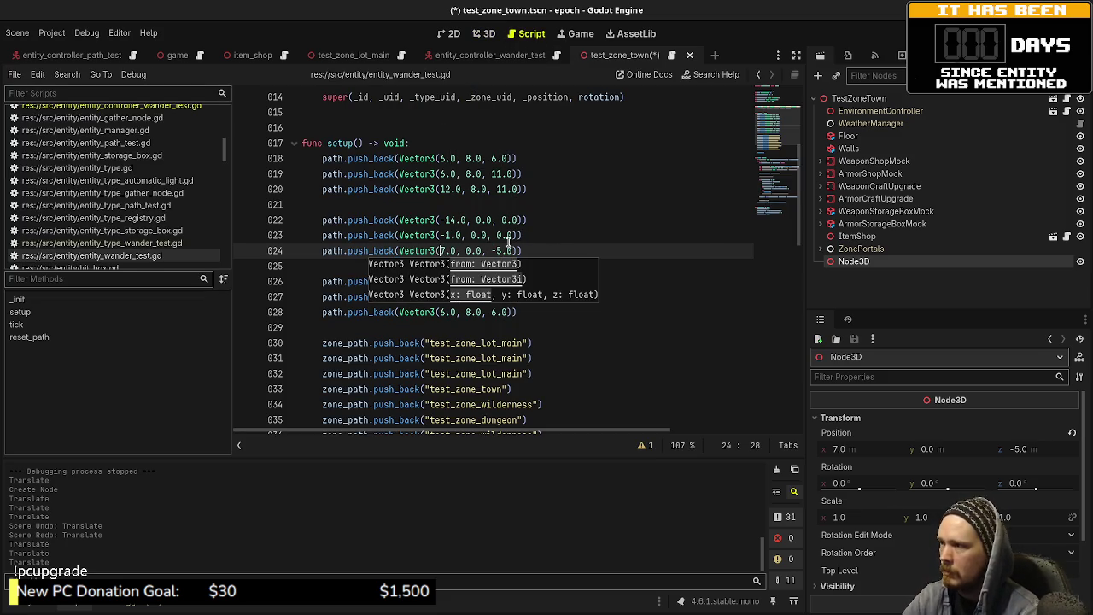
pyautogui.hotkey('ctrl', 's')
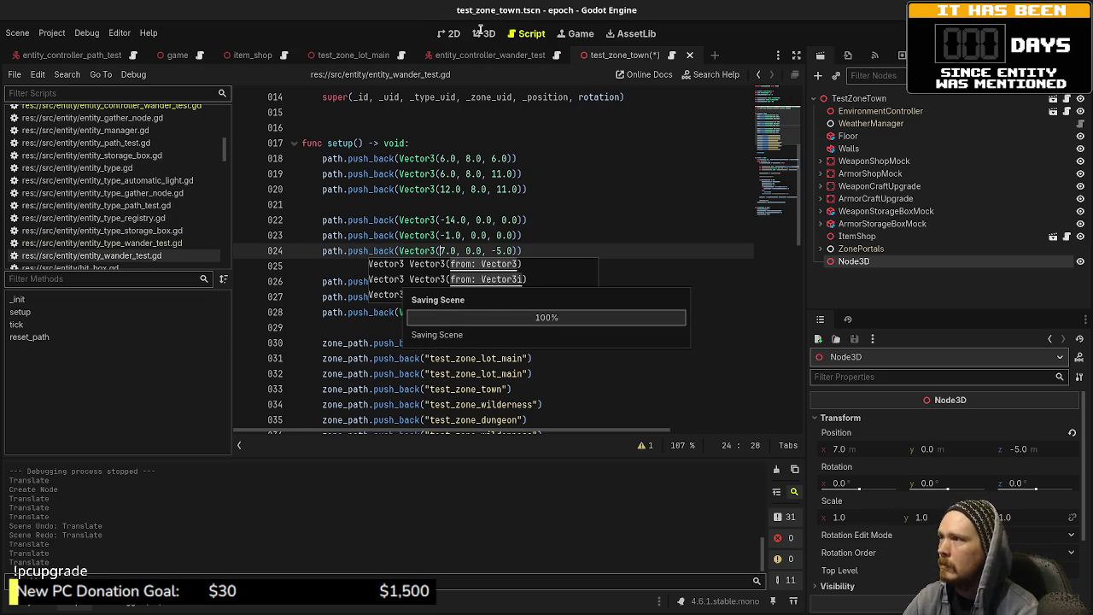
# - Add a fourth town waypoint at (10.0, 0.0, -10.0) on line 25 and save
pyautogui.click(480, 32)
pyautogui.moveTo(570, 299); pyautogui.dragTo(613, 233)
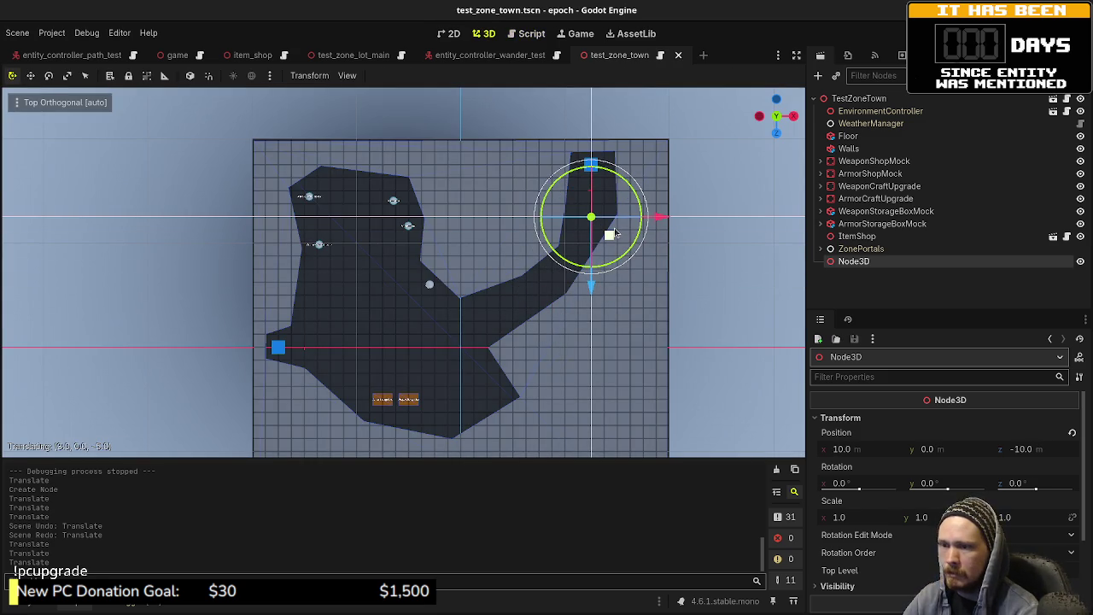
pyautogui.click(532, 34)
pyautogui.click(549, 241)
pyautogui.moveTo(547, 248)
pyautogui.mouseDown()
pyautogui.moveTo(323, 238)
pyautogui.moveTo(321, 249)
pyautogui.mouseUp()
pyautogui.press('End')
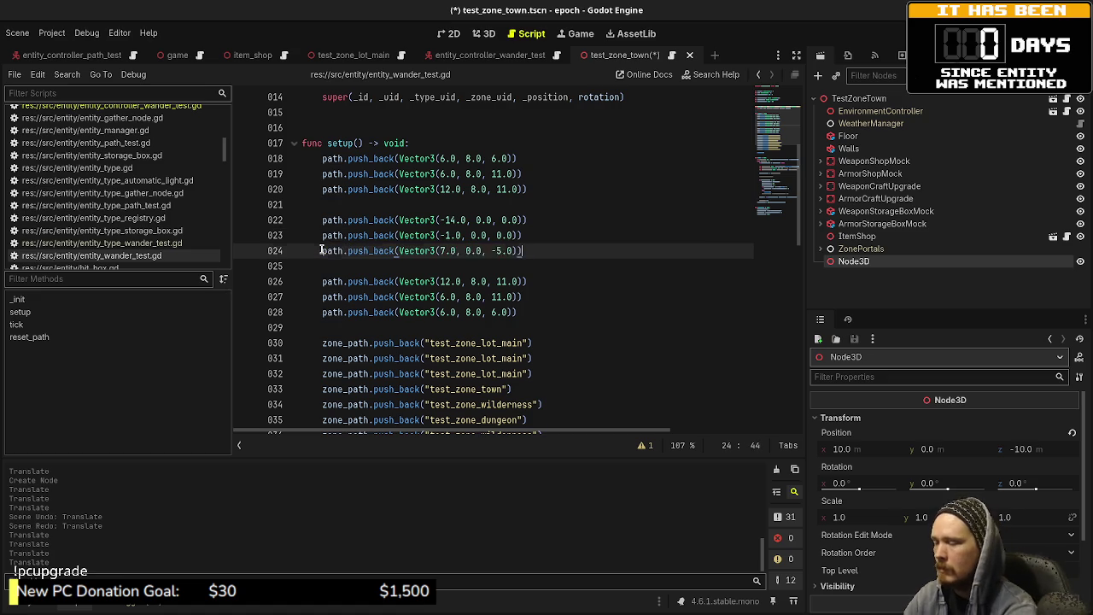
pyautogui.hotkey('ctrl', 'shift', 'd')
pyautogui.press('Left')
pyautogui.press('Left')
pyautogui.press('Left')
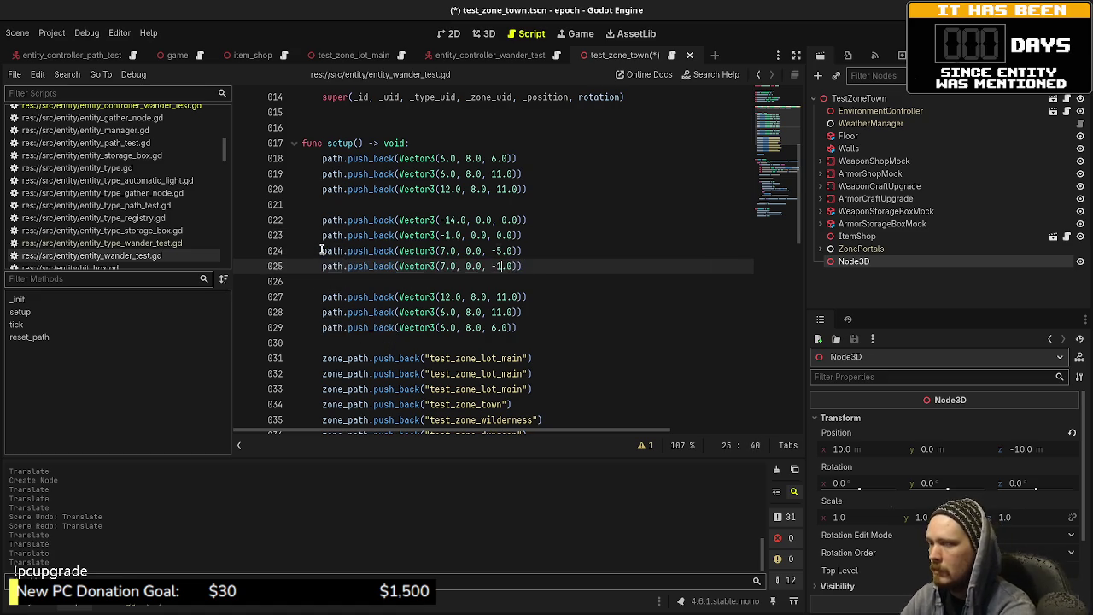
pyautogui.write('0')
pyautogui.press('Left')
pyautogui.press('Left')
pyautogui.press('Left')
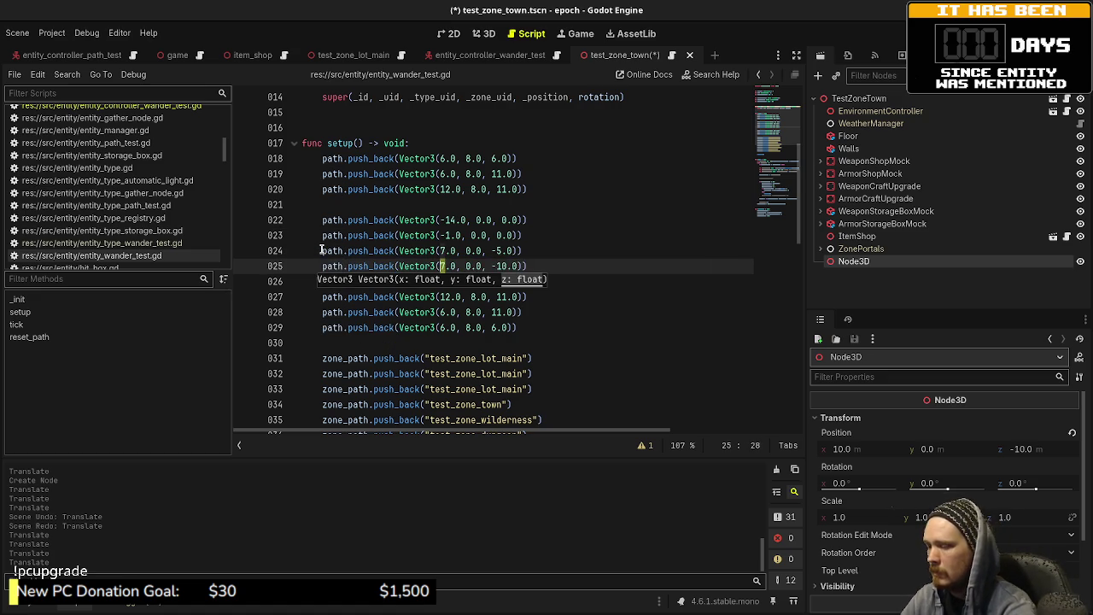
pyautogui.hotkey('shift', 'Right')
pyautogui.write('10')
pyautogui.hotkey('ctrl', 's')
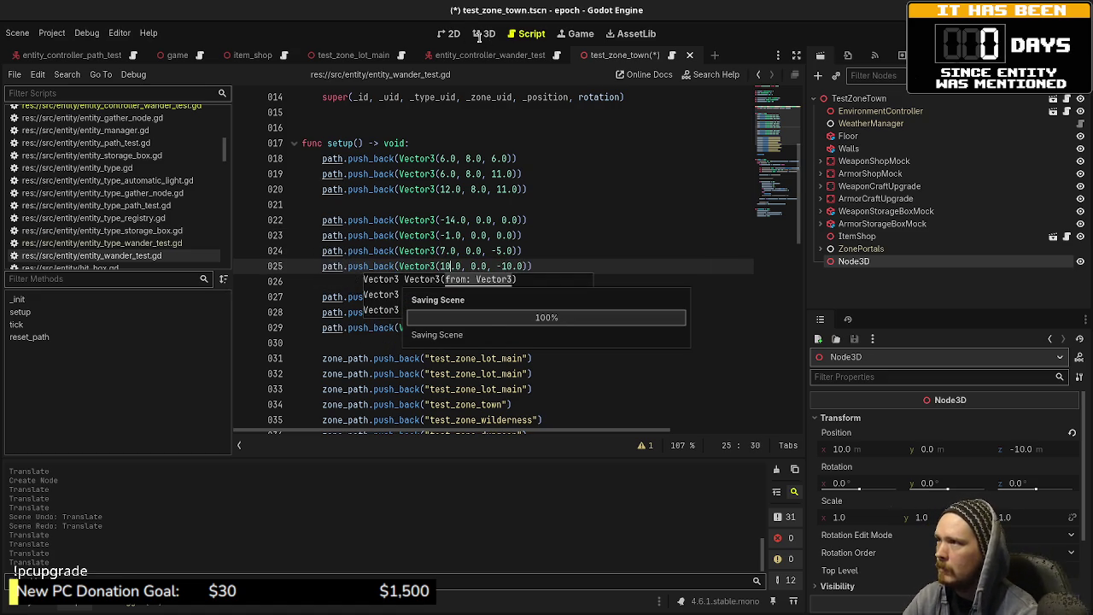
# - Copy that waypoint to a new line 26 with z -14.0 and save
pyautogui.click(484, 34)
pyautogui.moveTo(596, 295); pyautogui.dragTo(606, 244)
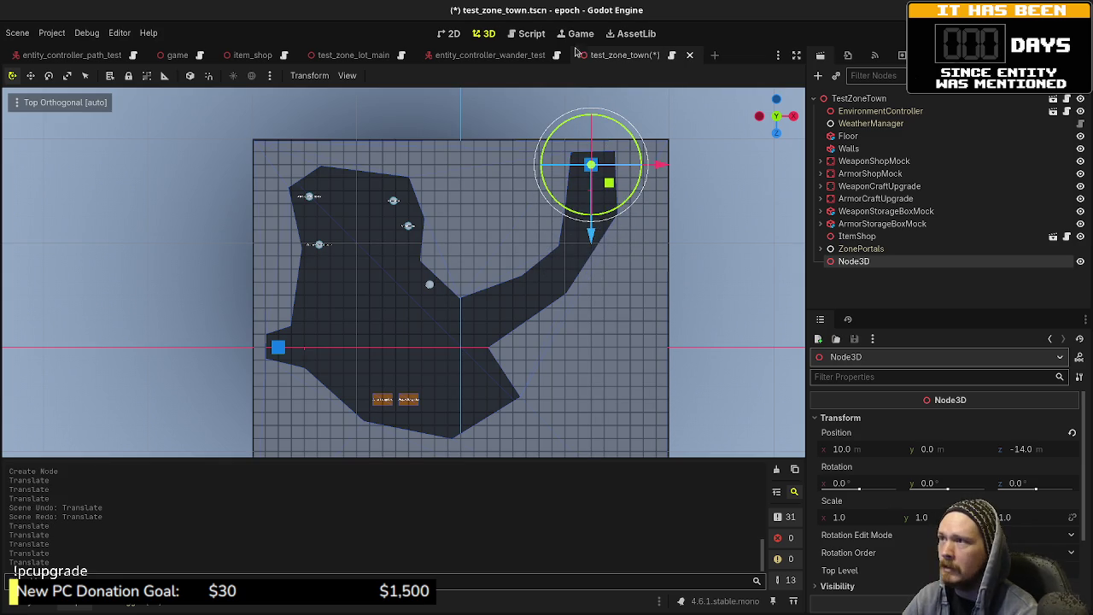
pyautogui.click(531, 34)
pyautogui.click(535, 251)
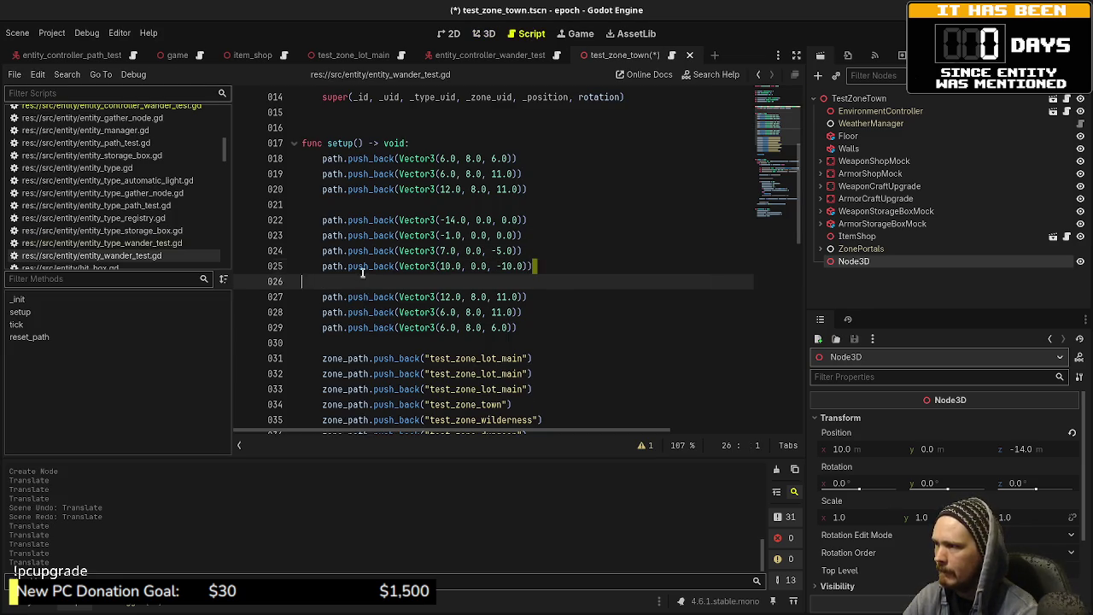
pyautogui.moveTo(535, 267); pyautogui.dragTo(321, 268)
pyautogui.hotkey('ctrl', 'c')
pyautogui.press('End')
pyautogui.press('Return')
pyautogui.hotkey('ctrl', 'v')
pyautogui.press('Left')
pyautogui.press('Left')
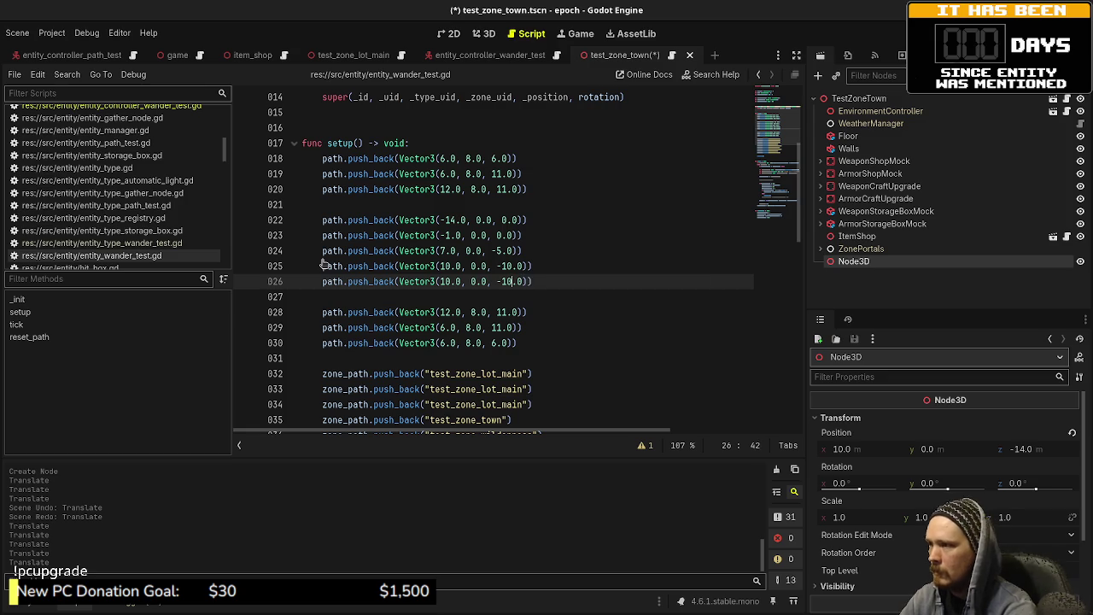
pyautogui.write('4')
pyautogui.hotkey('ctrl', 's')
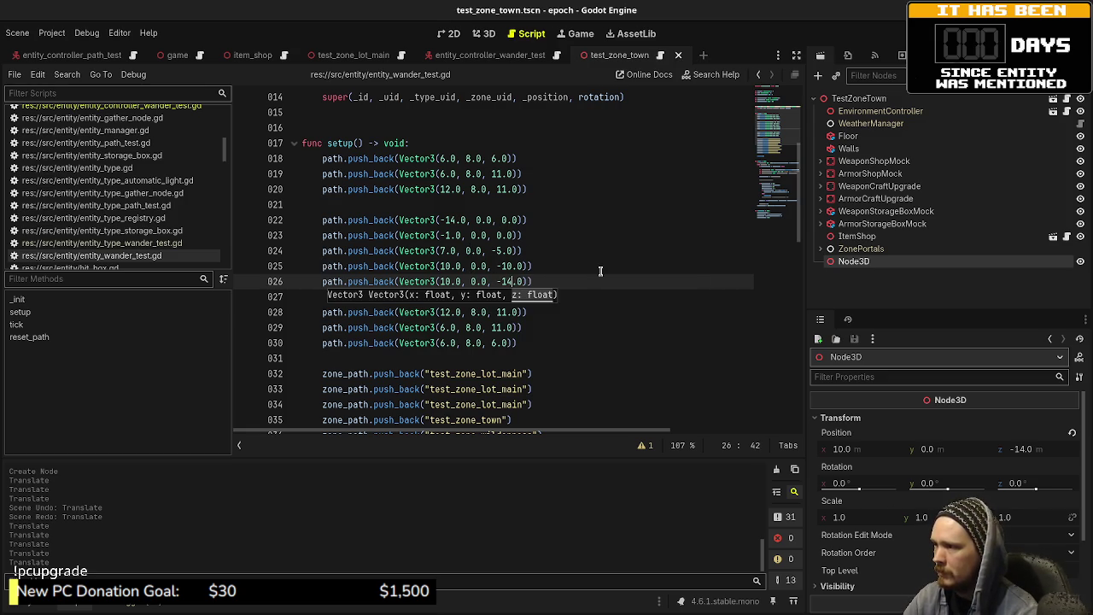
pyautogui.scroll(-2, 601, 270)
# - Move the three test_zone_lot_main zone_path lines to the top of setup()
pyautogui.moveTo(544, 312); pyautogui.dragTo(323, 281)
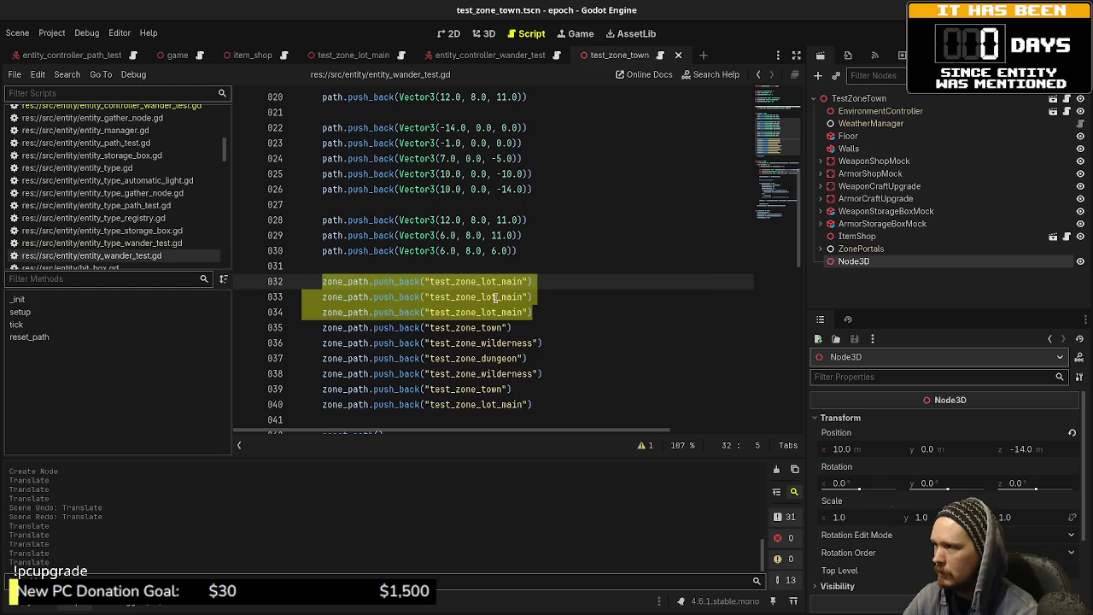
pyautogui.scroll(2, 496, 298)
pyautogui.press('BackSpace')
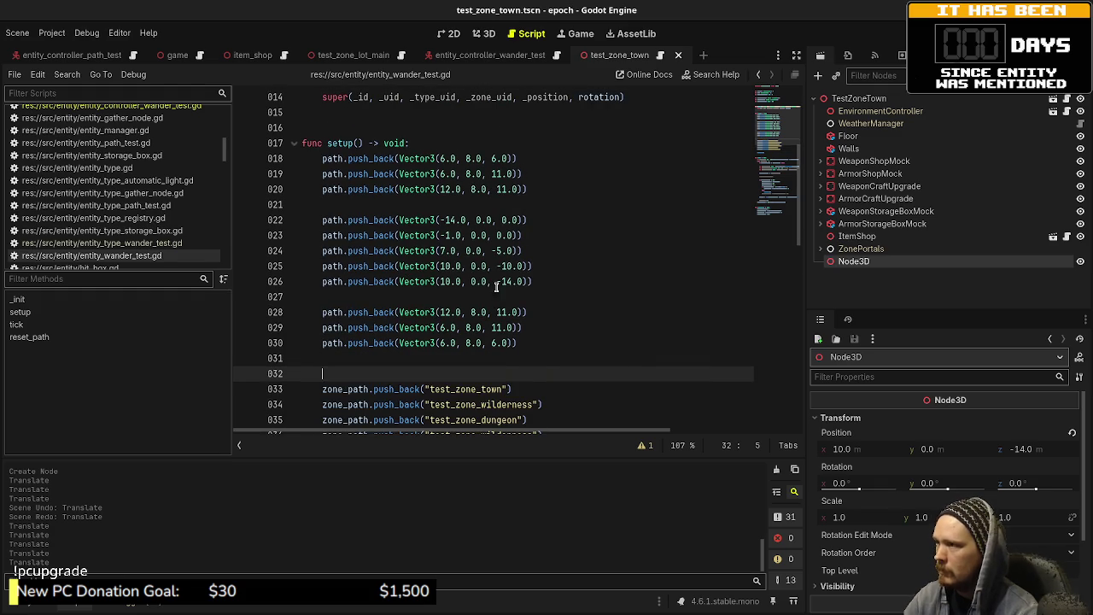
pyautogui.click(456, 147)
pyautogui.press('Return')
pyautogui.hotkey('ctrl', 'v')
pyautogui.press('Return')
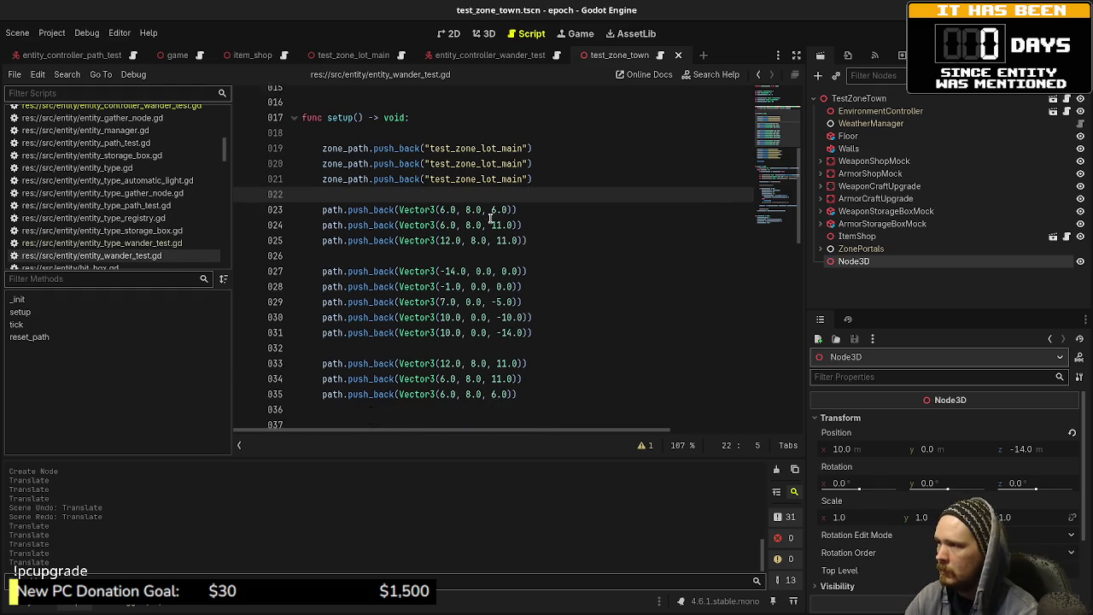
pyautogui.scroll(-1, 487, 214)
pyautogui.press('BackSpace')
pyautogui.press('BackSpace')
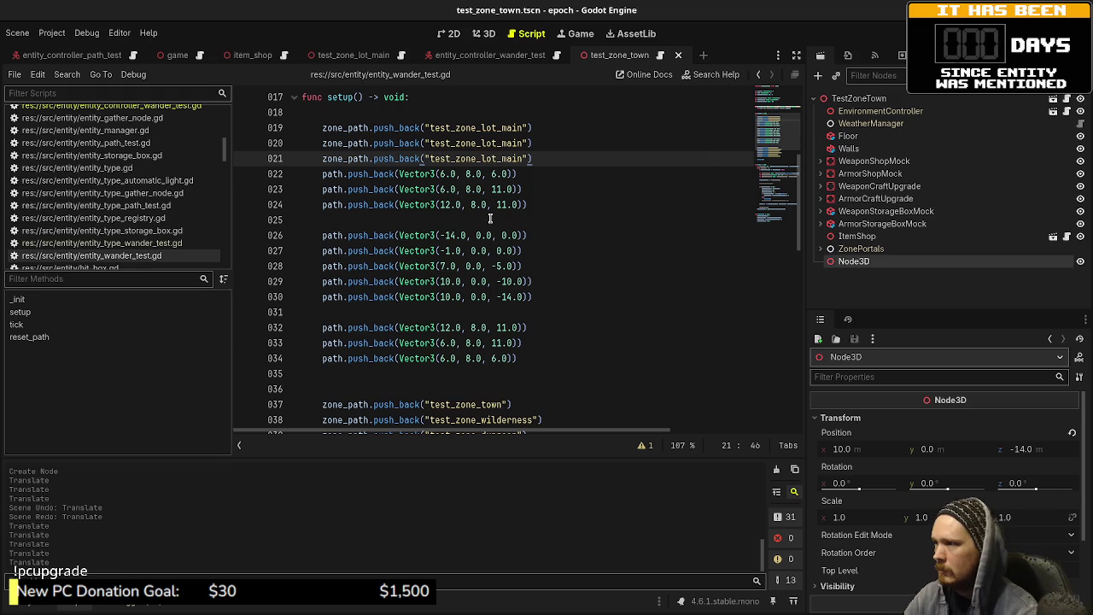
# - Place five test_zone_town zone_path lines just before the town waypoints
pyautogui.scroll(-1, 510, 338)
pyautogui.moveTo(512, 358); pyautogui.dragTo(320, 358)
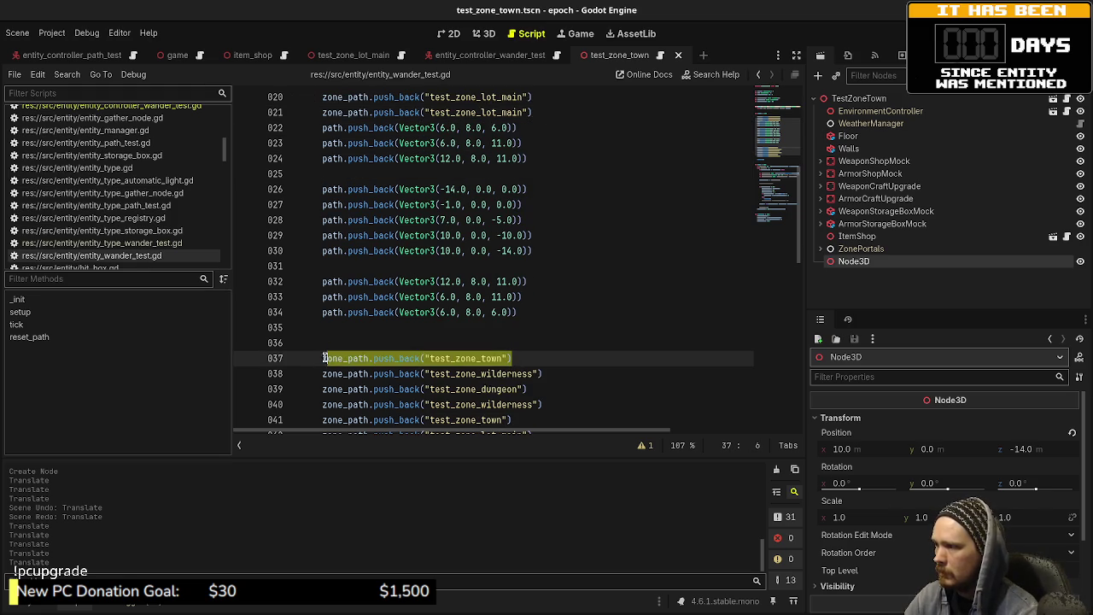
pyautogui.hotkey('ctrl', 'x')
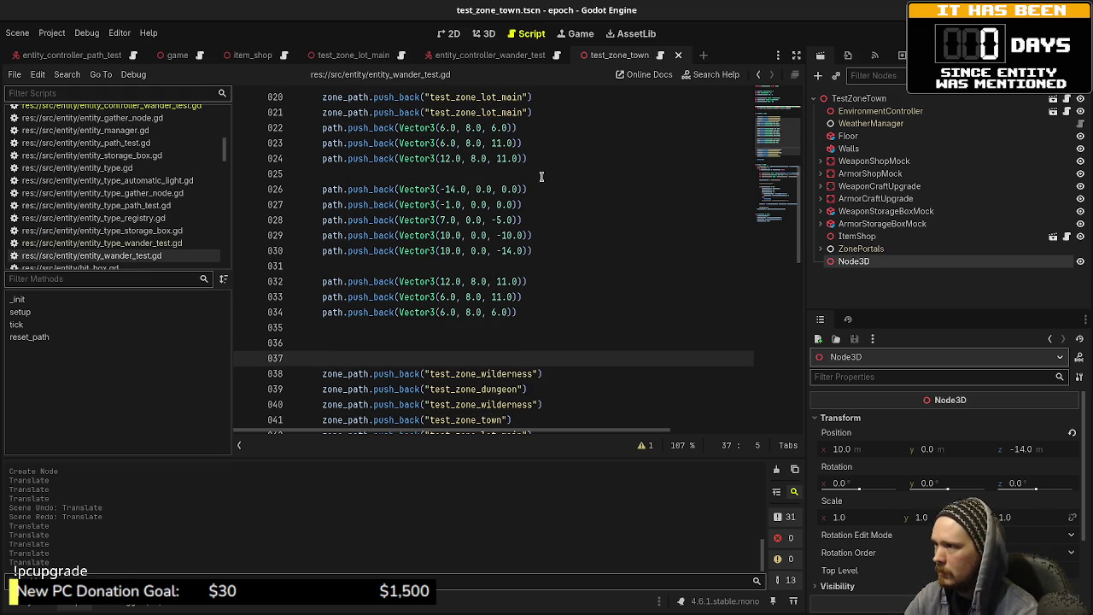
pyautogui.click(541, 176)
pyautogui.press('Return')
pyautogui.hotkey('ctrl', 'v')
pyautogui.press('Return')
pyautogui.hotkey('ctrl', 'v')
pyautogui.press('Return')
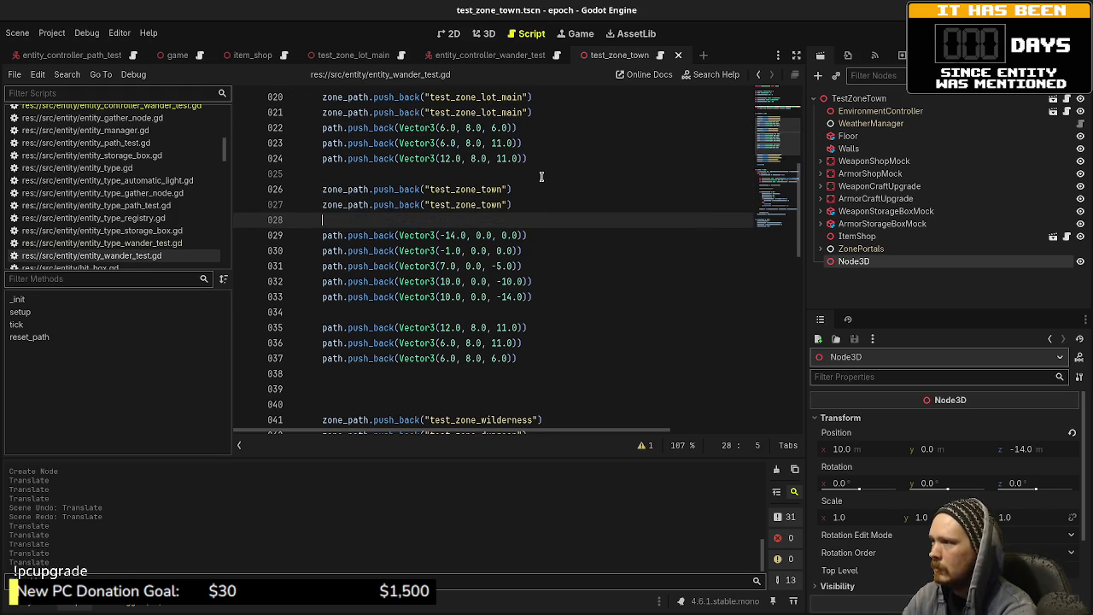
pyautogui.hotkey('ctrl', 'v')
pyautogui.press('Return')
pyautogui.hotkey('ctrl', 'v')
pyautogui.press('Return')
pyautogui.hotkey('ctrl', 'v')
# - Put three test_zone_lot_main zone_path lines before the final waypoints
pyautogui.scroll(-2, 543, 308)
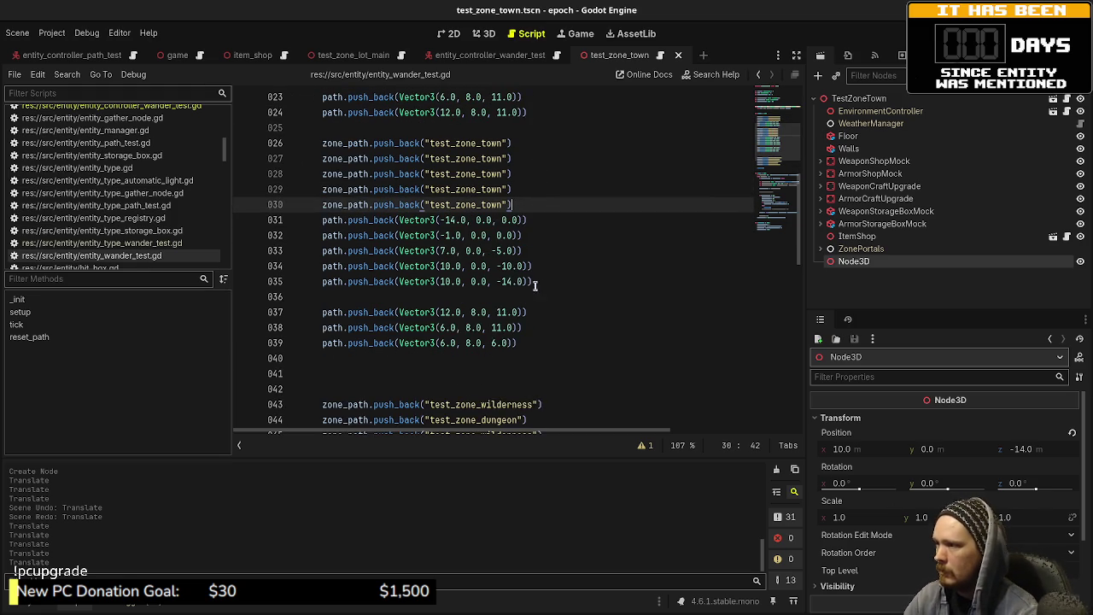
pyautogui.scroll(-1, 544, 308)
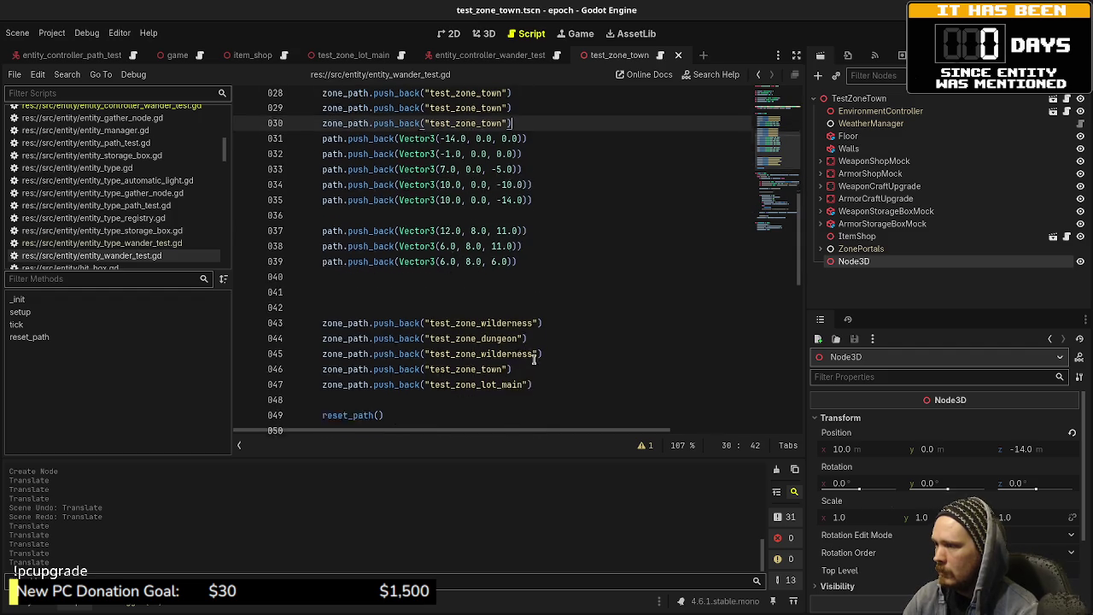
pyautogui.moveTo(544, 375); pyautogui.dragTo(322, 376)
pyautogui.press('BackSpace')
pyautogui.click(522, 209)
pyautogui.press('Return')
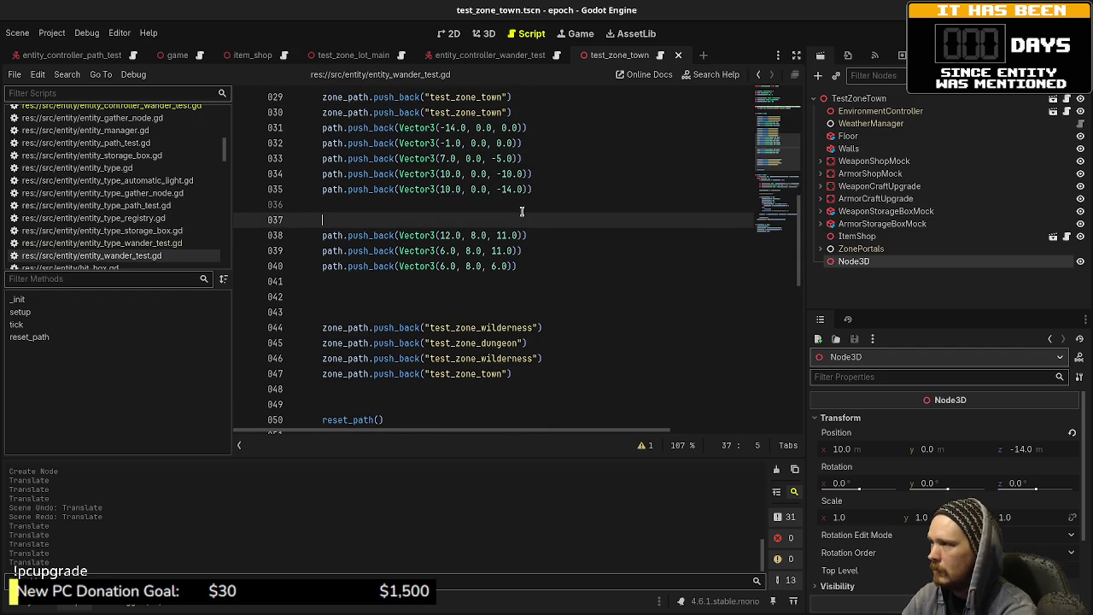
pyautogui.hotkey('ctrl', 'v')
pyautogui.press('Return')
pyautogui.hotkey('ctrl', 'v')
pyautogui.press('Return')
pyautogui.hotkey('ctrl', 'v')
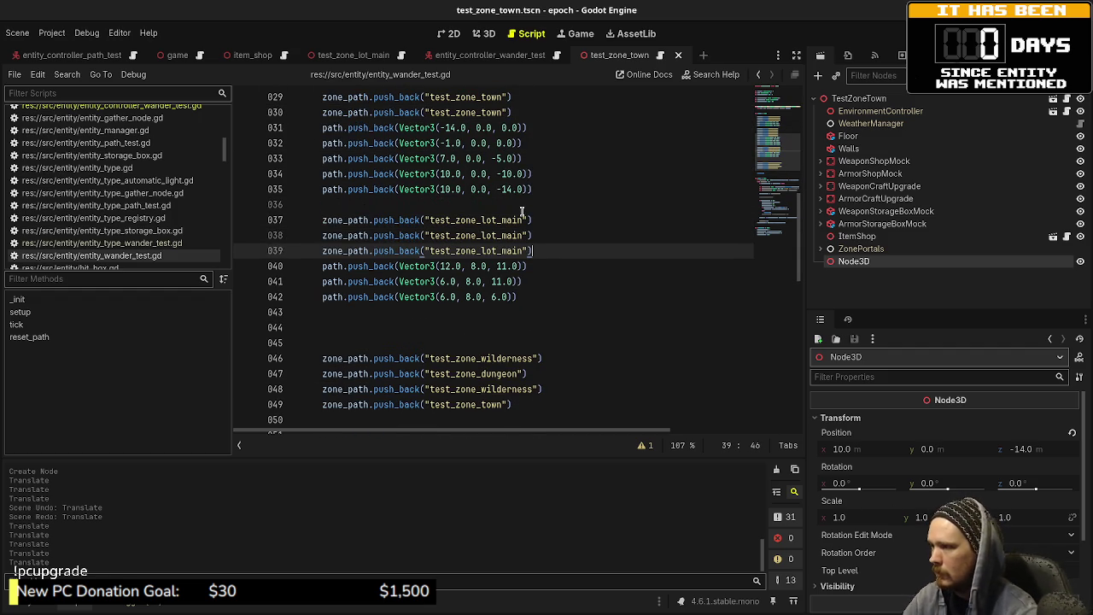
# - Move the remaining four zone_path lines after the town waypoints and save the script
pyautogui.moveTo(516, 404); pyautogui.dragTo(319, 359)
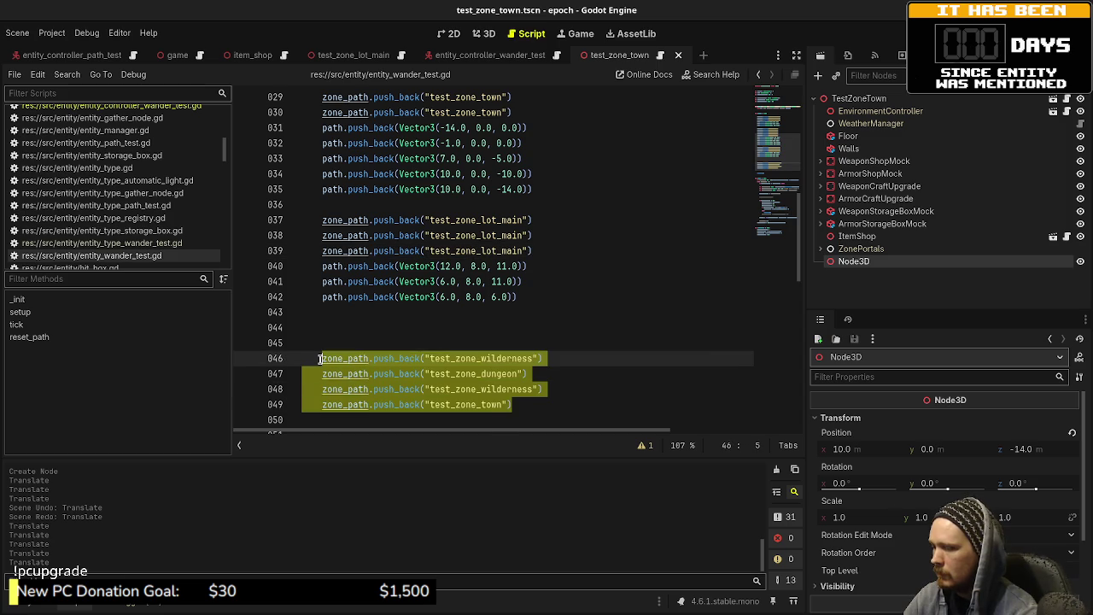
pyautogui.hotkey('ctrl', 'x')
pyautogui.scroll(3, 560, 326)
pyautogui.click(559, 327)
pyautogui.press('Return')
pyautogui.press('Return')
pyautogui.hotkey('ctrl', 'v')
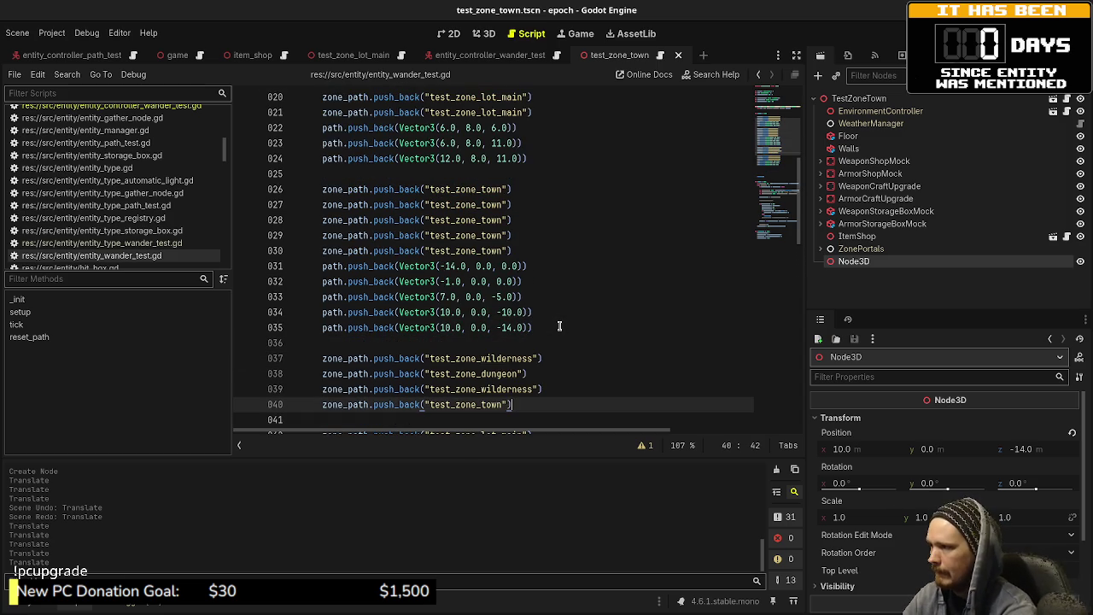
pyautogui.scroll(-3, 559, 327)
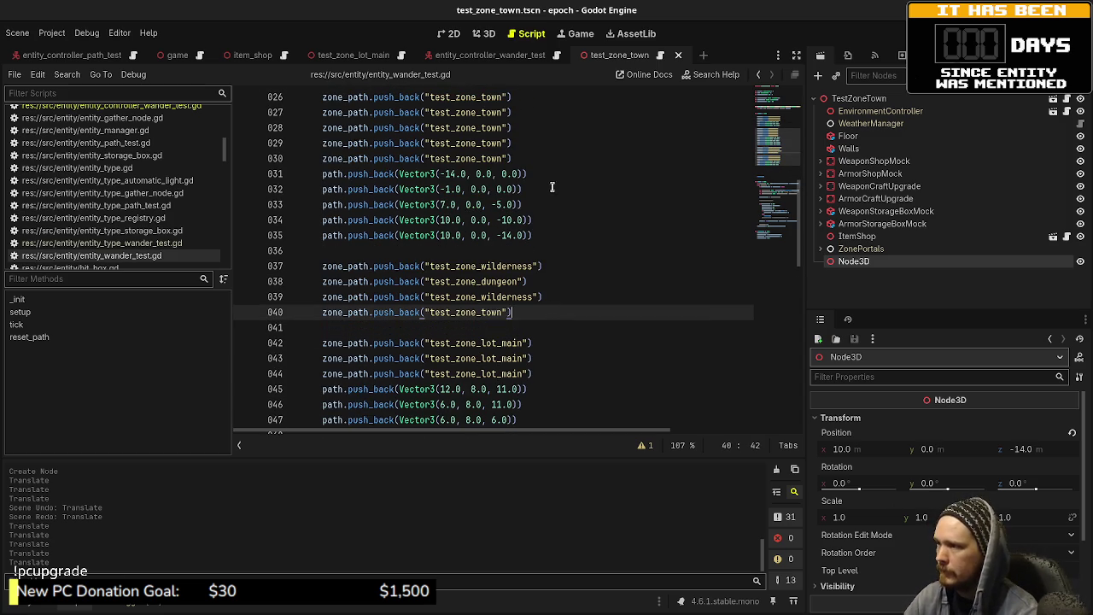
pyautogui.hotkey('ctrl', 's')
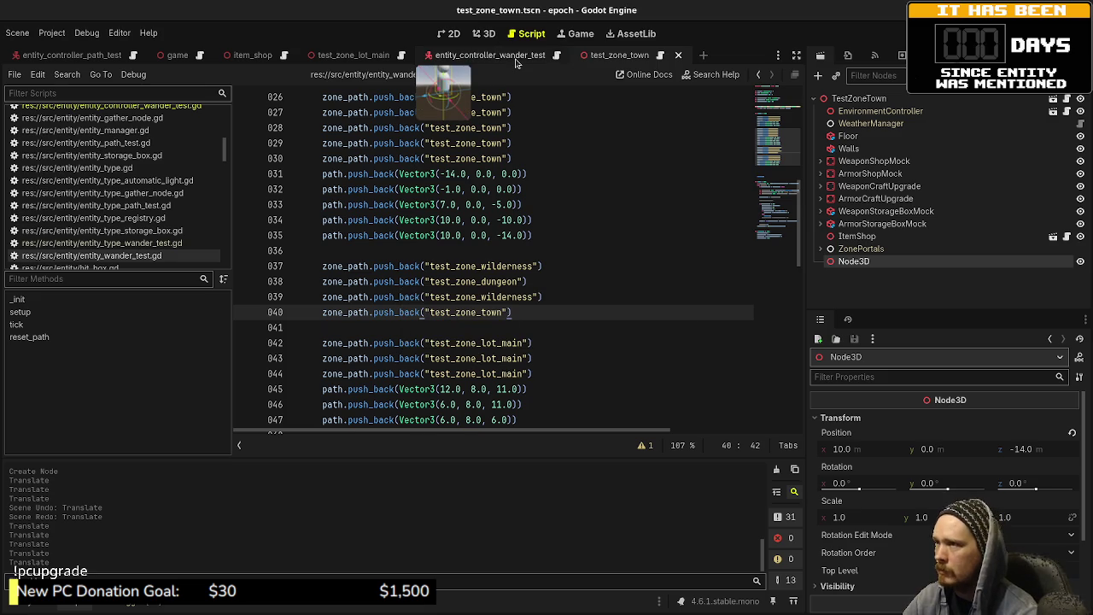
pyautogui.hotkey('ctrl', 'shift', 'o')
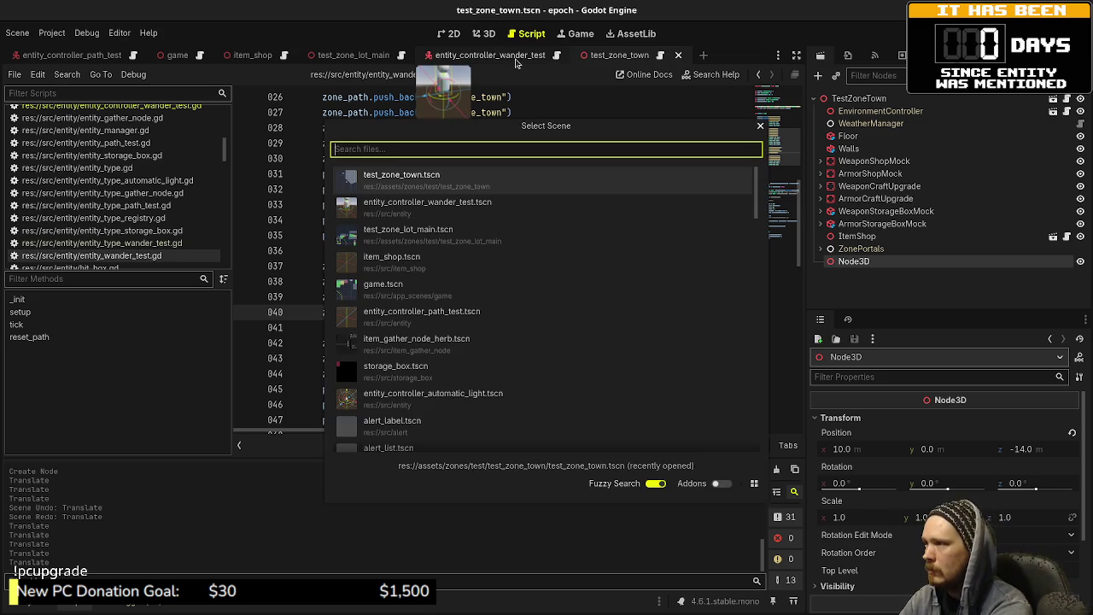
# - Open test_zone_wilderness.tscn in the 3D view and expand its root node
pyautogui.write('wilder')
pyautogui.press('Return')
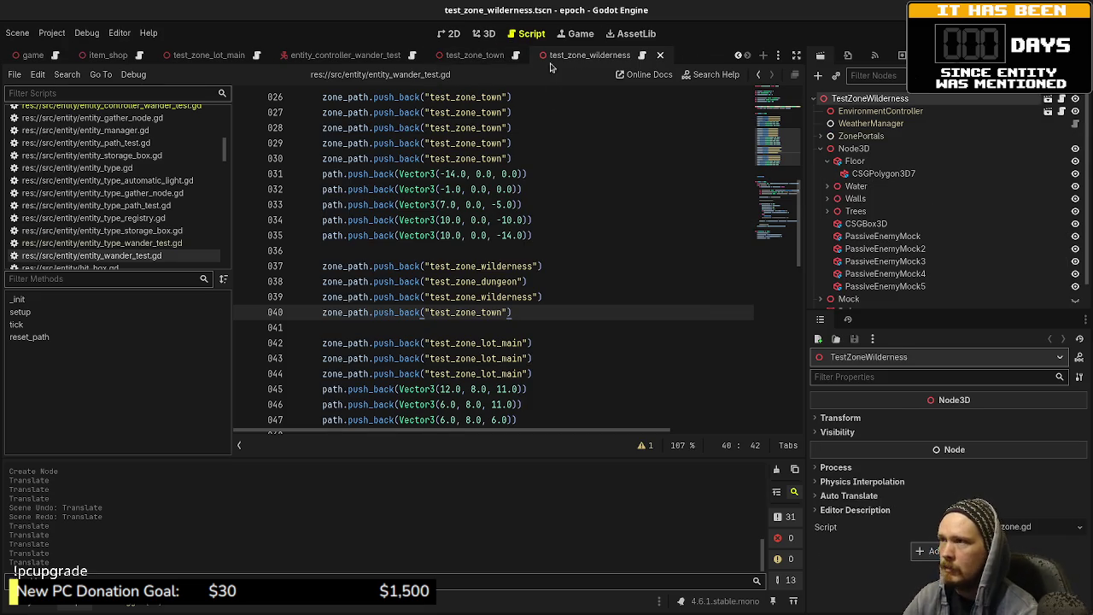
pyautogui.click(483, 33)
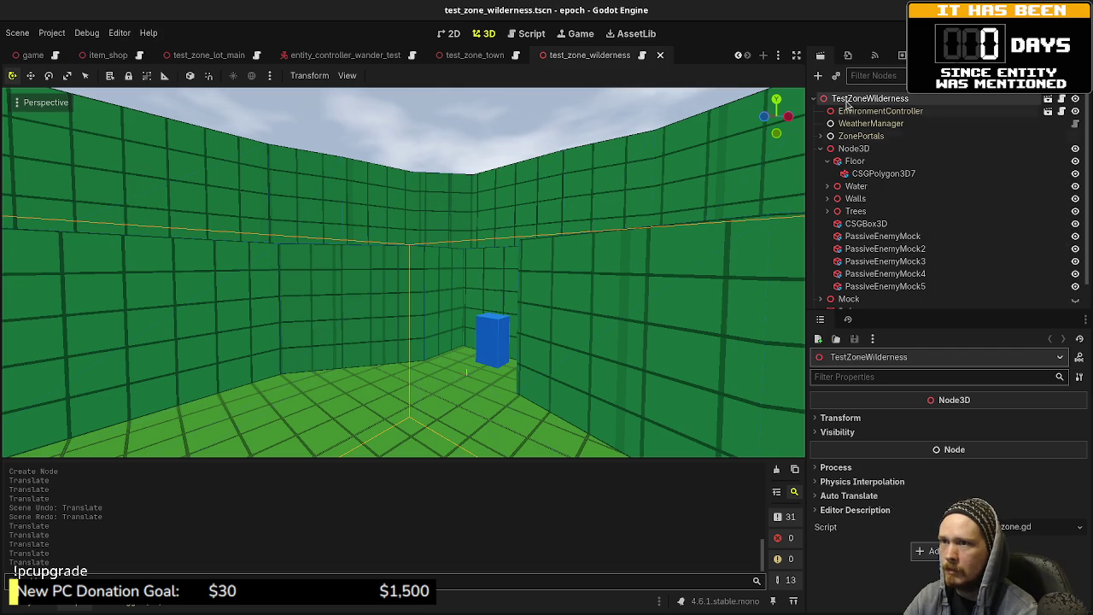
pyautogui.rightClick(857, 100)
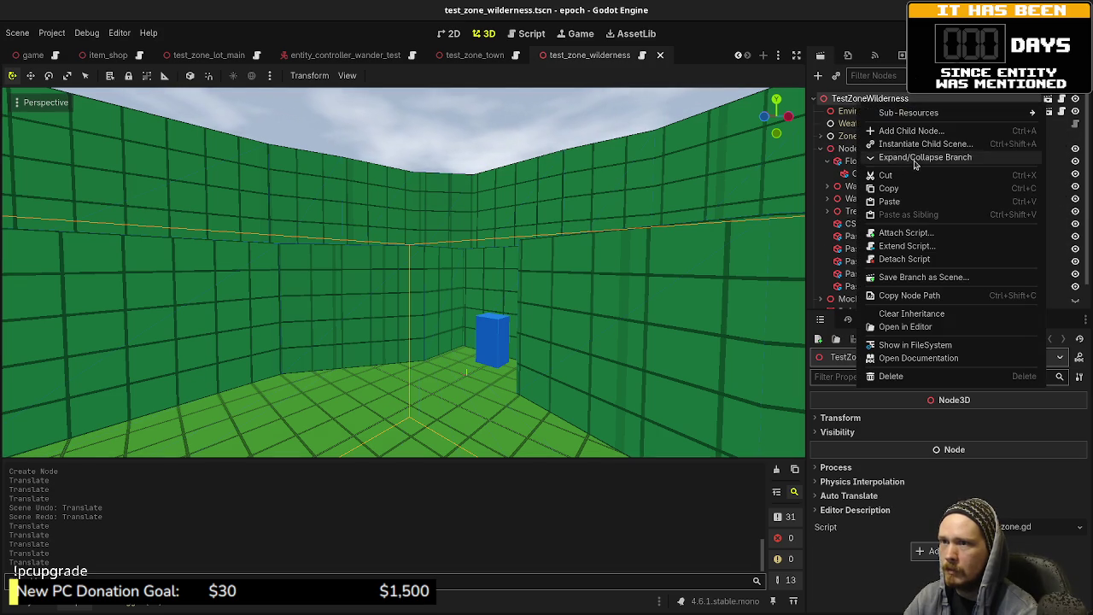
pyautogui.click(918, 157)
pyautogui.rightClick(865, 101)
pyautogui.click(918, 157)
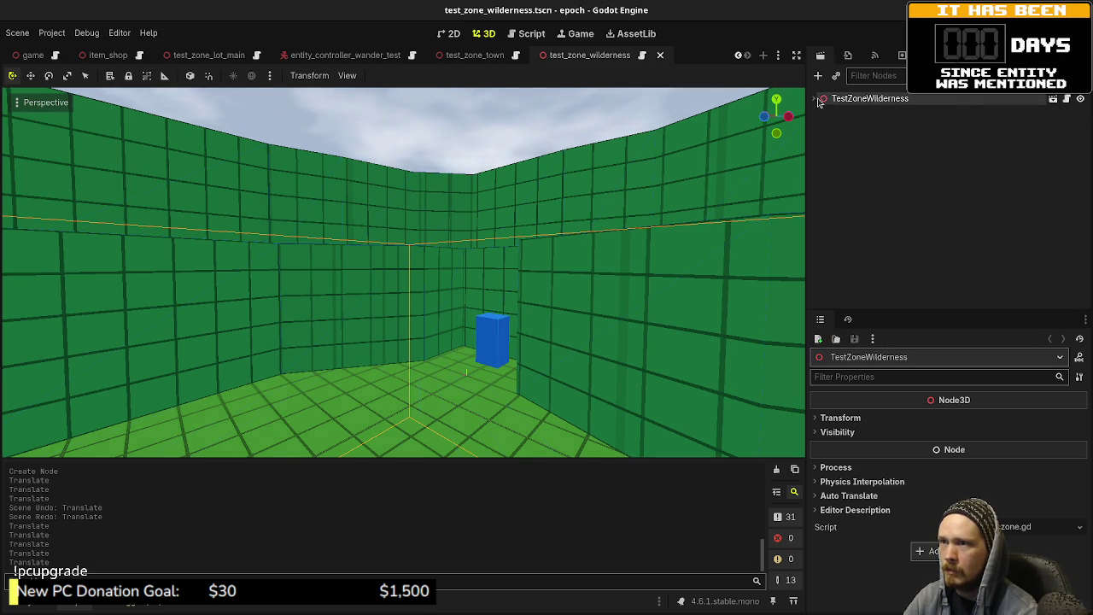
pyautogui.click(814, 98)
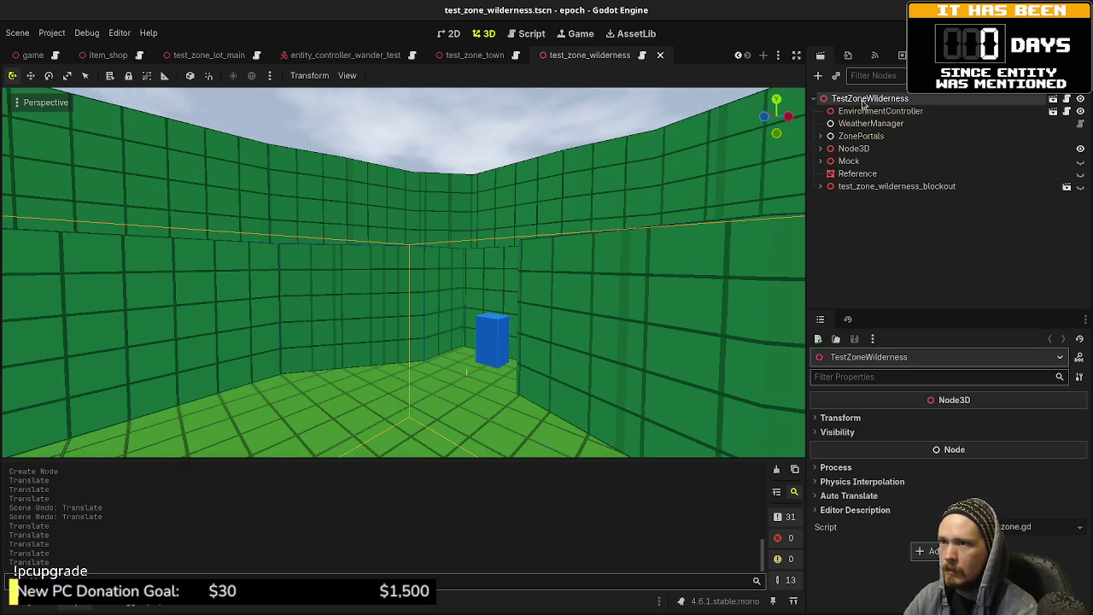
# - Add a Node3D child under the TestZoneWilderness root and view the map from the top
pyautogui.click(870, 100)
pyautogui.hotkey('ctrl', 'a')
pyautogui.write('node3d')
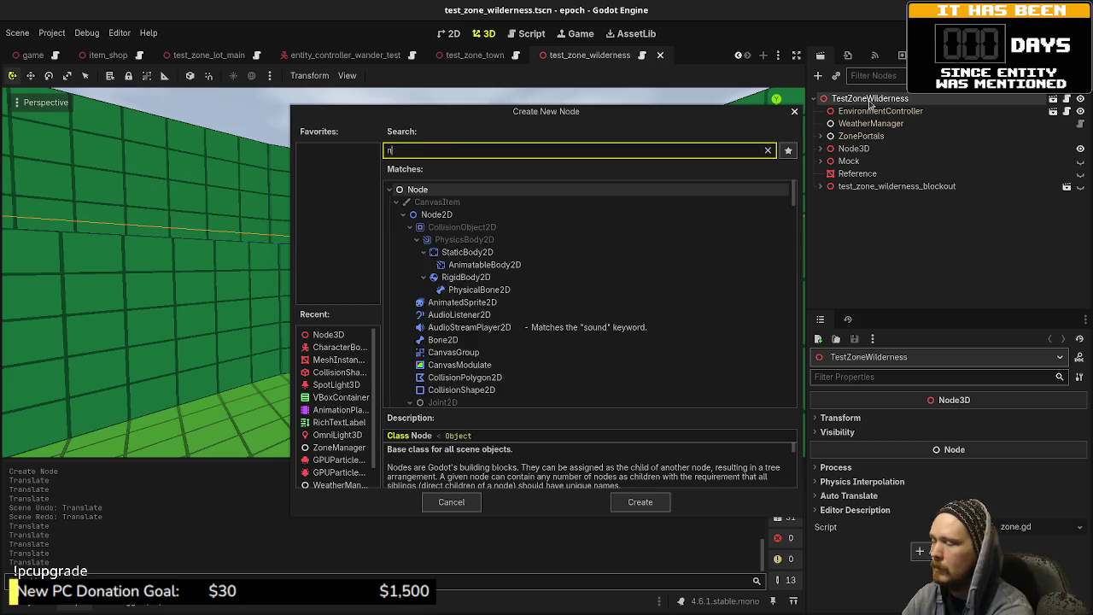
pyautogui.press('Return')
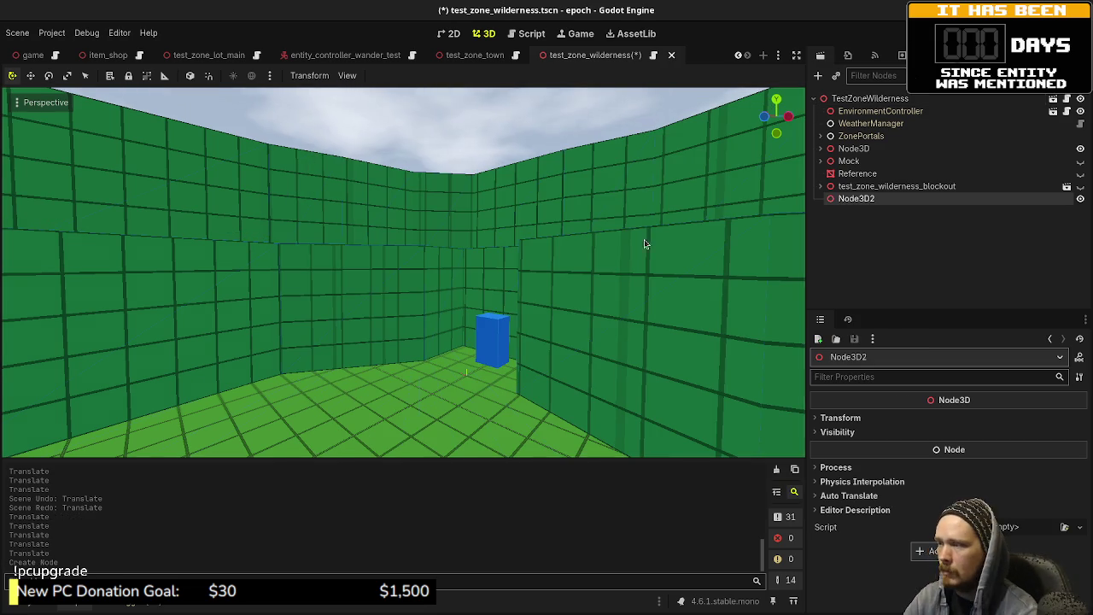
pyautogui.scroll(-5, 509, 365)
pyautogui.press('KP_7')
pyautogui.moveTo(245, 168); pyautogui.dragTo(454, 389)
# - Move the Node3D2 marker near the map's lower edge and read its position values
pyautogui.moveTo(333, 223)
pyautogui.mouseDown()
pyautogui.moveTo(487, 399)
pyautogui.moveTo(477, 398)
pyautogui.mouseUp()
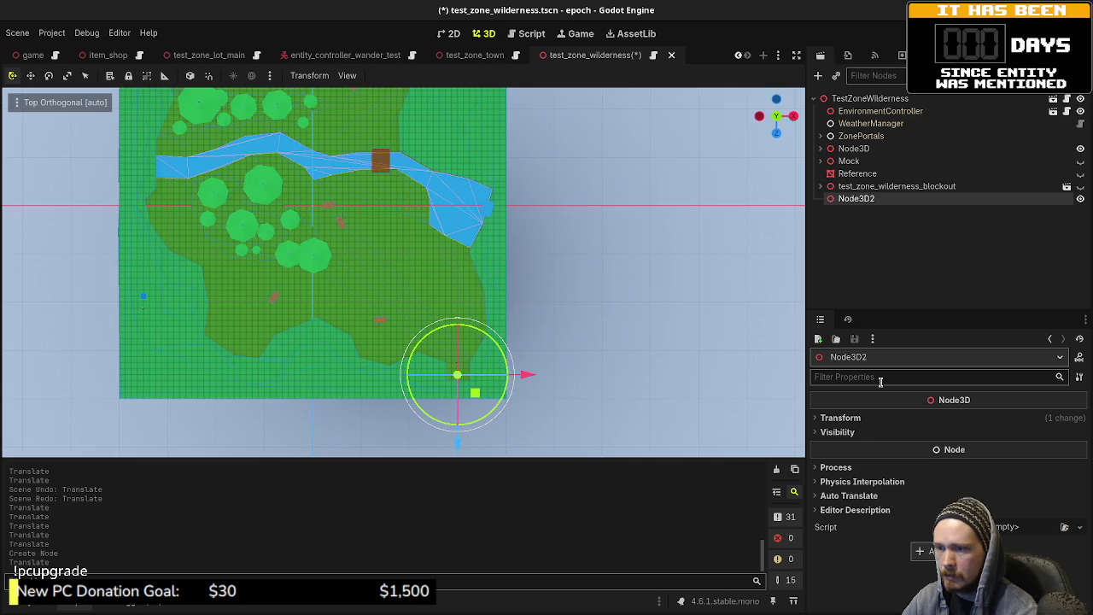
pyautogui.click(850, 418)
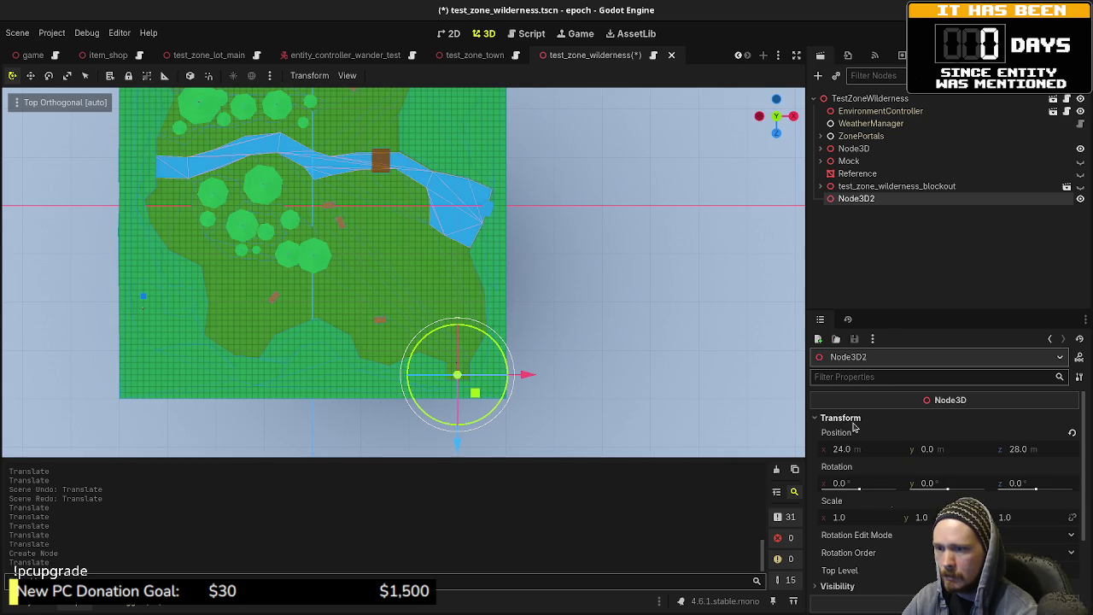
pyautogui.click(532, 33)
# - Copy the (-1.0, 0.0, 0.0) waypoint line and paste it below the wilderness zone entry
pyautogui.click(562, 267)
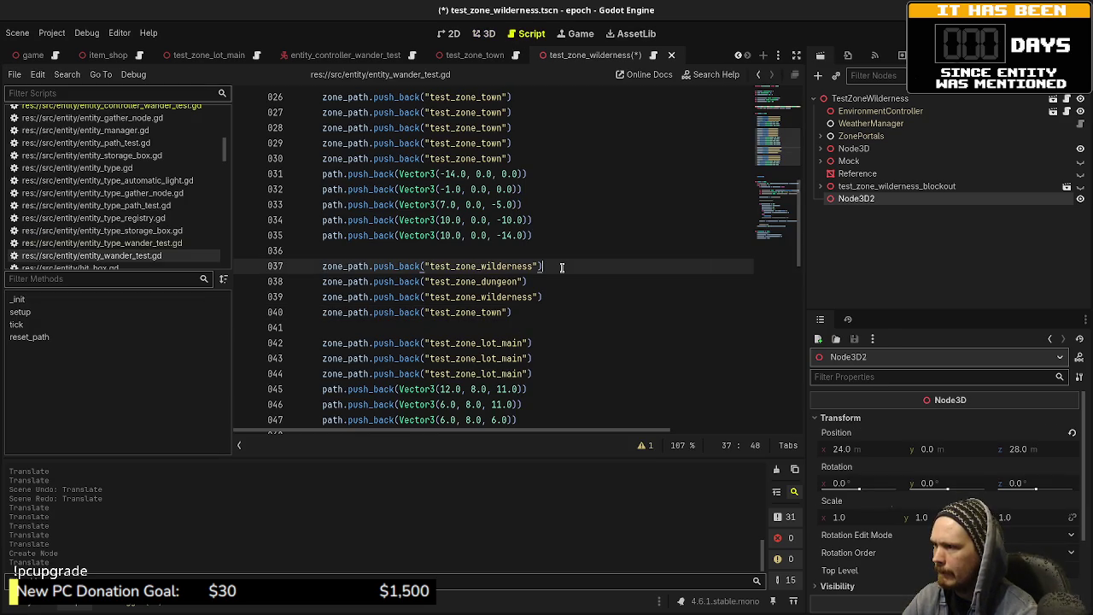
pyautogui.moveTo(554, 238)
pyautogui.mouseDown()
pyautogui.moveTo(395, 236)
pyautogui.moveTo(396, 220)
pyautogui.mouseUp()
pyautogui.moveTo(540, 183); pyautogui.dragTo(322, 189)
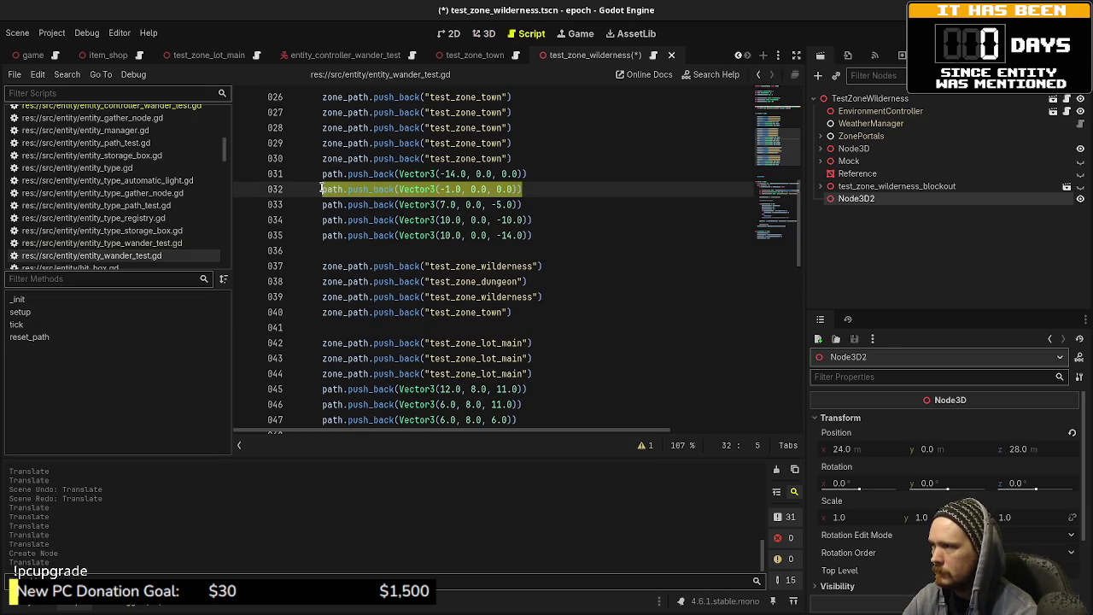
pyautogui.hotkey('ctrl', 'c')
pyautogui.click(563, 268)
pyautogui.press('Return')
pyautogui.hotkey('ctrl', 'v')
pyautogui.press('Left')
pyautogui.press('Left')
pyautogui.press('Left')
pyautogui.press('Left')
pyautogui.press('BackSpace')
pyautogui.press('BackSpace')
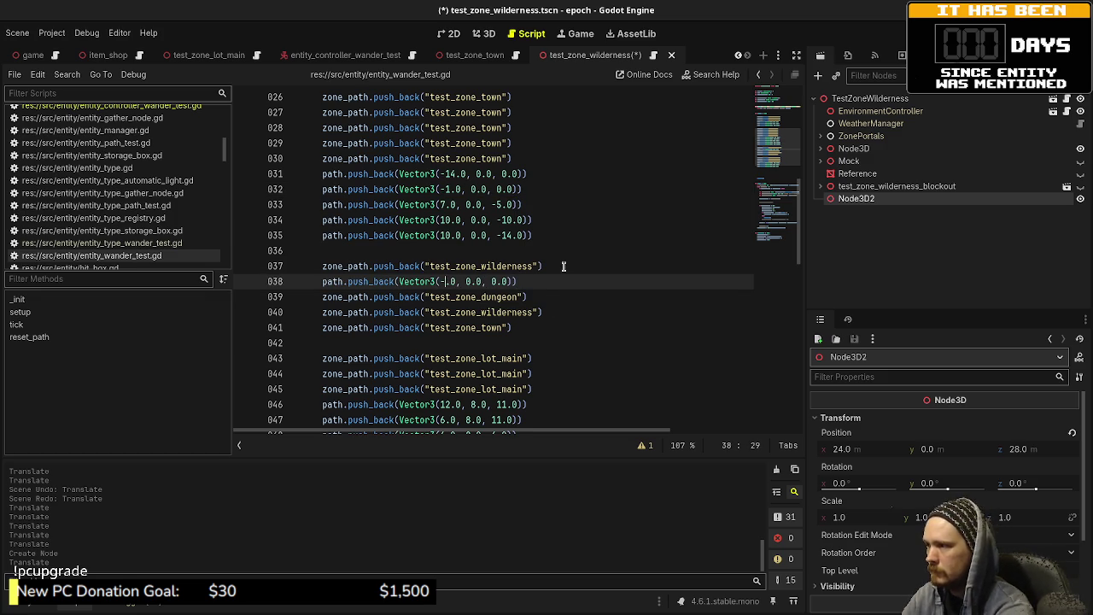
pyautogui.write('0')
# - Change the new waypoint to Vector3(24.0, 0.0, 28.0), save, and add a blank line below
pyautogui.moveTo(557, 282)
pyautogui.mouseDown()
pyautogui.moveTo(325, 268)
pyautogui.moveTo(320, 280)
pyautogui.mouseUp()
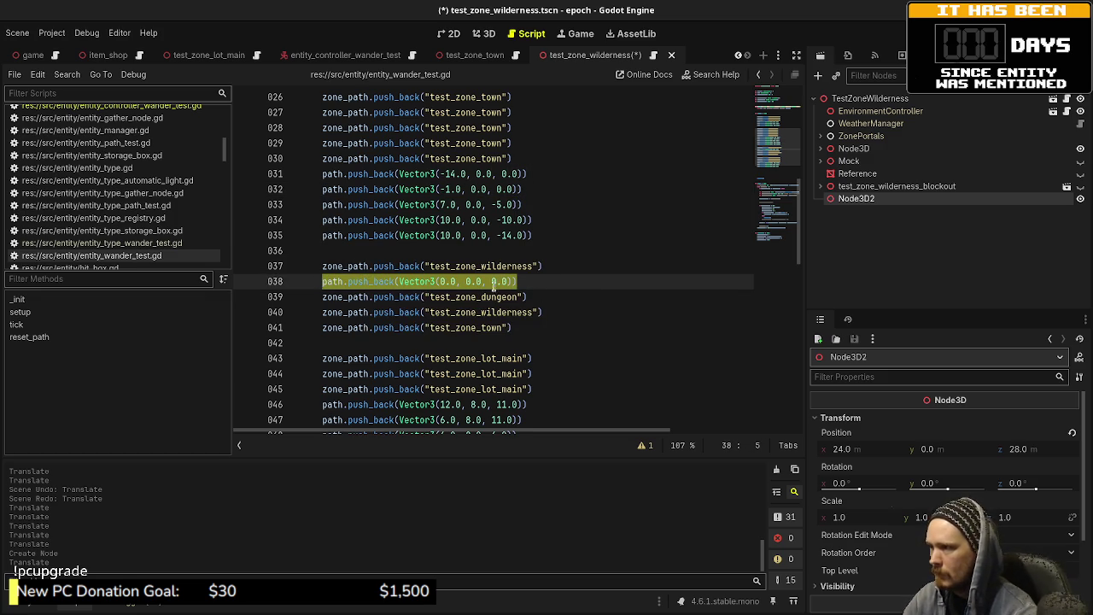
pyautogui.hotkey('ctrl', 'Right')
pyautogui.hotkey('ctrl', 'Right')
pyautogui.hotkey('ctrl', 'Right')
pyautogui.press('BackSpace')
pyautogui.write('24')
pyautogui.hotkey('ctrl', 'Right')
pyautogui.hotkey('ctrl', 'Right')
pyautogui.press('BackSpace')
pyautogui.write('28')
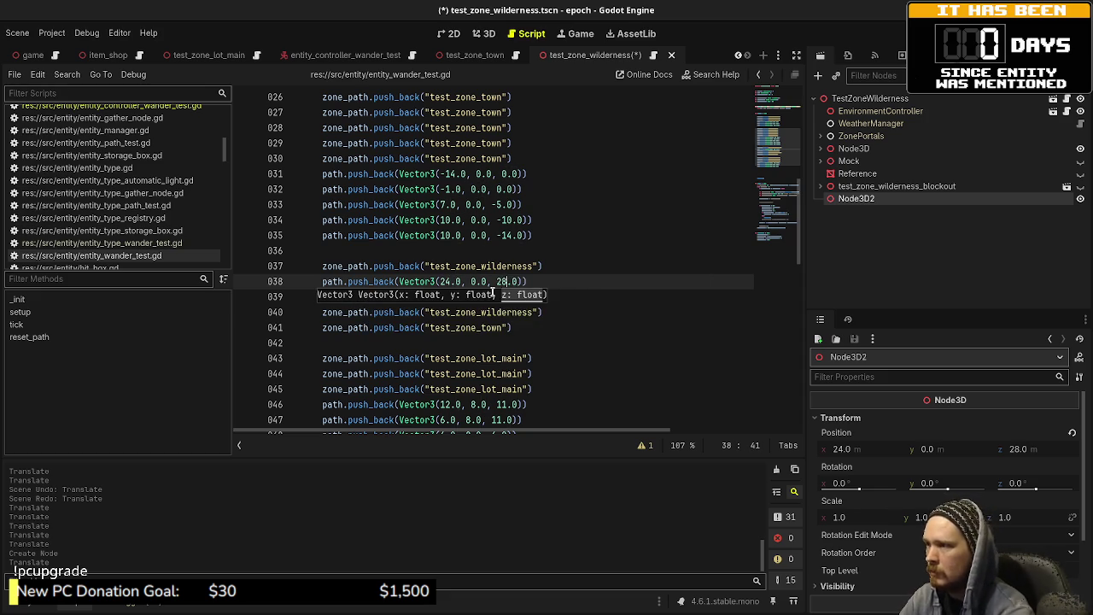
pyautogui.hotkey('ctrl', 's')
pyautogui.click(545, 274)
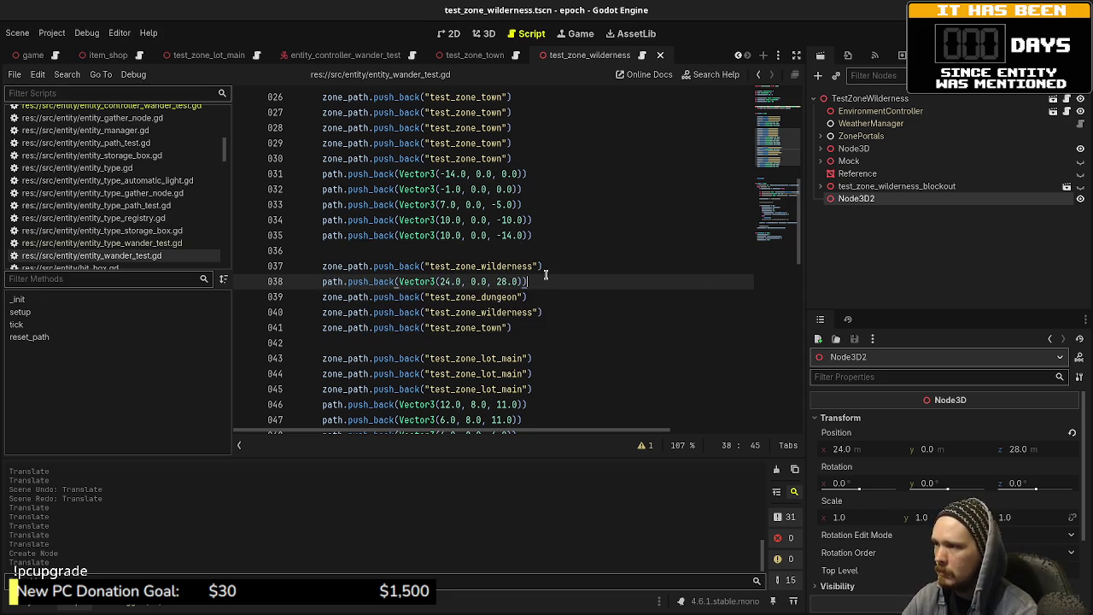
pyautogui.press('Return')
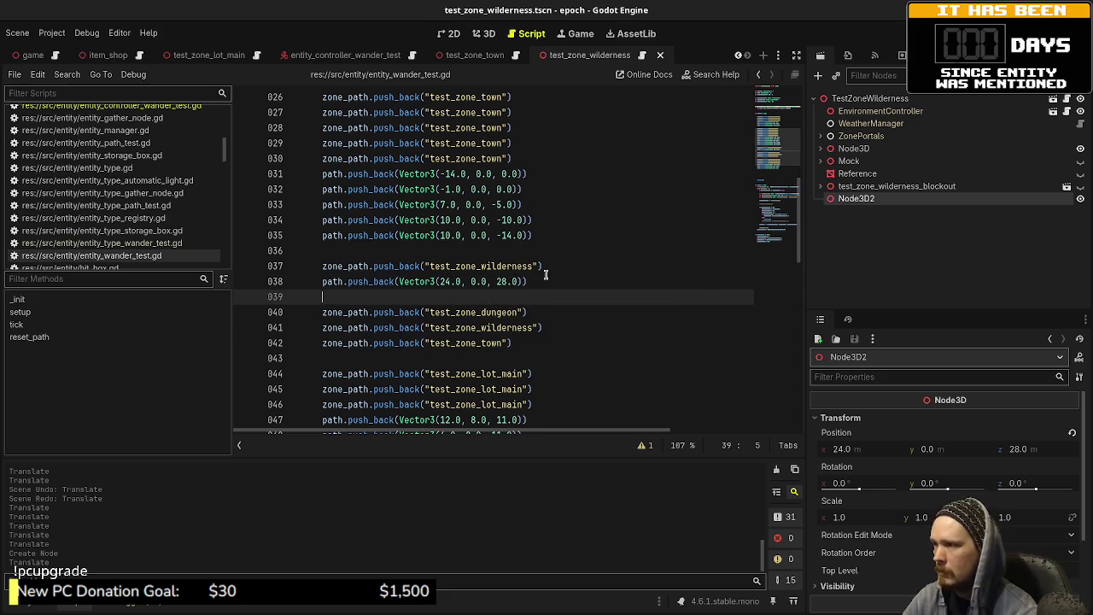
pyautogui.click(483, 33)
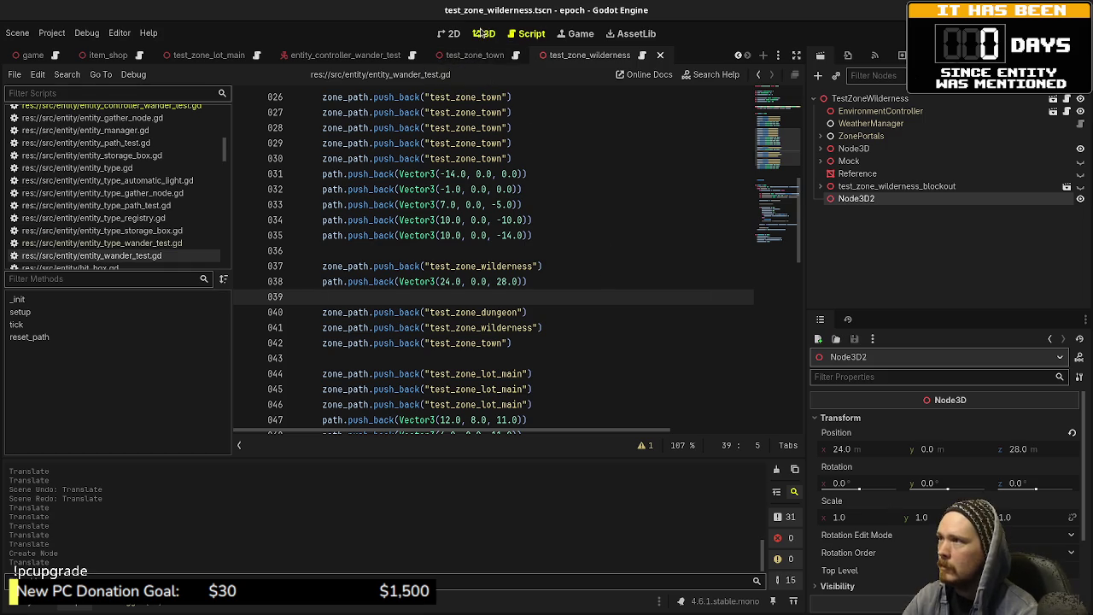
# - Slide Node3D2 to z 22 and add a (24.0, 0.0, 22.0) waypoint line, then save
pyautogui.moveTo(457, 442)
pyautogui.mouseDown()
pyautogui.moveTo(457, 415)
pyautogui.moveTo(467, 420)
pyautogui.moveTo(458, 407)
pyautogui.mouseUp()
pyautogui.click(516, 36)
pyautogui.click(532, 282)
pyautogui.hotkey('shift', 'Home')
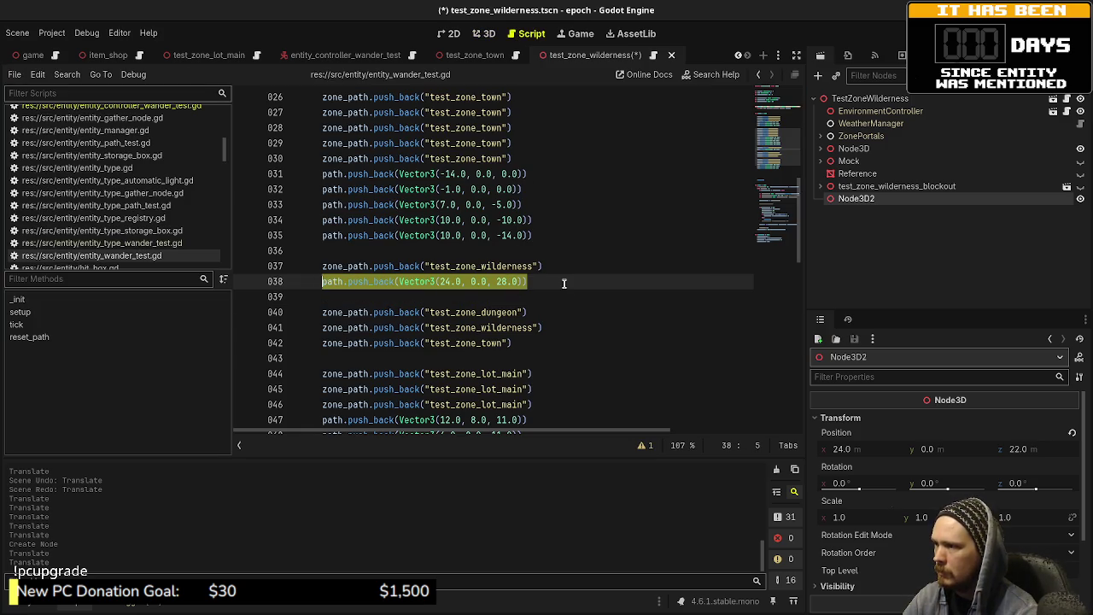
pyautogui.press('End')
pyautogui.press('Return')
pyautogui.hotkey('ctrl', 'v')
pyautogui.press('BackSpace')
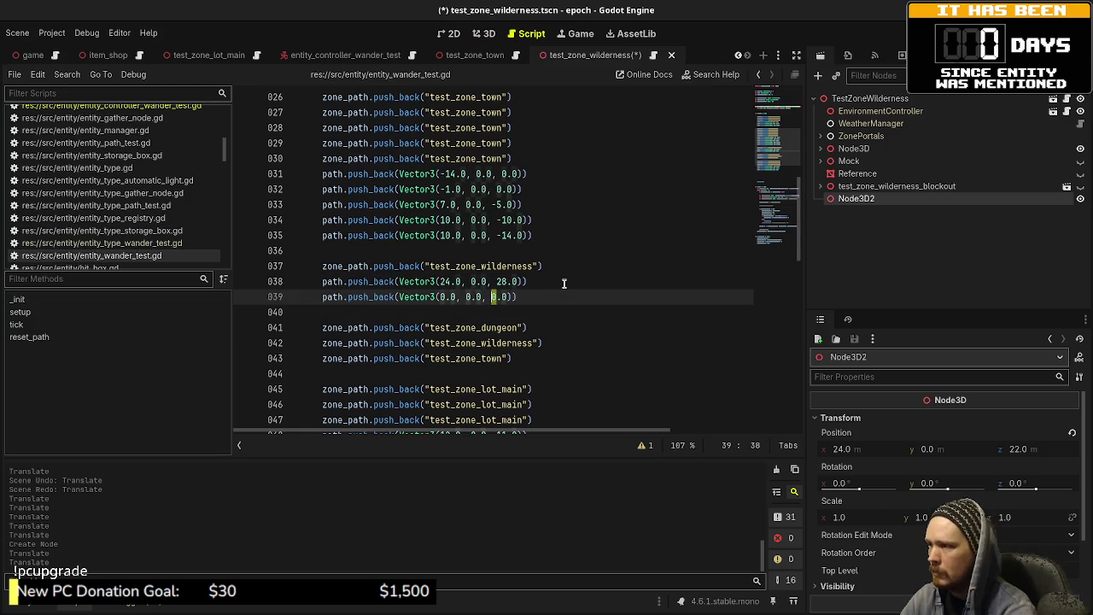
pyautogui.write('22')
pyautogui.press('Left')
pyautogui.press('Left')
pyautogui.press('Left')
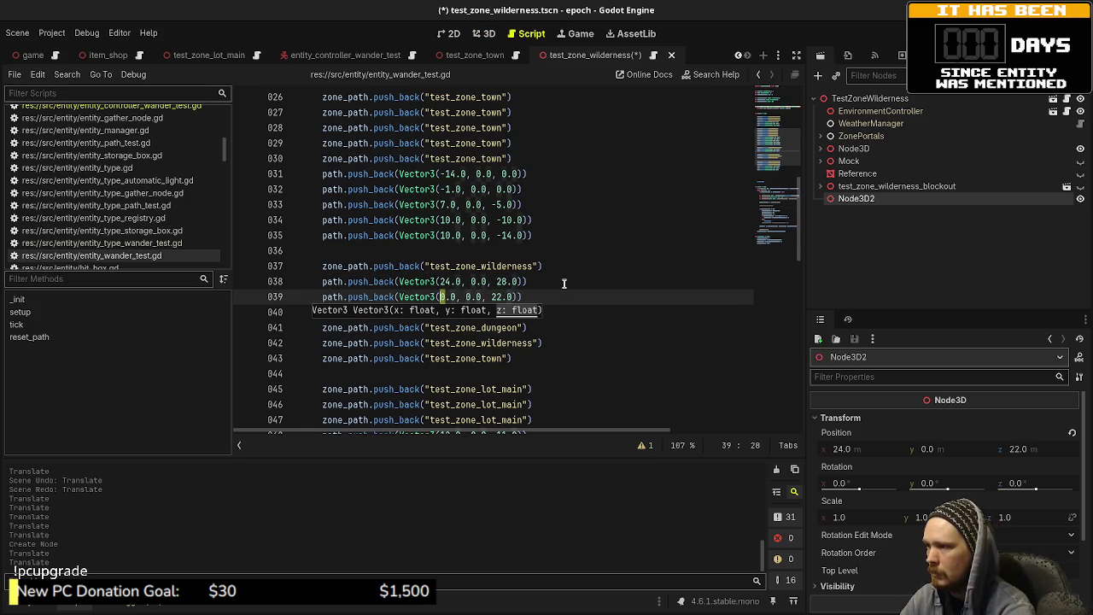
pyautogui.press('BackSpace')
pyautogui.press('BackSpace')
pyautogui.hotkey('ctrl', 's')
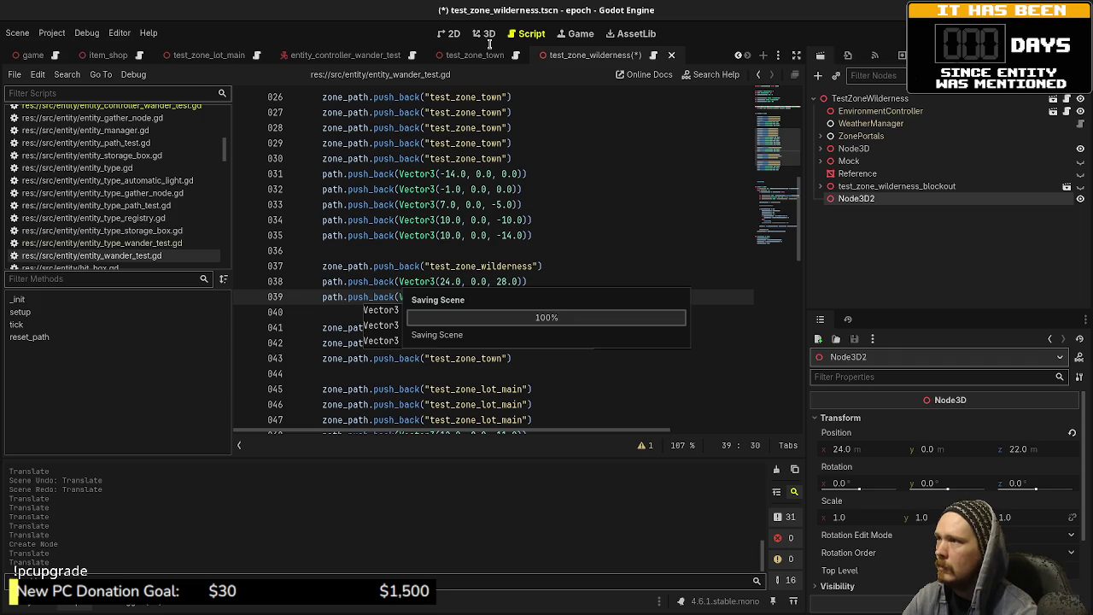
# - Move the marker to about (11, 0, -3) and add a matching (11, 0, -3) waypoint, saved
pyautogui.click(485, 34)
pyautogui.moveTo(469, 344); pyautogui.dragTo(402, 207)
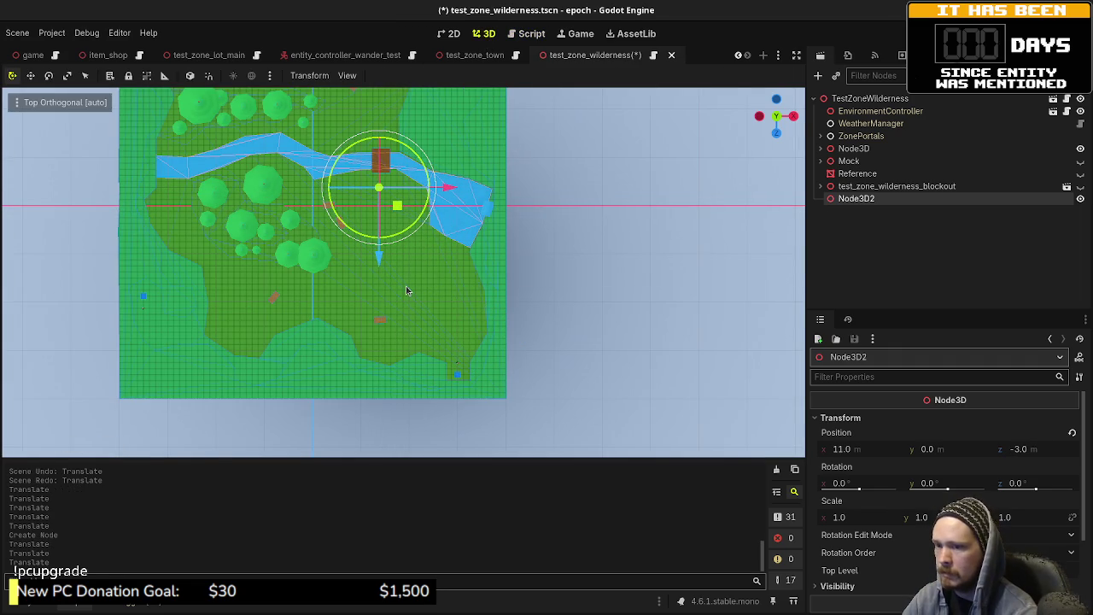
pyautogui.click(512, 36)
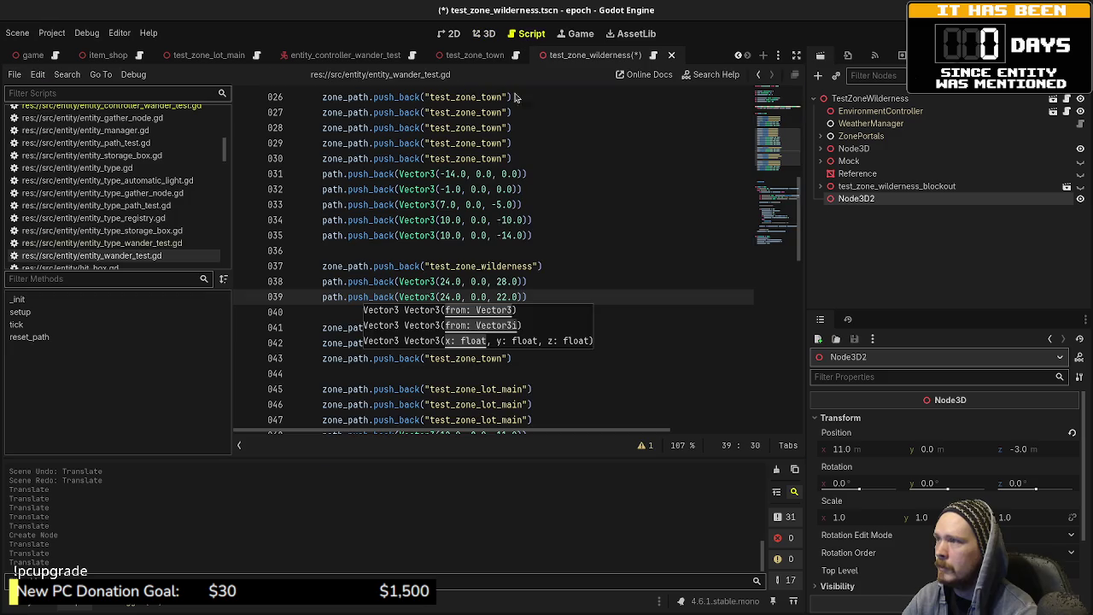
pyautogui.click(546, 265)
pyautogui.press('Down')
pyautogui.press('Down')
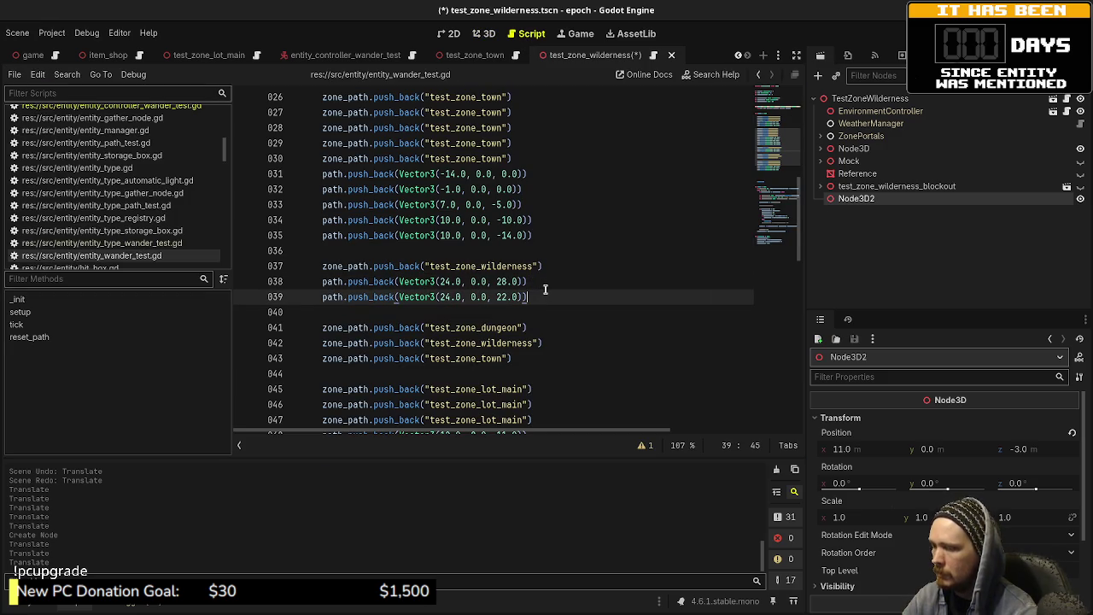
pyautogui.press('Return')
pyautogui.hotkey('ctrl', 'v')
pyautogui.press('Left')
pyautogui.press('Left')
pyautogui.press('Left')
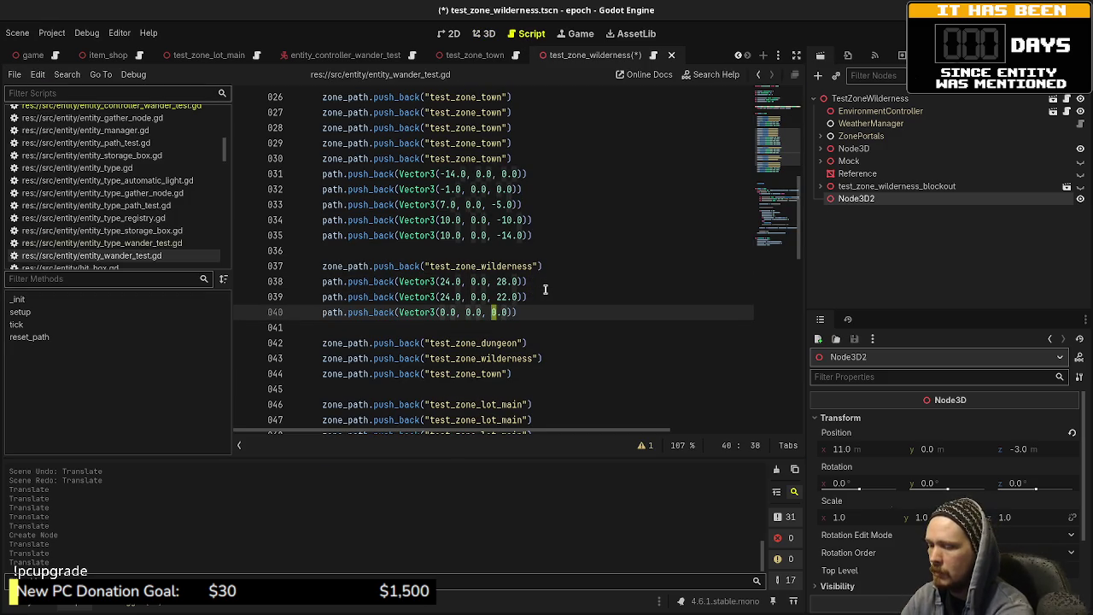
pyautogui.write('-3')
pyautogui.press('Left')
pyautogui.press('Left')
pyautogui.press('Left')
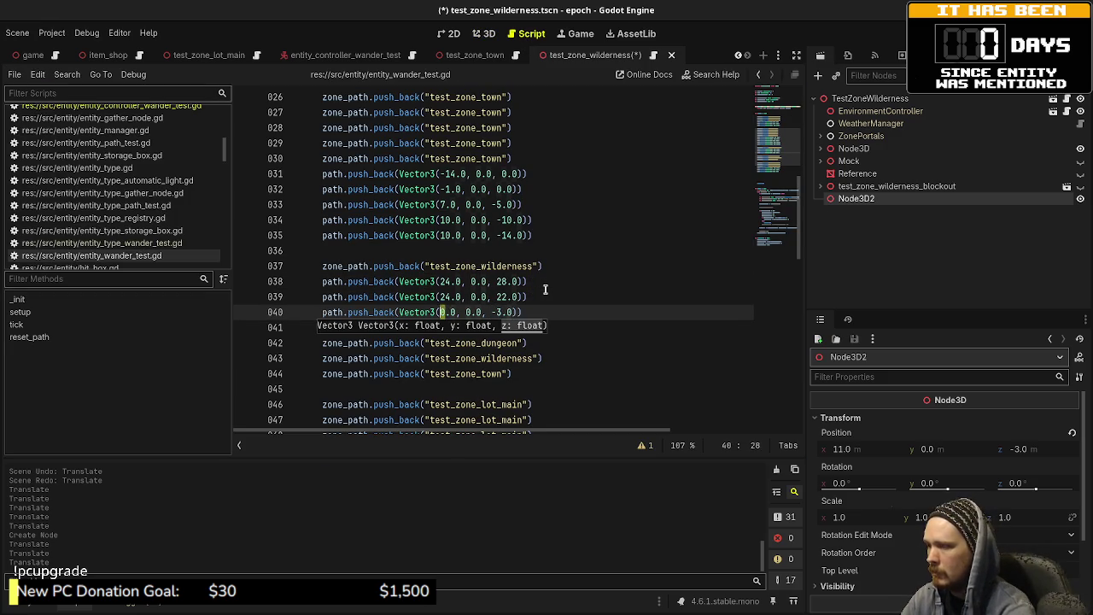
pyautogui.write('11')
pyautogui.hotkey('ctrl', 's')
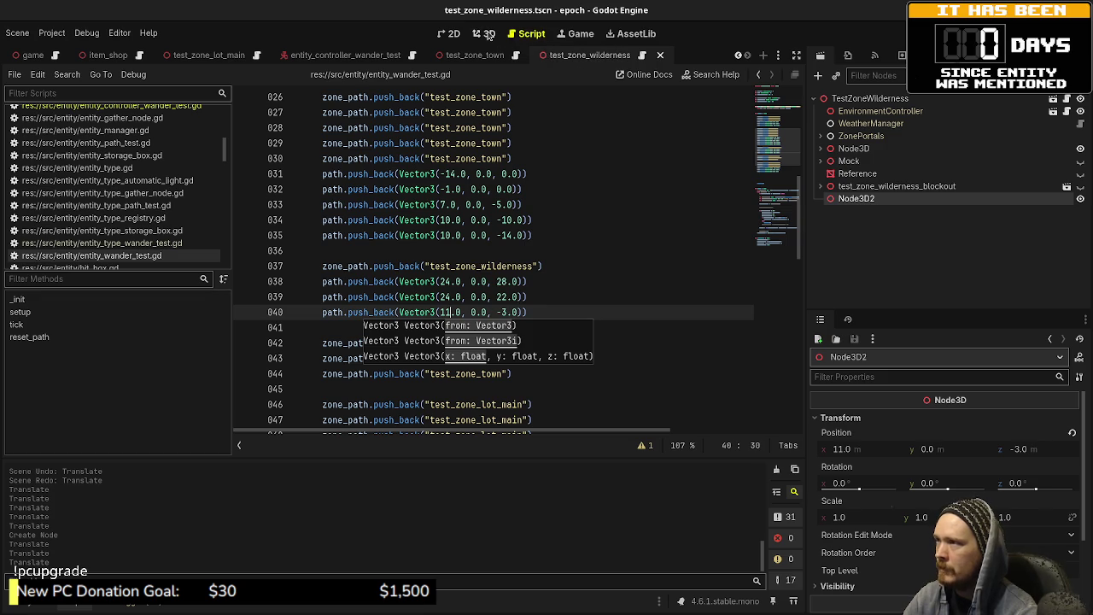
# - Slide the marker further north and add an (11, 0, -12) waypoint line, saved
pyautogui.click(489, 35)
pyautogui.scroll(5, 482, 236)
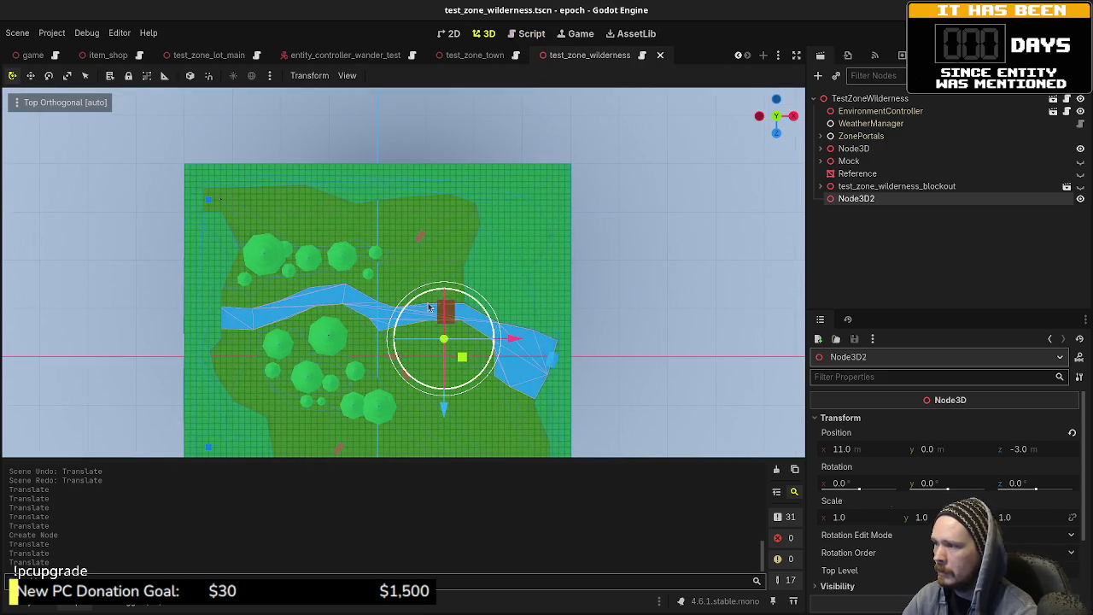
pyautogui.moveTo(446, 409)
pyautogui.mouseDown()
pyautogui.moveTo(453, 359)
pyautogui.moveTo(483, 360)
pyautogui.mouseUp()
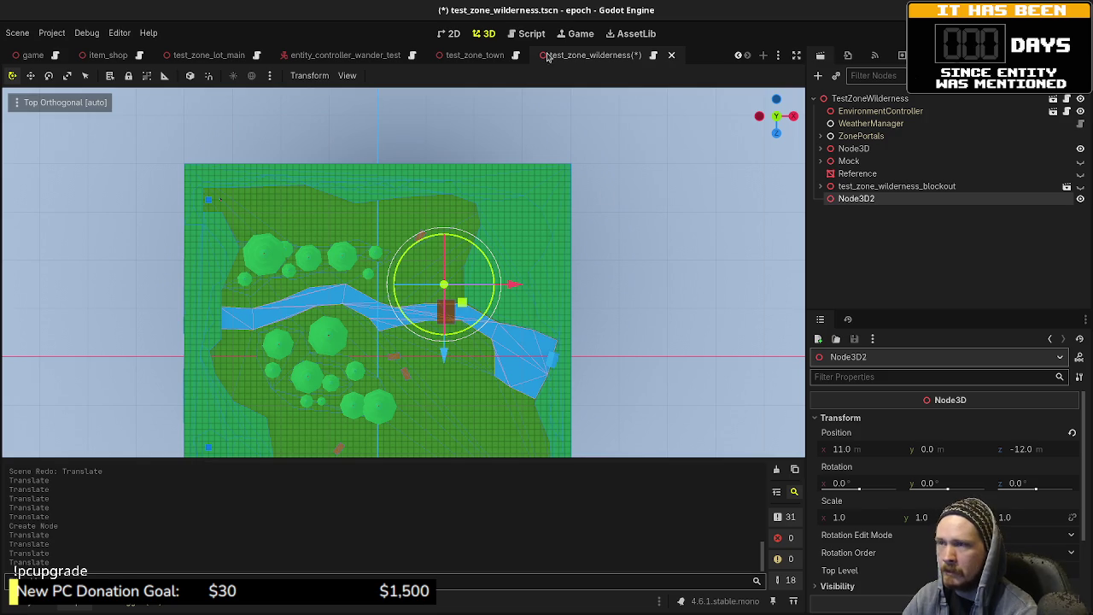
pyautogui.click(529, 33)
pyautogui.moveTo(545, 309); pyautogui.dragTo(320, 313)
pyautogui.hotkey('ctrl', 'c')
pyautogui.press('End')
pyautogui.press('Return')
pyautogui.hotkey('ctrl', 'v')
pyautogui.press('Left')
pyautogui.press('Left')
pyautogui.press('Left')
pyautogui.write('14')
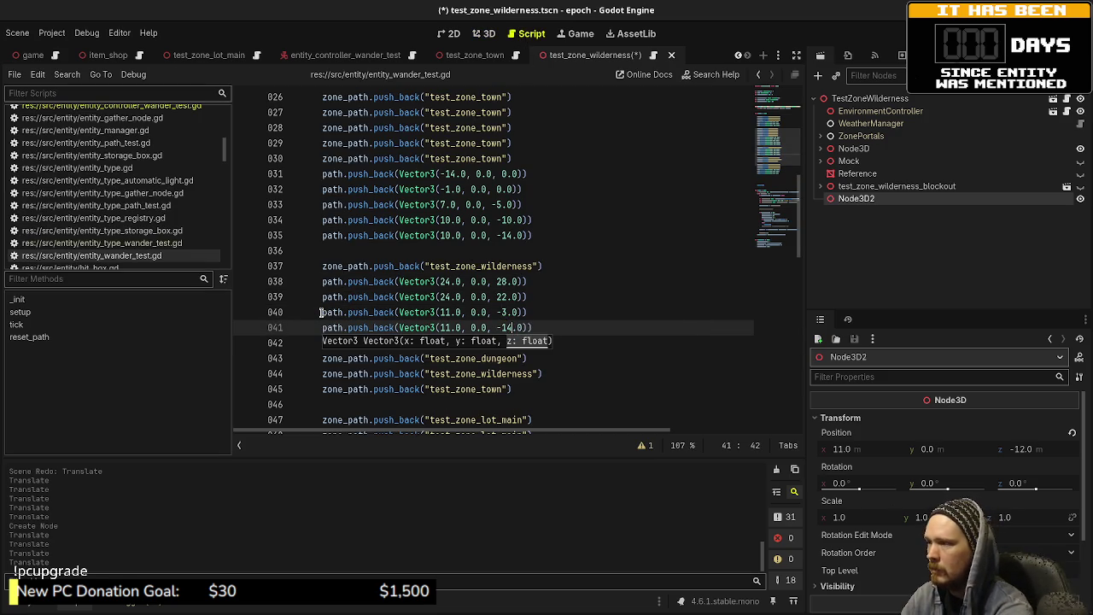
pyautogui.write('2')
pyautogui.hotkey('ctrl', 's')
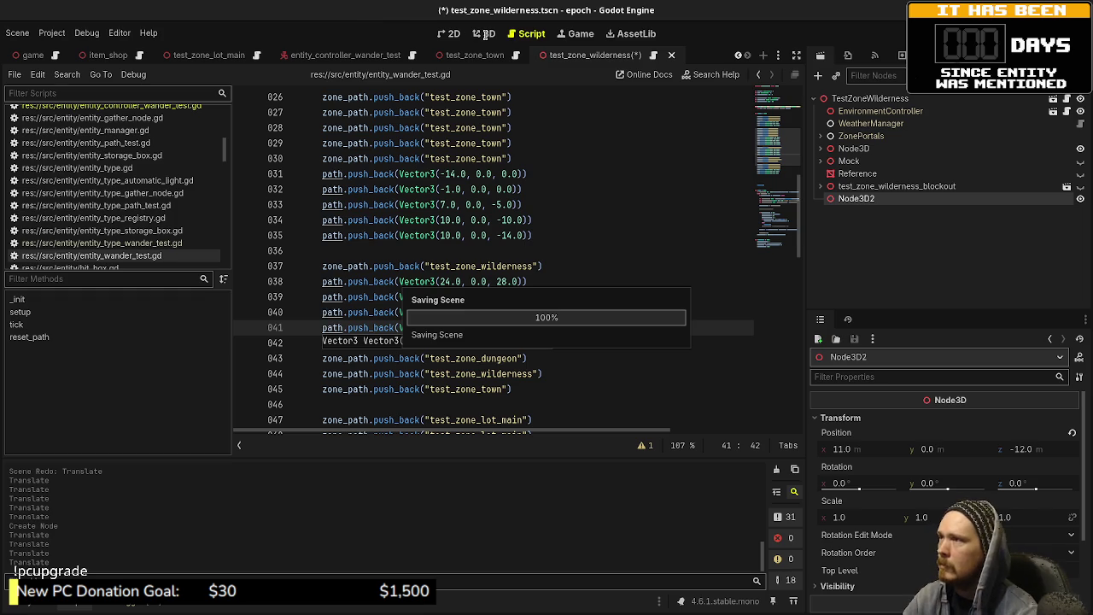
# - Move the marker to (0, 0, -22) and add a (0.0, 0.0, -22.0) waypoint, saved
pyautogui.click(485, 35)
pyautogui.moveTo(469, 309); pyautogui.dragTo(385, 244)
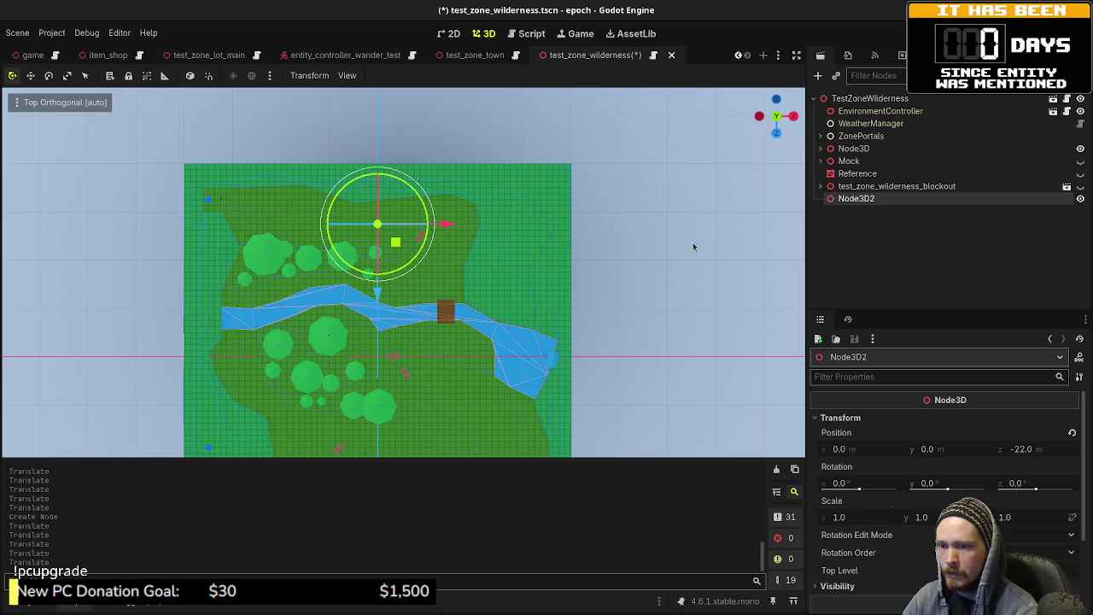
pyautogui.click(532, 34)
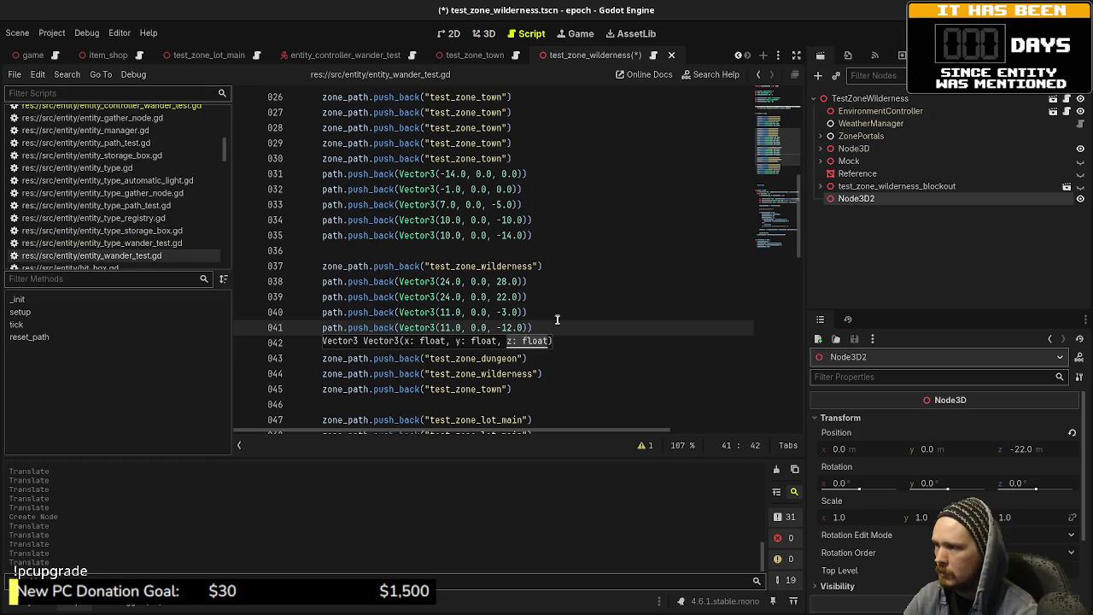
pyautogui.press('Up')
pyautogui.hotkey('ctrl', 'c')
pyautogui.press('Down')
pyautogui.hotkey('ctrl', 'v')
pyautogui.hotkey('shift', 'Left')
pyautogui.hotkey('shift', 'Left')
pyautogui.write('22')
pyautogui.hotkey('ctrl', 'Left')
pyautogui.hotkey('ctrl', 's')
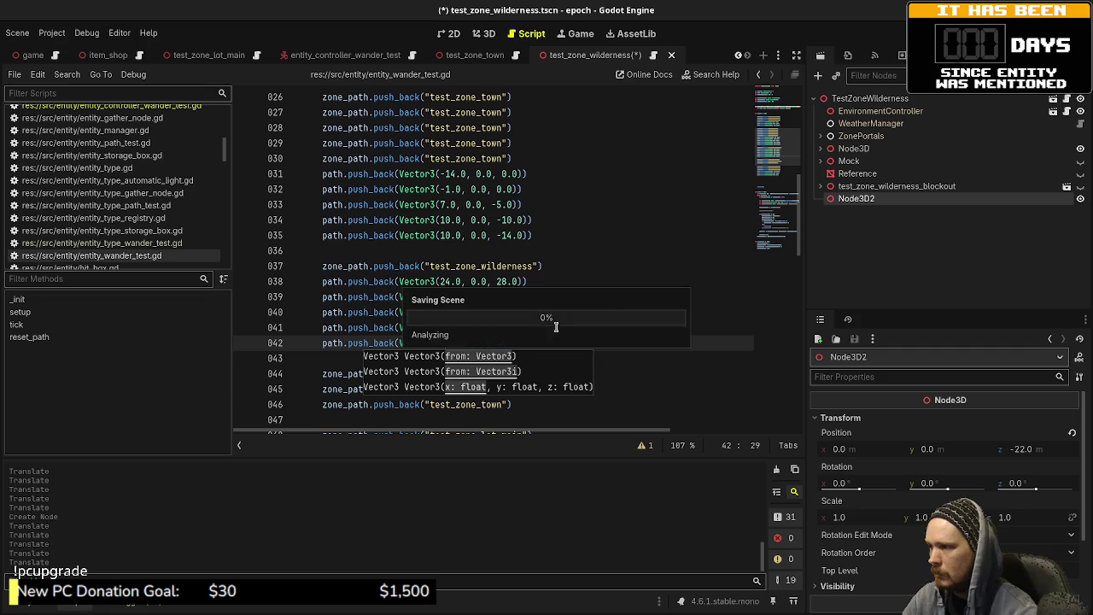
# - Move the marker to (-28, 0, -26), add the final (-28.0, 0.0, -26.0) waypoint, save, and select the wilderness zone line
pyautogui.click(483, 35)
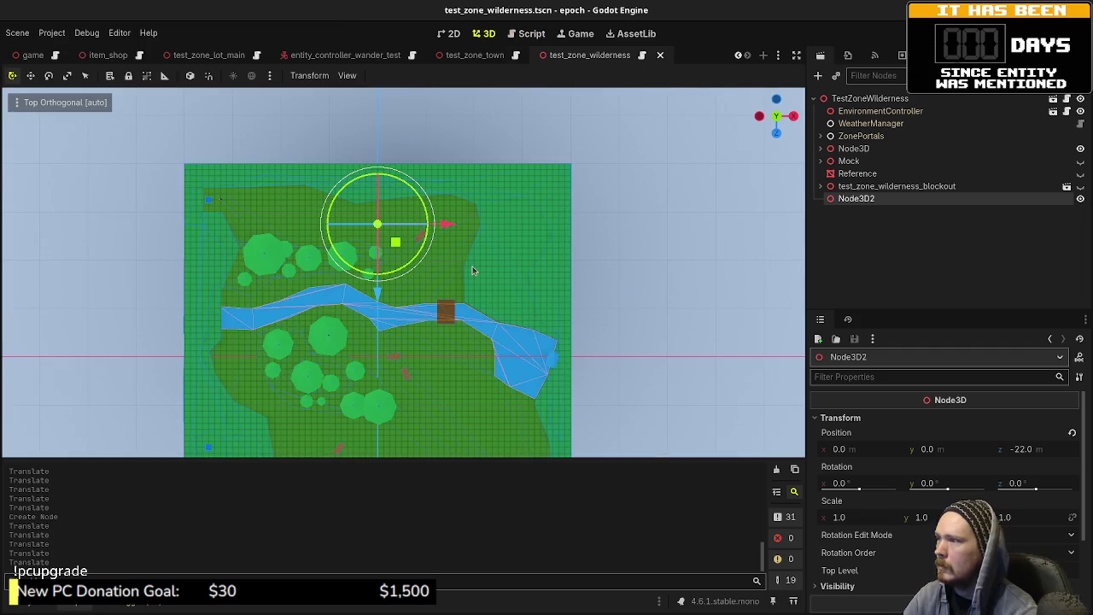
pyautogui.moveTo(395, 242); pyautogui.dragTo(227, 219)
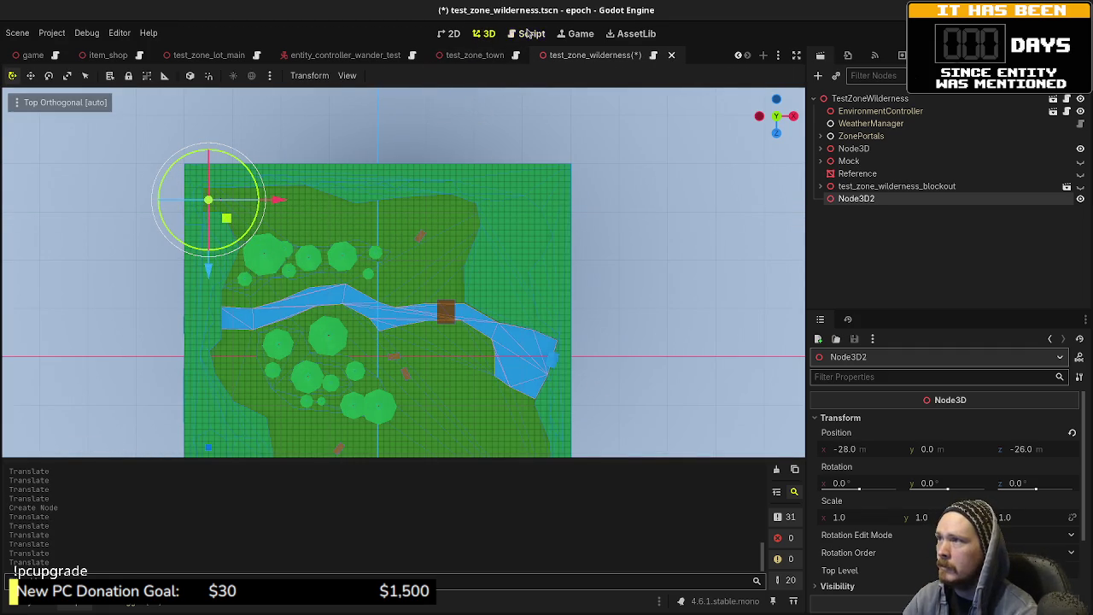
pyautogui.click(528, 33)
pyautogui.click(565, 341)
pyautogui.press('Return')
pyautogui.hotkey('ctrl', 'v')
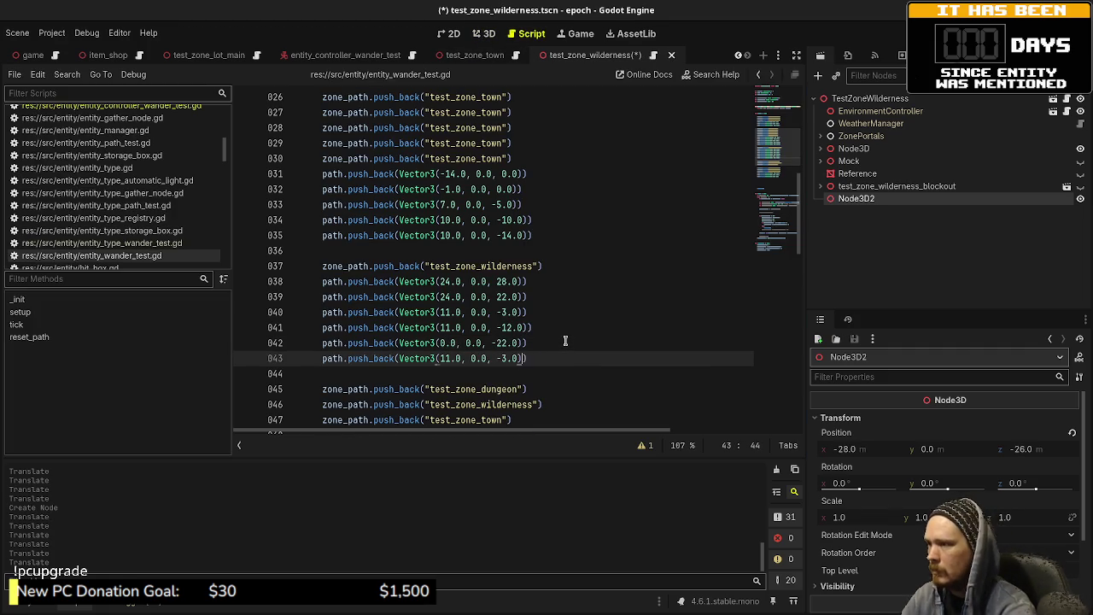
pyautogui.write('26')
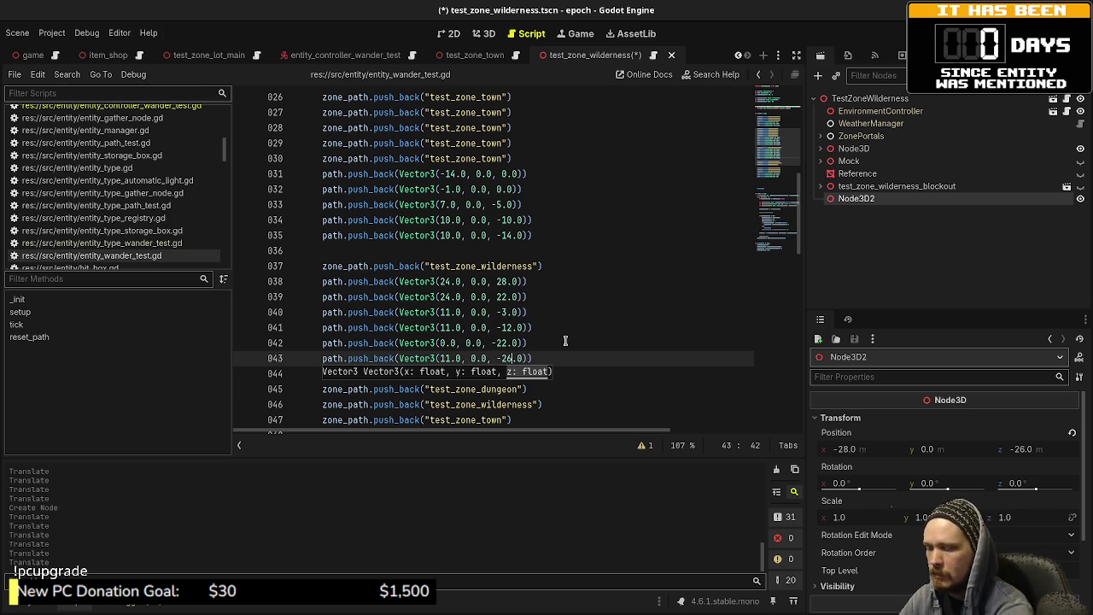
pyautogui.press('Left')
pyautogui.press('Left')
pyautogui.press('Left')
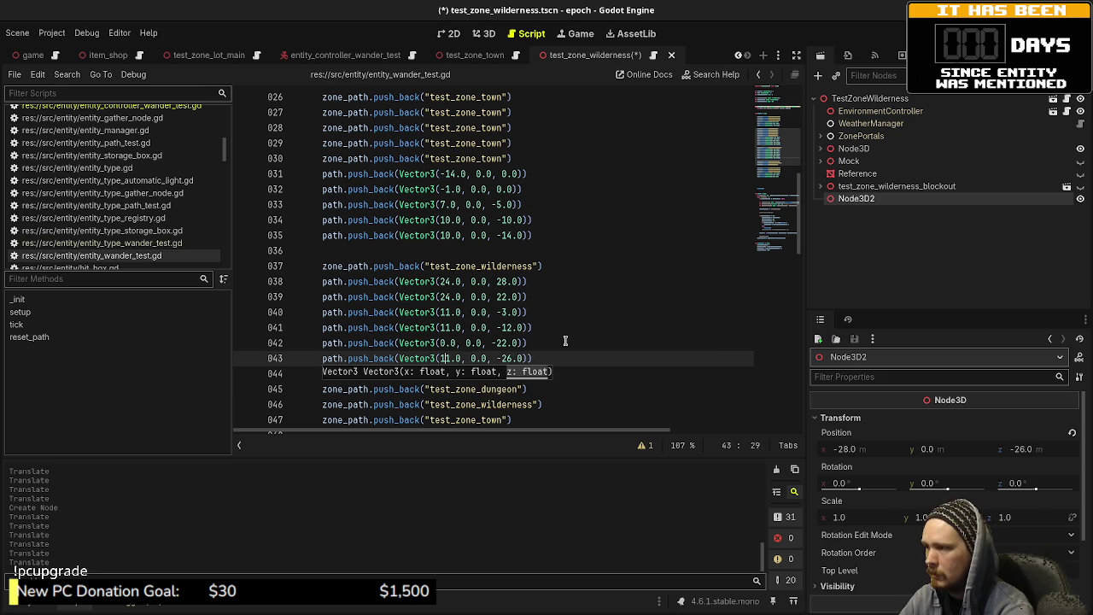
pyautogui.press('BackSpace')
pyautogui.press('Delete')
pyautogui.write('-28')
pyautogui.hotkey('ctrl', 's')
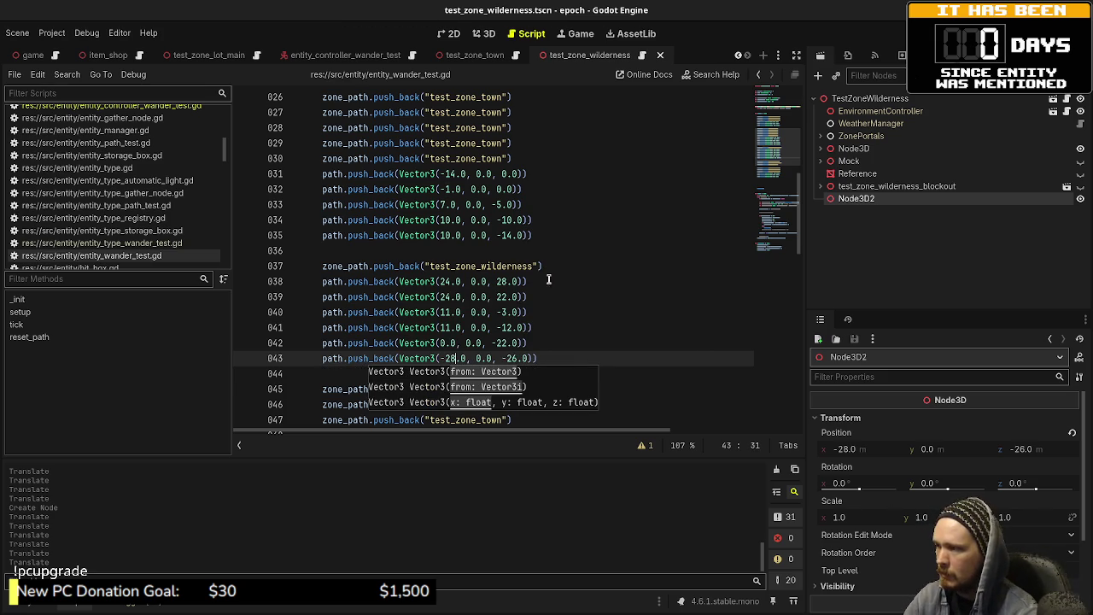
pyautogui.click(553, 356)
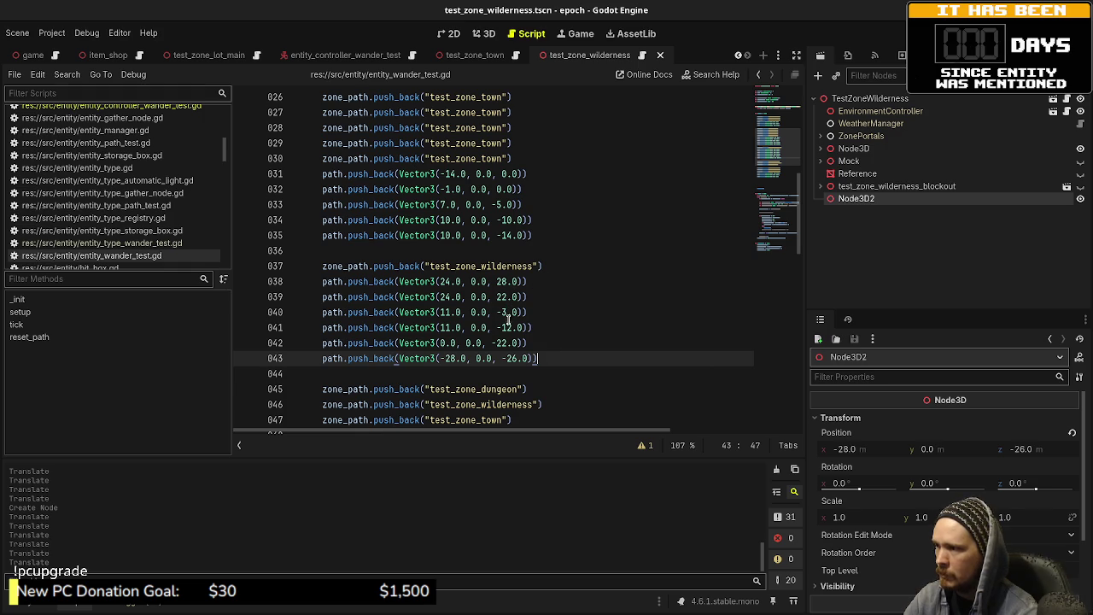
pyautogui.moveTo(547, 267)
pyautogui.mouseDown()
pyautogui.moveTo(327, 255)
pyautogui.moveTo(321, 272)
pyautogui.mouseUp()
# - Duplicate the test_zone_wilderness zone line several more times and save
pyautogui.hotkey('ctrl', 'c')
pyautogui.press('End')
pyautogui.press('Return')
pyautogui.hotkey('ctrl', 'v')
pyautogui.press('Return')
pyautogui.hotkey('ctrl', 'v')
pyautogui.press('Return')
pyautogui.hotkey('ctrl', 'v')
pyautogui.press('Return')
pyautogui.hotkey('ctrl', 'v')
pyautogui.press('Return')
pyautogui.hotkey('ctrl', 'v')
pyautogui.hotkey('ctrl', 's')
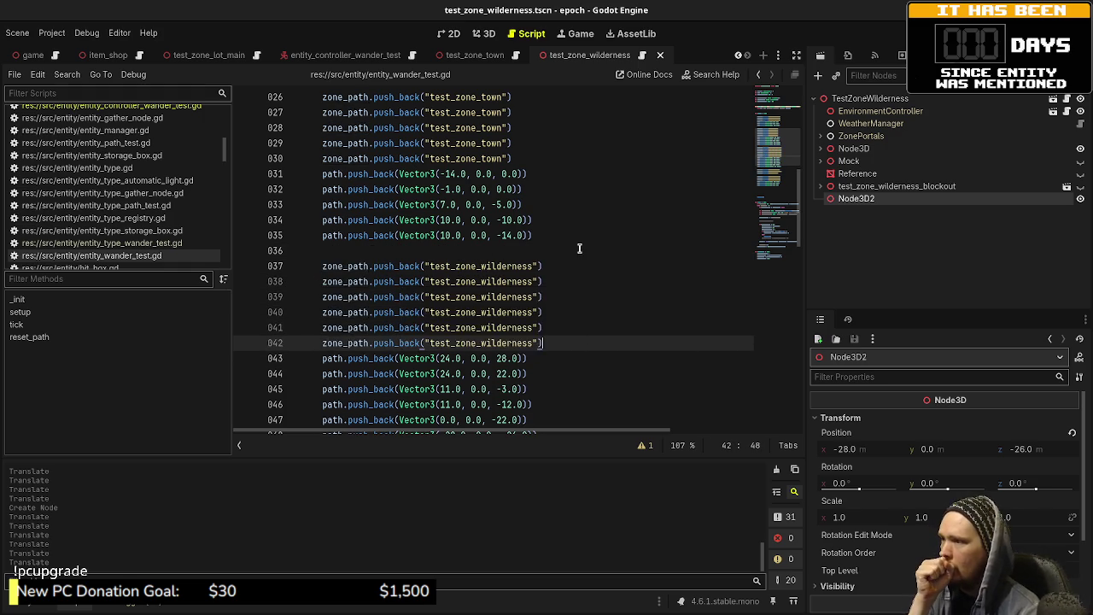
pyautogui.scroll(-3, 577, 256)
# - Copy the line 47 Vector3(0.0, 0.0, -22.0) waypoint onto a new line after the test_zone_dungeon entry
pyautogui.click(550, 320)
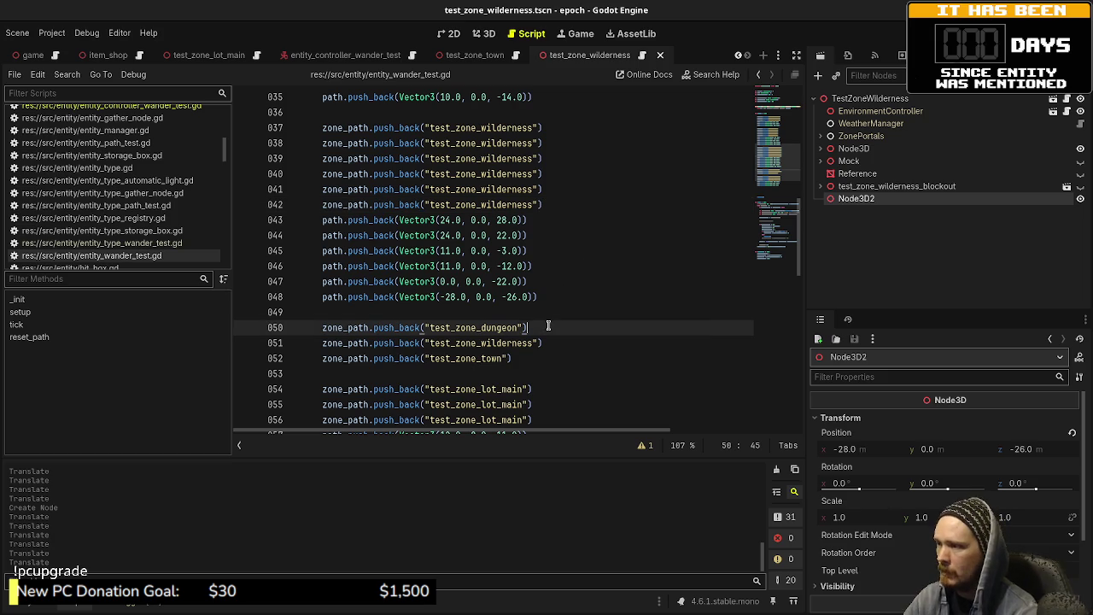
pyautogui.press('Return')
pyautogui.press('Return')
pyautogui.press('Up')
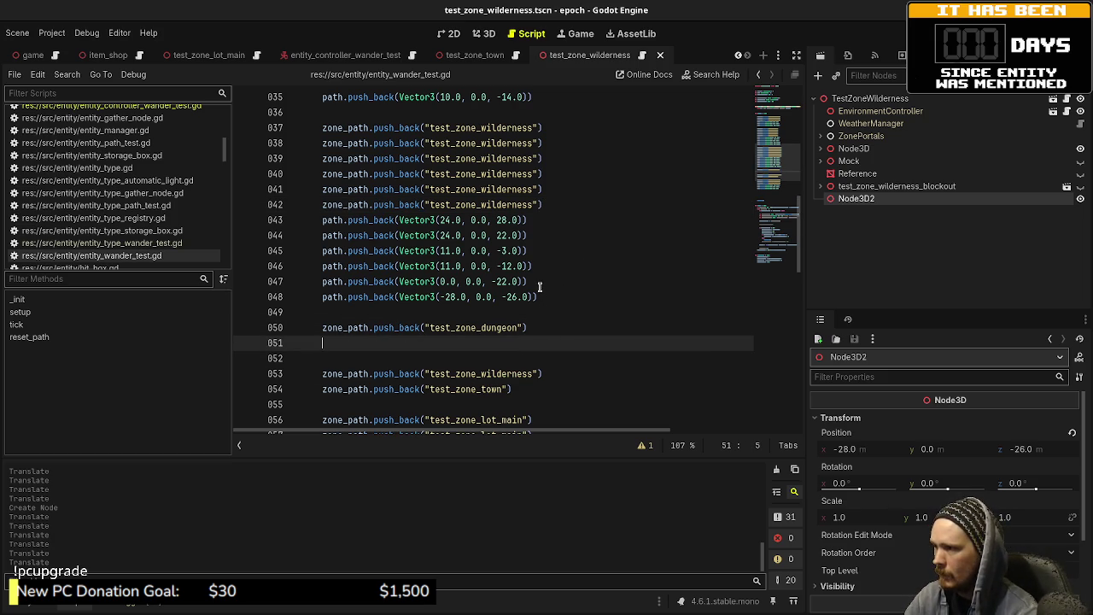
pyautogui.moveTo(539, 281); pyautogui.dragTo(322, 282)
pyautogui.hotkey('ctrl', 'c')
pyautogui.click(378, 343)
pyautogui.hotkey('ctrl', 'v')
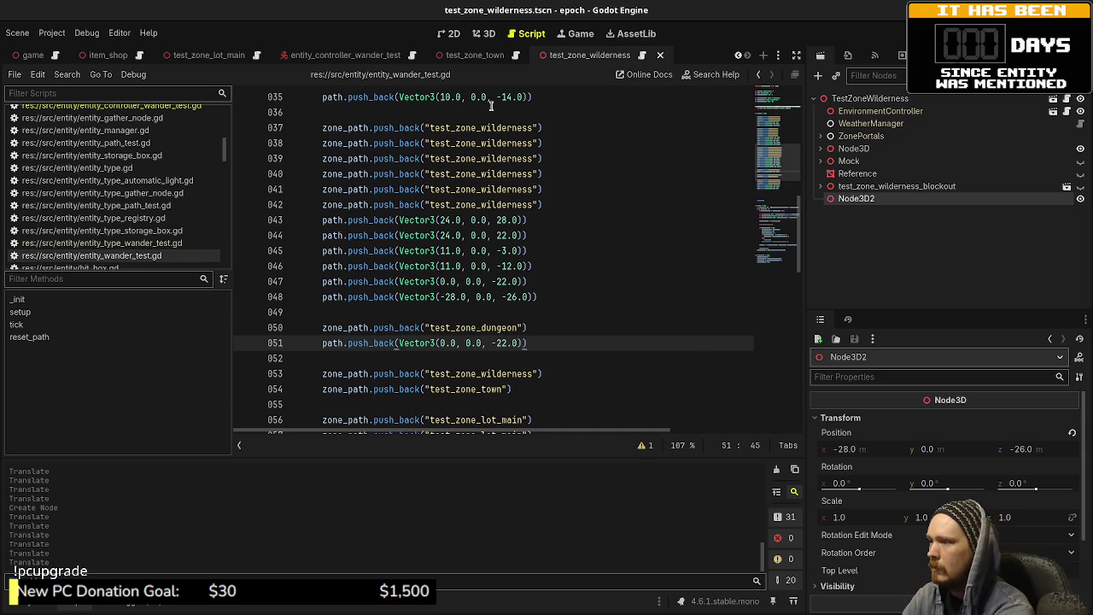
pyautogui.hotkey('ctrl', 'shift', 'o')
# - Open test_zone_dungeon.tscn and view it from straight above in the 3D view
pyautogui.write('dungeon')
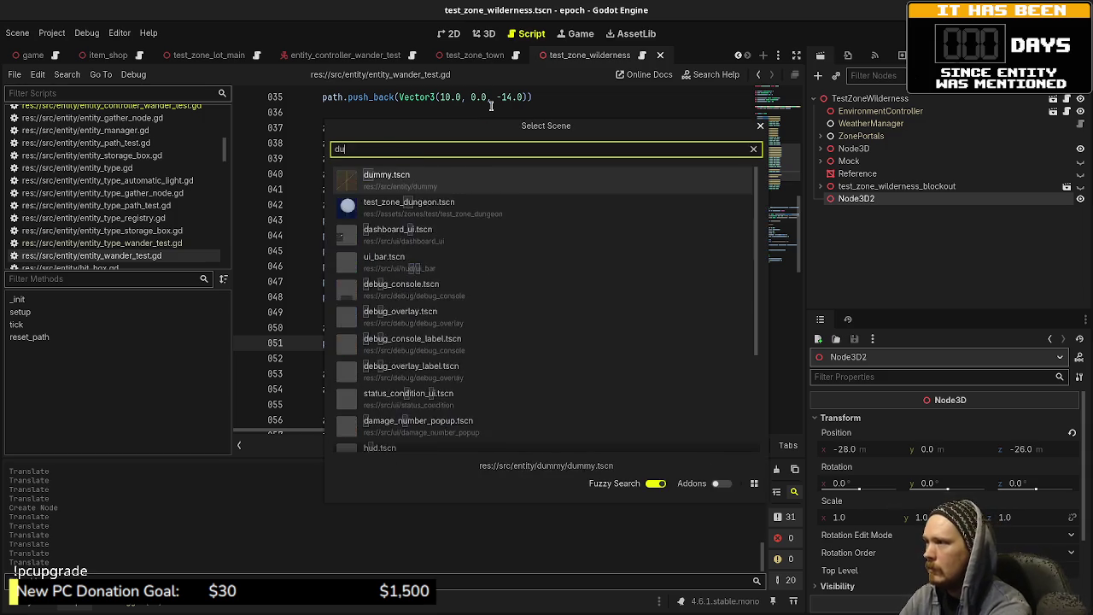
pyautogui.press('Return')
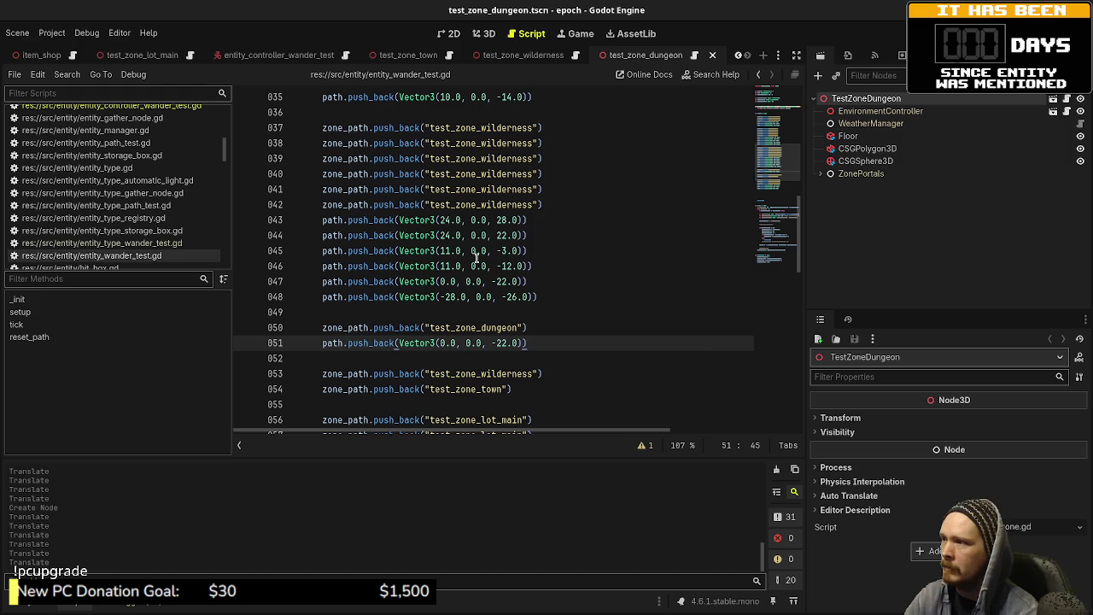
pyautogui.click(488, 34)
pyautogui.press('KP_7')
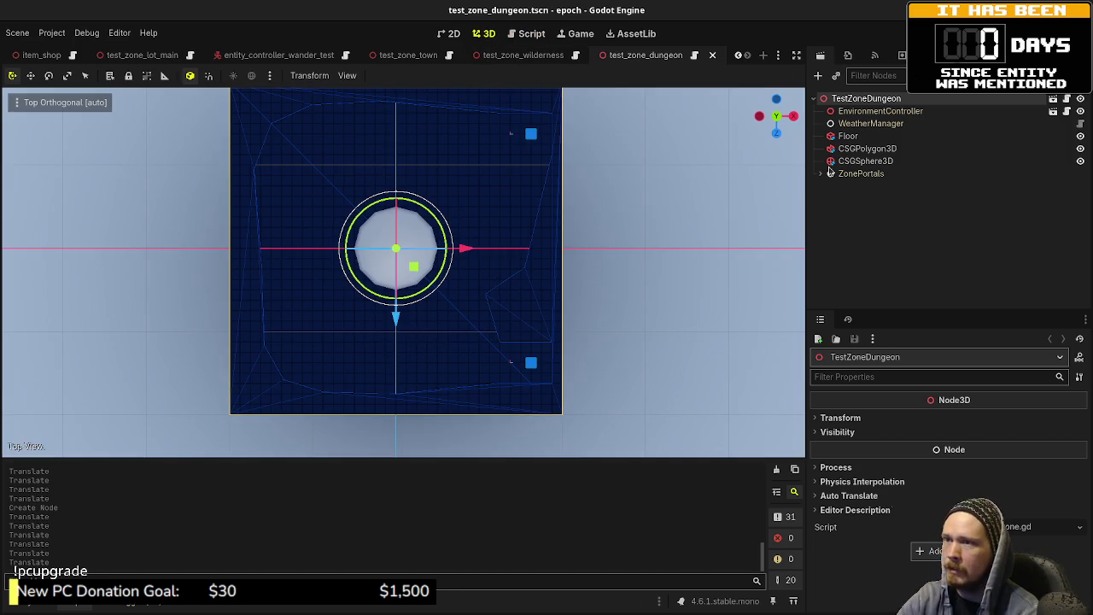
# - Add a Node3D child under TestZoneDungeon and move it to (13.0, 0.0, -11.0)
pyautogui.click(859, 111)
pyautogui.click(861, 98)
pyautogui.hotkey('ctrl', 'a')
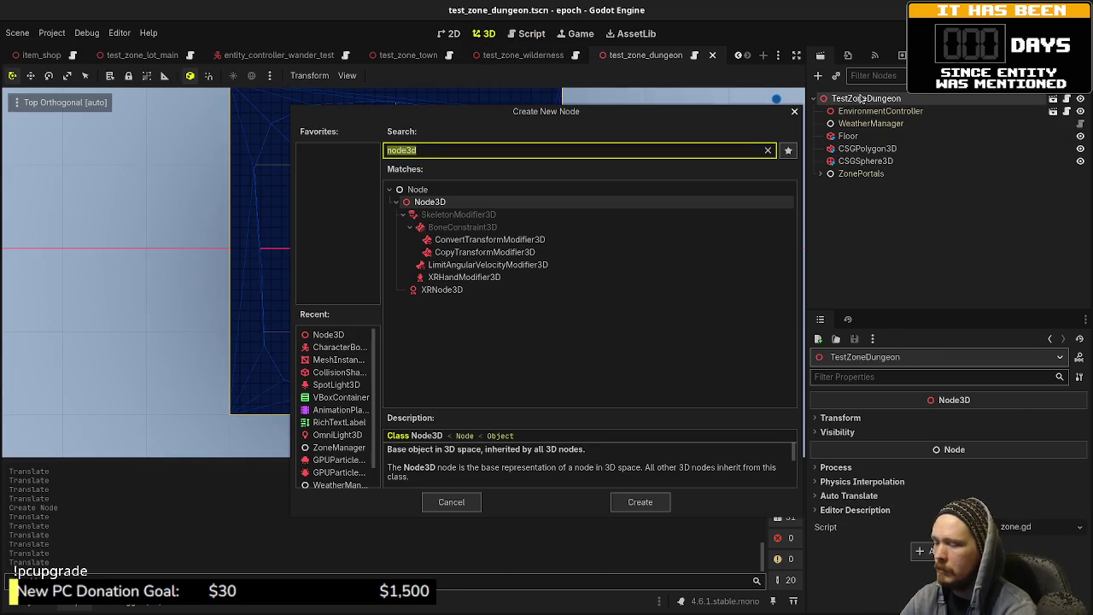
pyautogui.write('node3d')
pyautogui.press('Return')
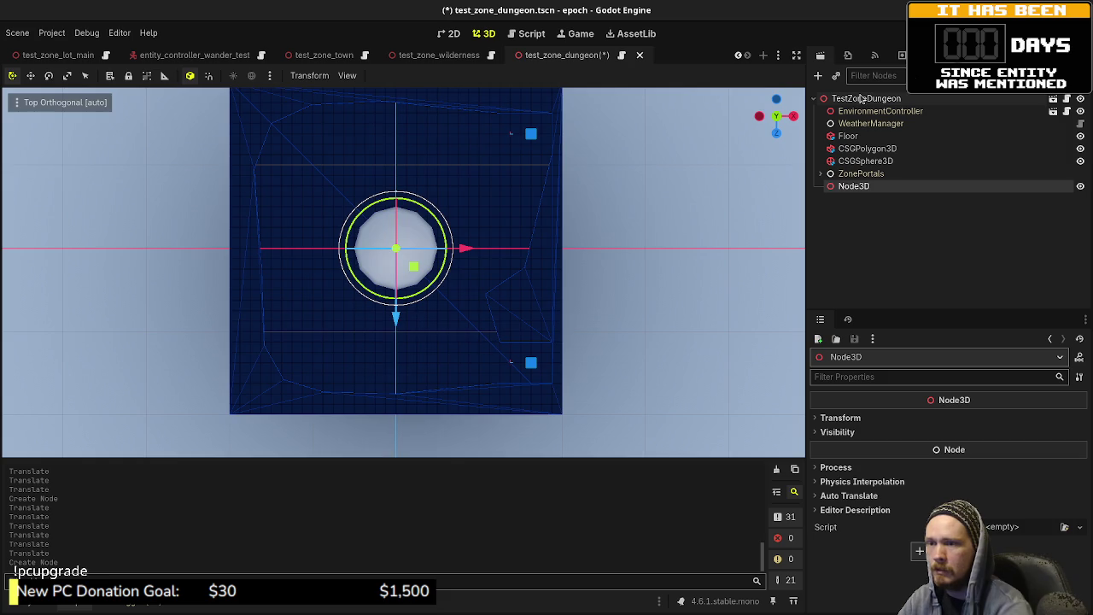
pyautogui.moveTo(415, 267)
pyautogui.mouseDown()
pyautogui.moveTo(535, 364)
pyautogui.moveTo(545, 191)
pyautogui.moveTo(558, 161)
pyautogui.moveTo(549, 152)
pyautogui.mouseUp()
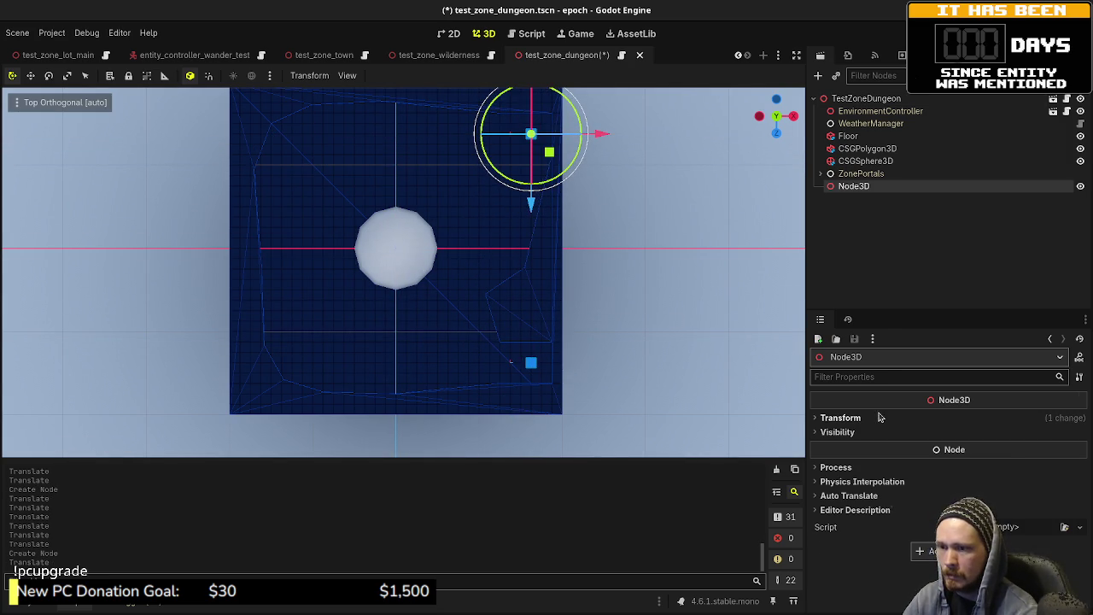
pyautogui.click(840, 418)
pyautogui.click(533, 35)
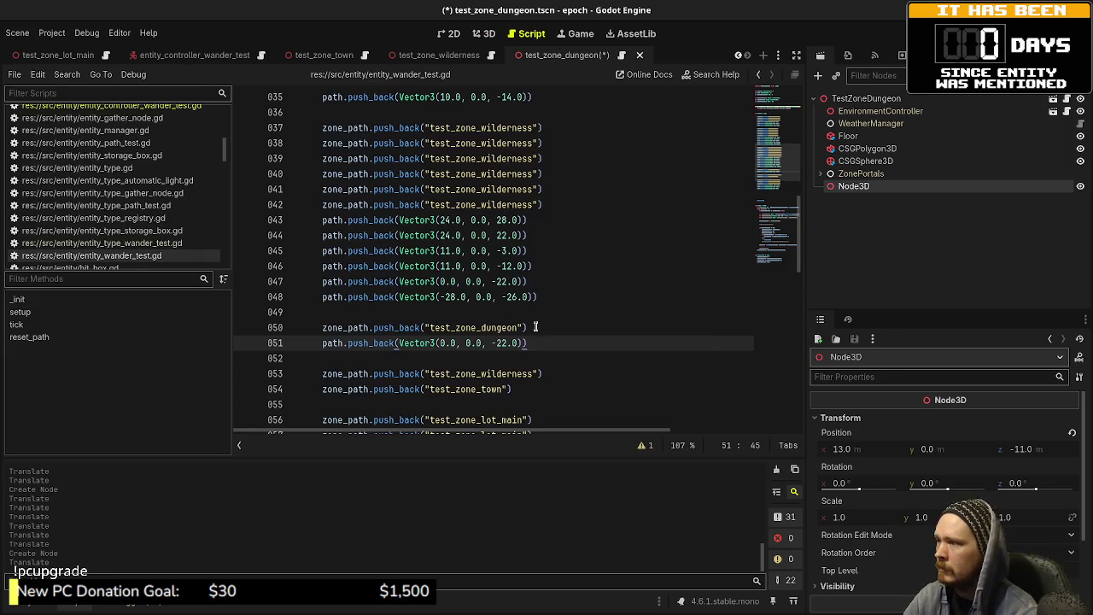
# - Set the first dungeon waypoint on line 51 to (13, 0, -11) and save
pyautogui.write('13')
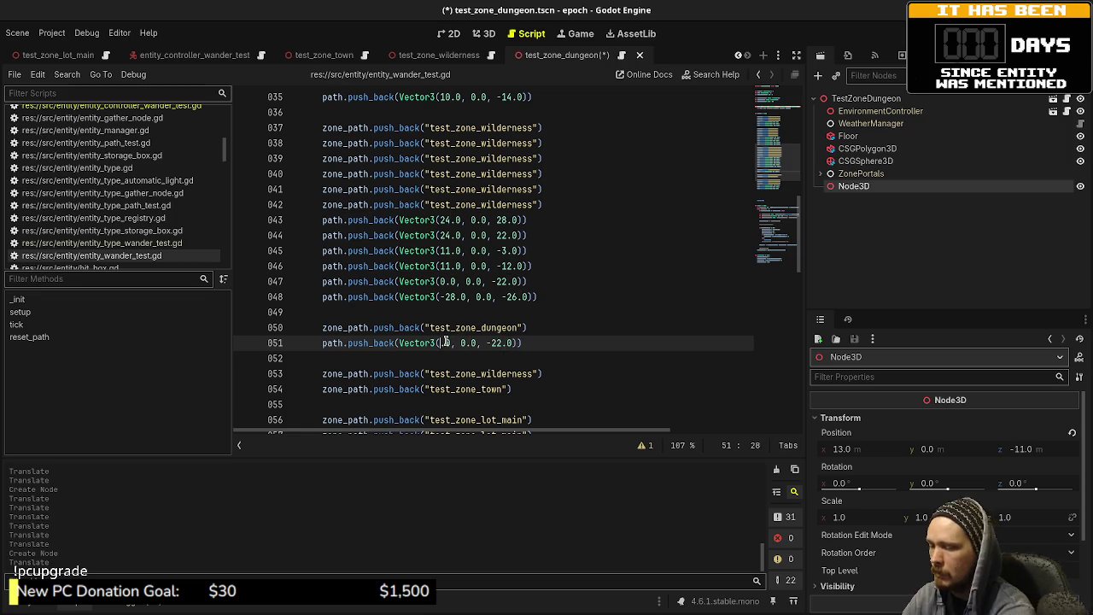
pyautogui.press('Right')
pyautogui.press('Right')
pyautogui.press('Right')
pyautogui.press('Delete')
pyautogui.press('Delete')
pyautogui.write('11')
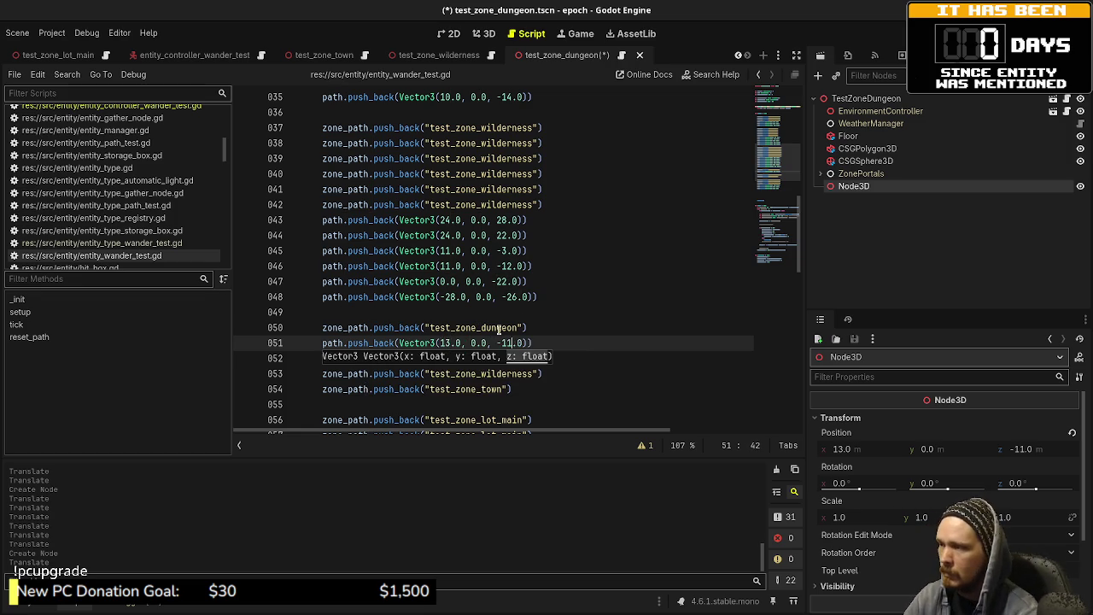
pyautogui.click(534, 328)
pyautogui.hotkey('ctrl', 's')
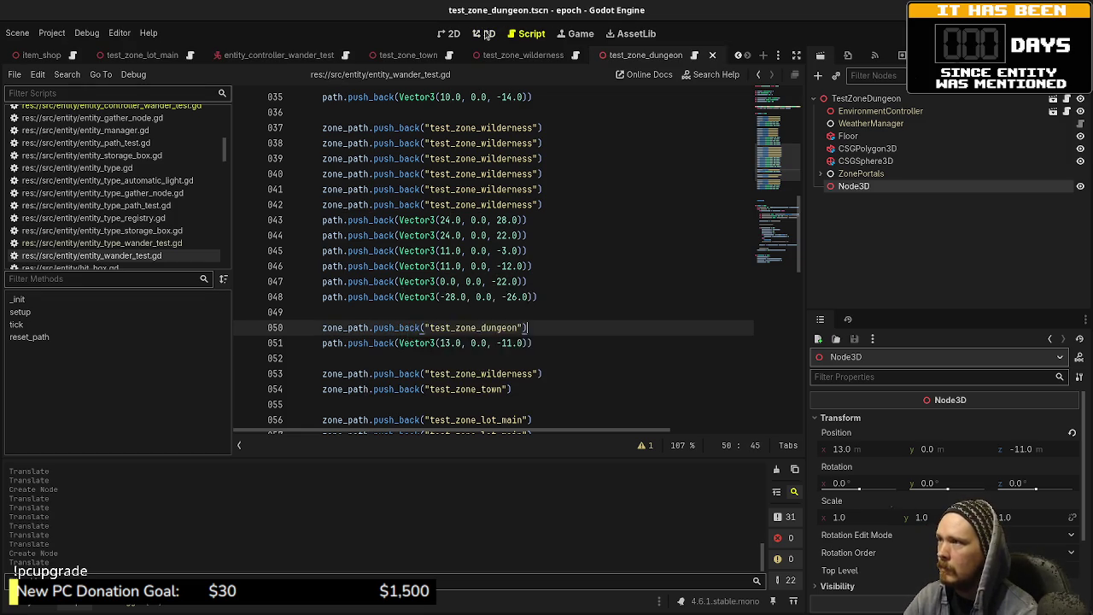
# - Check the floor's upper left, then add a second dungeon waypoint (-9, 0, -9) on line 52
pyautogui.click(484, 34)
pyautogui.moveTo(551, 156); pyautogui.dragTo(321, 175)
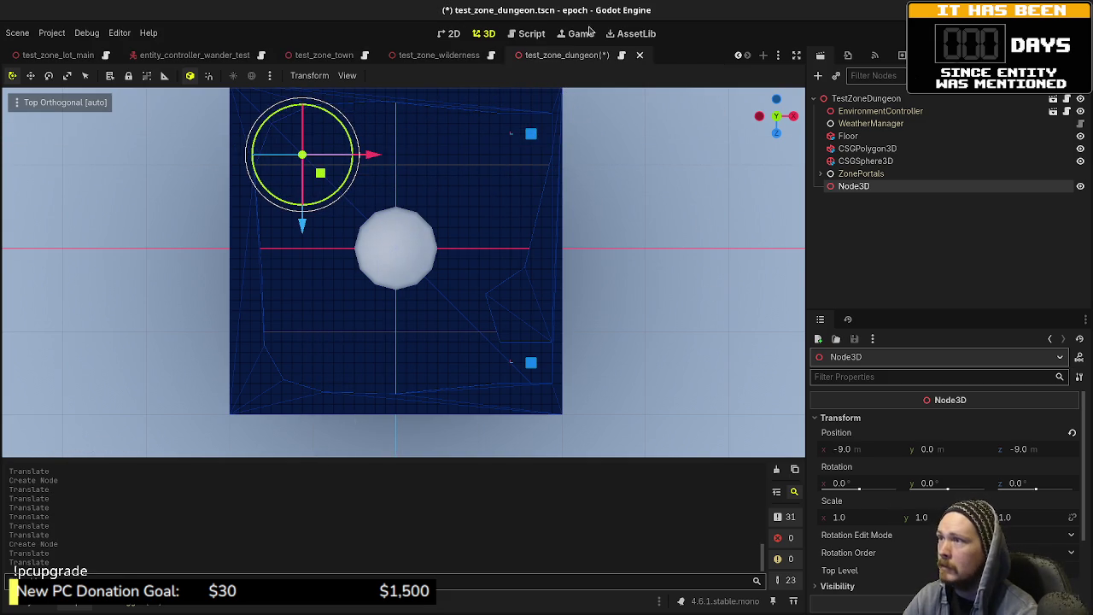
pyautogui.click(527, 33)
pyautogui.moveTo(546, 338); pyautogui.dragTo(291, 342)
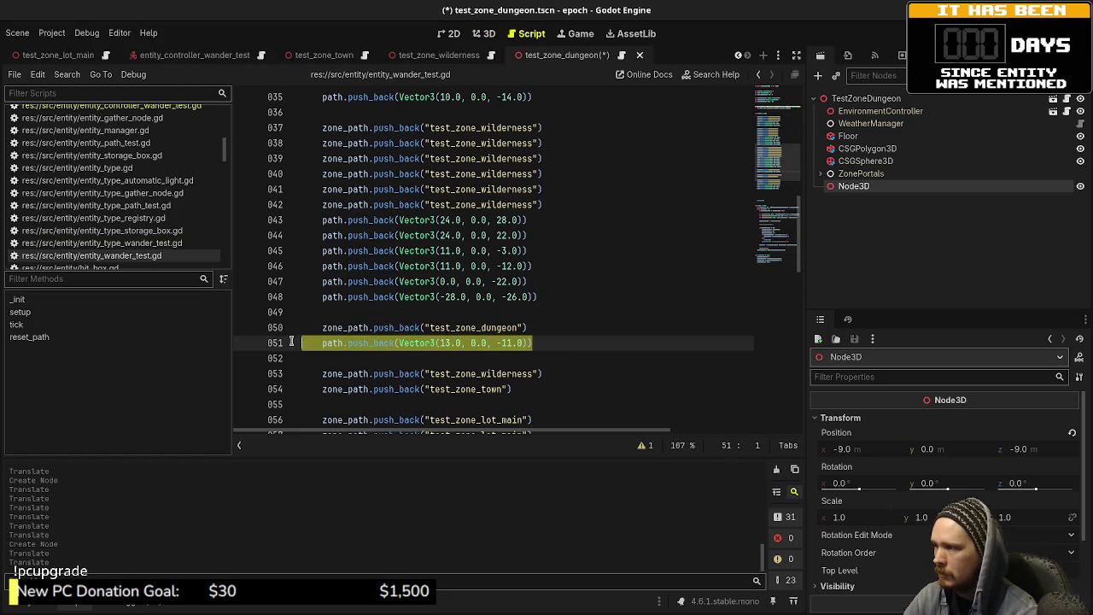
pyautogui.hotkey('ctrl', 'c')
pyautogui.click(547, 337)
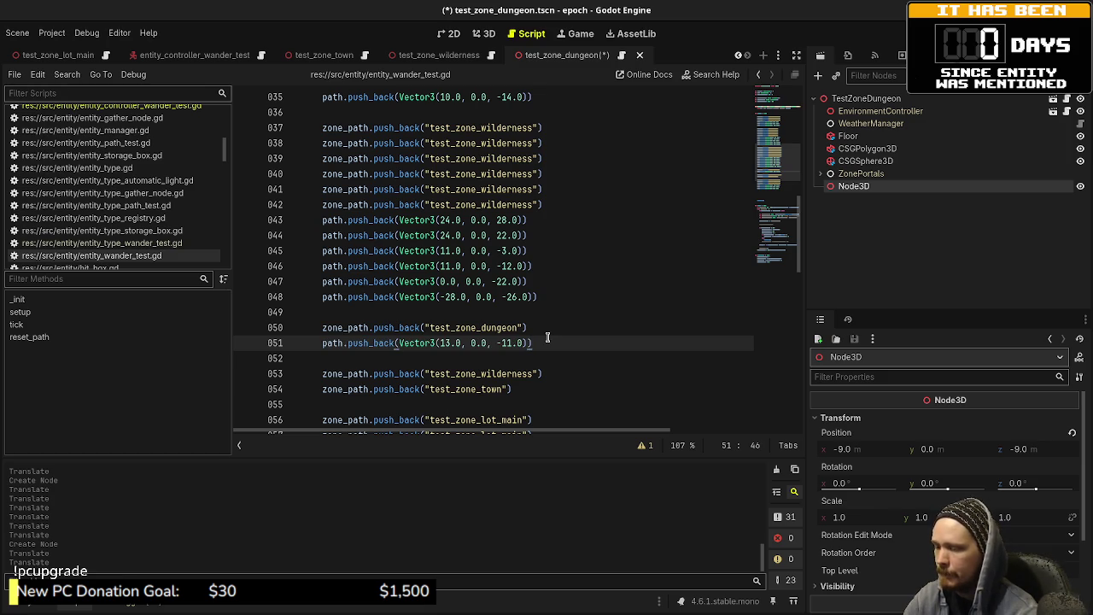
pyautogui.press('Return')
pyautogui.hotkey('ctrl', 'v')
pyautogui.hotkey('ctrl', 'shift', 'Left')
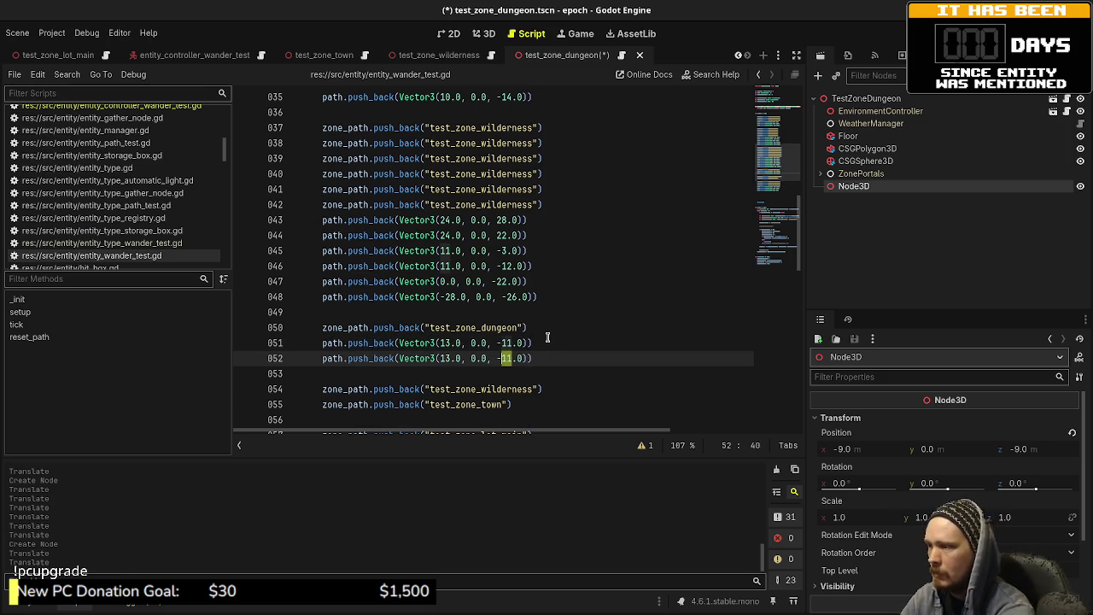
pyautogui.write('9')
pyautogui.press('Left')
pyautogui.press('Left')
pyautogui.press('BackSpace')
pyautogui.press('BackSpace')
pyautogui.write('-9')
pyautogui.hotkey('ctrl', 's')
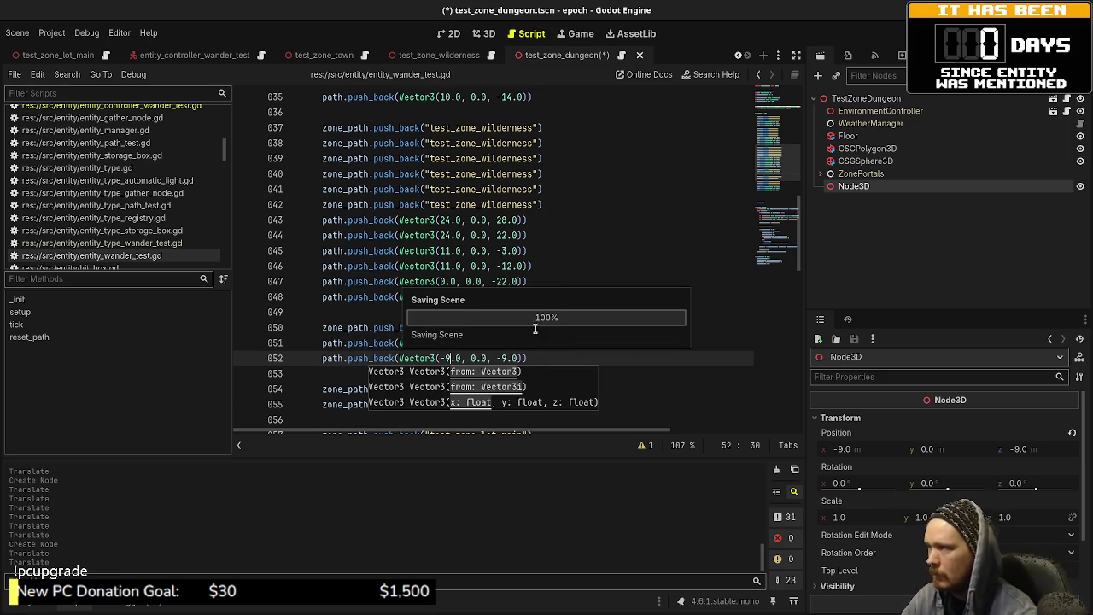
# - Check the floor's lower left, then add a third dungeon waypoint (-8, 0, 8) on line 53
pyautogui.click(479, 33)
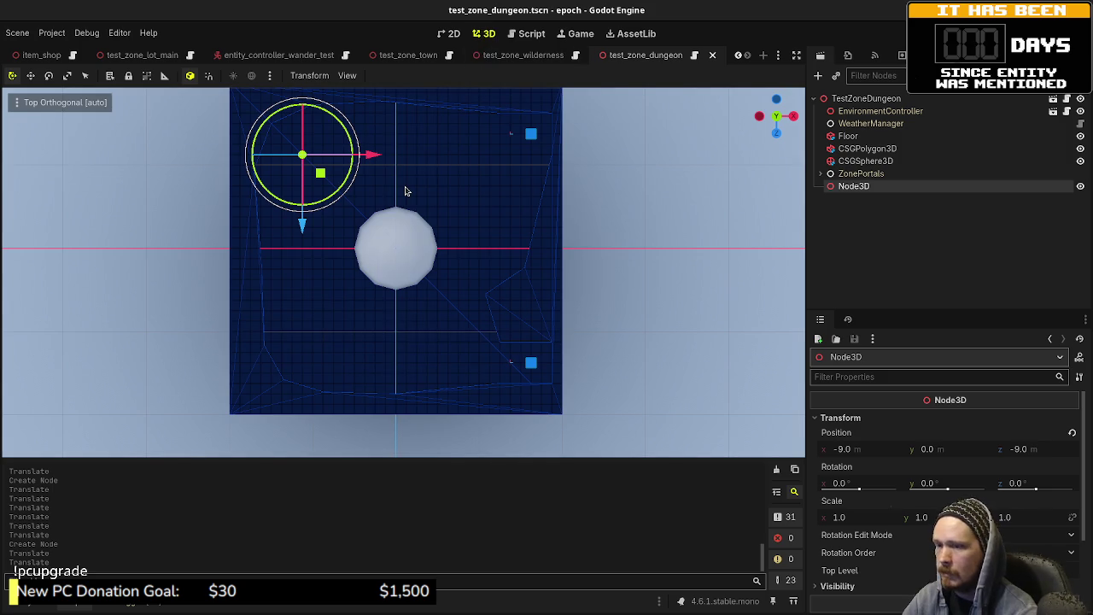
pyautogui.moveTo(321, 178); pyautogui.dragTo(333, 360)
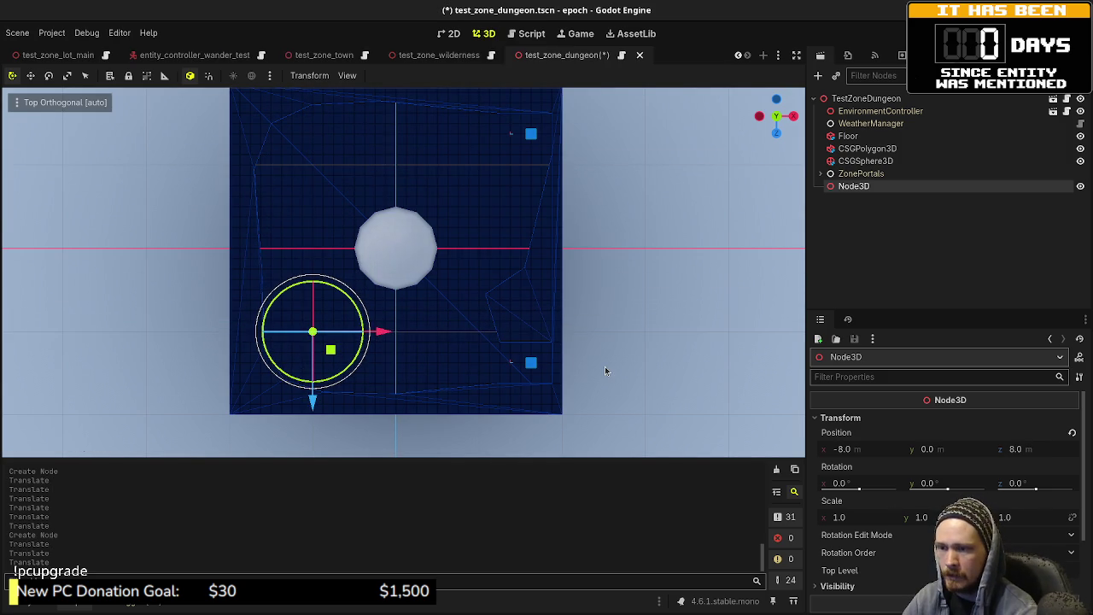
pyautogui.click(531, 35)
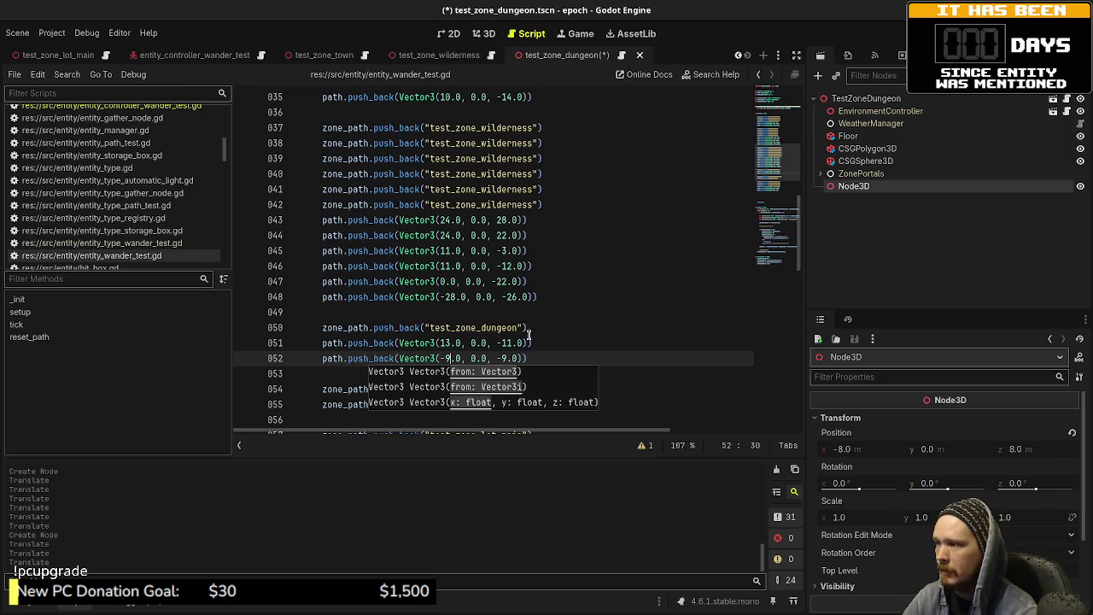
pyautogui.hotkey('shift', 'Left')
pyautogui.hotkey('shift', 'Left')
pyautogui.hotkey('shift', 'Left')
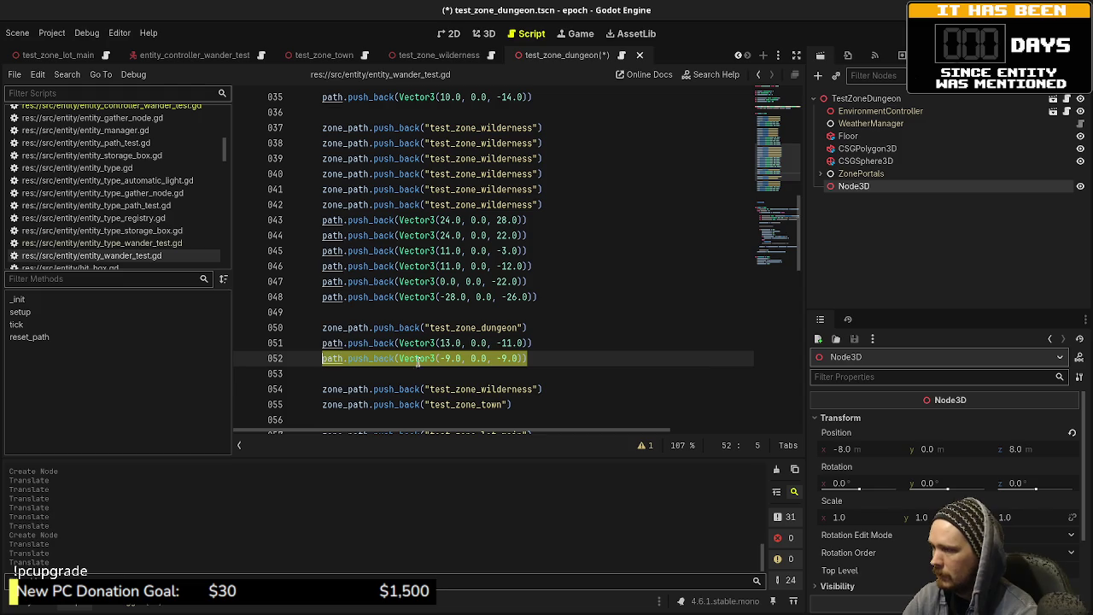
pyautogui.hotkey('ctrl', 'c')
pyautogui.press('End')
pyautogui.press('Return')
pyautogui.hotkey('ctrl', 'v')
pyautogui.press('Left')
pyautogui.press('Left')
pyautogui.press('Left')
pyautogui.press('BackSpace')
pyautogui.press('BackSpace')
pyautogui.write('8')
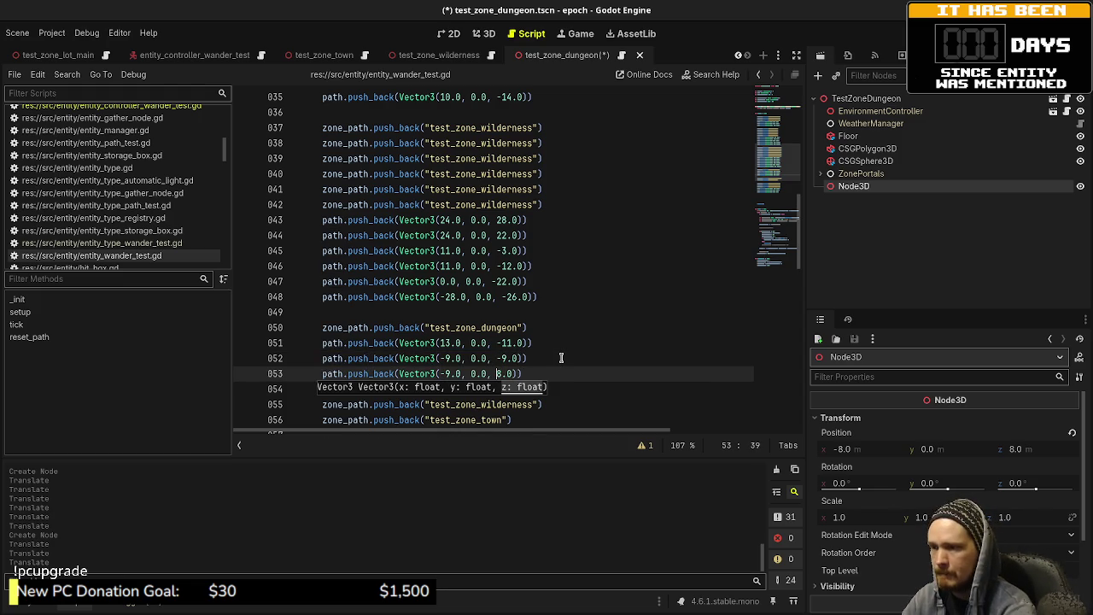
pyautogui.hotkey('shift', 'Right')
pyautogui.write('8')
pyautogui.hotkey('ctrl', 's')
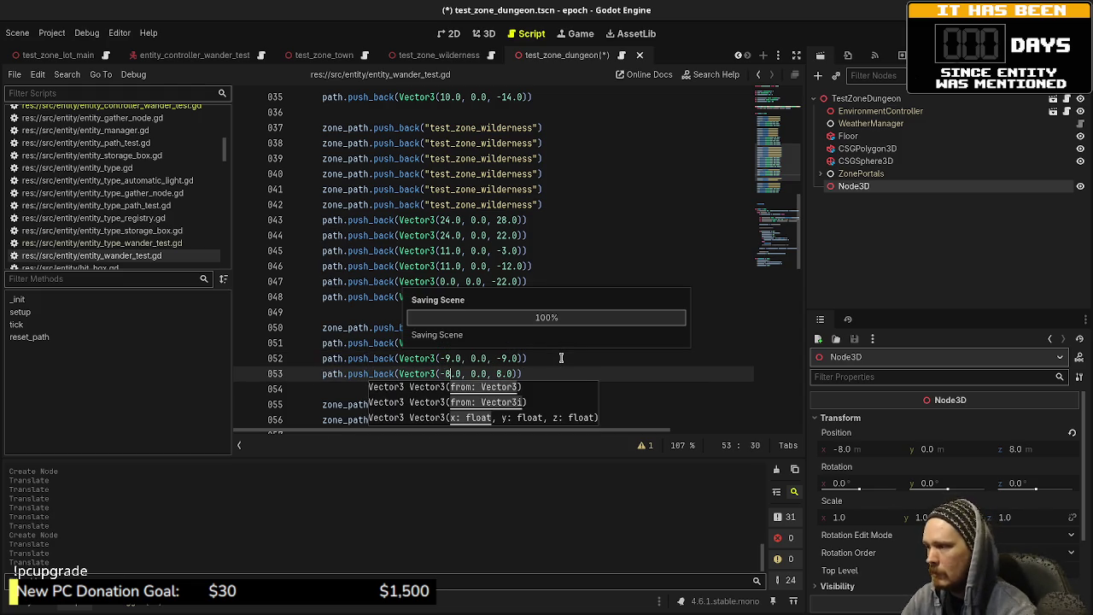
# - Check the floor's lower right, then add a fourth dungeon waypoint (5, 0, 8) on line 54
pyautogui.click(484, 33)
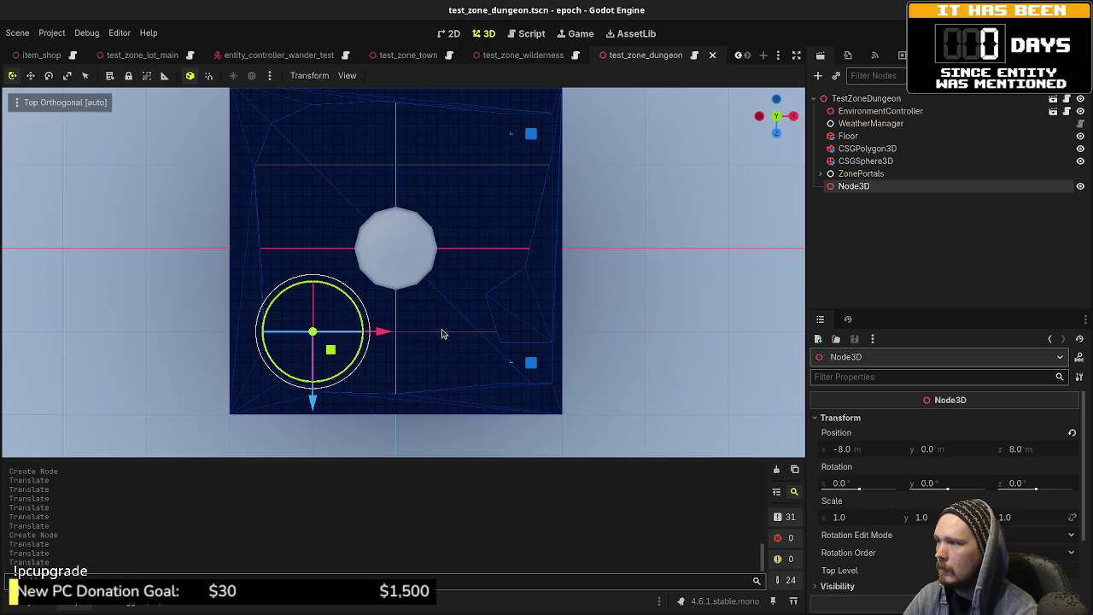
pyautogui.moveTo(395, 335); pyautogui.dragTo(527, 348)
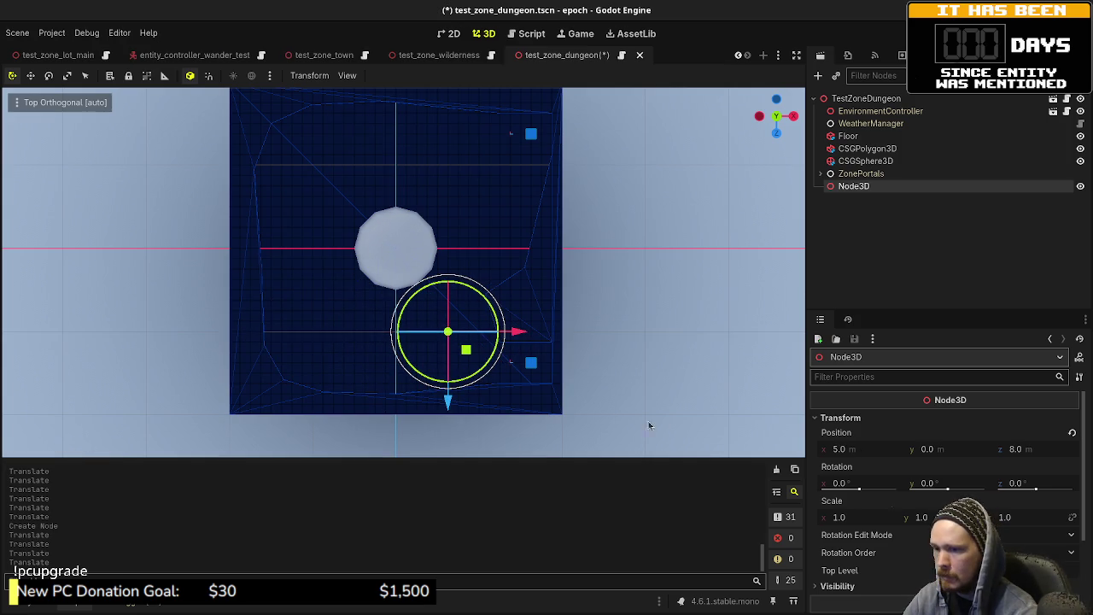
pyautogui.click(527, 34)
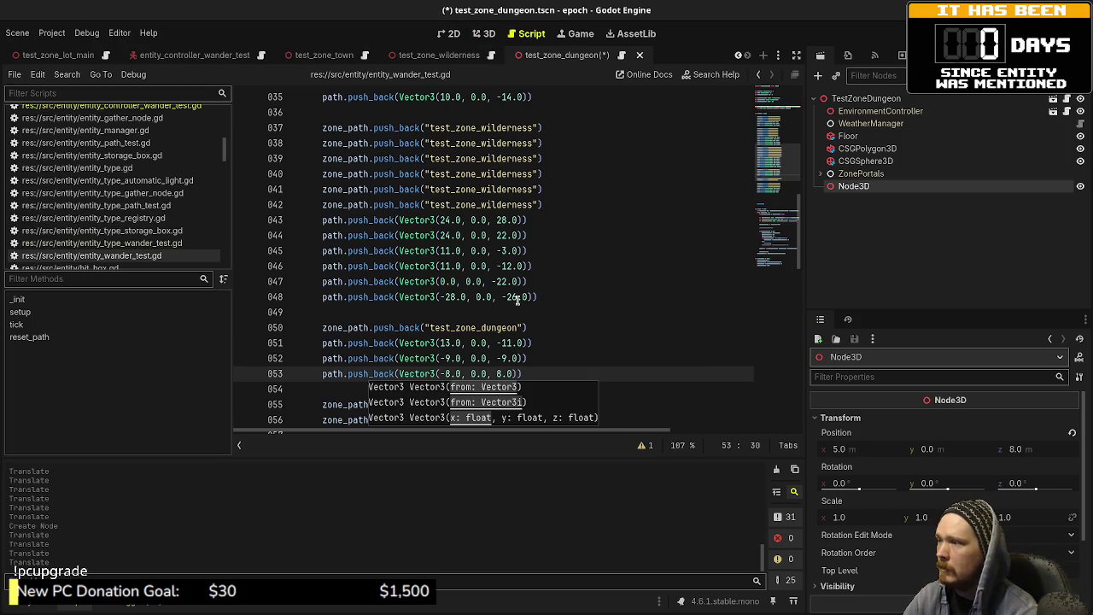
pyautogui.click(542, 377)
pyautogui.moveTo(562, 373); pyautogui.dragTo(322, 374)
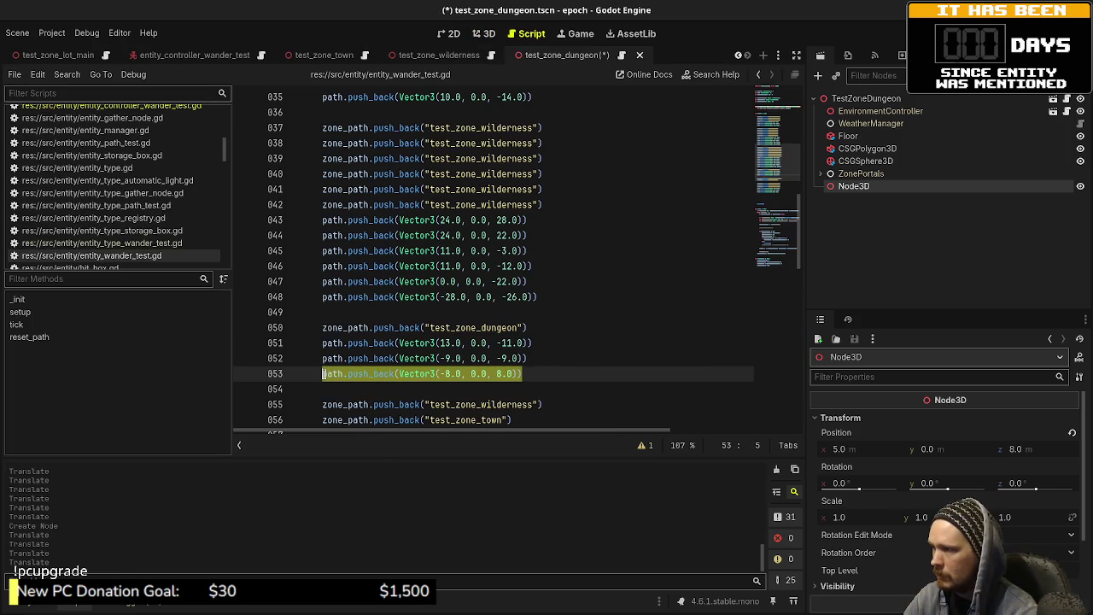
pyautogui.hotkey('ctrl', 'c')
pyautogui.press('End')
pyautogui.press('Return')
pyautogui.hotkey('ctrl', 'v')
pyautogui.press('Left')
pyautogui.press('BackSpace')
pyautogui.press('BackSpace')
pyautogui.write('5')
pyautogui.hotkey('ctrl', 's')
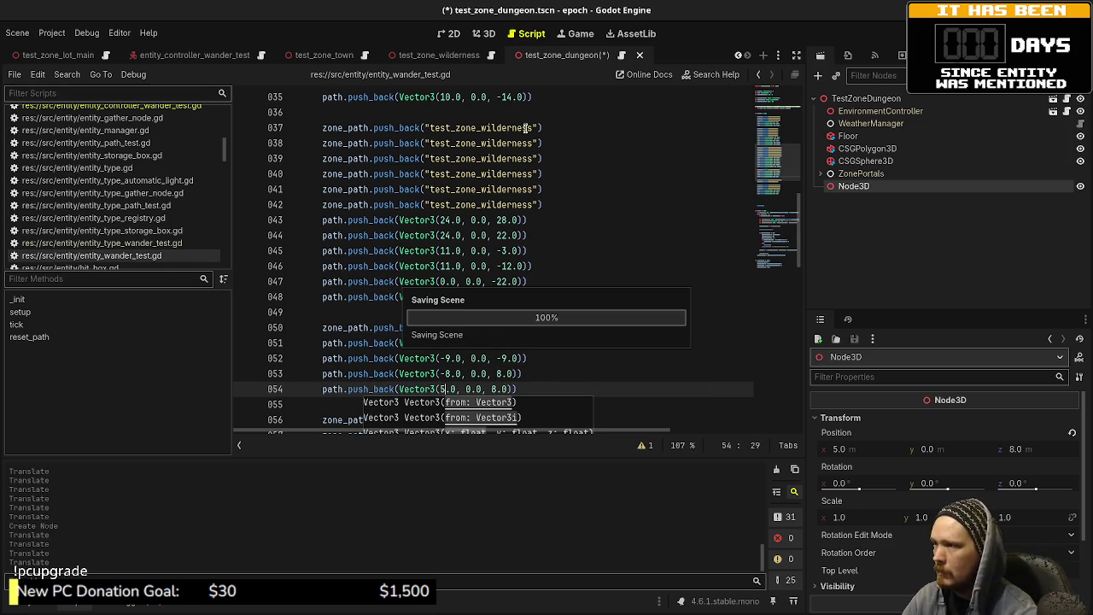
# - Close the dungeon loop by repeating waypoint (13, 0, -11) as line 55, and save
pyautogui.click(482, 34)
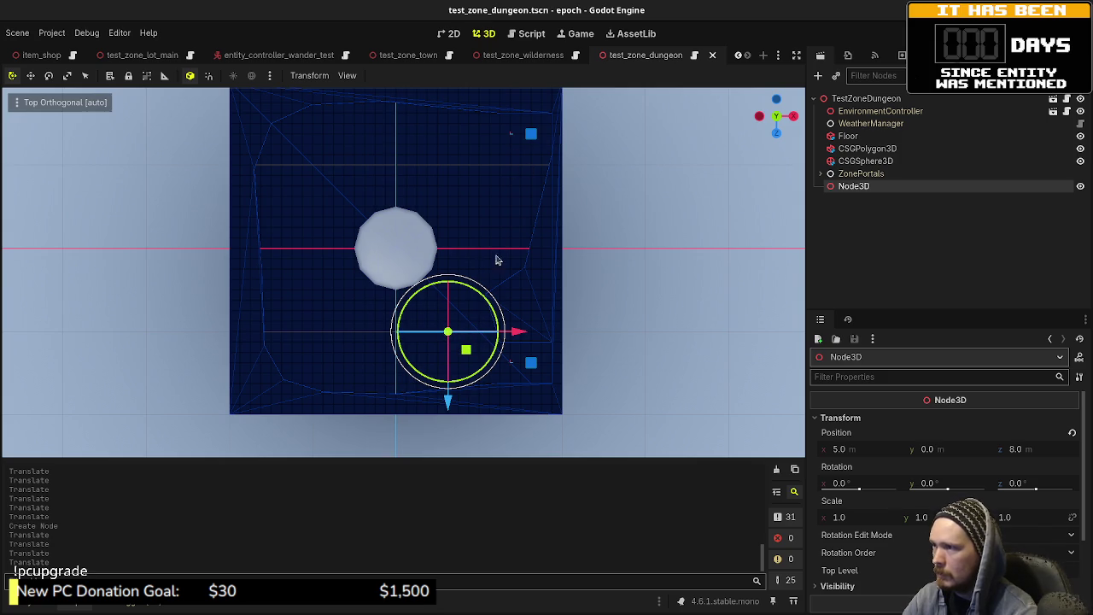
pyautogui.click(525, 33)
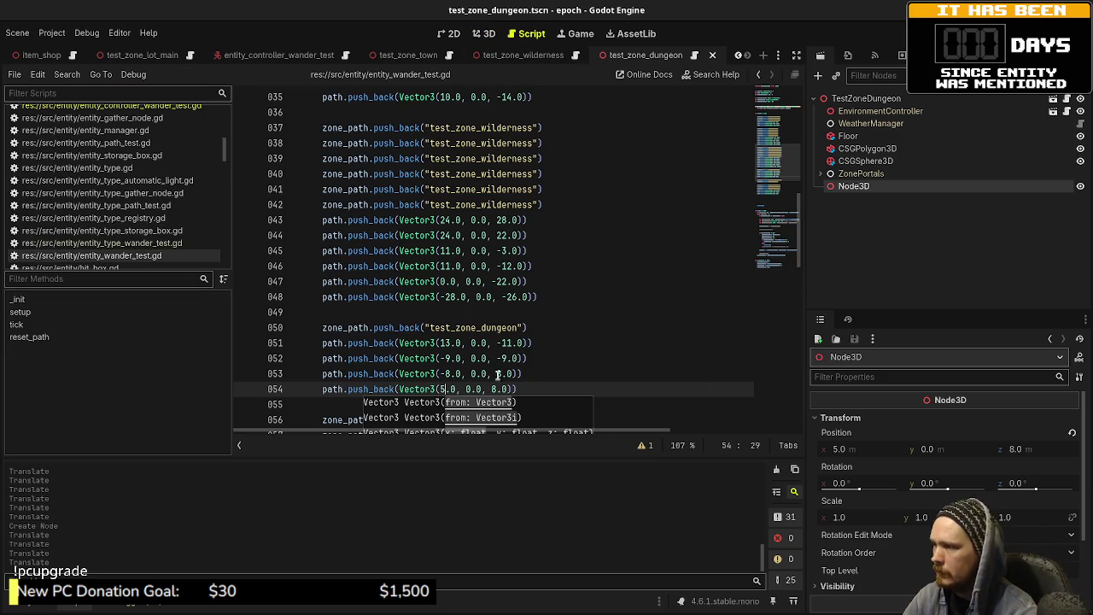
pyautogui.moveTo(546, 345); pyautogui.dragTo(320, 342)
pyautogui.hotkey('ctrl', 'c')
pyautogui.click(535, 386)
pyautogui.press('Return')
pyautogui.hotkey('ctrl', 'v')
pyautogui.hotkey('ctrl', 's')
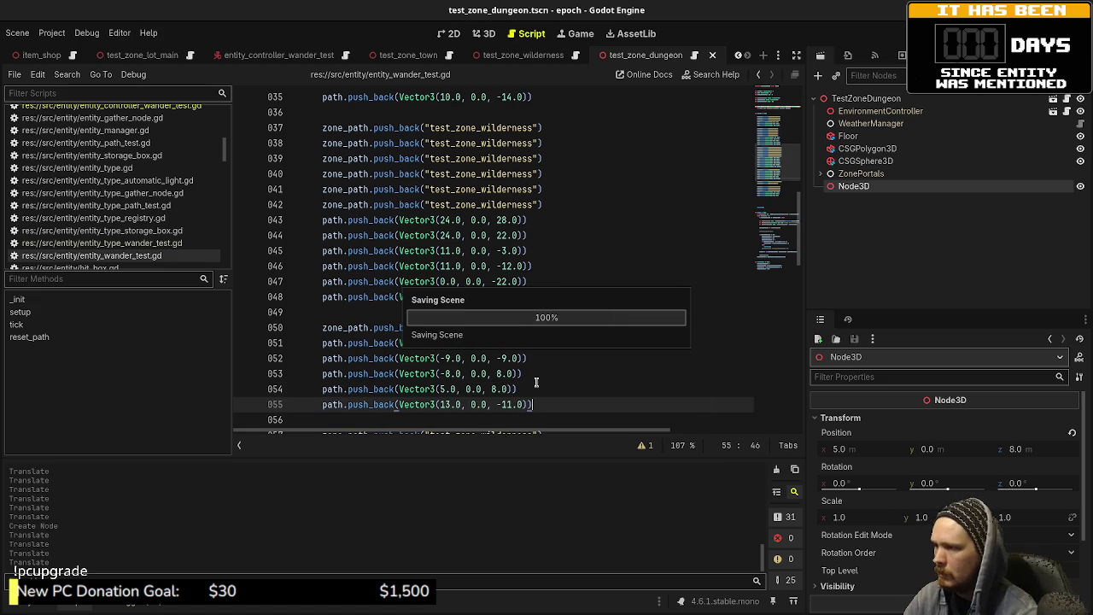
# - Duplicate the test_zone_dungeon entry on line 050 four times and save the script
pyautogui.moveTo(541, 323); pyautogui.dragTo(317, 322)
pyautogui.press('End')
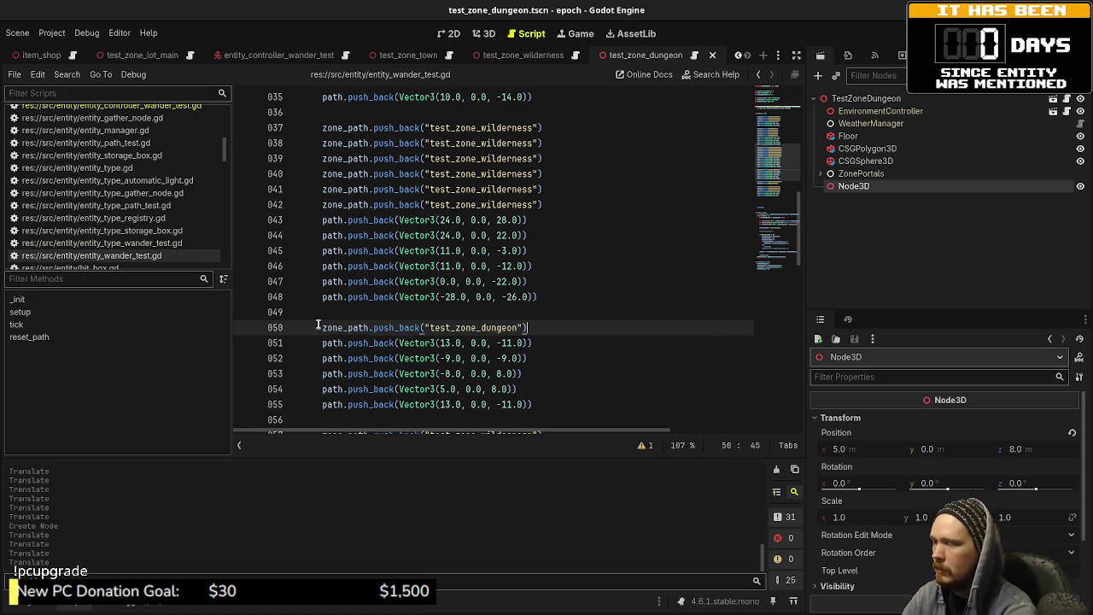
pyautogui.hotkey('ctrl', 'shift', 'd')
pyautogui.hotkey('ctrl', 'shift', 'd')
pyautogui.hotkey('ctrl', 'shift', 'd')
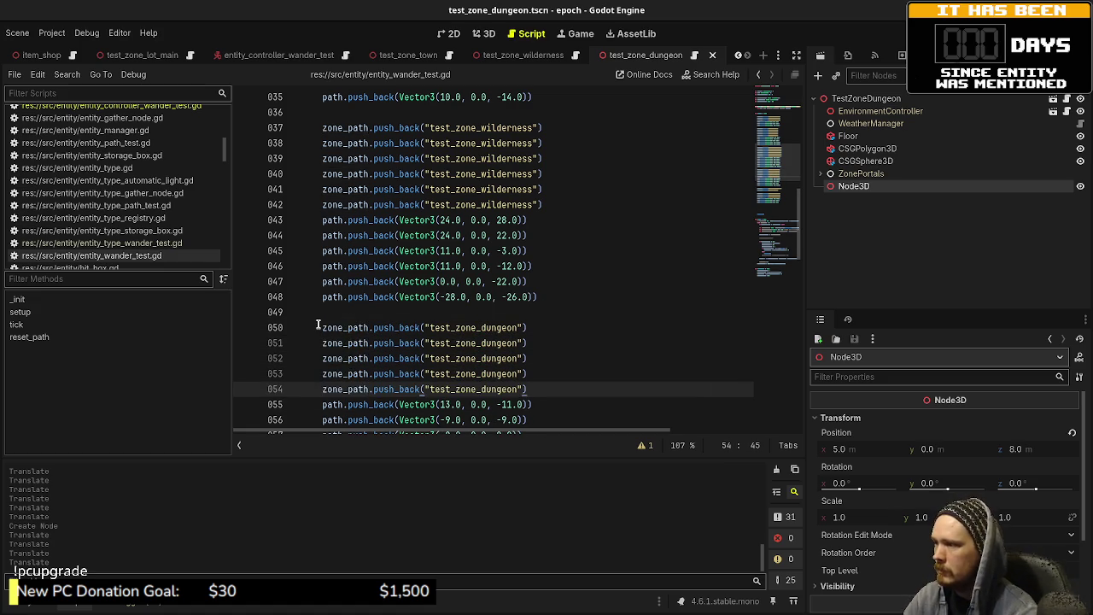
pyautogui.hotkey('ctrl', 's')
# - Select the wilderness waypoint lines 043–048 for copying
pyautogui.scroll(1, 471, 141)
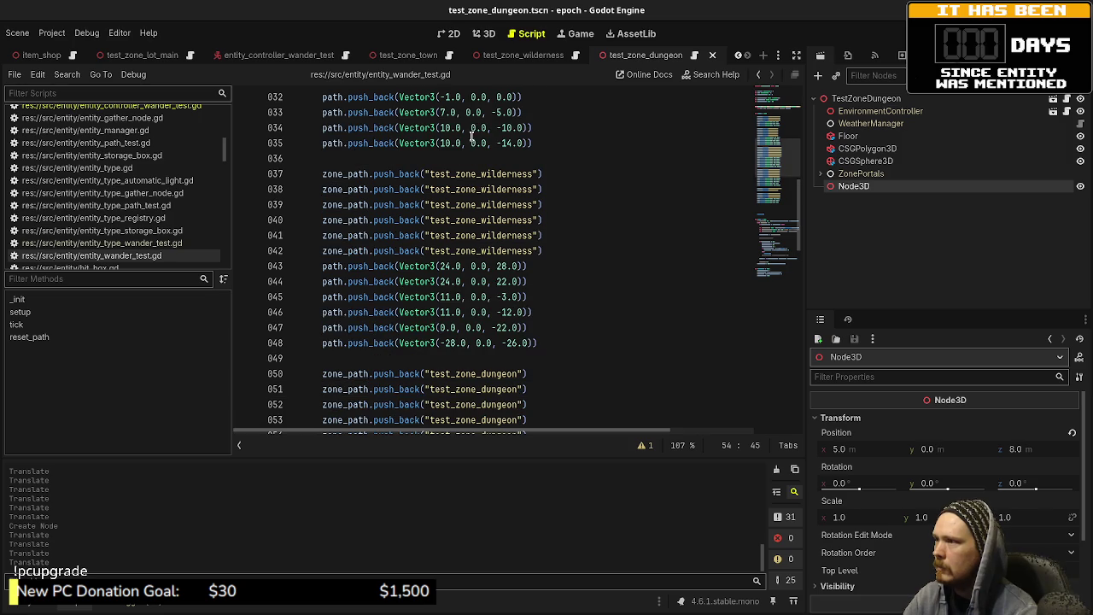
pyautogui.scroll(-2, 486, 355)
pyautogui.scroll(-1, 487, 341)
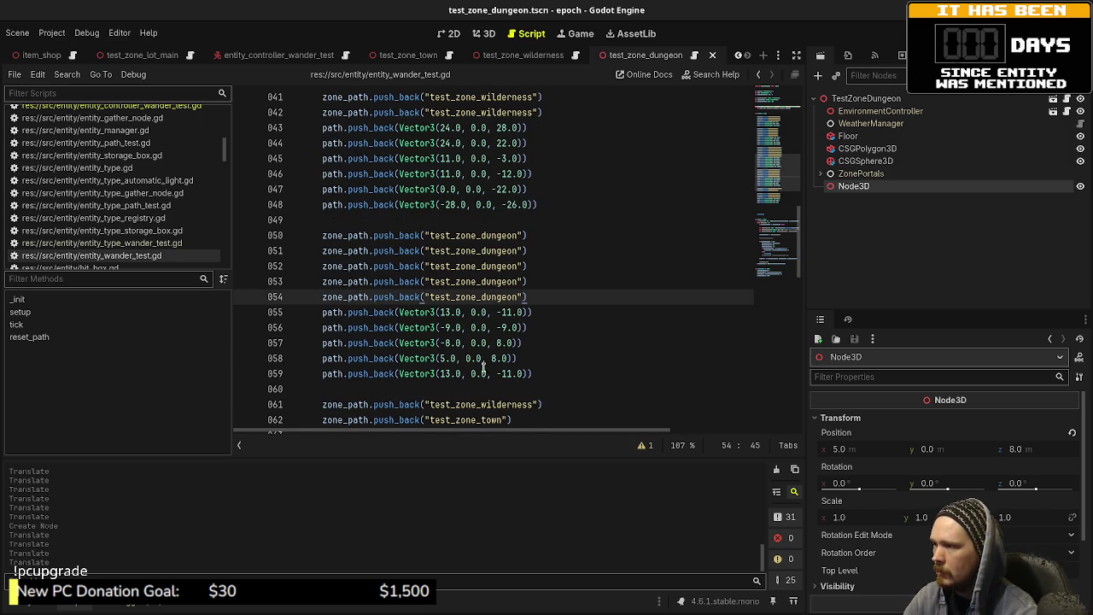
pyautogui.scroll(1, 521, 342)
pyautogui.moveTo(544, 251); pyautogui.dragTo(323, 174)
pyautogui.scroll(-3, 528, 328)
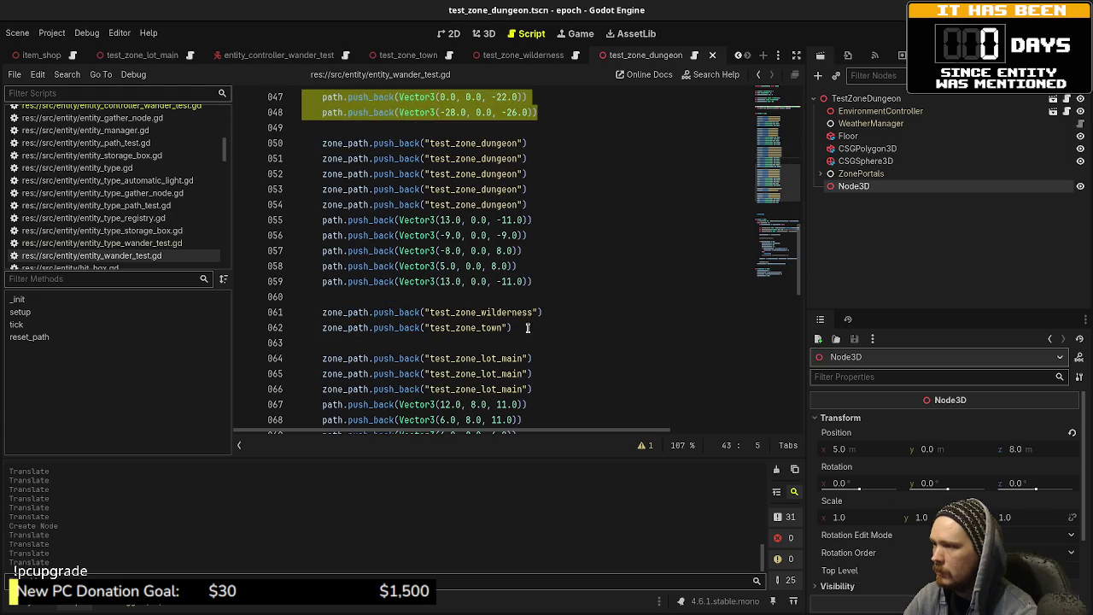
# - Paste the six wilderness waypoints below the wilderness zone entry on line 061
pyautogui.click(567, 306)
pyautogui.press('Return')
pyautogui.hotkey('ctrl', 'v')
pyautogui.press('Return')
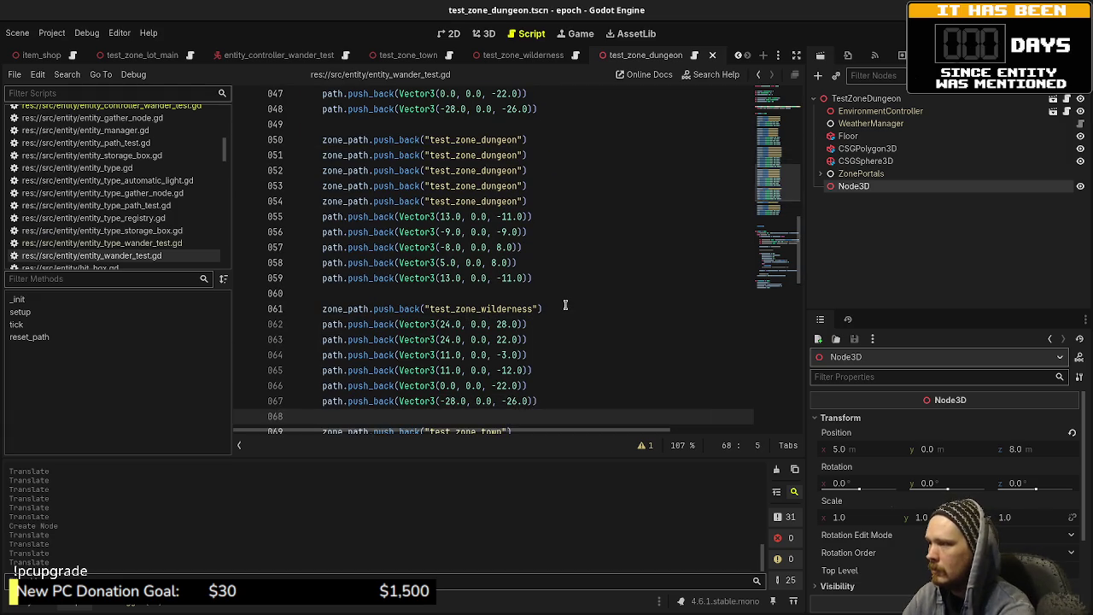
# - Reorder the return wilderness waypoints to start (-28, 0, -26), (0, 0, -22), (11, 0, -12), then save
pyautogui.press('Up')
pyautogui.hotkey('alt', 'Up')
pyautogui.hotkey('alt', 'Up')
pyautogui.hotkey('alt', 'Up')
pyautogui.press('Down')
pyautogui.press('Down')
pyautogui.press('Down')
pyautogui.press('Down')
pyautogui.hotkey('alt', 'Up')
pyautogui.hotkey('alt', 'Up')
pyautogui.hotkey('alt', 'Up')
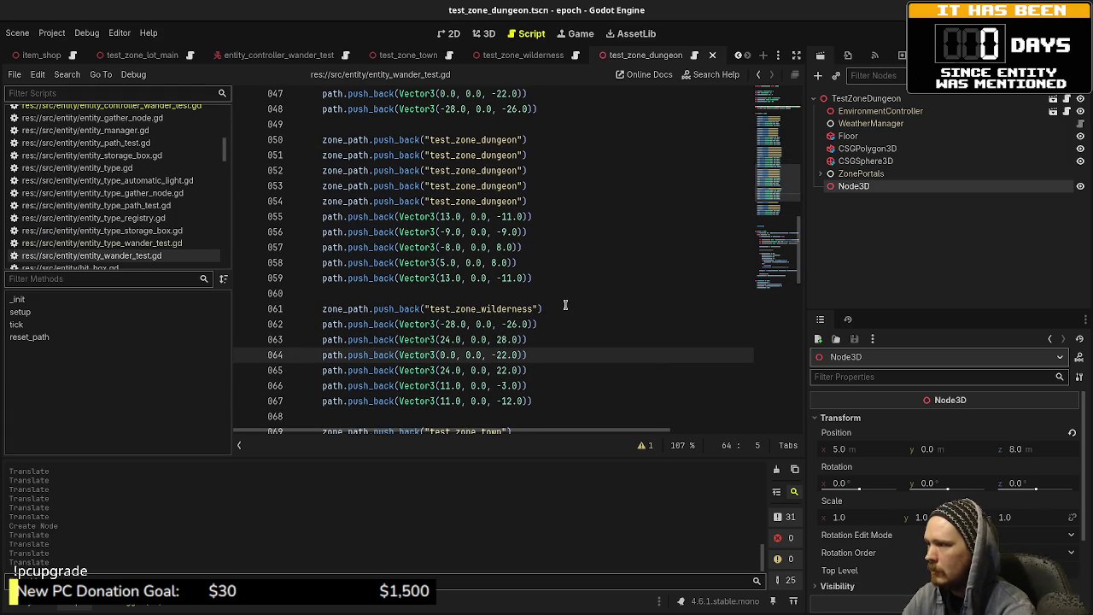
pyautogui.press('Down')
pyautogui.press('Down')
pyautogui.press('Down')
pyautogui.hotkey('alt', 'Up')
pyautogui.hotkey('alt', 'Up')
pyautogui.hotkey('alt', 'Up')
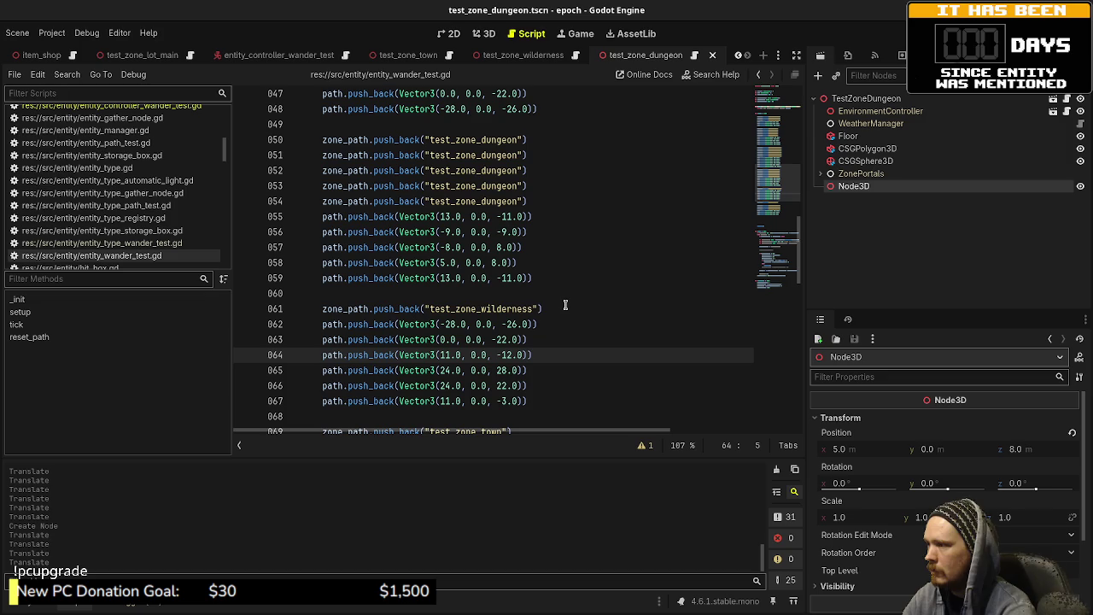
pyautogui.press('Down')
pyautogui.press('Down')
pyautogui.press('Down')
pyautogui.hotkey('alt', 'Up')
pyautogui.hotkey('alt', 'Up')
pyautogui.press('Down')
pyautogui.press('Down')
pyautogui.hotkey('alt', 'Up')
pyautogui.click(607, 297)
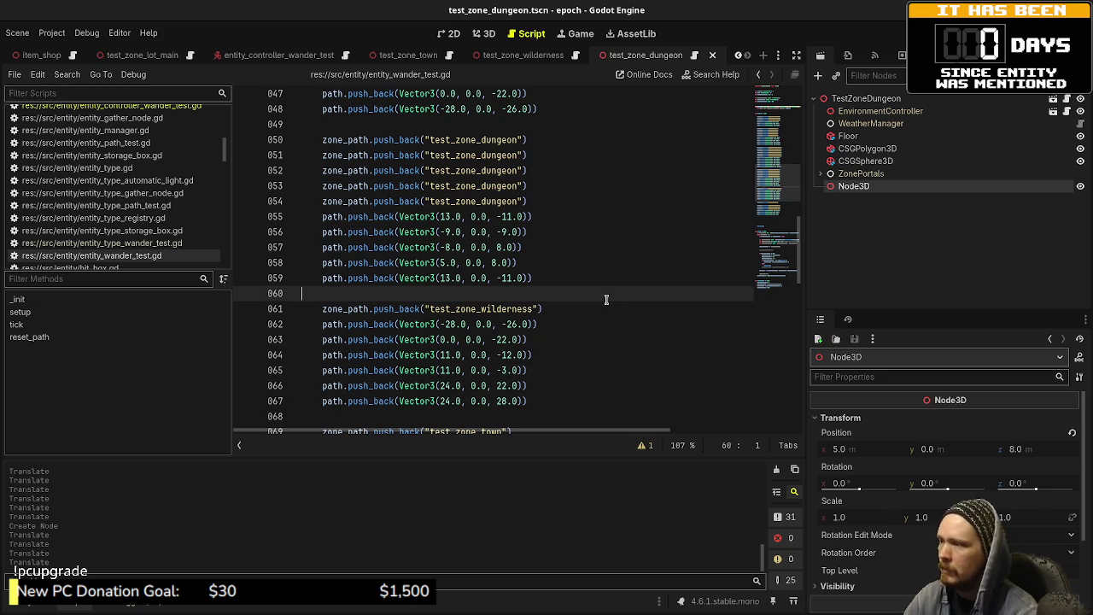
pyautogui.hotkey('ctrl', 's')
# - Duplicate the line 061 wilderness zone entry so each wilderness waypoint has one
pyautogui.moveTo(540, 308)
pyautogui.mouseDown()
pyautogui.moveTo(308, 320)
pyautogui.moveTo(321, 312)
pyautogui.mouseUp()
pyautogui.hotkey('ctrl', 'c')
pyautogui.press('End')
pyautogui.press('Return')
pyautogui.hotkey('ctrl', 'v')
pyautogui.press('Return')
pyautogui.hotkey('ctrl', 'v')
pyautogui.press('Return')
pyautogui.hotkey('ctrl', 'v')
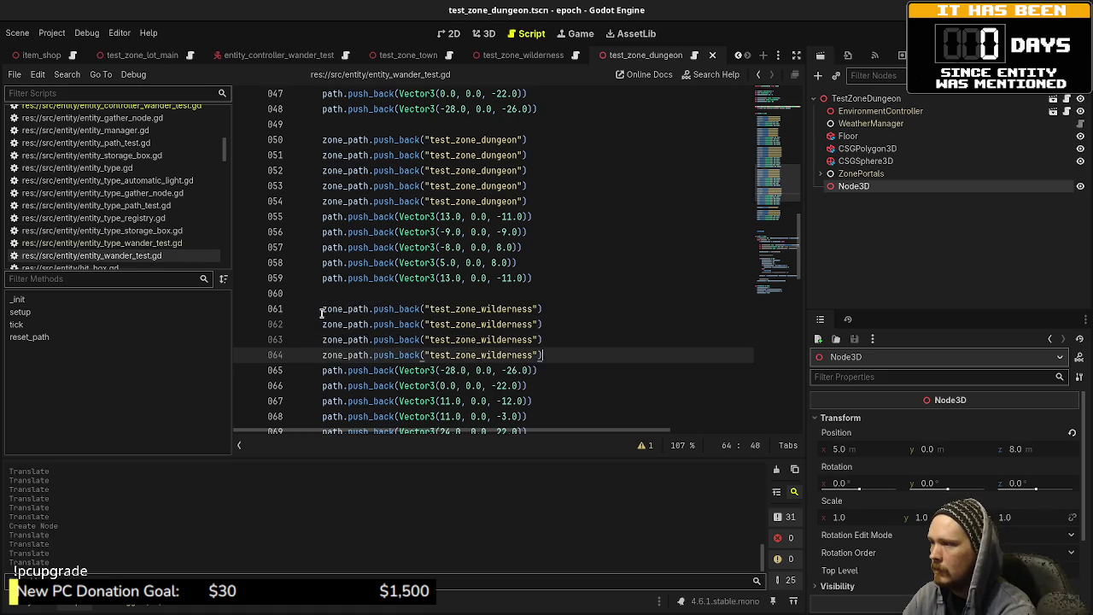
pyautogui.press('Return')
pyautogui.hotkey('ctrl', 'v')
pyautogui.press('Return')
pyautogui.hotkey('ctrl', 'v')
# - Copy the five town waypoints from lines 031–035 below the test_zone_town entry
pyautogui.scroll(-2, 495, 335)
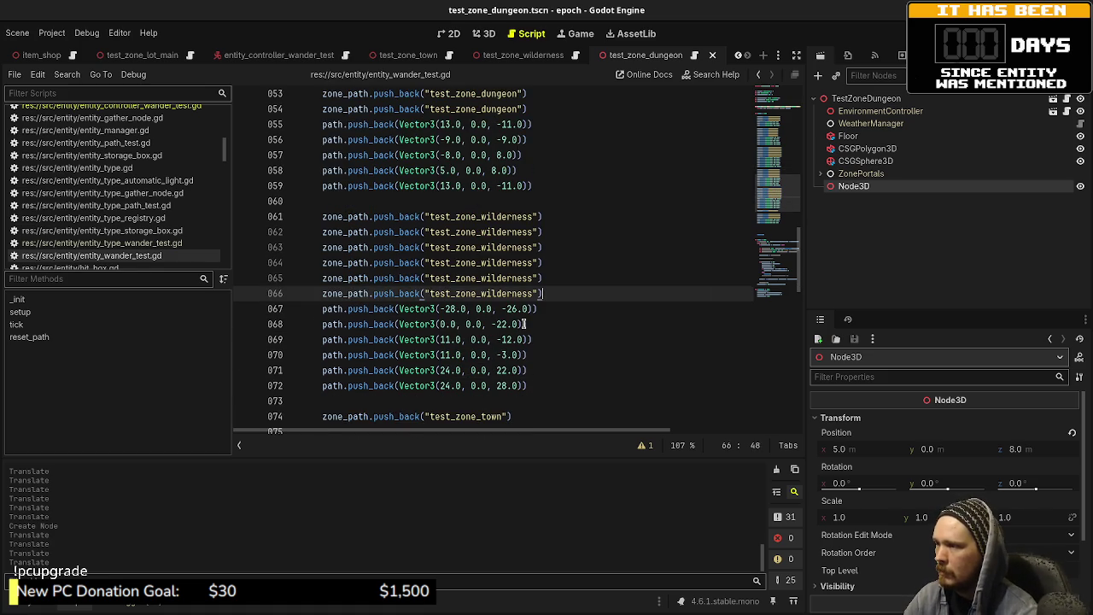
pyautogui.scroll(-1, 520, 387)
pyautogui.scroll(3, 521, 385)
pyautogui.scroll(6, 534, 351)
pyautogui.moveTo(538, 231)
pyautogui.mouseDown()
pyautogui.moveTo(385, 216)
pyautogui.moveTo(311, 177)
pyautogui.mouseUp()
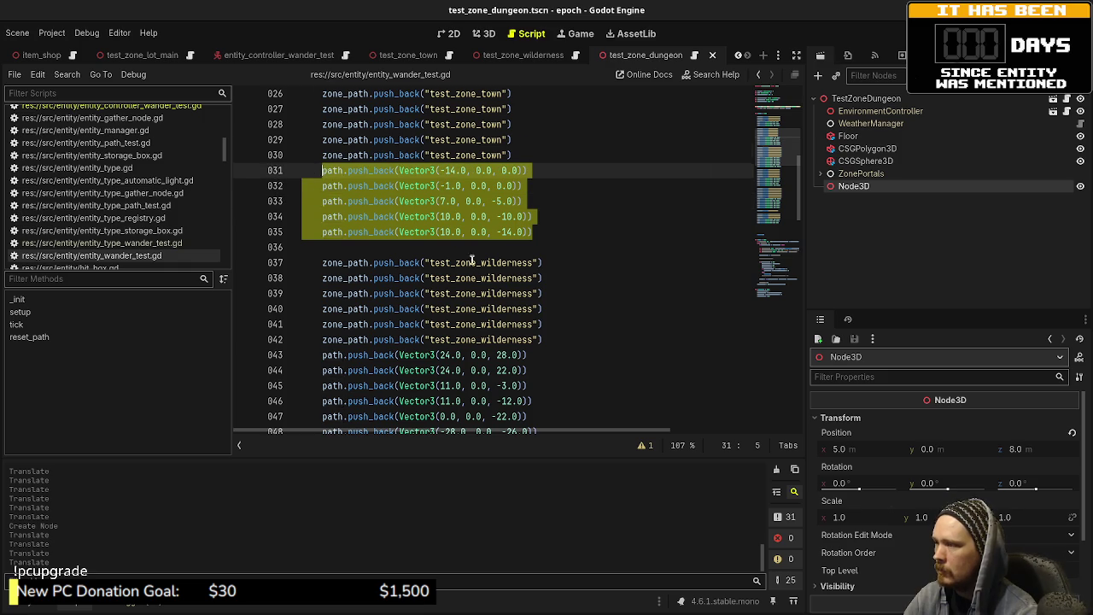
pyautogui.scroll(-10, 491, 333)
pyautogui.click(518, 369)
pyautogui.press('Return')
pyautogui.hotkey('ctrl', 'v')
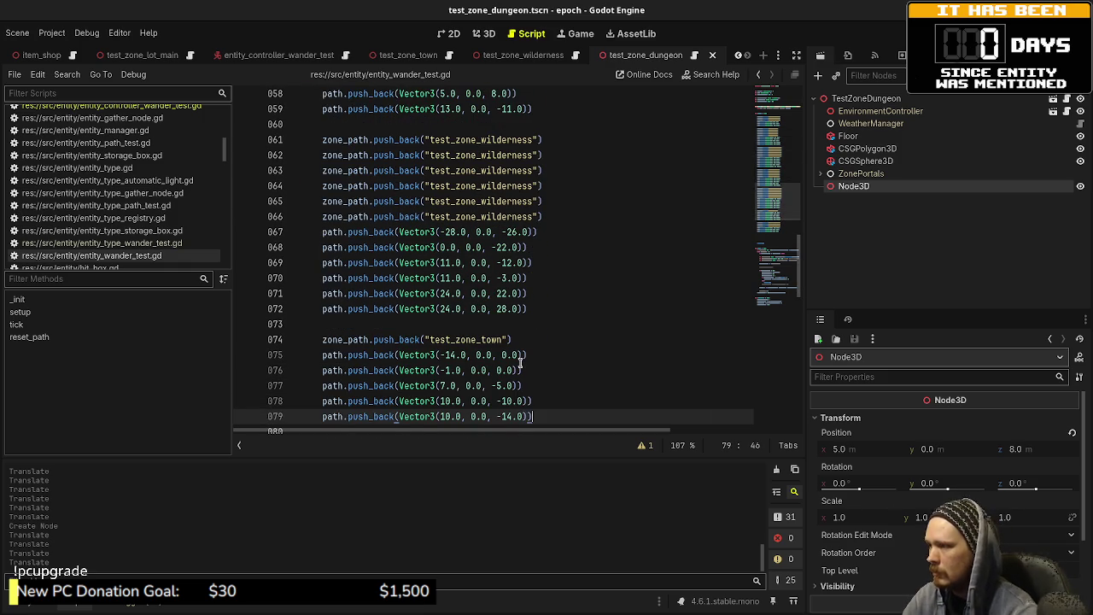
# - Reorder the town waypoints, moving (10, 0, -14), (10, 0, -10) and (7, 0, -5) up, then save
pyautogui.scroll(-2, 521, 364)
pyautogui.click(571, 265)
pyautogui.press('Return')
pyautogui.press('Down')
pyautogui.press('Down')
pyautogui.press('Down')
pyautogui.hotkey('alt', 'Up')
pyautogui.hotkey('alt', 'Up')
pyautogui.hotkey('alt', 'Up')
pyautogui.hotkey('alt', 'Up')
pyautogui.press('Down')
pyautogui.press('Down')
pyautogui.press('Down')
pyautogui.hotkey('alt', 'Up')
pyautogui.hotkey('alt', 'Up')
pyautogui.hotkey('alt', 'Up')
pyautogui.press('Down')
pyautogui.press('Down')
pyautogui.press('Down')
pyautogui.hotkey('alt', 'Up')
pyautogui.hotkey('alt', 'Up')
pyautogui.press('Down')
pyautogui.press('Down')
pyautogui.hotkey('alt', 'Up')
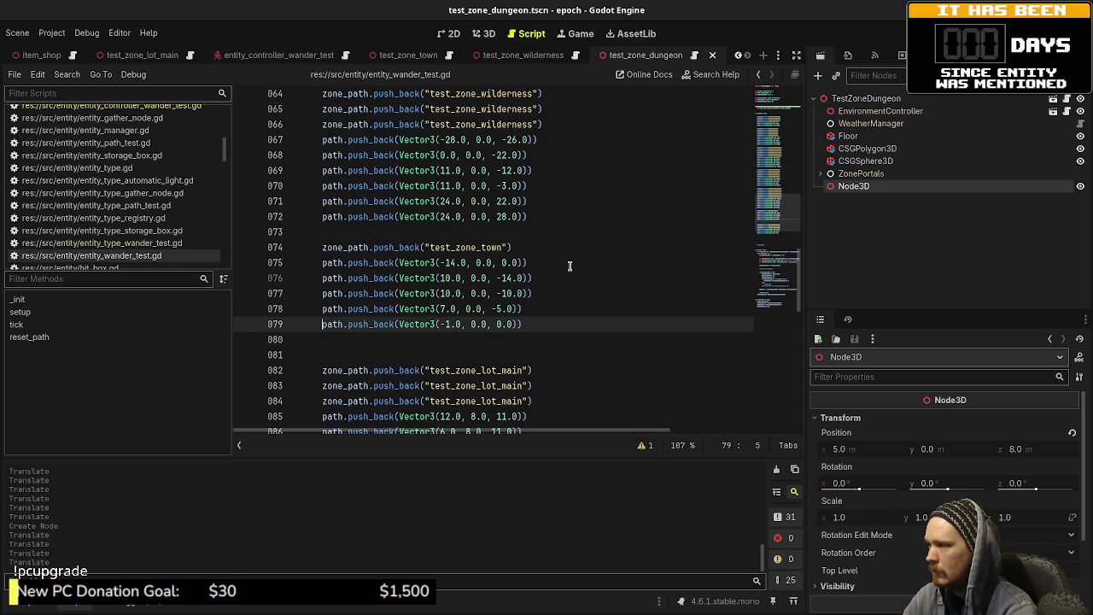
pyautogui.press('Down')
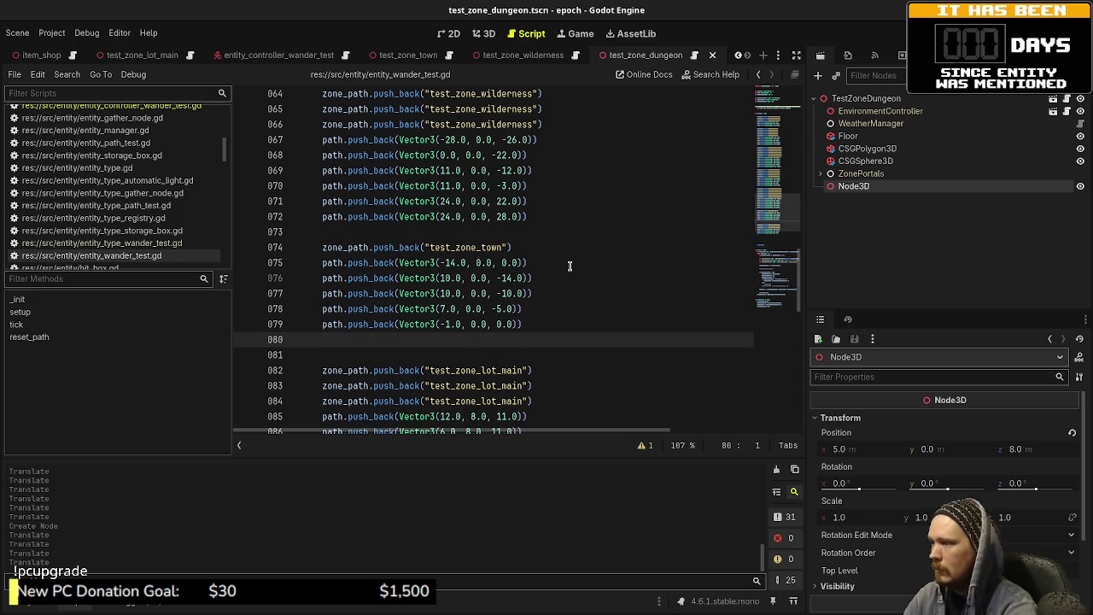
pyautogui.press('BackSpace')
pyautogui.hotkey('ctrl', 's')
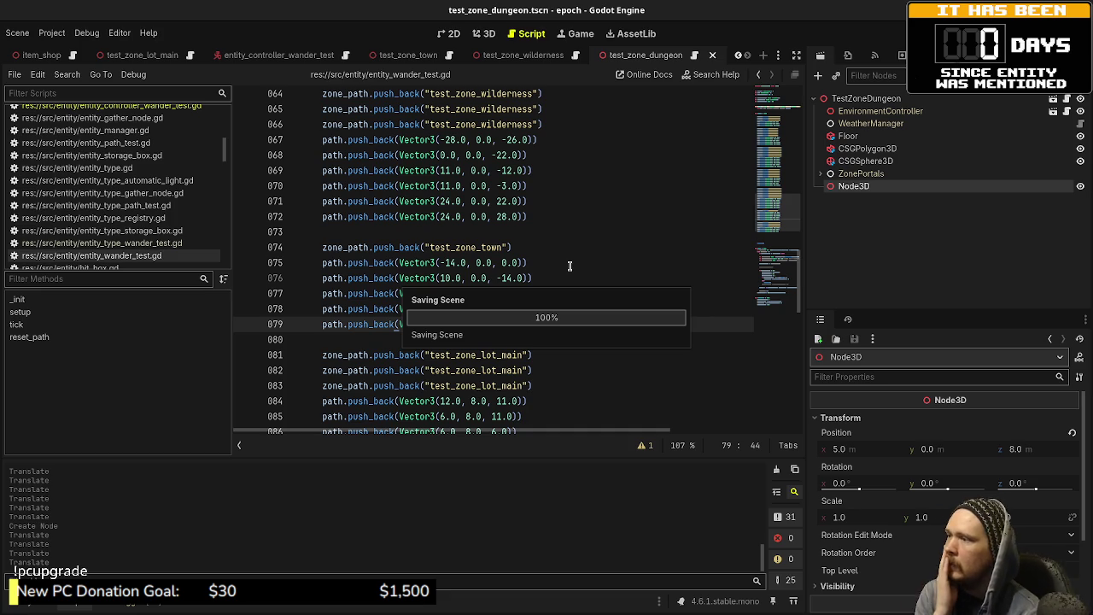
# - Repeat the line 074 test_zone_town entry to five entries and save the script
pyautogui.moveTo(530, 249); pyautogui.dragTo(336, 247)
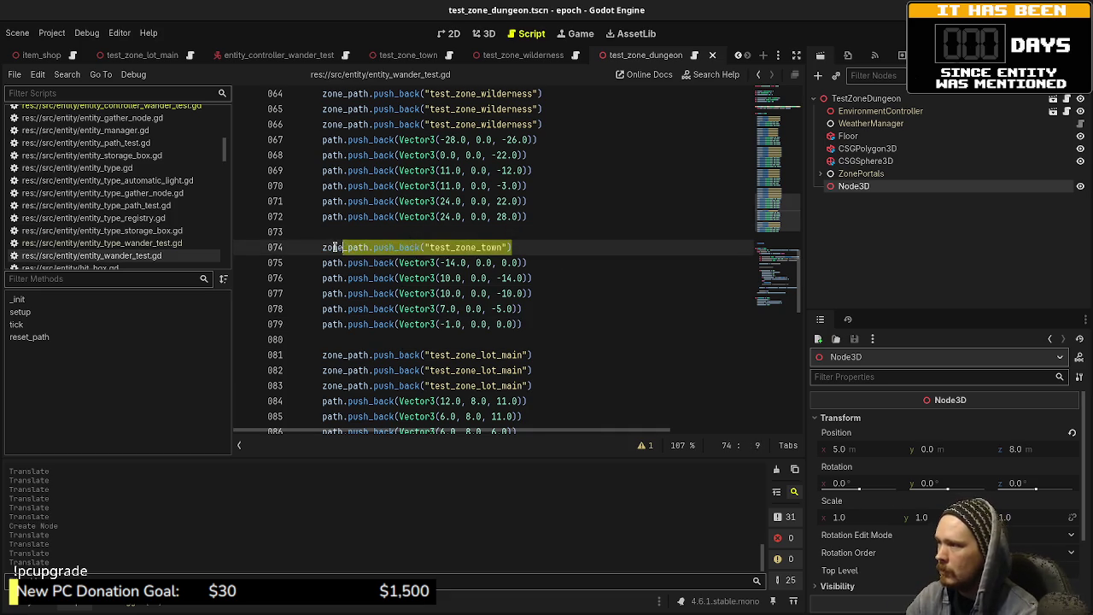
pyautogui.click(533, 248)
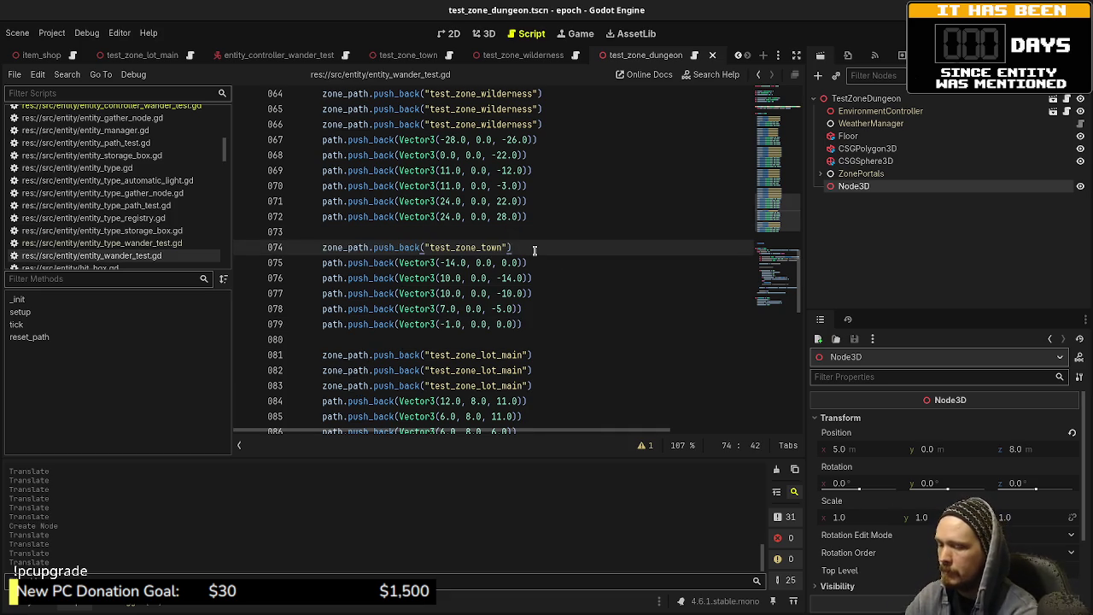
pyautogui.press('Return')
pyautogui.hotkey('ctrl', 'v')
pyautogui.press('Return')
pyautogui.hotkey('ctrl', 'v')
pyautogui.press('Return')
pyautogui.hotkey('ctrl', 'v')
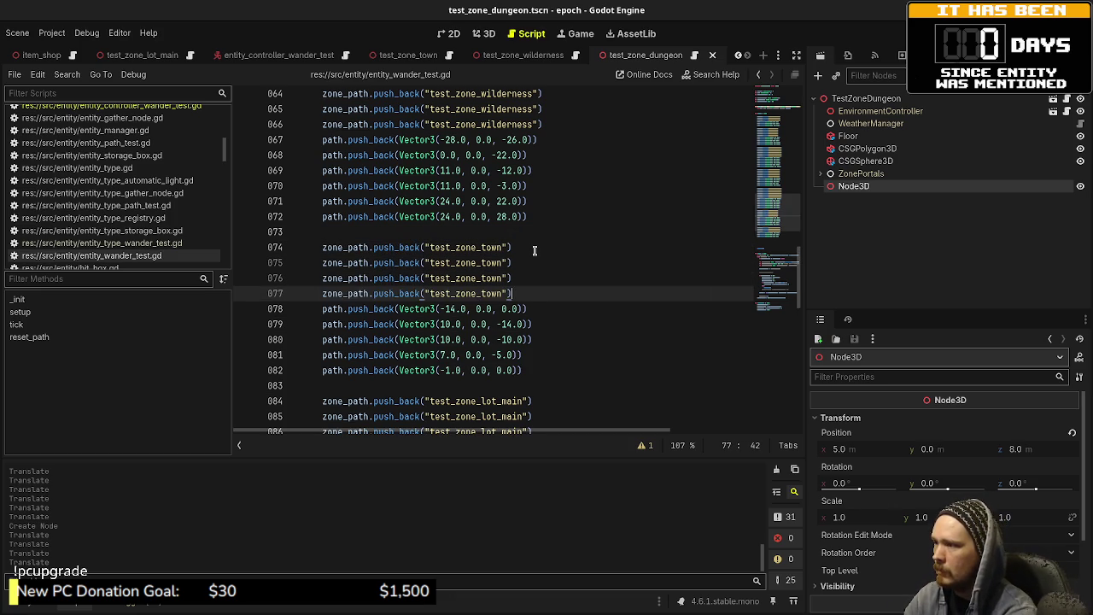
pyautogui.press('Return')
pyautogui.hotkey('ctrl', 'v')
pyautogui.hotkey('ctrl', 's')
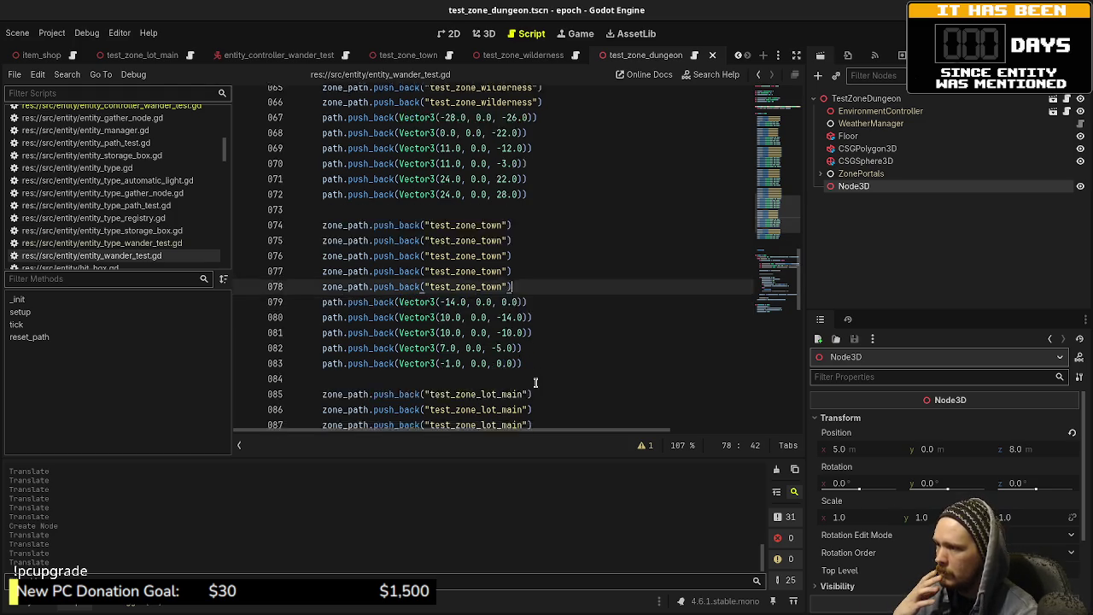
pyautogui.scroll(-4, 535, 383)
pyautogui.scroll(1, 536, 383)
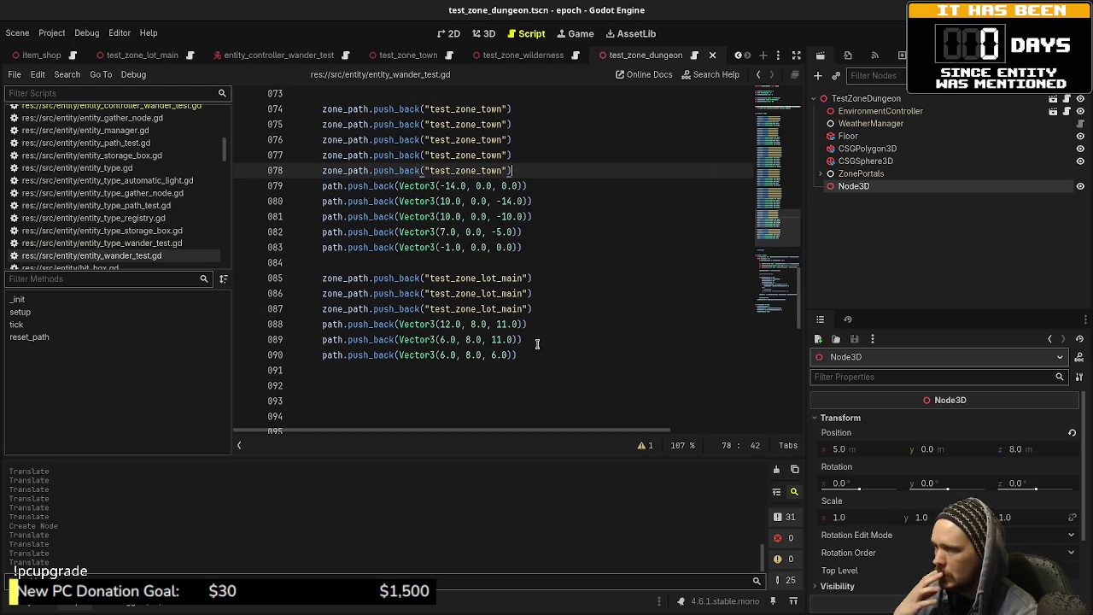
pyautogui.scroll(20, 532, 355)
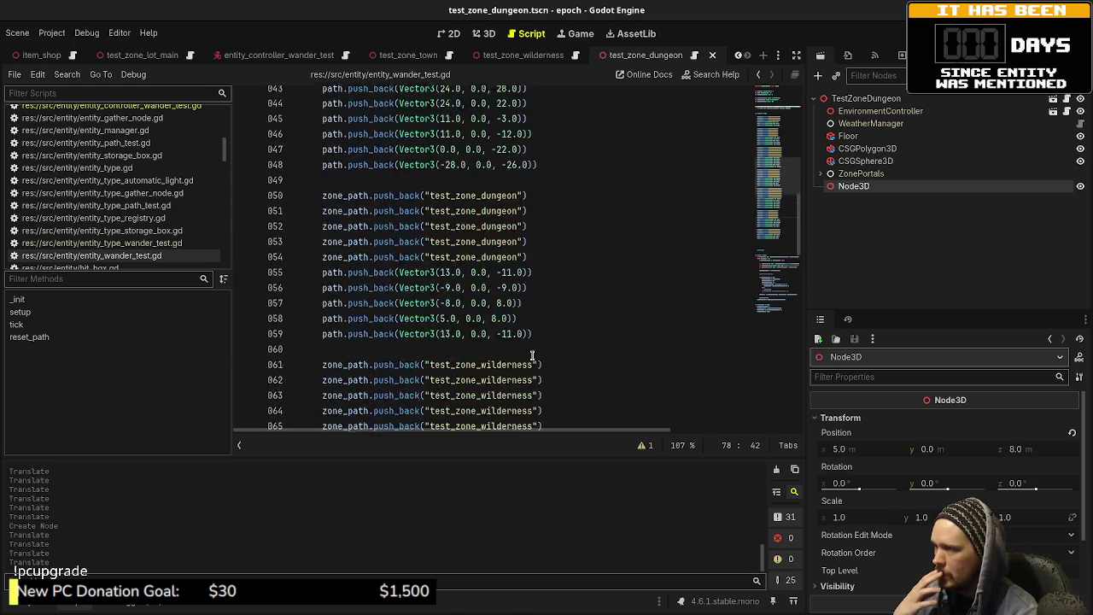
pyautogui.scroll(3, 532, 356)
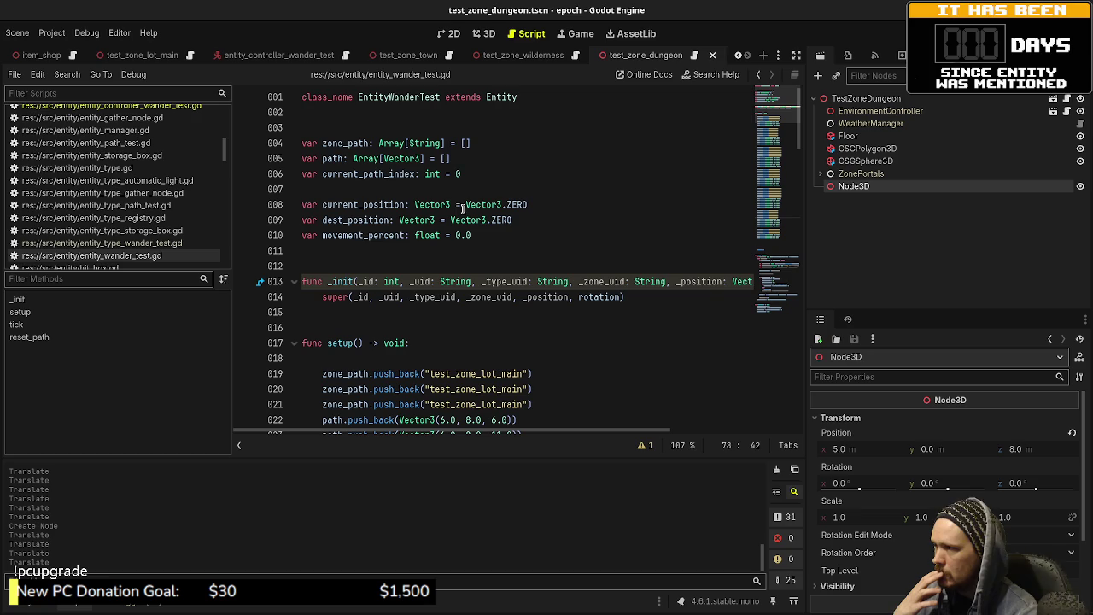
pyautogui.click(469, 160)
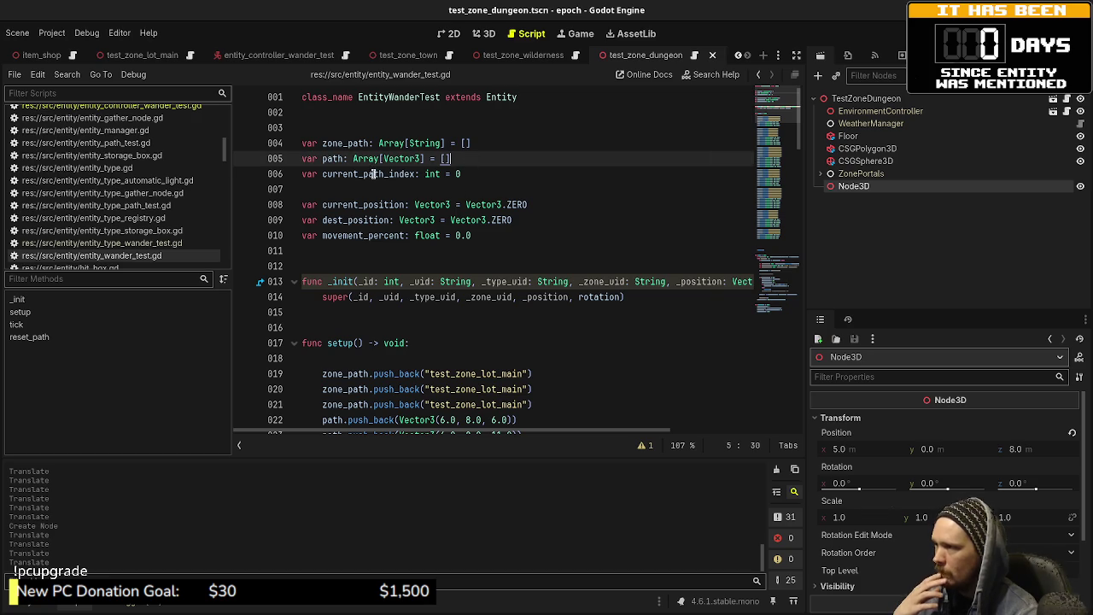
pyautogui.scroll(-3, 474, 329)
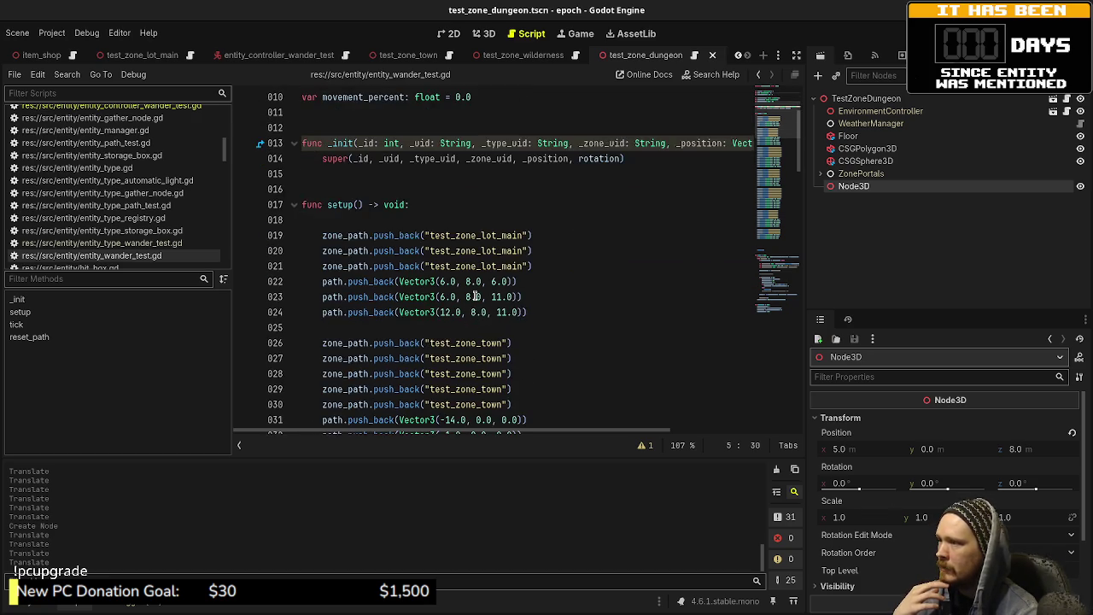
pyautogui.scroll(3, 475, 296)
pyautogui.doubleClick(352, 145)
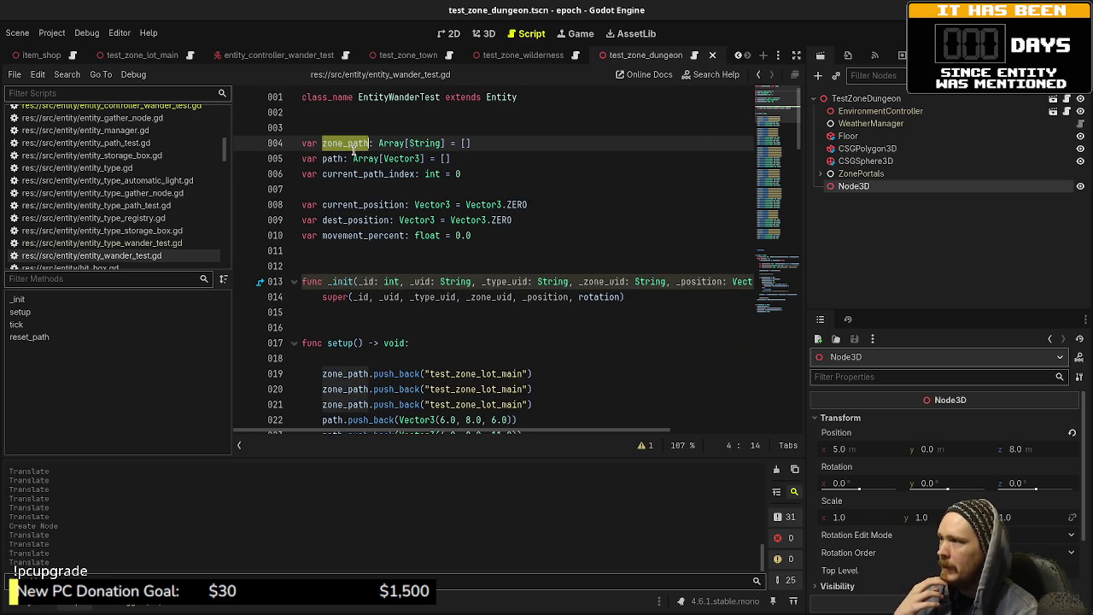
pyautogui.doubleClick(331, 159)
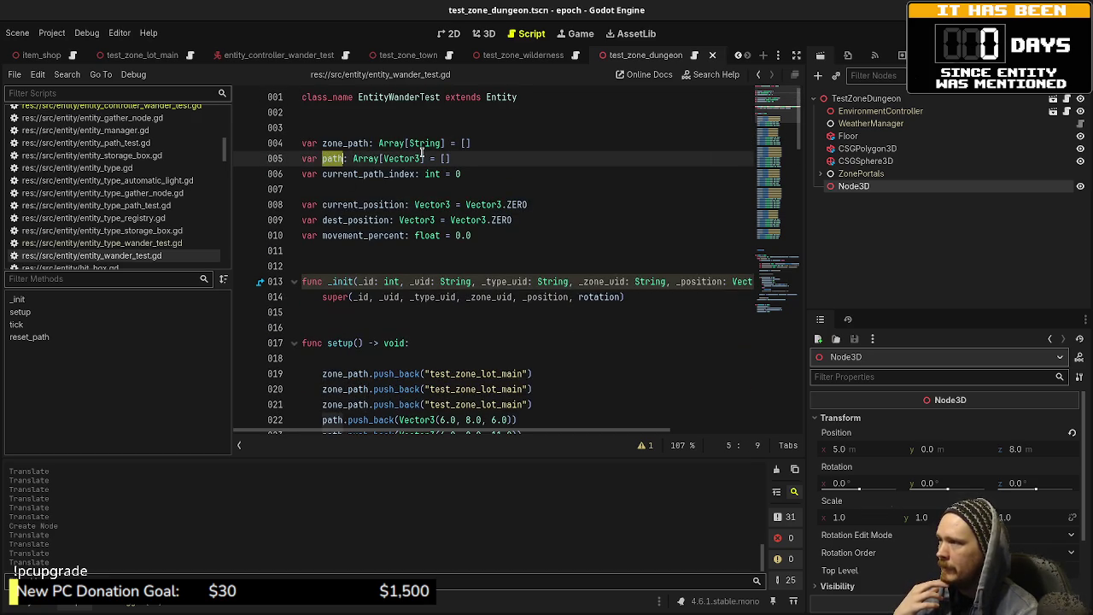
pyautogui.scroll(-4, 491, 384)
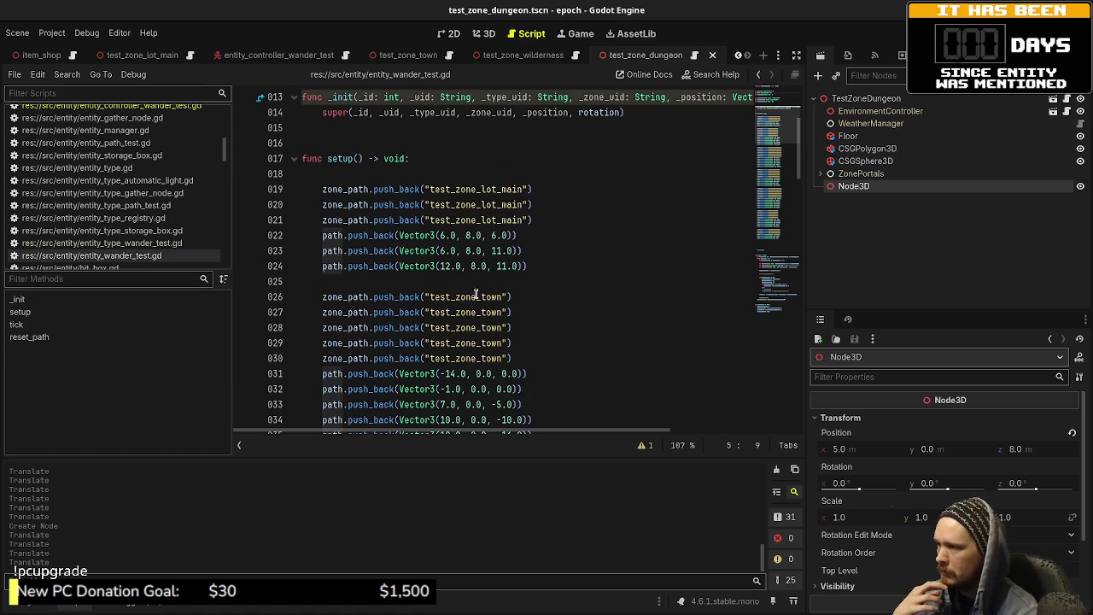
pyautogui.scroll(-1, 507, 385)
pyautogui.scroll(1, 513, 376)
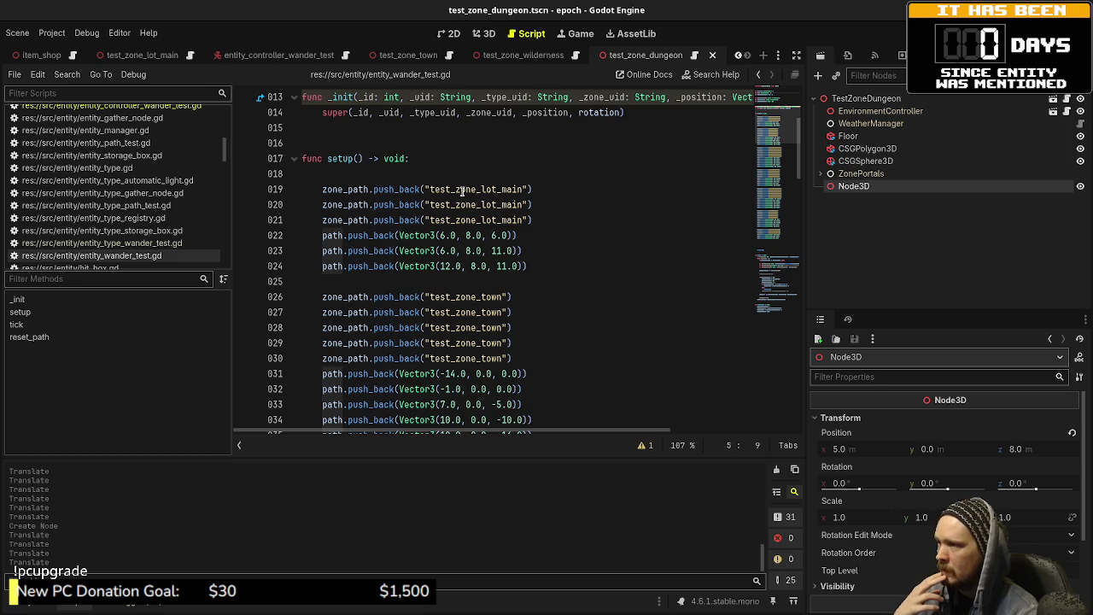
pyautogui.scroll(-10, 462, 190)
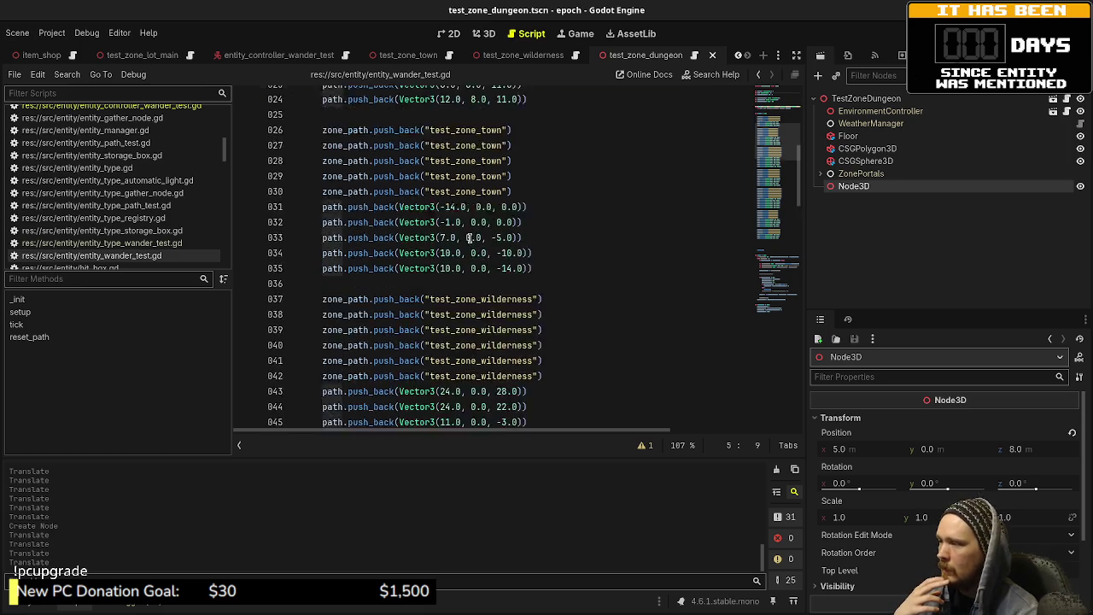
pyautogui.scroll(9, 471, 240)
pyautogui.scroll(5, 472, 240)
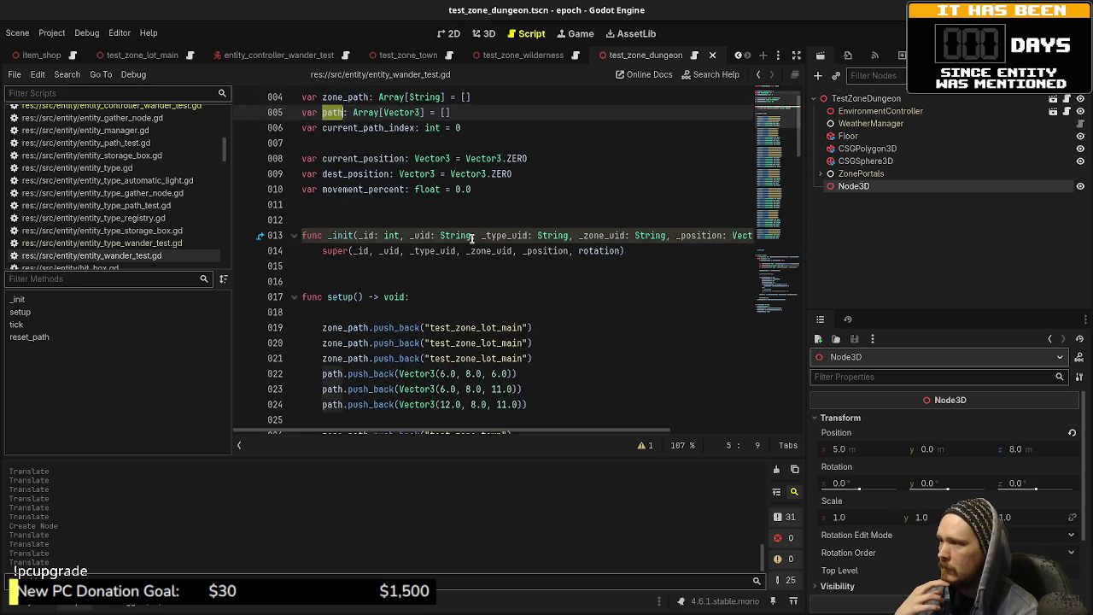
pyautogui.scroll(-2, 471, 240)
pyautogui.doubleClick(472, 235)
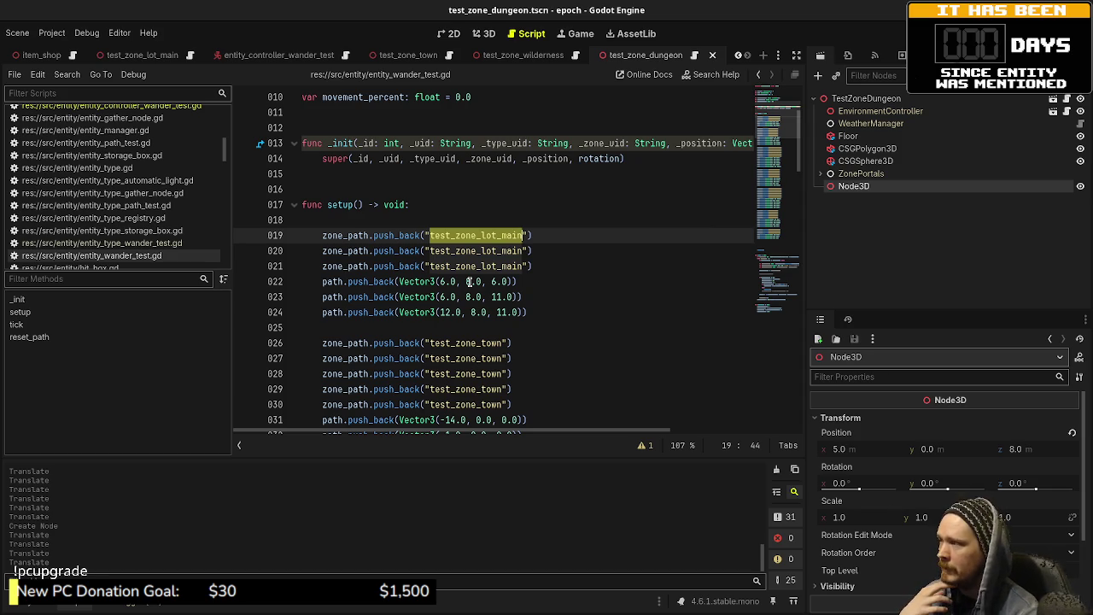
pyautogui.scroll(3, 131, 192)
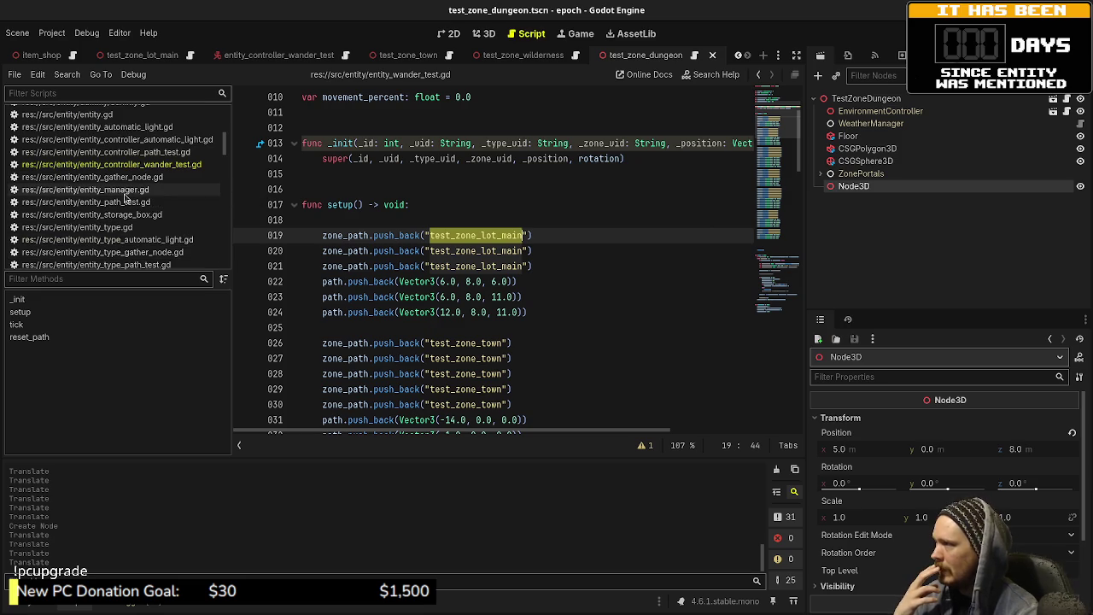
# - Look over entity.gd and entity_controller_wander_test.gd for reference, then return to entity_wander_test.gd
pyautogui.scroll(4, 128, 195)
pyautogui.click(124, 195)
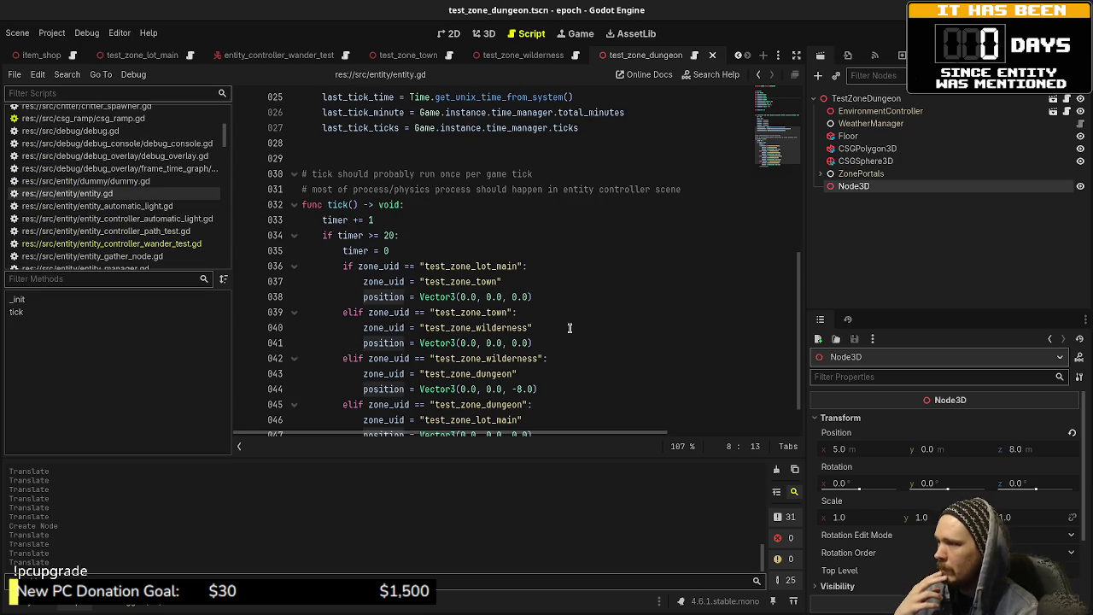
pyautogui.click(141, 244)
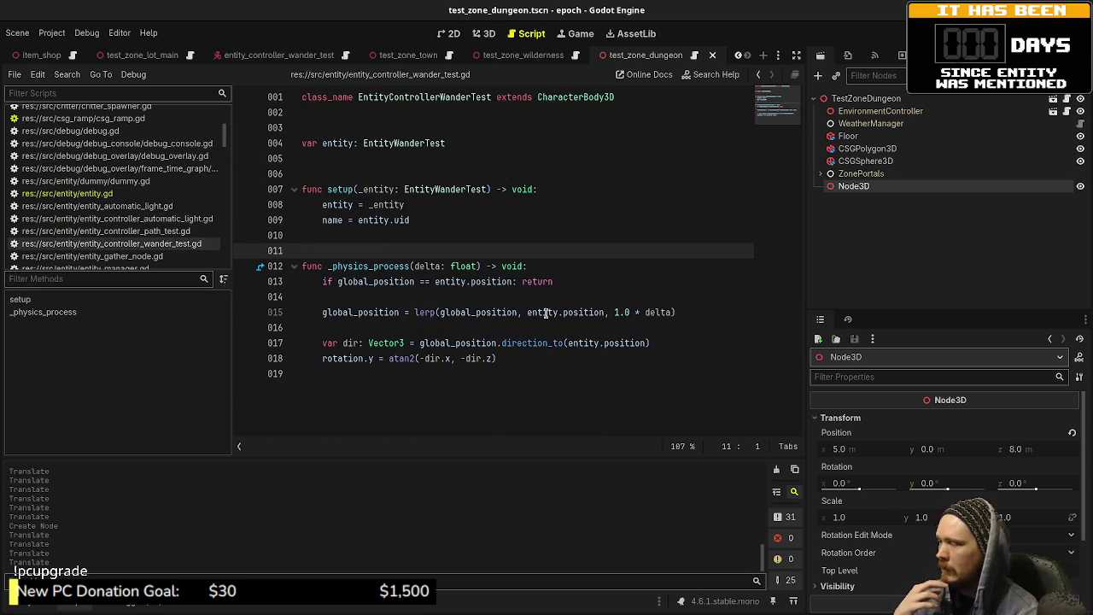
pyautogui.scroll(-3, 157, 231)
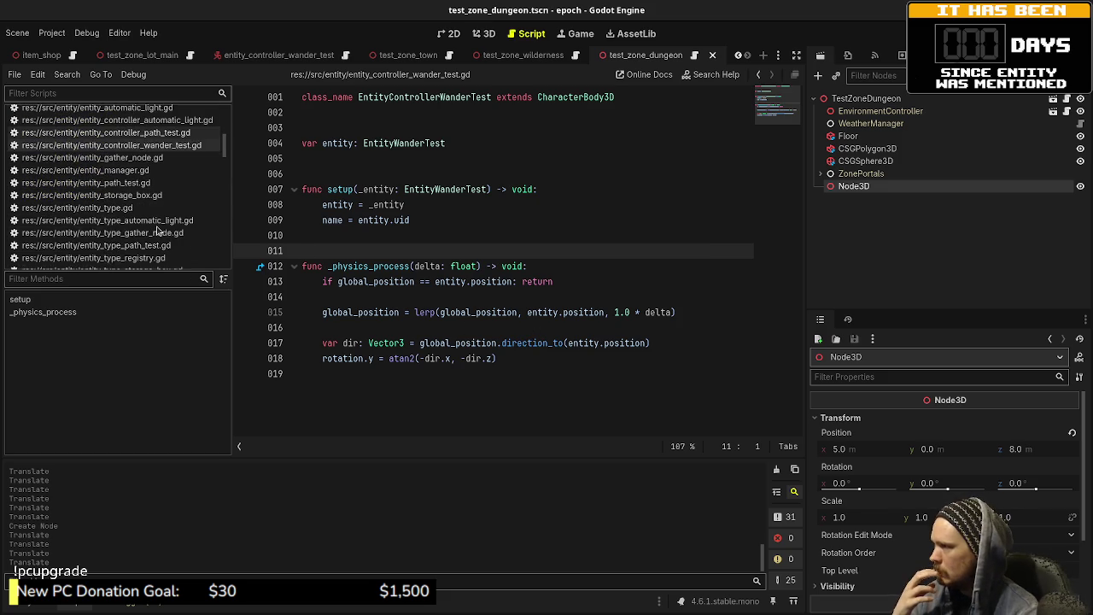
pyautogui.scroll(-3, 156, 231)
pyautogui.click(135, 239)
# - Delete the two blank lines after the last waypoint before reset_path() and save the script
pyautogui.scroll(-10, 554, 322)
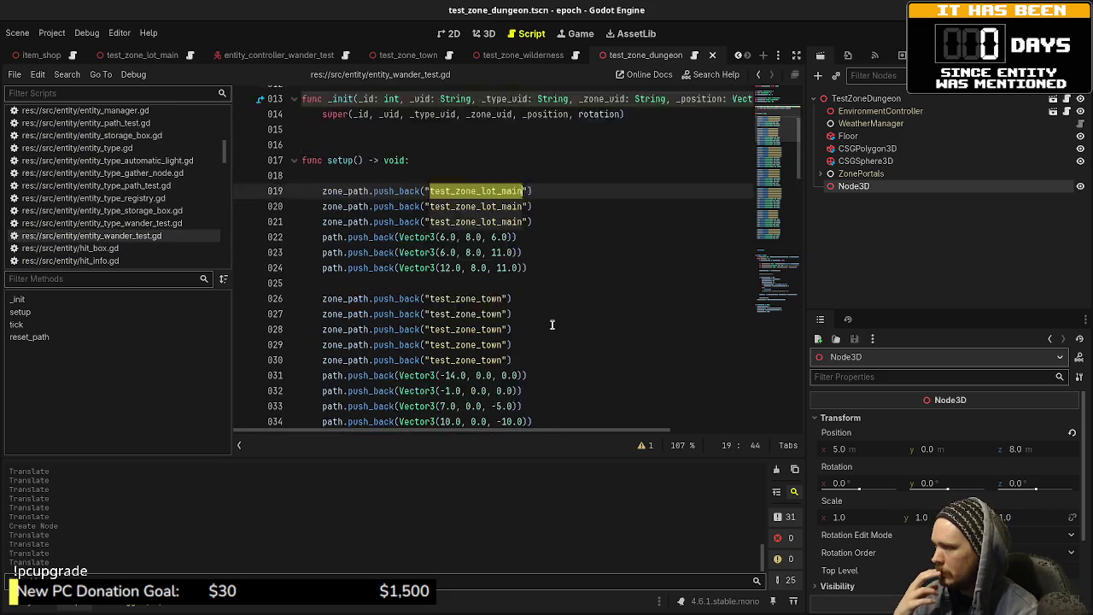
pyautogui.scroll(-9, 552, 324)
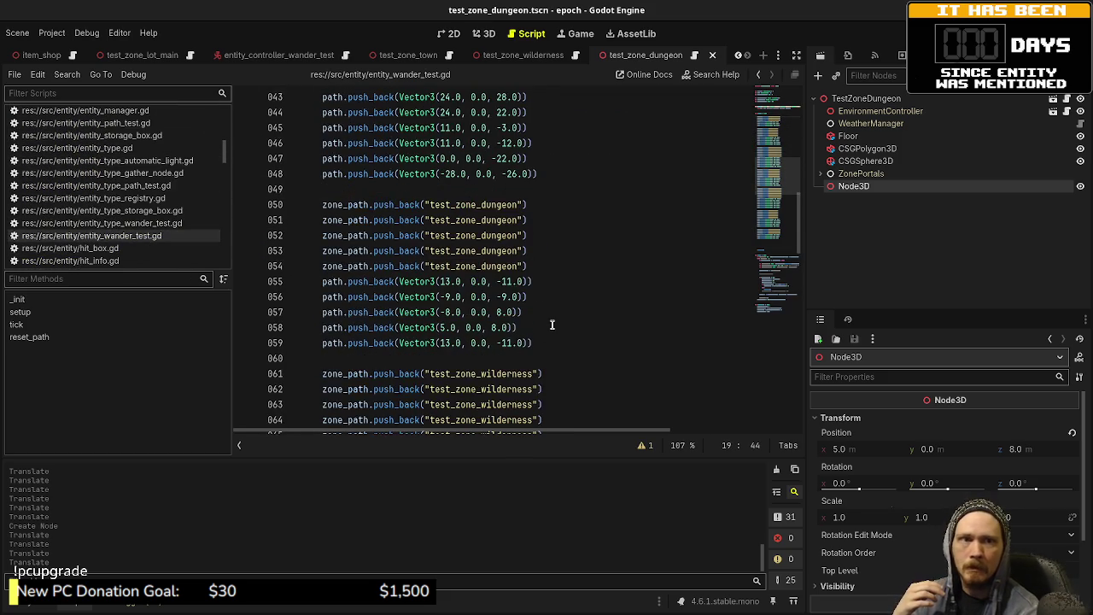
pyautogui.scroll(-3, 552, 324)
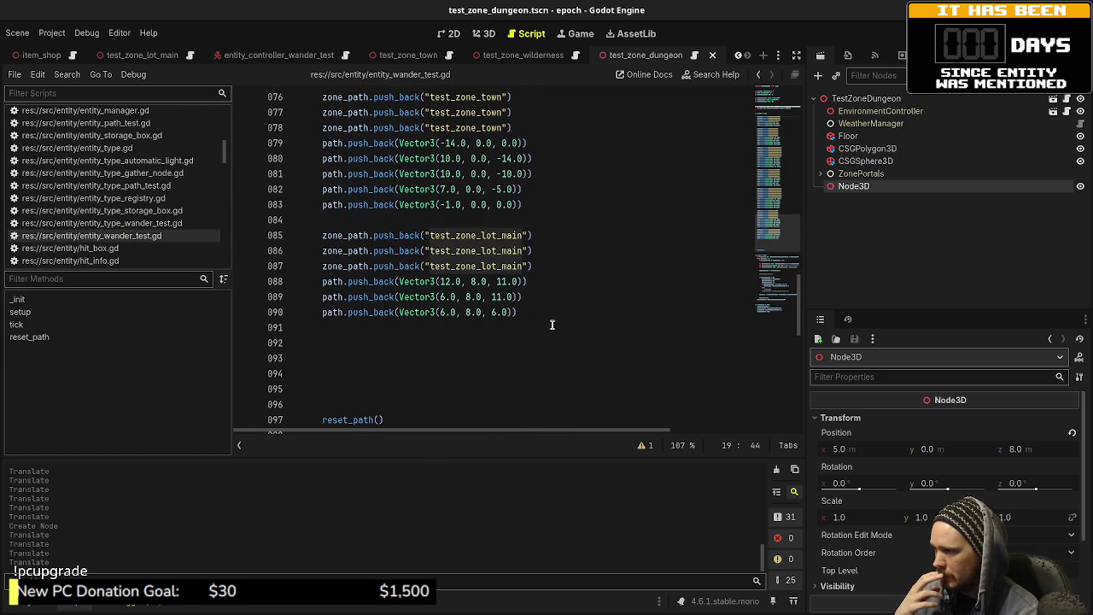
pyautogui.click(432, 365)
pyautogui.click(554, 311)
pyautogui.press('Delete')
pyautogui.press('Delete')
pyautogui.press('Delete')
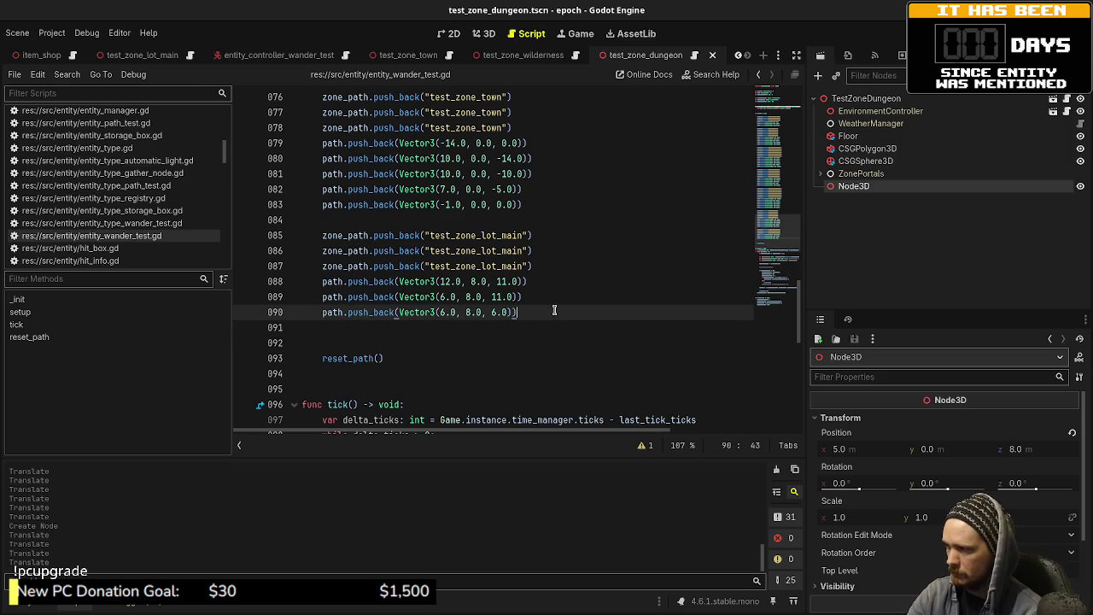
pyautogui.press('Delete')
pyautogui.hotkey('ctrl', 's')
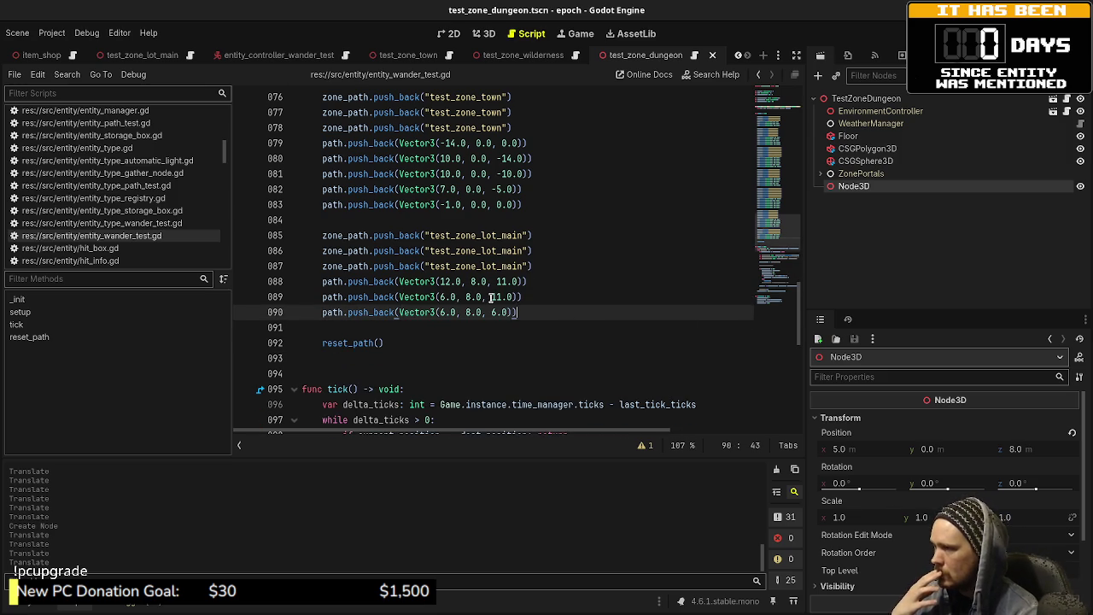
pyautogui.scroll(20, 492, 297)
pyautogui.scroll(4, 492, 297)
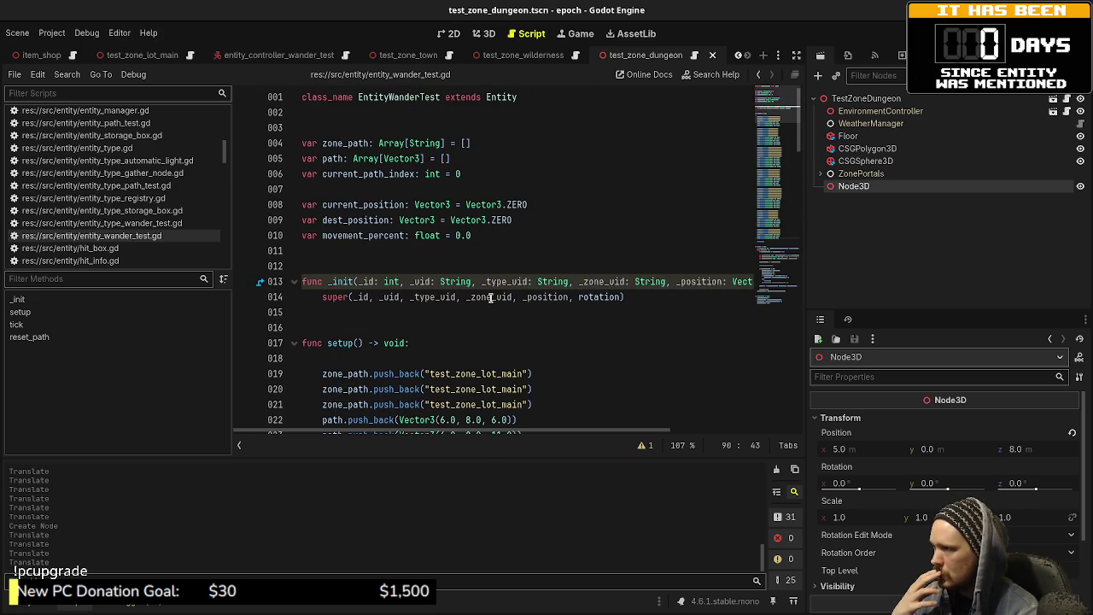
pyautogui.scroll(-20, 491, 298)
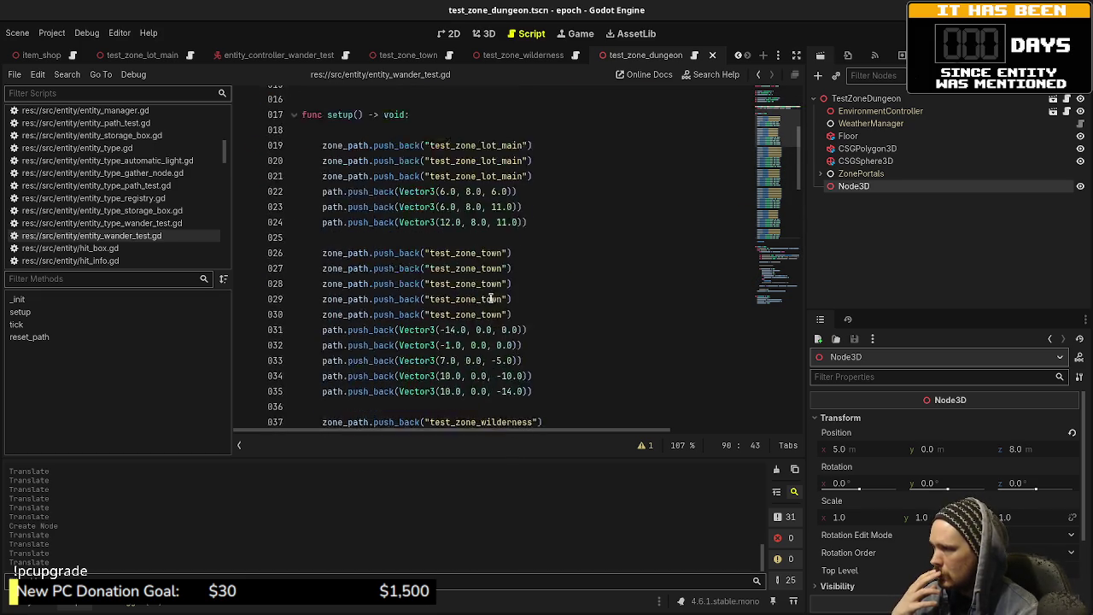
pyautogui.scroll(-3, 482, 318)
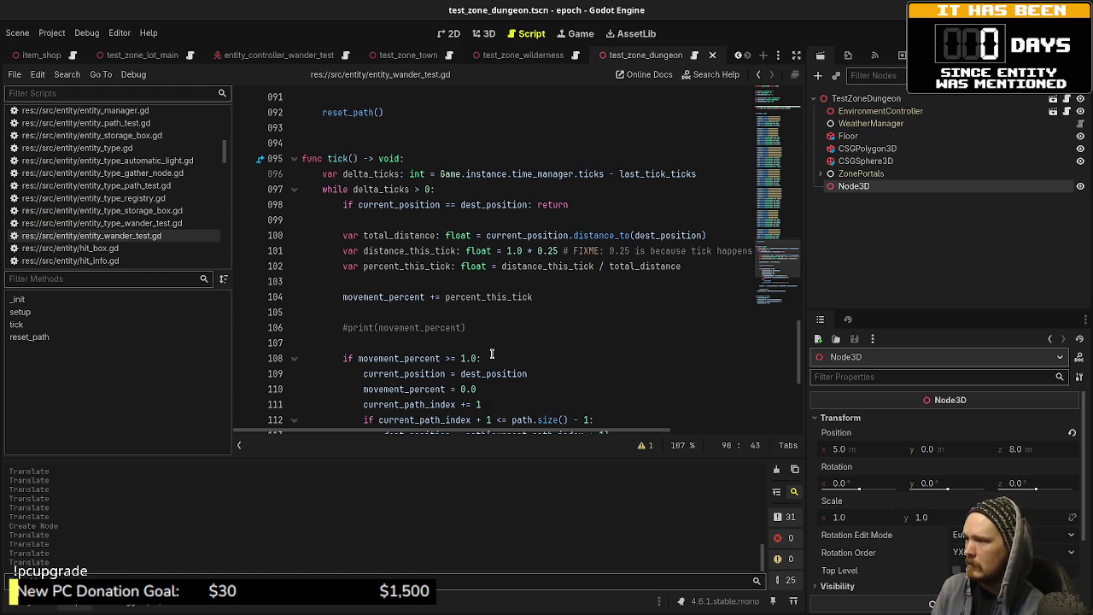
# - Add 'if zone_uid == zone_path[current_path_index]' in the arrival block and indent current_position under it
pyautogui.click(491, 357)
pyautogui.press('Return')
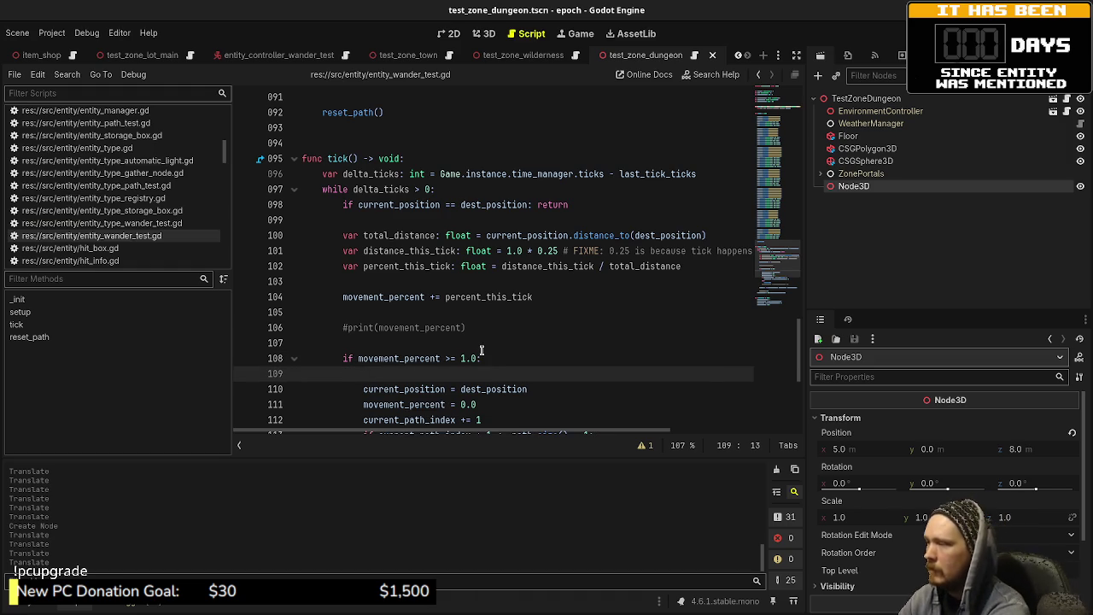
pyautogui.write('if ')
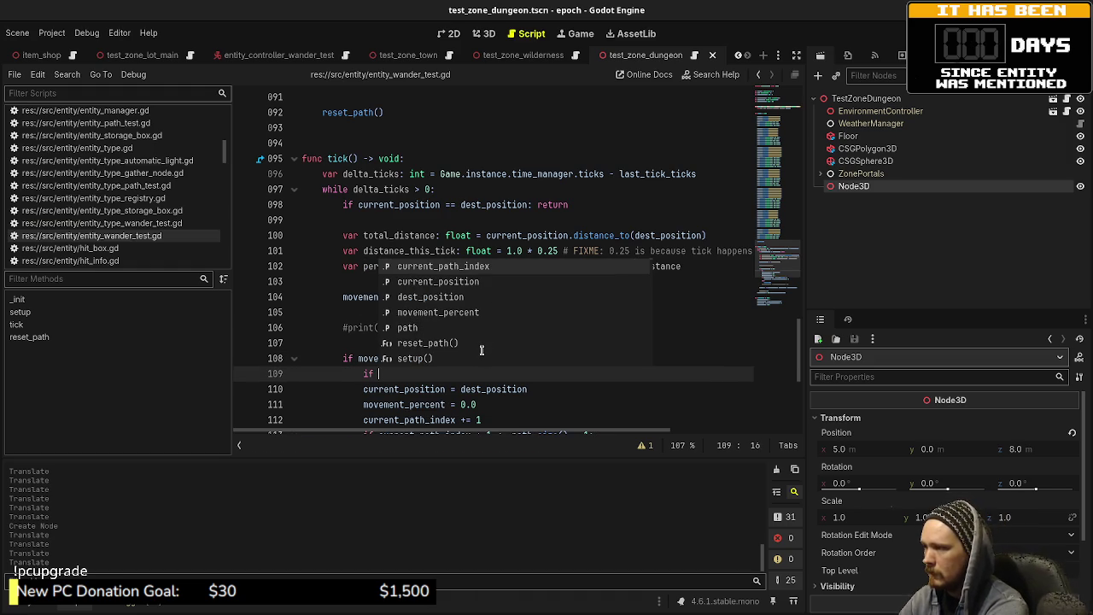
pyautogui.write('zone_')
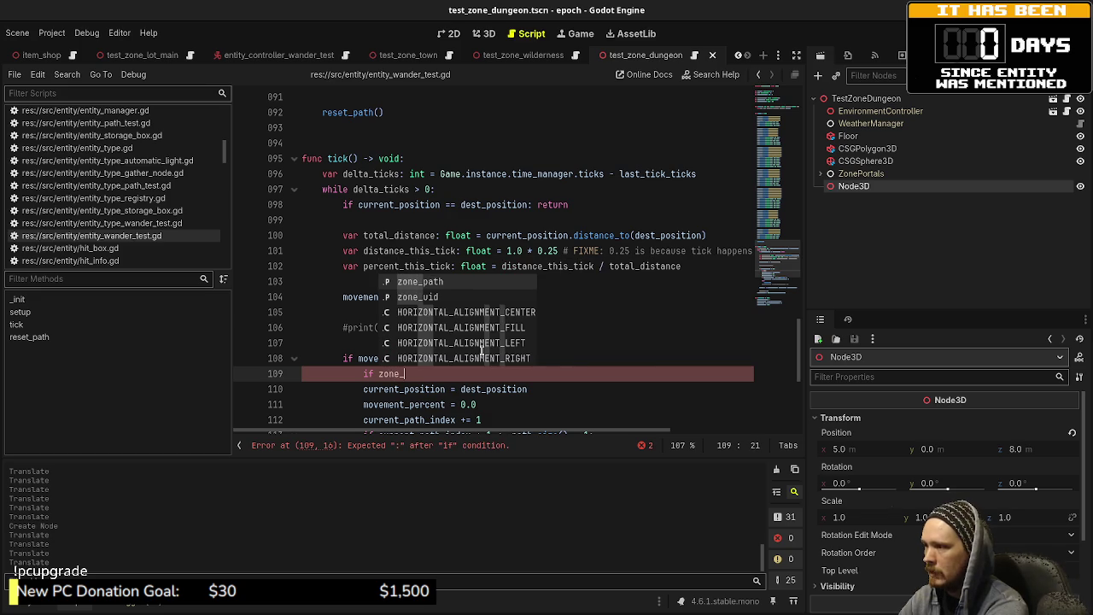
pyautogui.write('uid == zone_path[')
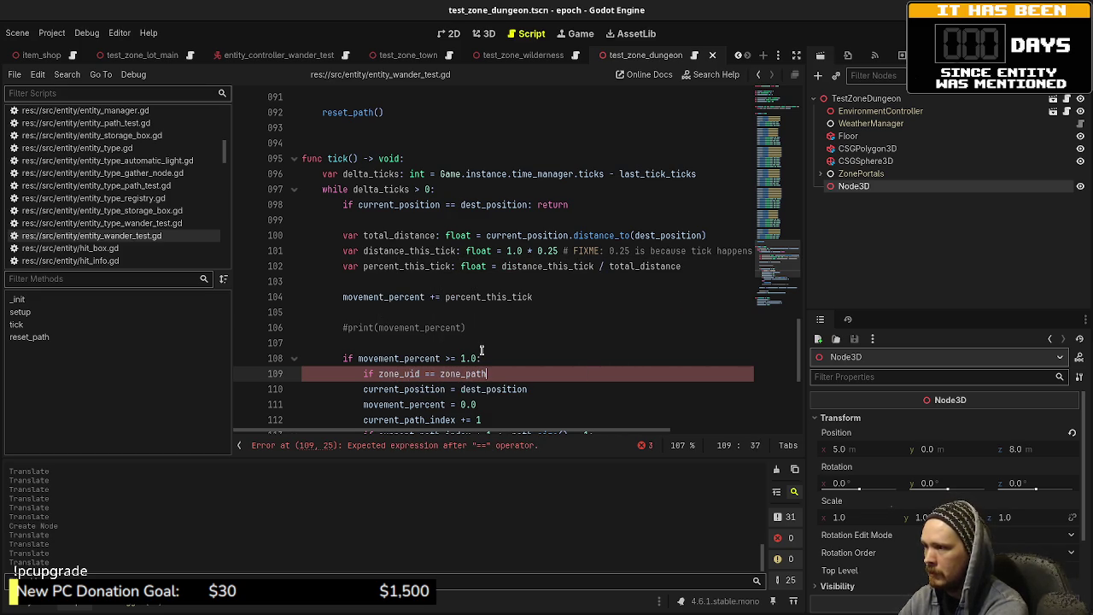
pyautogui.write('current_path_index')
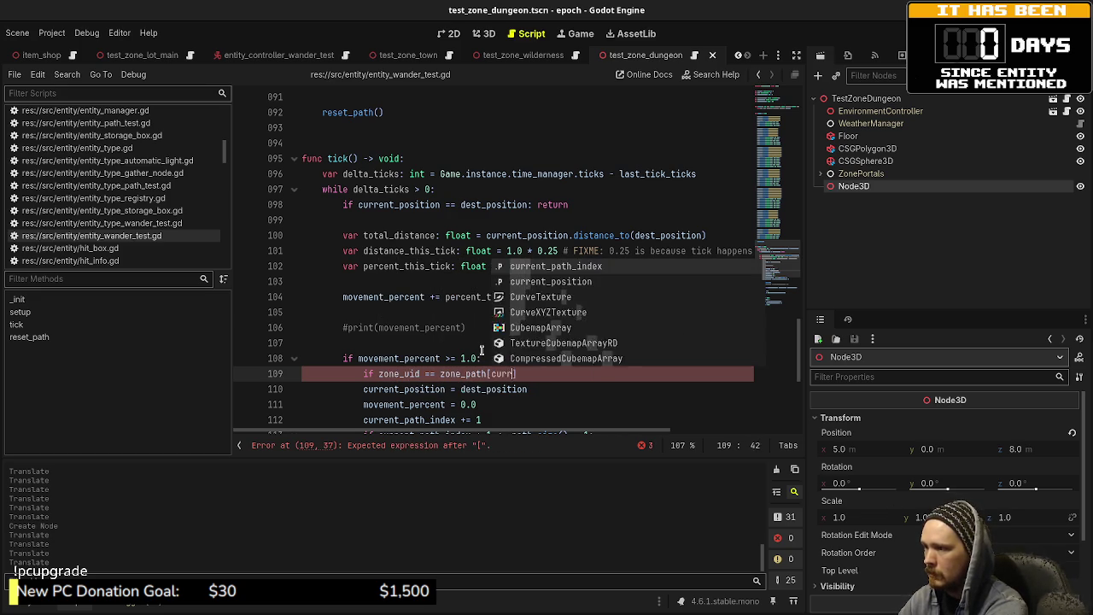
pyautogui.write(']:')
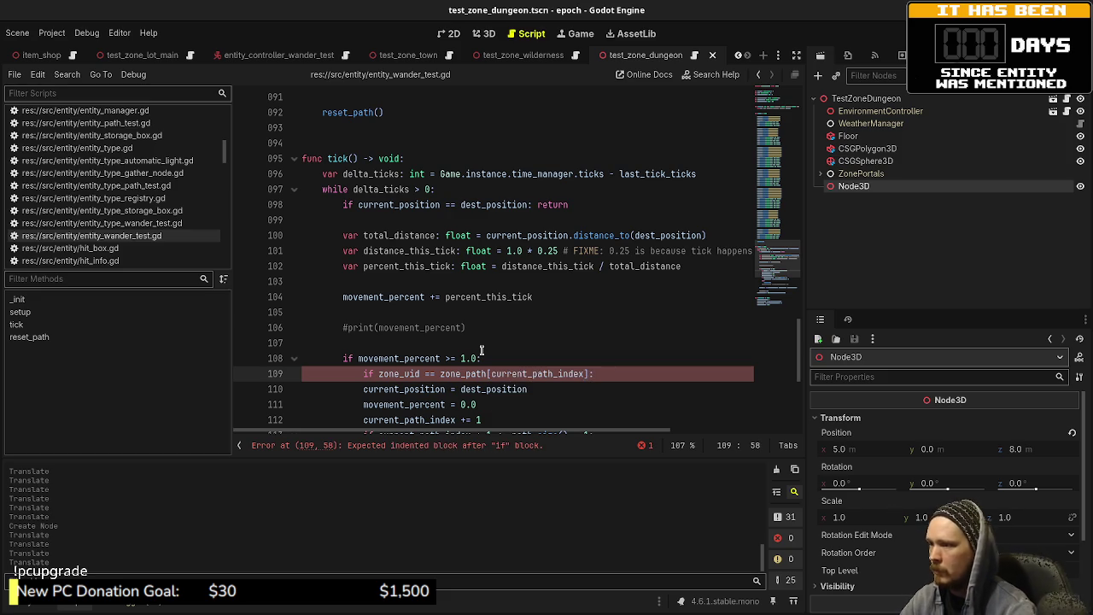
pyautogui.scroll(-1, 436, 315)
pyautogui.click(364, 342)
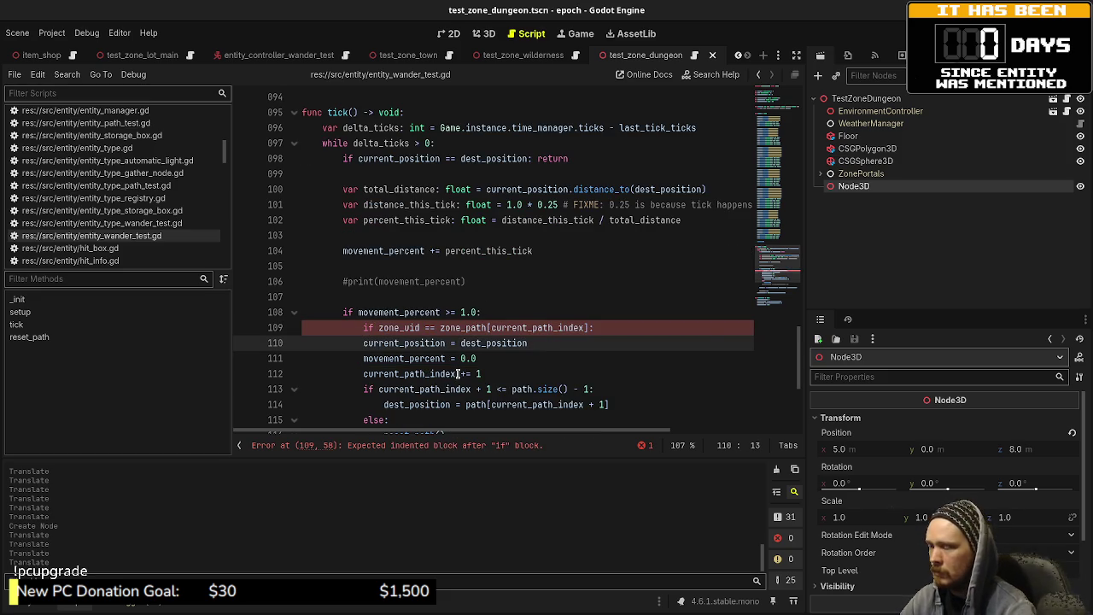
pyautogui.press('Tab')
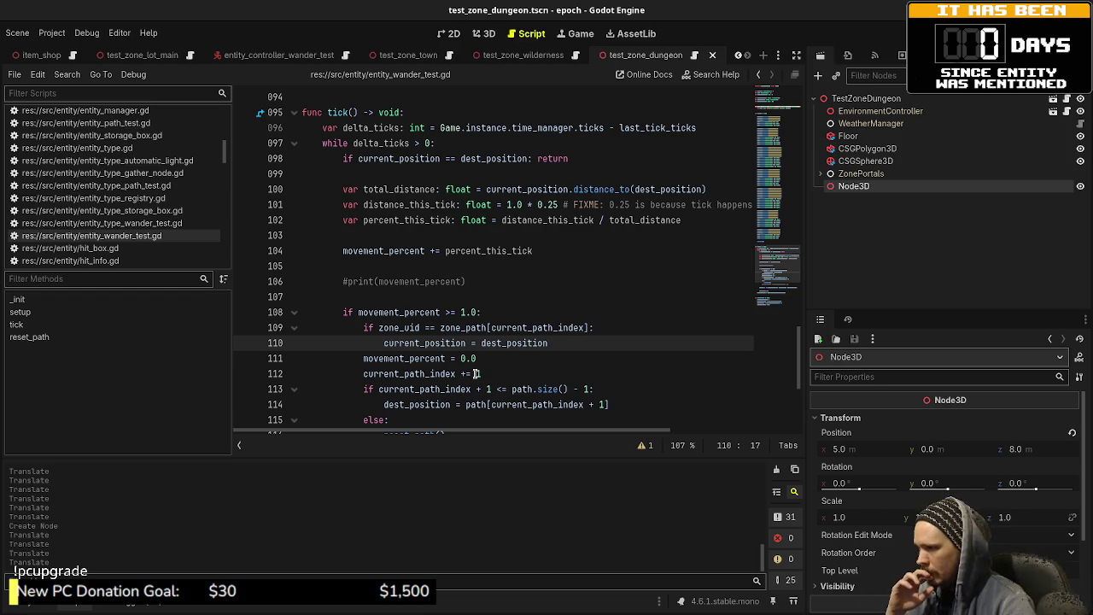
# - Add an else branch with an unfinished 'zone_uid = zone_path[' line
pyautogui.click(561, 343)
pyautogui.press('Return')
pyautogui.write('else:')
pyautogui.press('Return')
pyautogui.write('zone_uid')
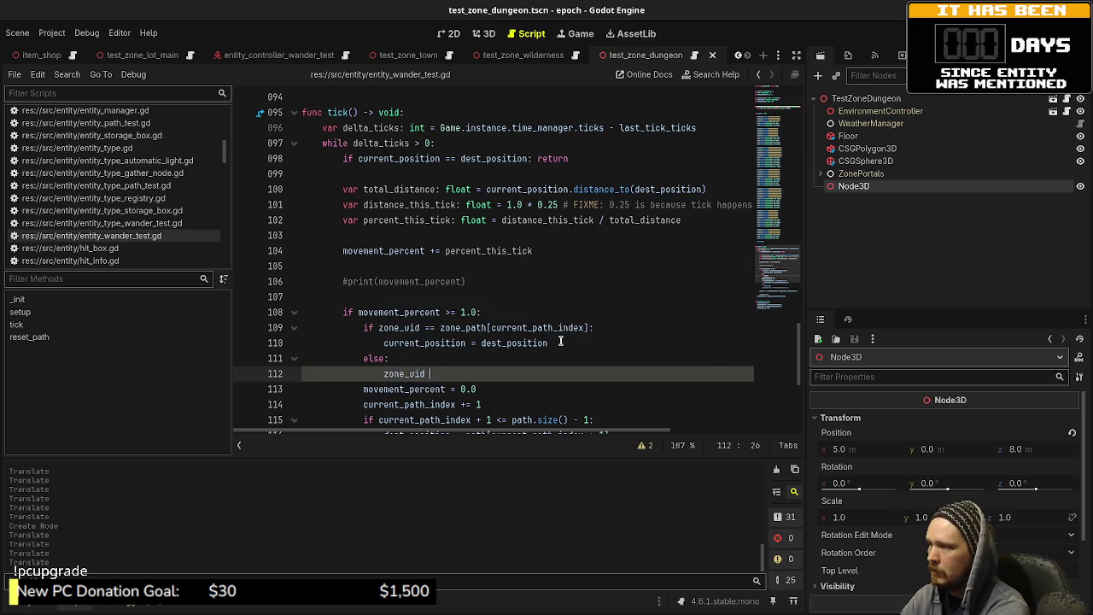
pyautogui.write(' = zone')
pyautogui.press('Return')
pyautogui.write('[')
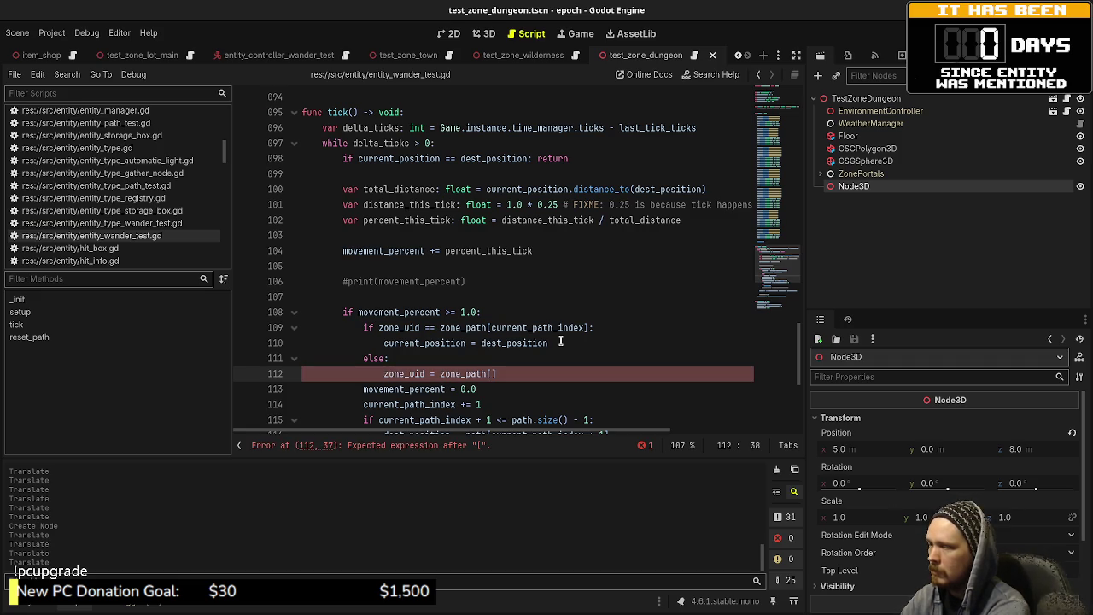
# - Move the current_path_index += 1 line above the zone_uid check
pyautogui.doubleClick(513, 327)
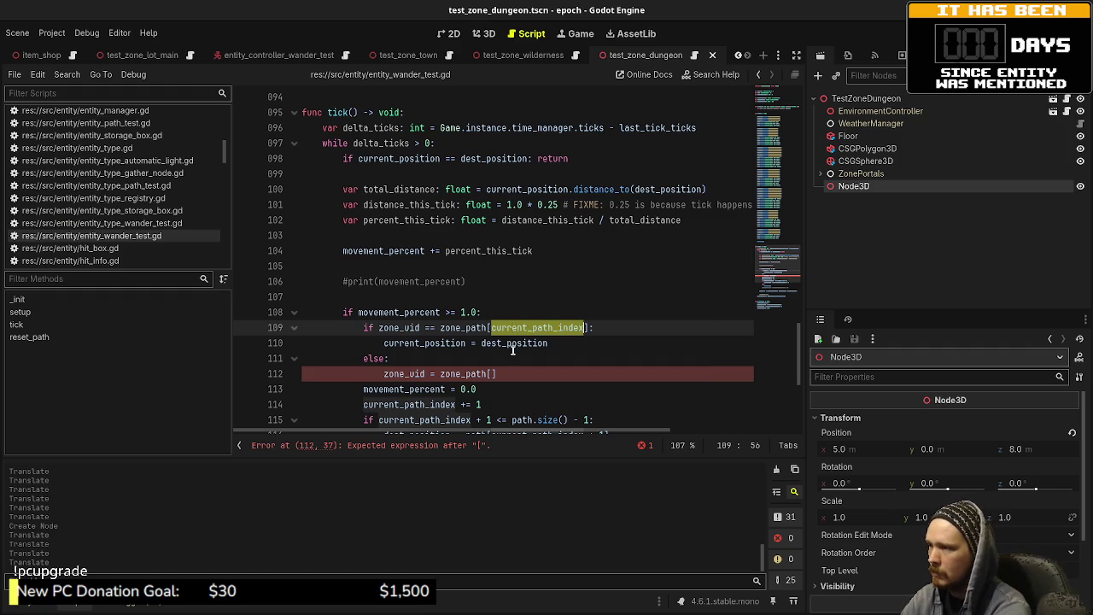
pyautogui.press('Left')
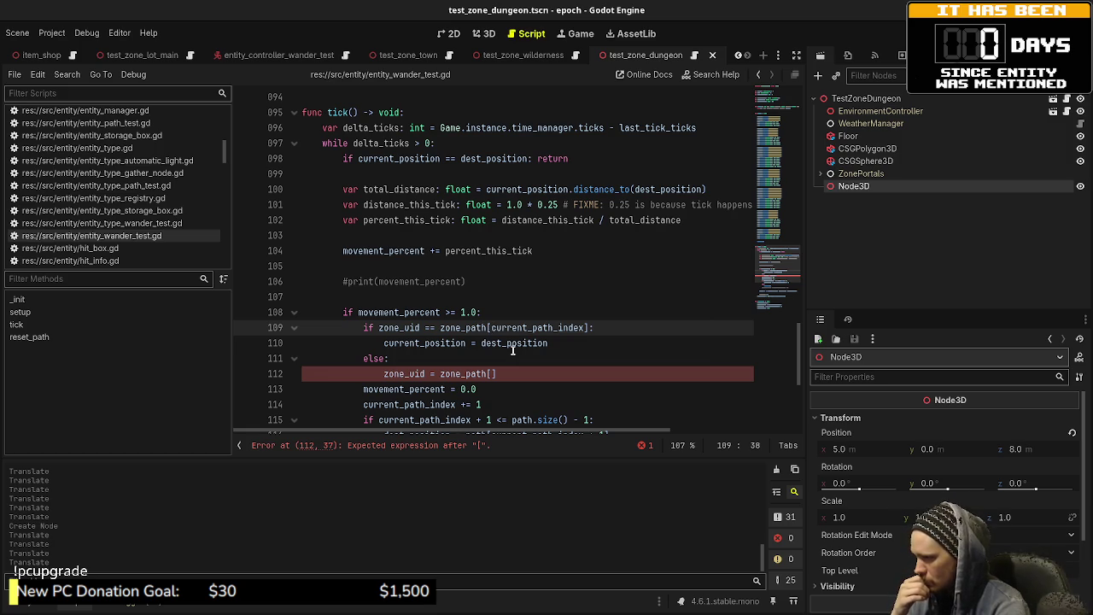
pyautogui.press('Down')
pyautogui.press('Down')
pyautogui.press('Down')
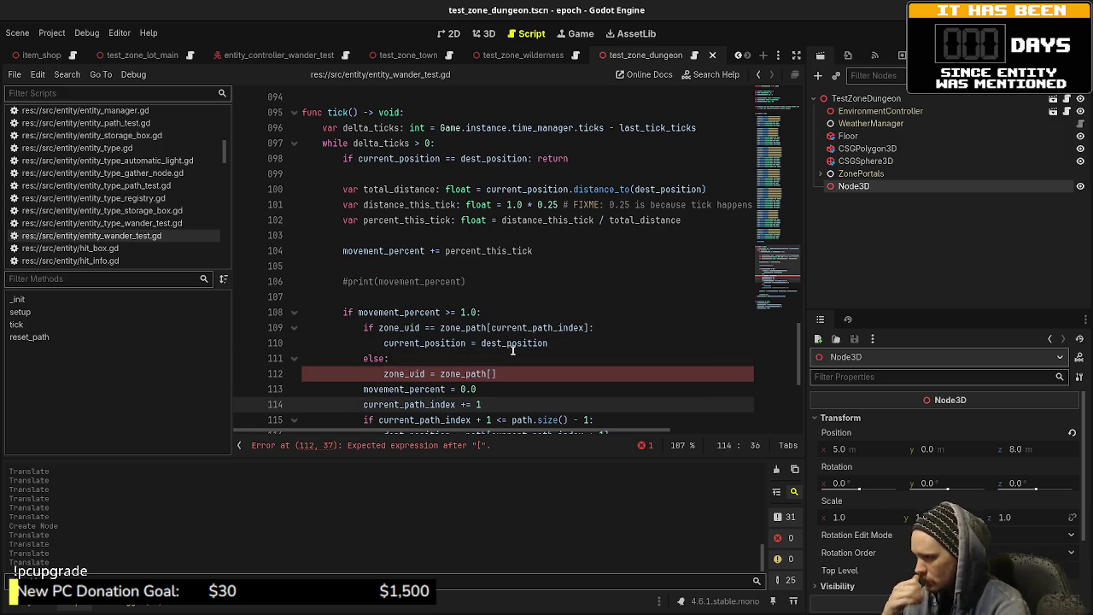
pyautogui.hotkey('alt', 'Up')
pyautogui.hotkey('alt', 'Up')
pyautogui.hotkey('alt', 'Up')
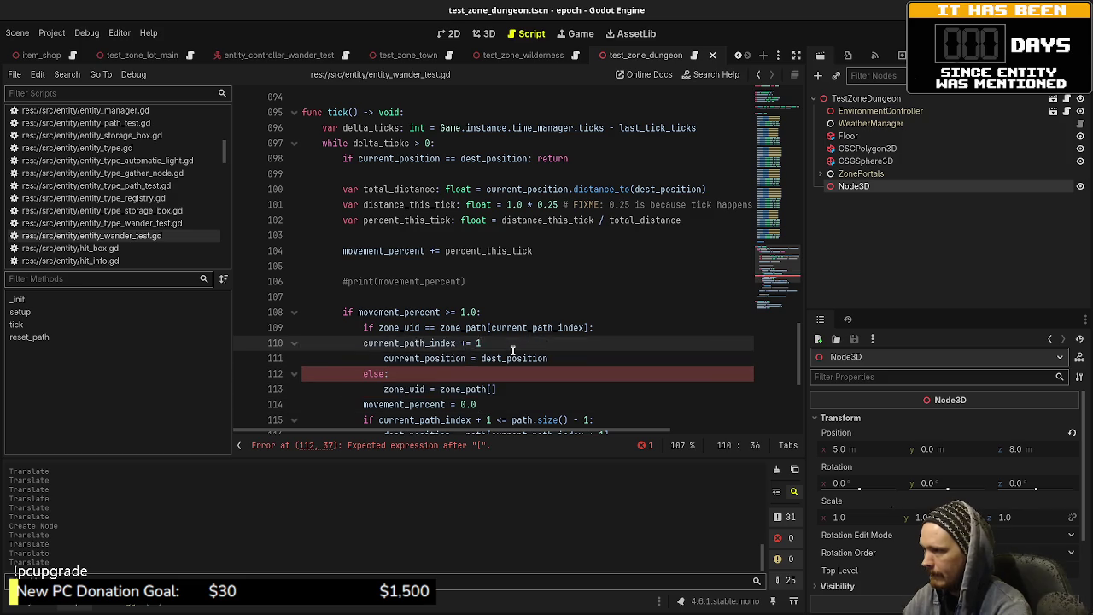
pyautogui.press('Down')
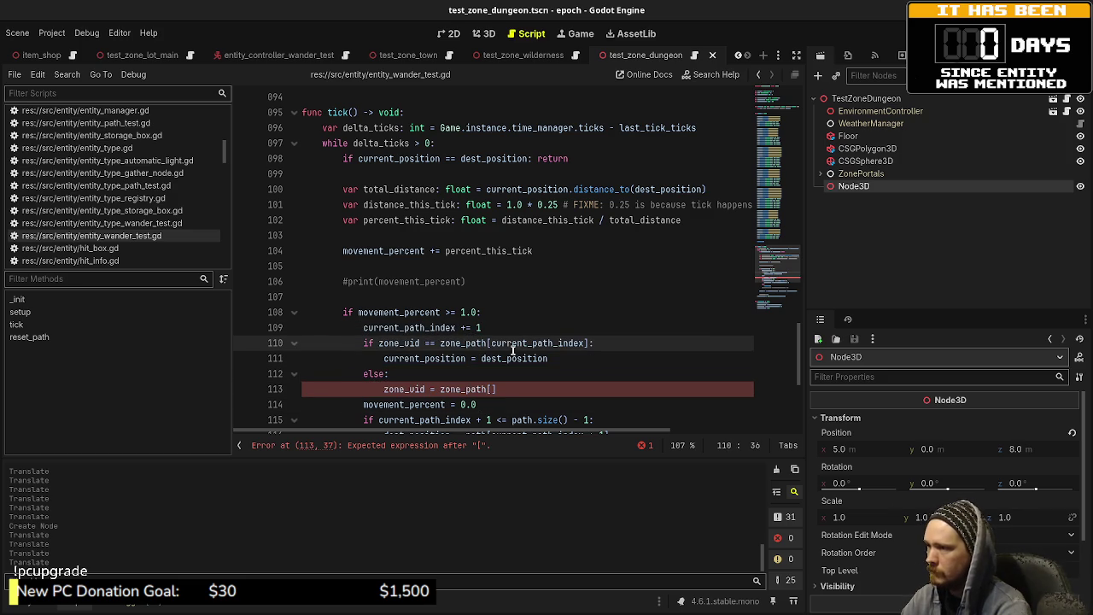
pyautogui.press('Down')
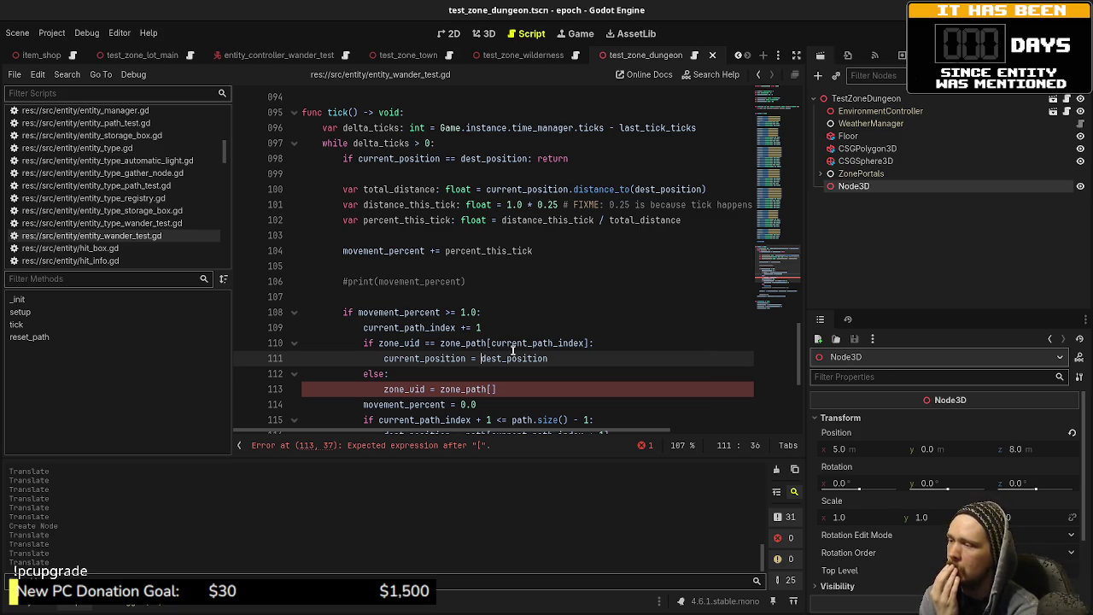
# - Move the index increment back under movement_percent and delete the unfinished zone_uid line
pyautogui.press('Up')
pyautogui.press('Up')
pyautogui.hotkey('alt', 'Down')
pyautogui.hotkey('alt', 'Down')
pyautogui.hotkey('alt', 'Down')
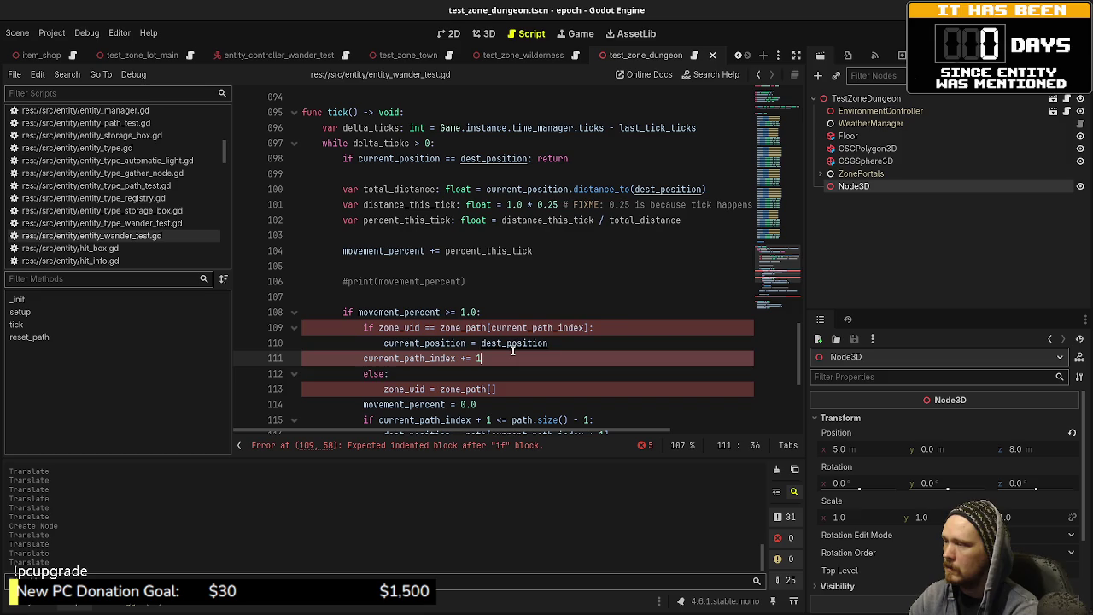
pyautogui.hotkey('alt', 'Down')
pyautogui.press('Up')
pyautogui.press('Up')
pyautogui.hotkey('shift', 'Home')
pyautogui.press('BackSpace')
pyautogui.press('BackSpace')
# - Dedent current_position, remove the else and zone check lines, and save
pyautogui.press('BackSpace')
pyautogui.press('BackSpace')
pyautogui.press('BackSpace')
pyautogui.press('BackSpace')
pyautogui.press('BackSpace')
pyautogui.press('BackSpace')
pyautogui.hotkey('shift', 'Tab')
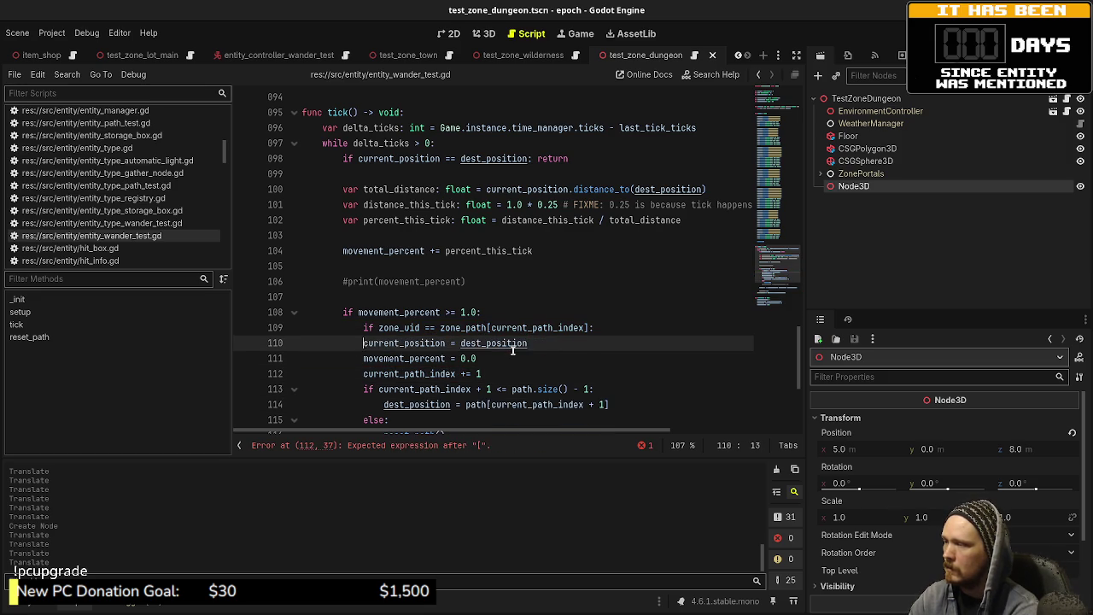
pyautogui.press('Up')
pyautogui.press('End')
pyautogui.press('BackSpace')
pyautogui.press('Left')
pyautogui.press('BackSpace')
pyautogui.press('BackSpace')
pyautogui.press('BackSpace')
pyautogui.hotkey('shift', 'Home')
pyautogui.press('BackSpace')
pyautogui.press('BackSpace')
pyautogui.press('BackSpace')
pyautogui.hotkey('ctrl', 's')
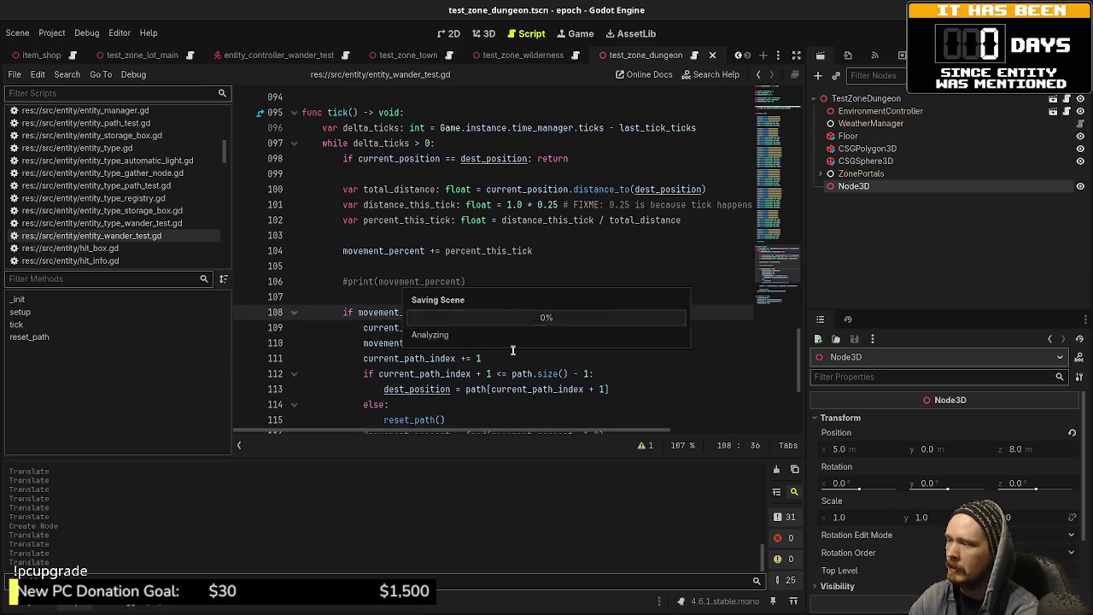
# - Start a new line above dest_position reading 'if zone_uid == zone_path'
pyautogui.scroll(-2, 513, 350)
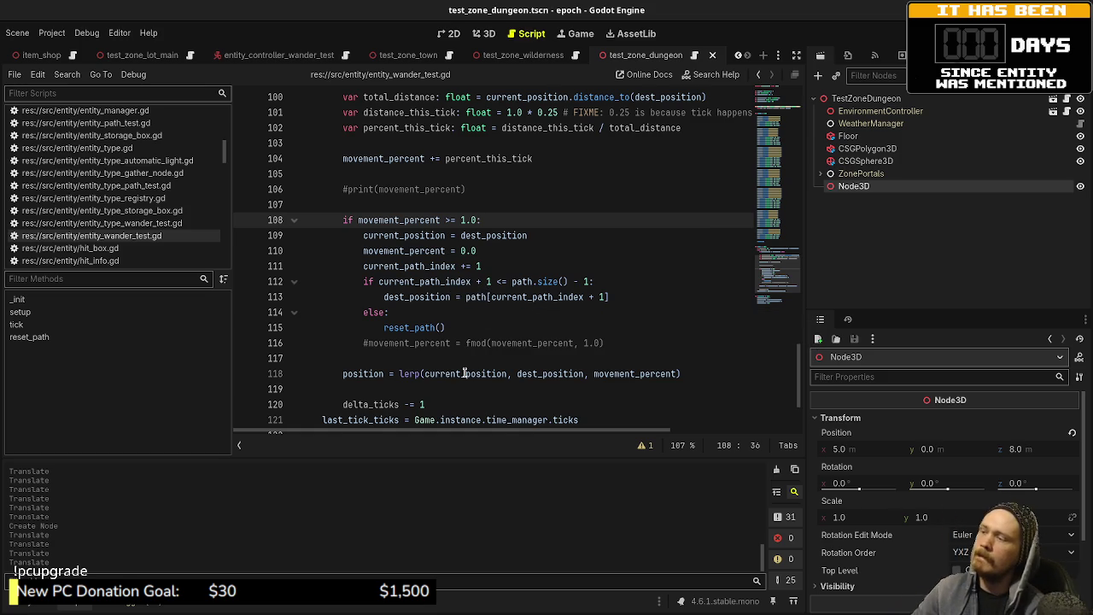
pyautogui.doubleClick(445, 297)
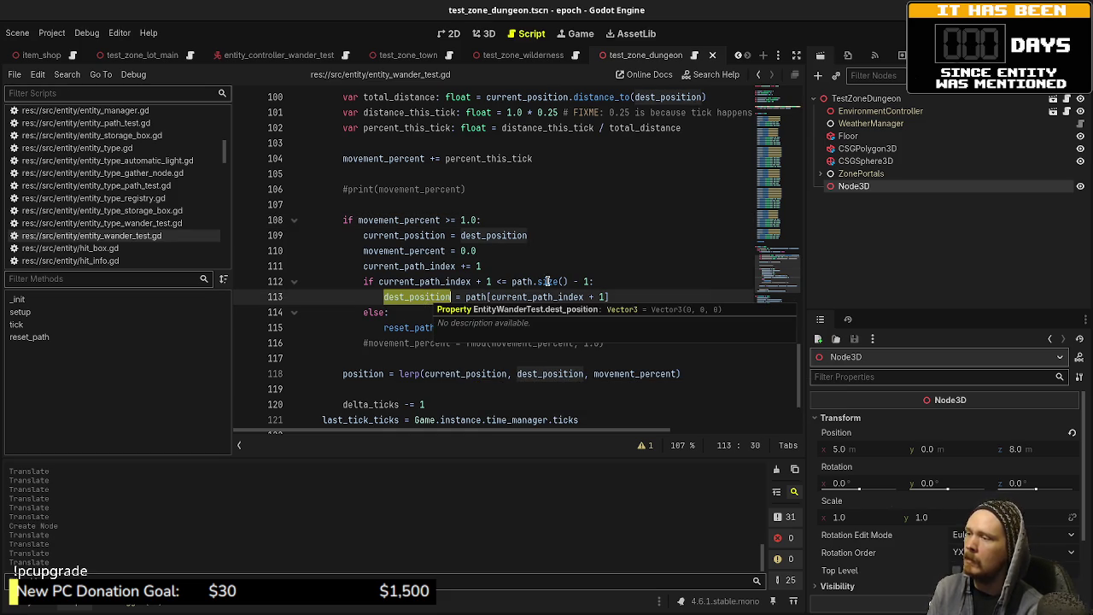
pyautogui.click(624, 276)
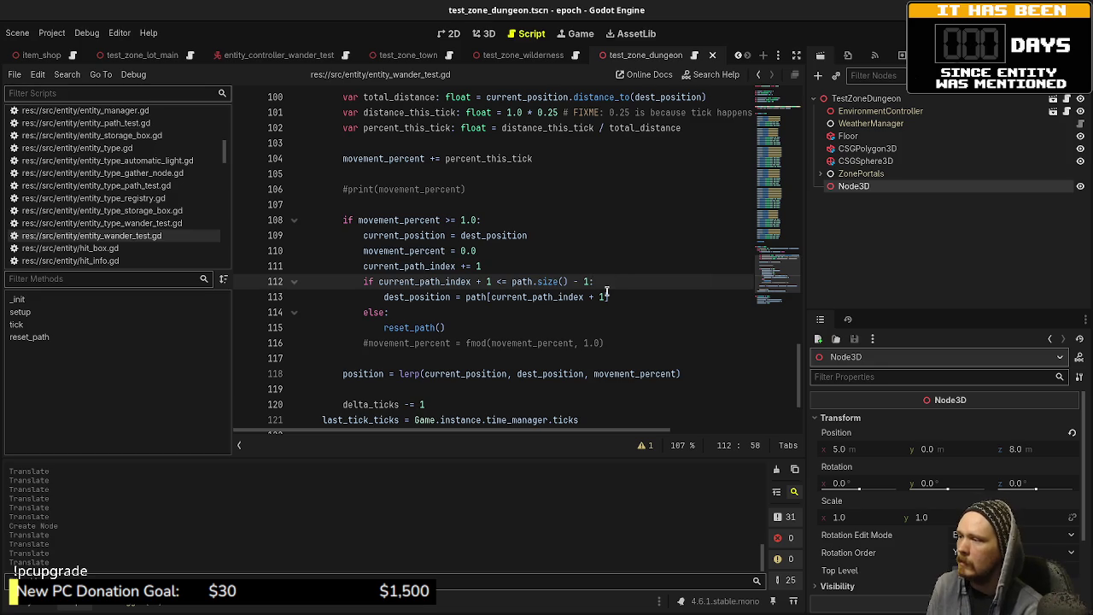
pyautogui.press('Return')
pyautogui.write('if zone_')
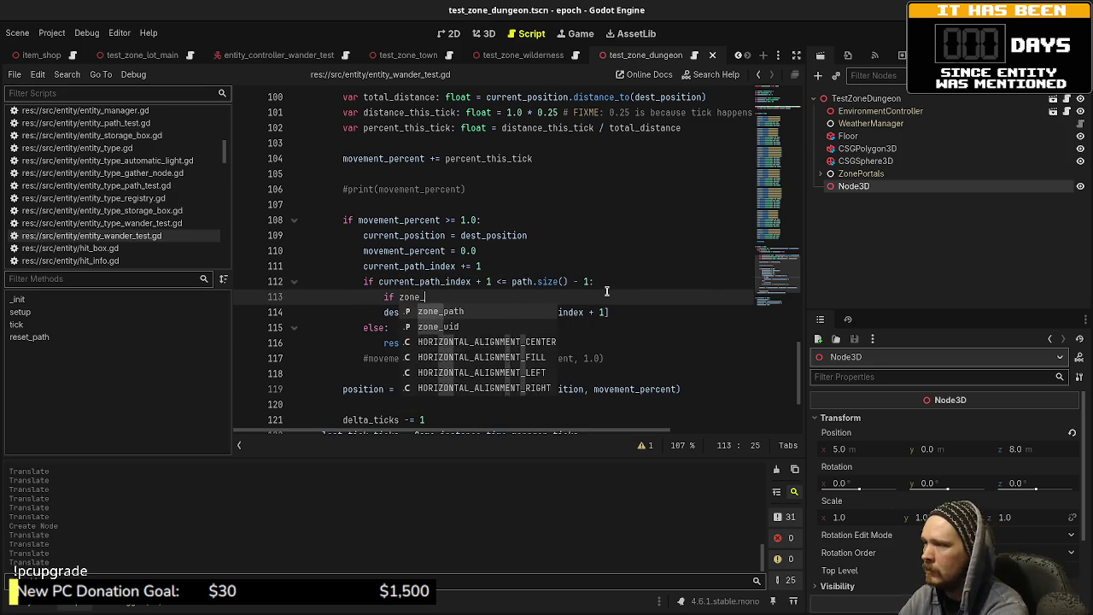
pyautogui.write('uid ==')
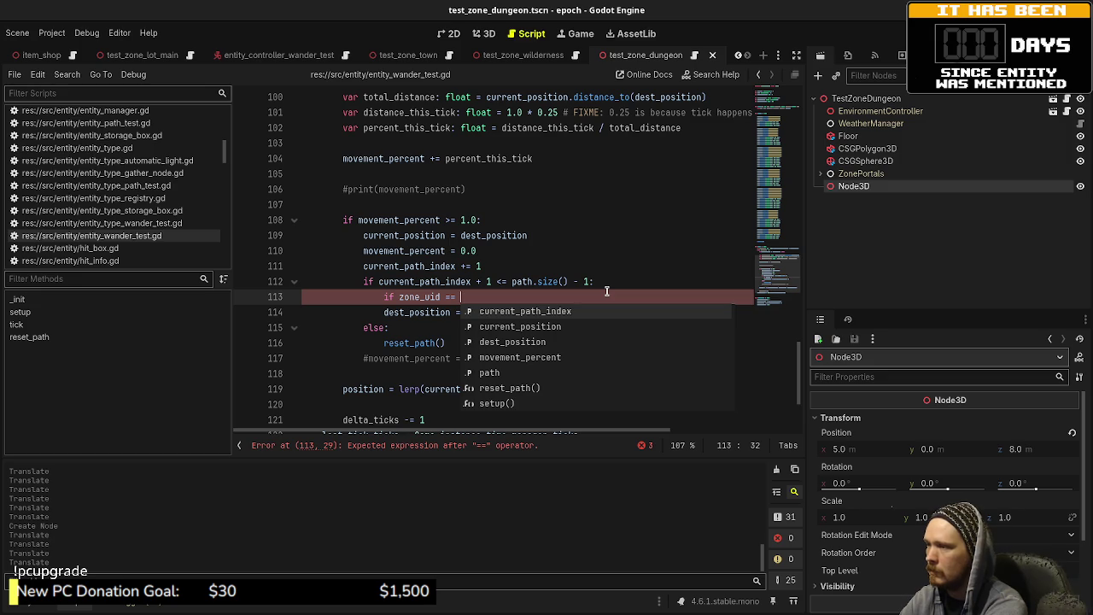
pyautogui.write('p')
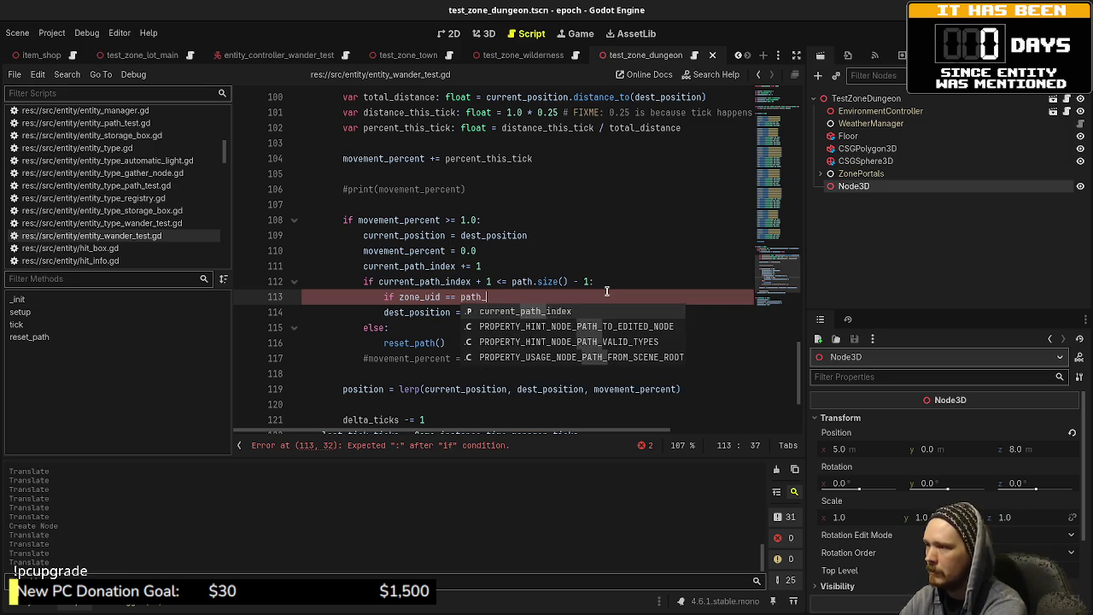
pyautogui.press('BackSpace')
pyautogui.write('z')
pyautogui.press('Return')
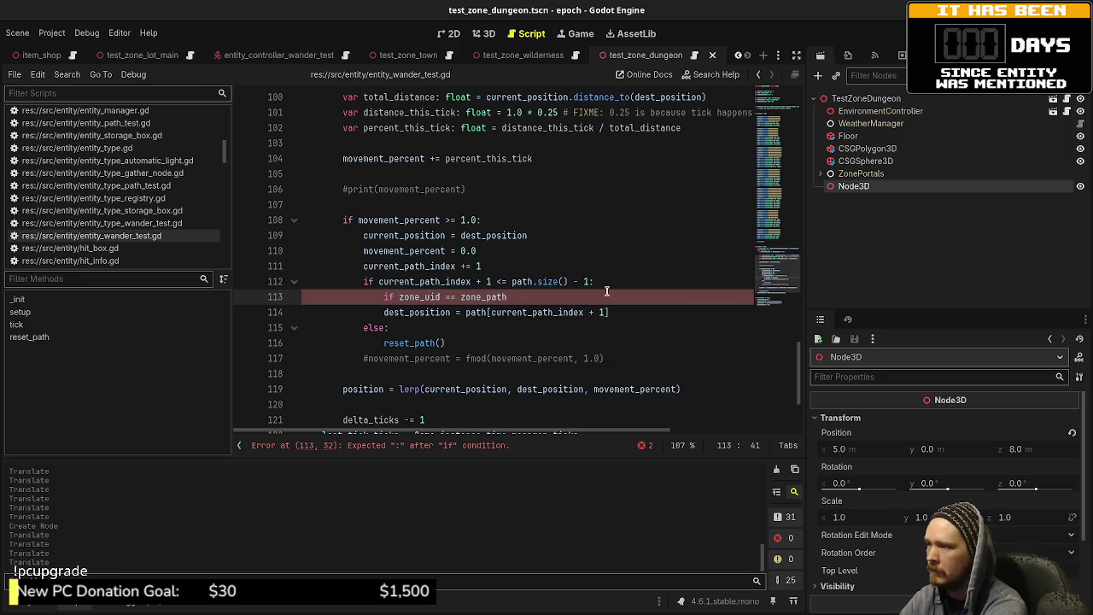
# - Complete the condition as zone_path[current_path_index + 1]: and indent dest_position under it
pyautogui.moveTo(491, 312); pyautogui.dragTo(603, 313)
pyautogui.hotkey('ctrl', 'c')
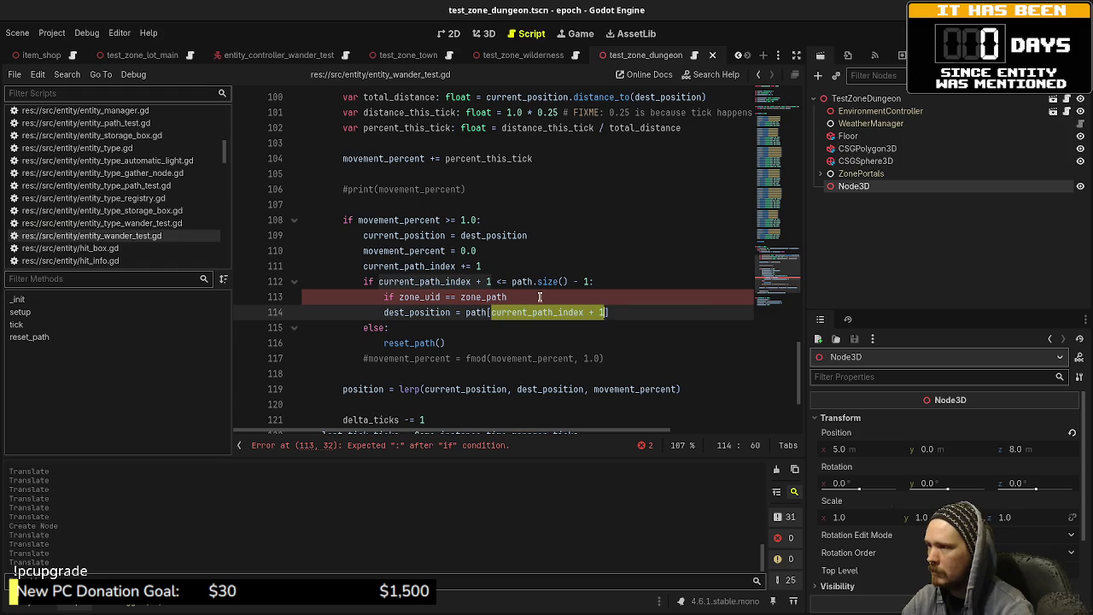
pyautogui.click(539, 296)
pyautogui.hotkey('ctrl', 'v')
pyautogui.keyDown('shift'); pyautogui.click(509, 296); pyautogui.keyUp('shift')
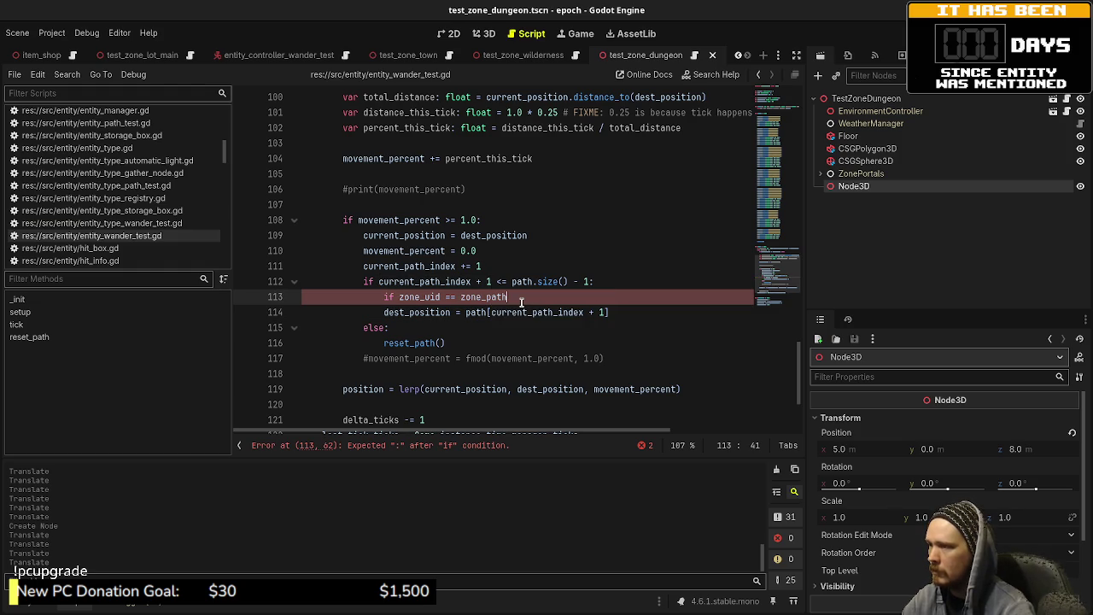
pyautogui.write('[current_path_index + 1')
pyautogui.press('End')
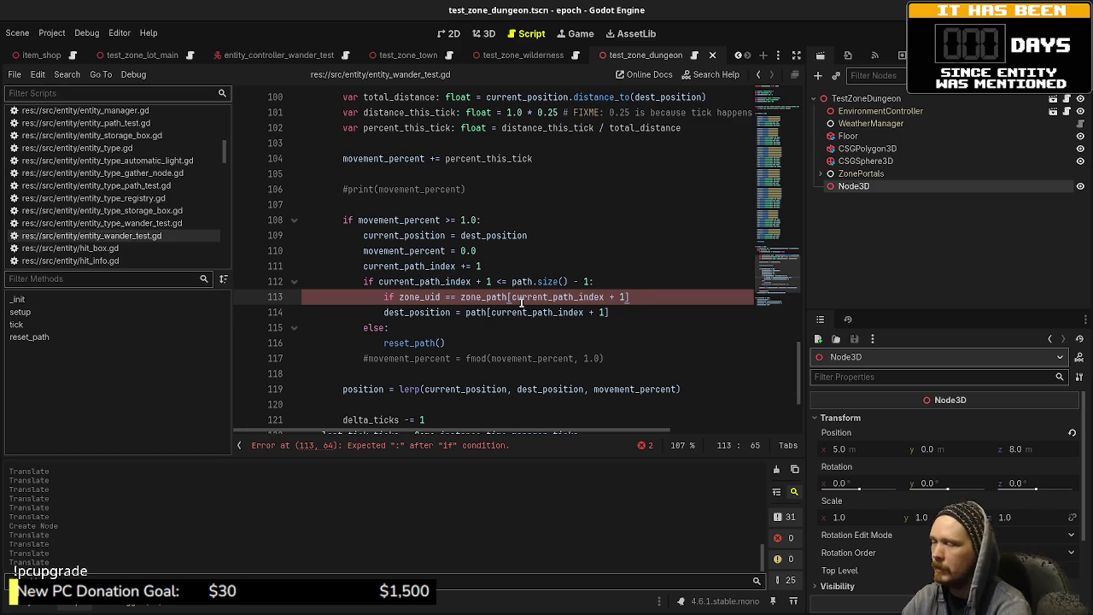
pyautogui.hotkey('shift', 'Left')
pyautogui.hotkey('shift', 'Left')
pyautogui.hotkey('shift', 'Left')
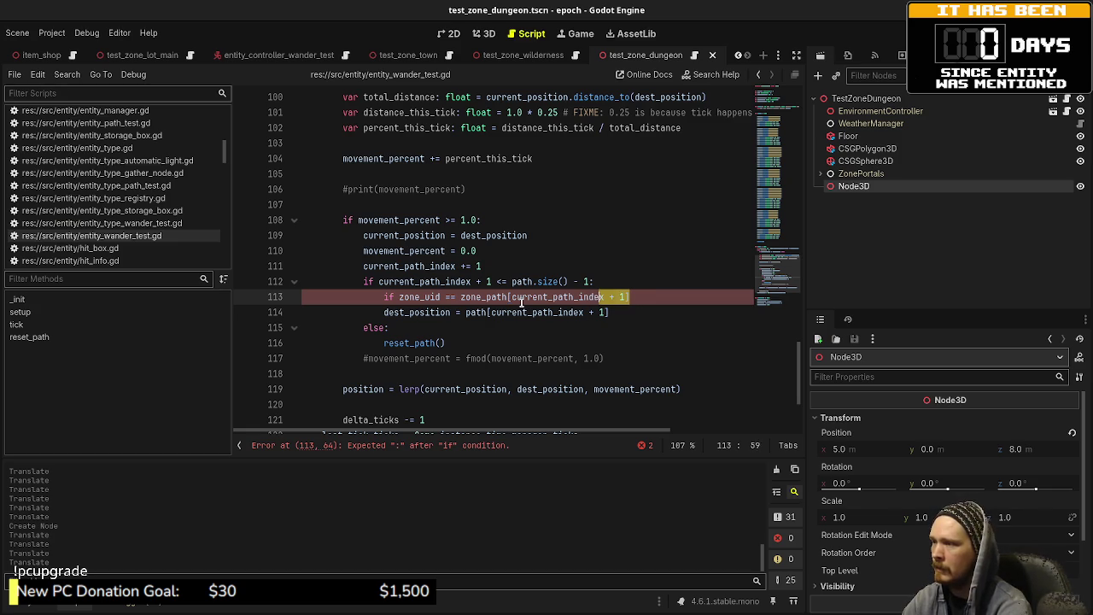
pyautogui.hotkey('shift', 'Left')
pyautogui.hotkey('shift', 'Left')
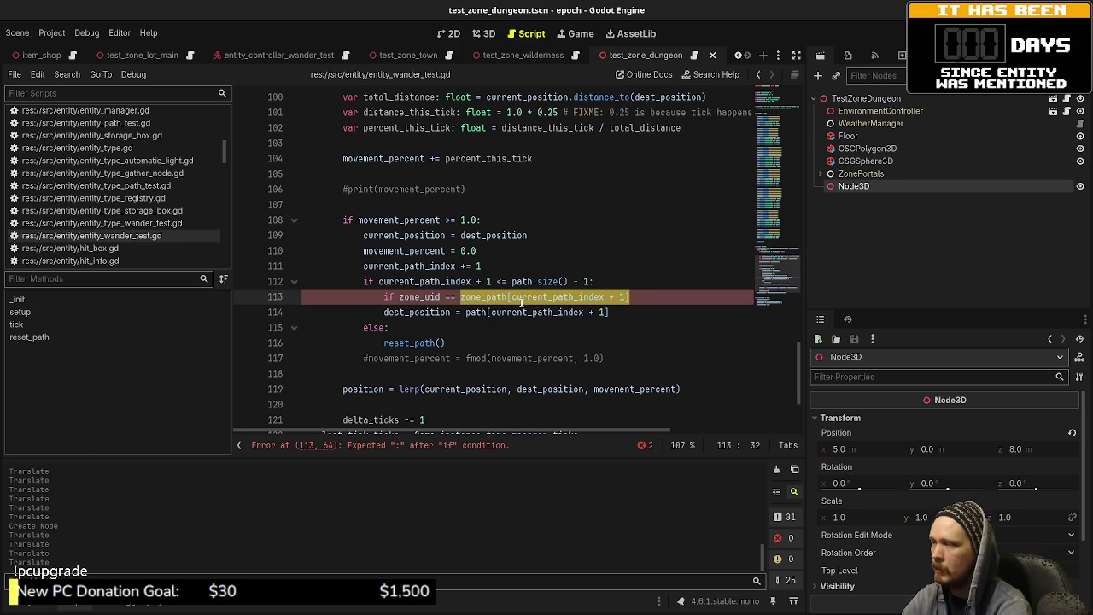
pyautogui.press('End')
pyautogui.write(':')
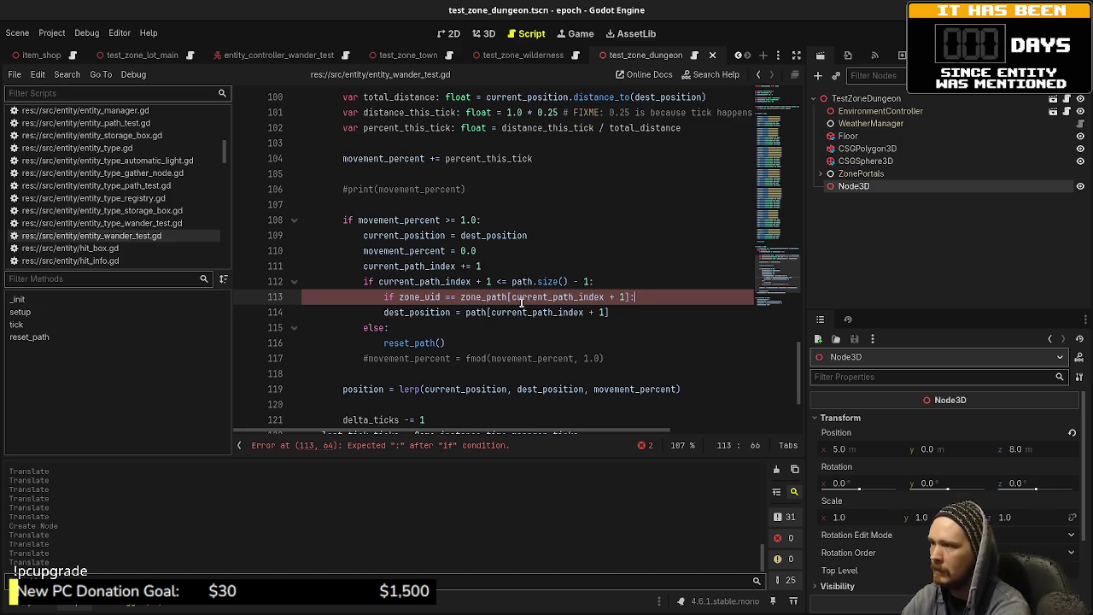
pyautogui.press('Down')
pyautogui.press('Home')
pyautogui.press('Tab')
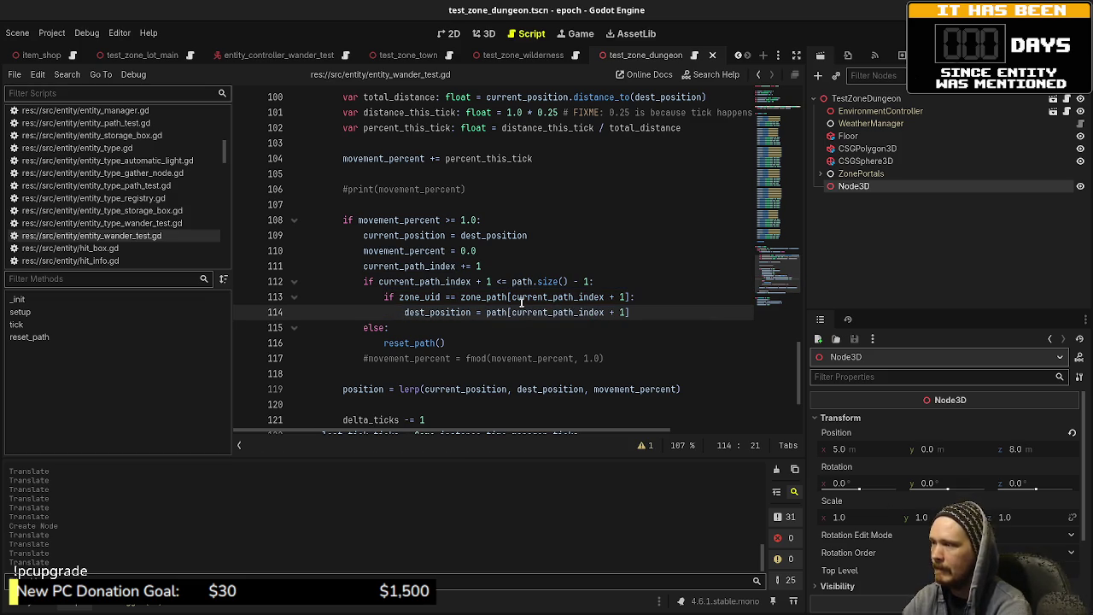
# - Add an else: branch with zone_uid = zone_path[current_path_index + 1]
pyautogui.click(654, 314)
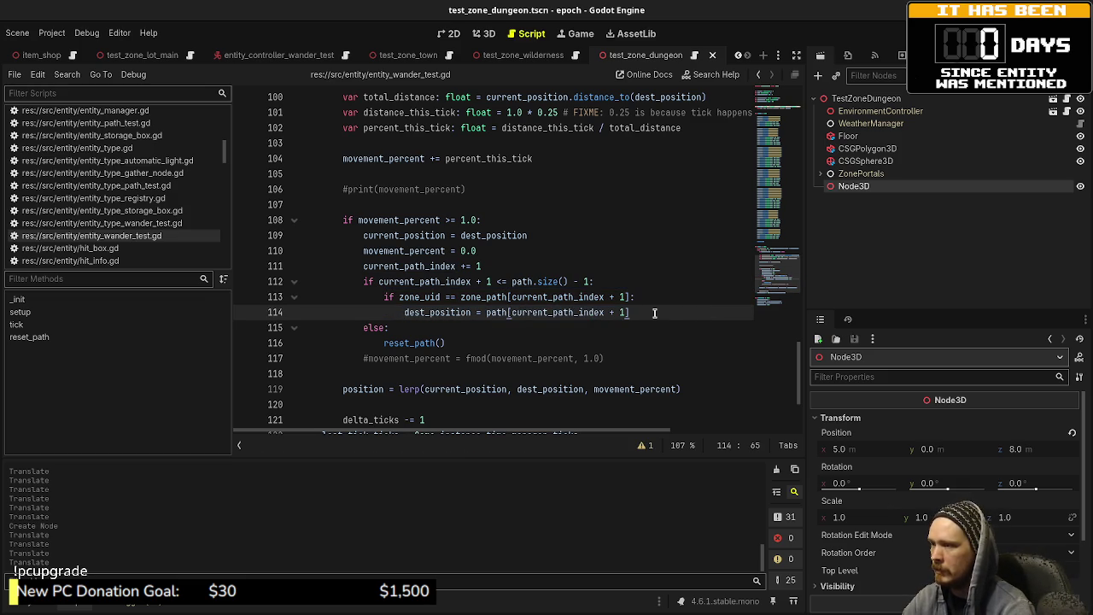
pyautogui.press('Return')
pyautogui.press('BackSpace')
pyautogui.write('else:')
pyautogui.press('Return')
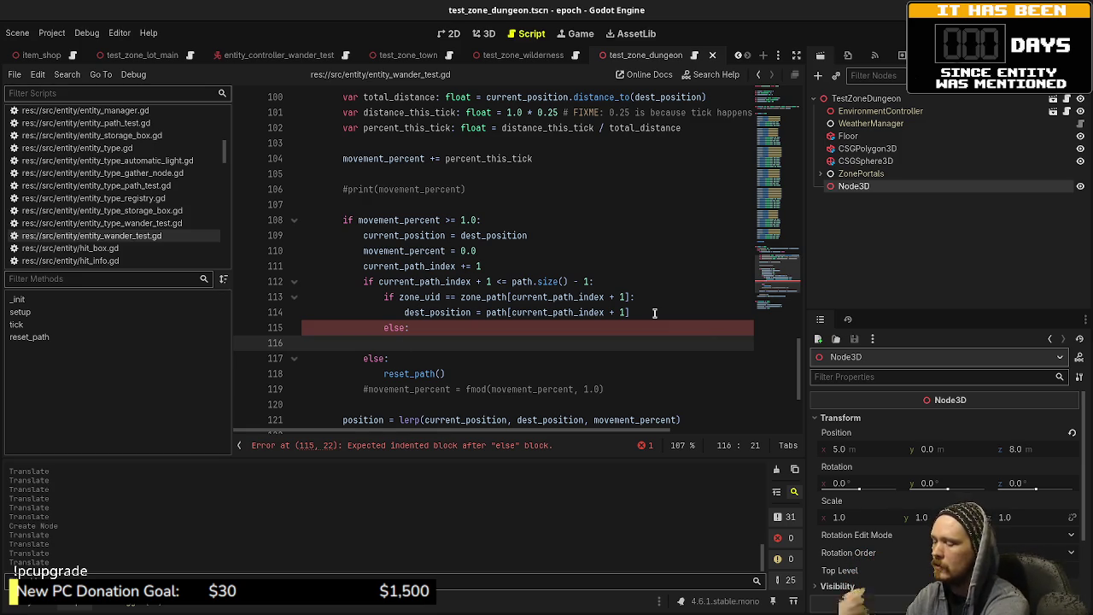
pyautogui.write('zoneu')
pyautogui.press('Return')
pyautogui.write('= ')
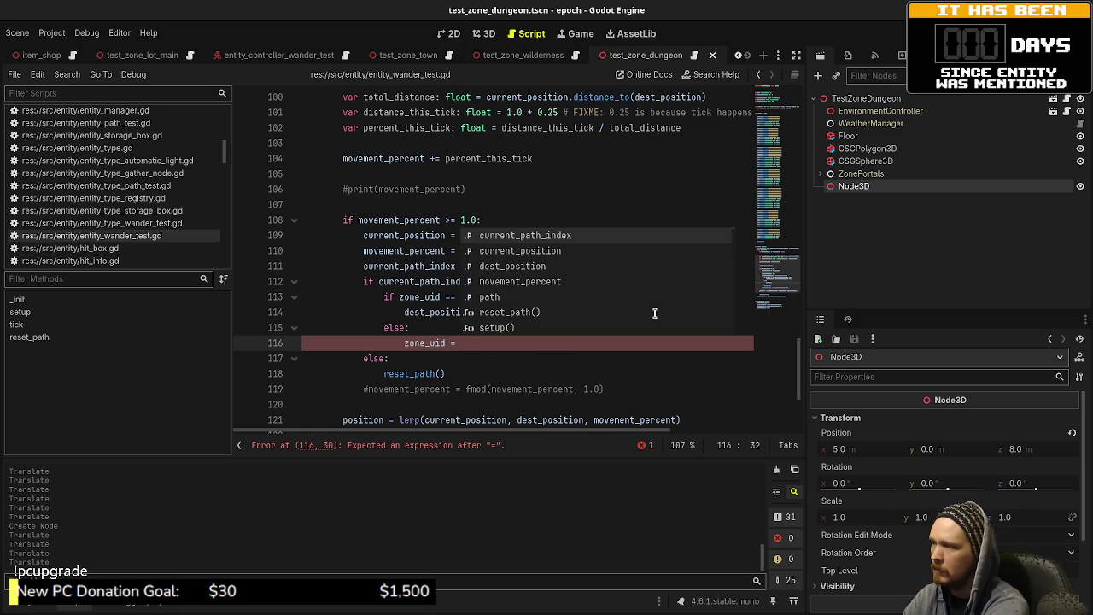
pyautogui.write('path[')
pyautogui.press('BackSpace')
pyautogui.press('BackSpace')
pyautogui.press('BackSpace')
pyautogui.write('zone_path[current_pa')
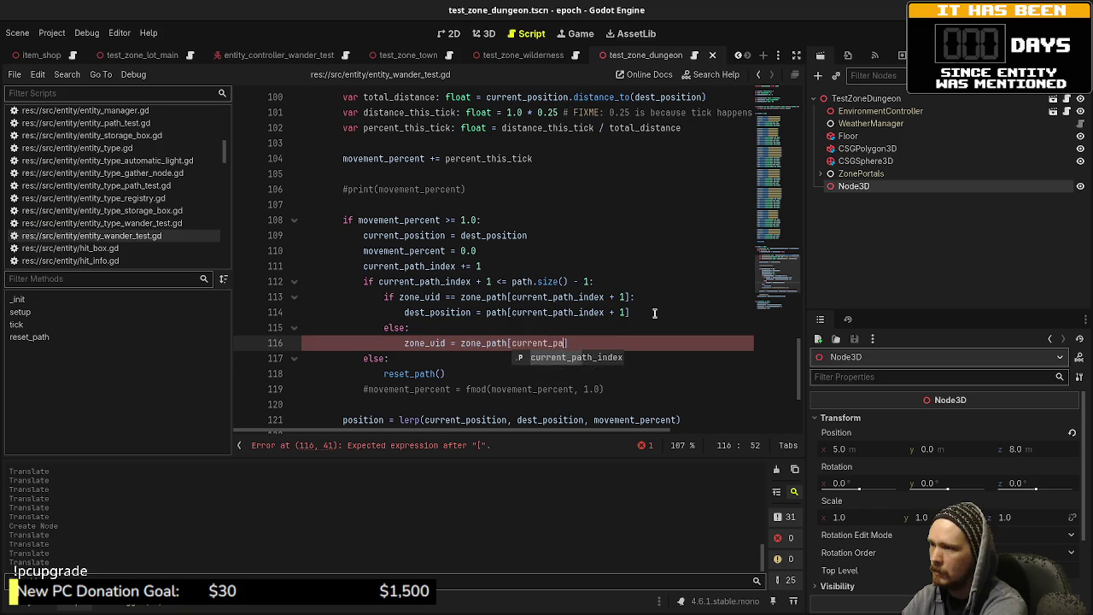
pyautogui.press('Return')
pyautogui.write('+ 1')
pyautogui.press('Right')
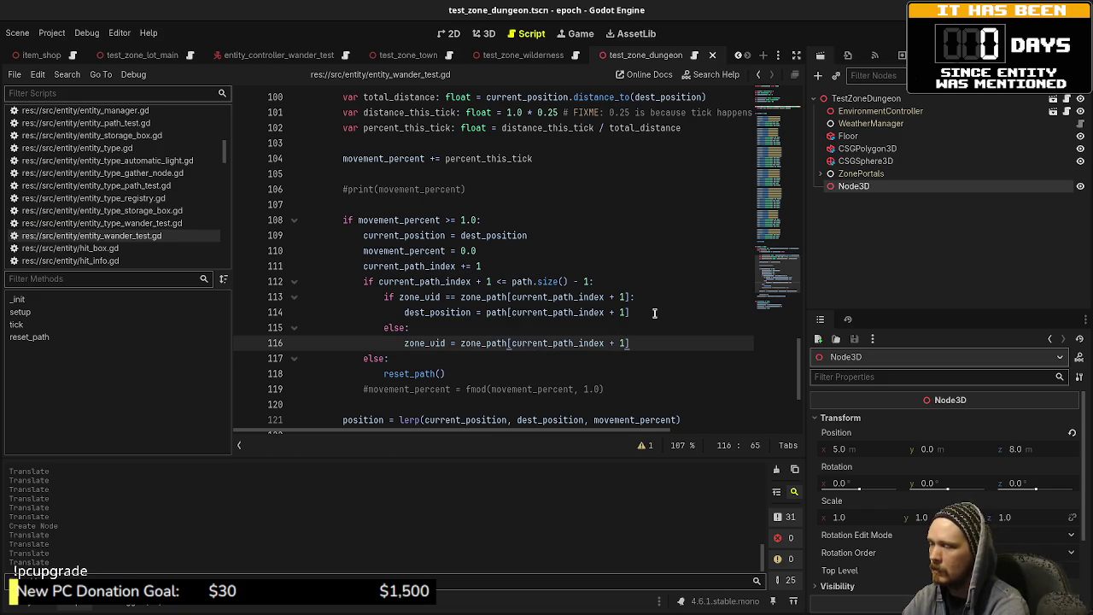
# - Add current_position = path[current_path_index + 1] and begin a dest_position line
pyautogui.press('Return')
pyautogui.write('current_po')
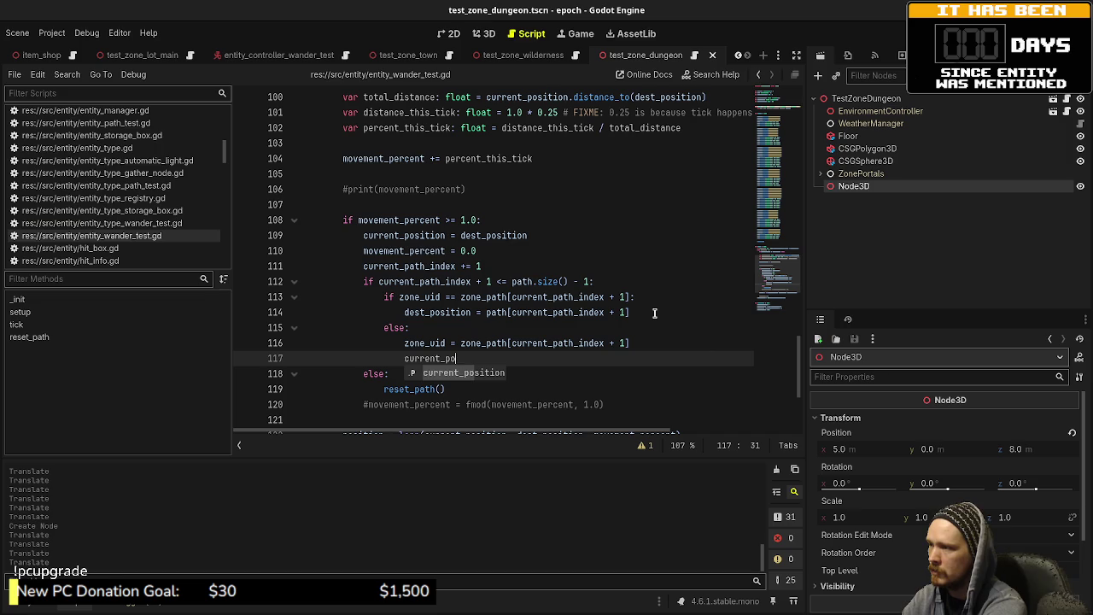
pyautogui.press('Return')
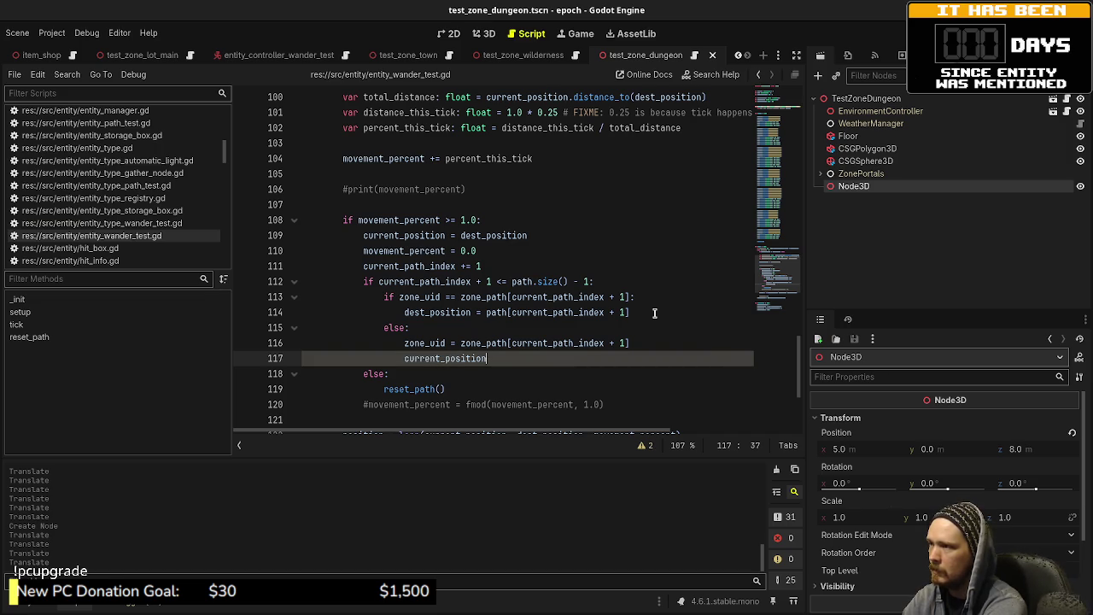
pyautogui.write(' = ')
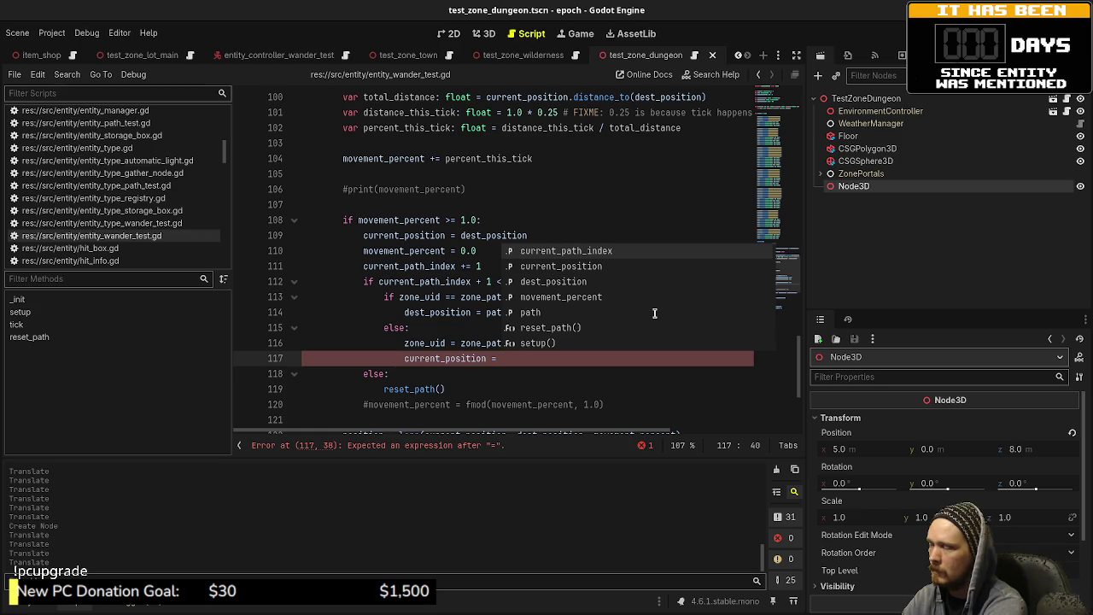
pyautogui.write('zone')
pyautogui.press('BackSpace')
pyautogui.press('BackSpace')
pyautogui.press('BackSpace')
pyautogui.write('path[')
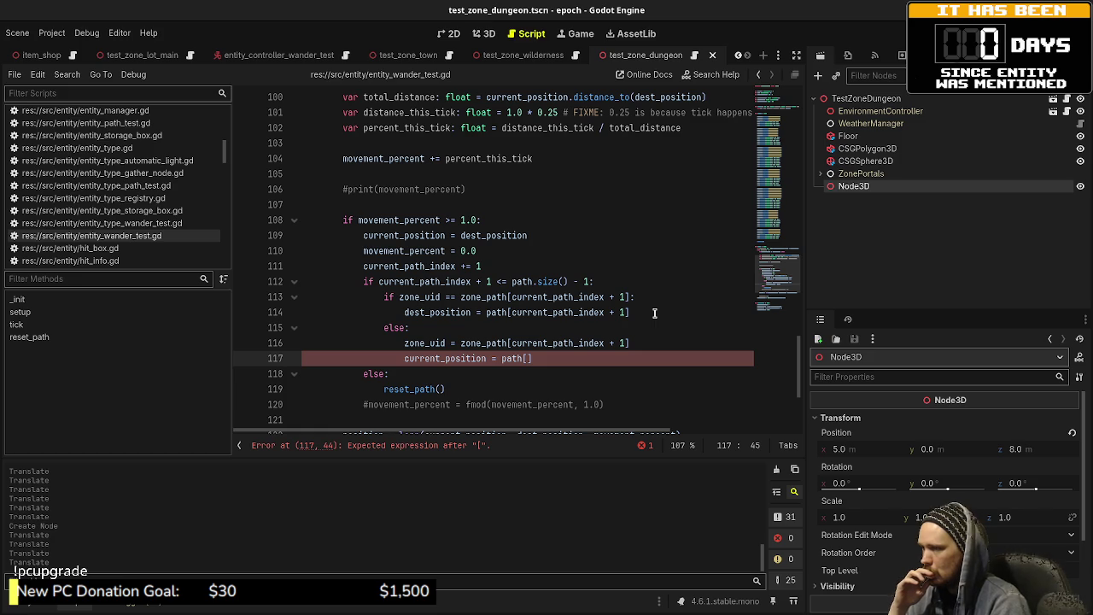
pyautogui.write('current_pa')
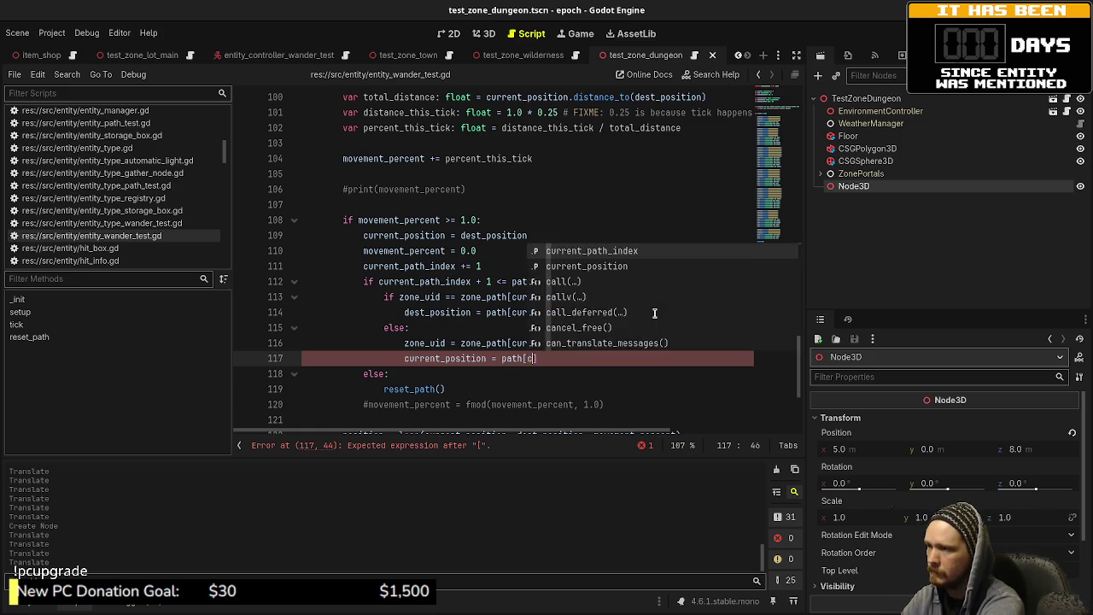
pyautogui.write('th_inde')
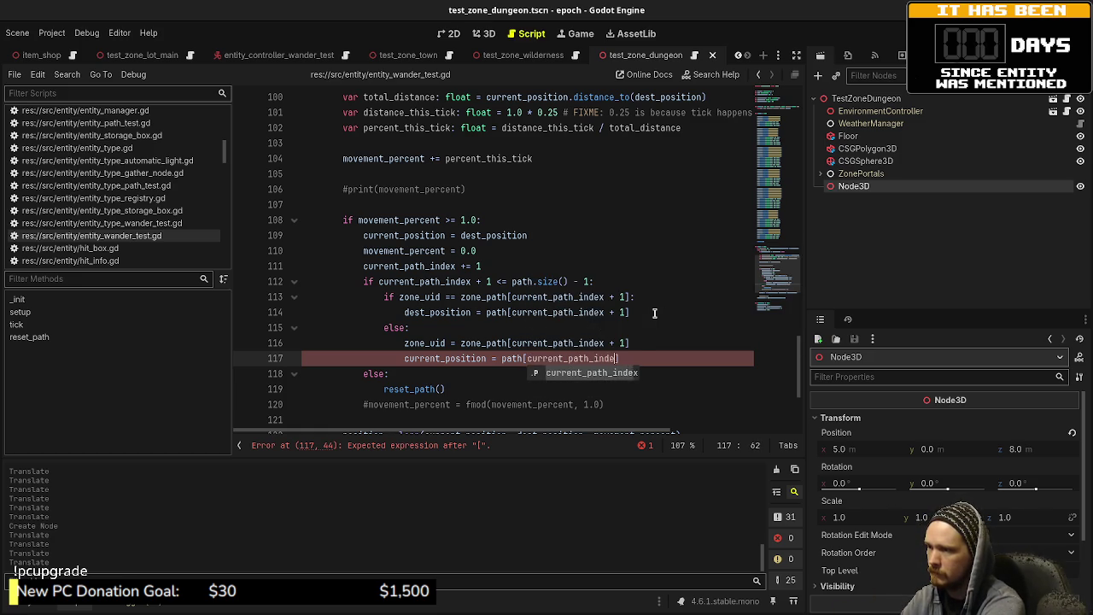
pyautogui.press('Return')
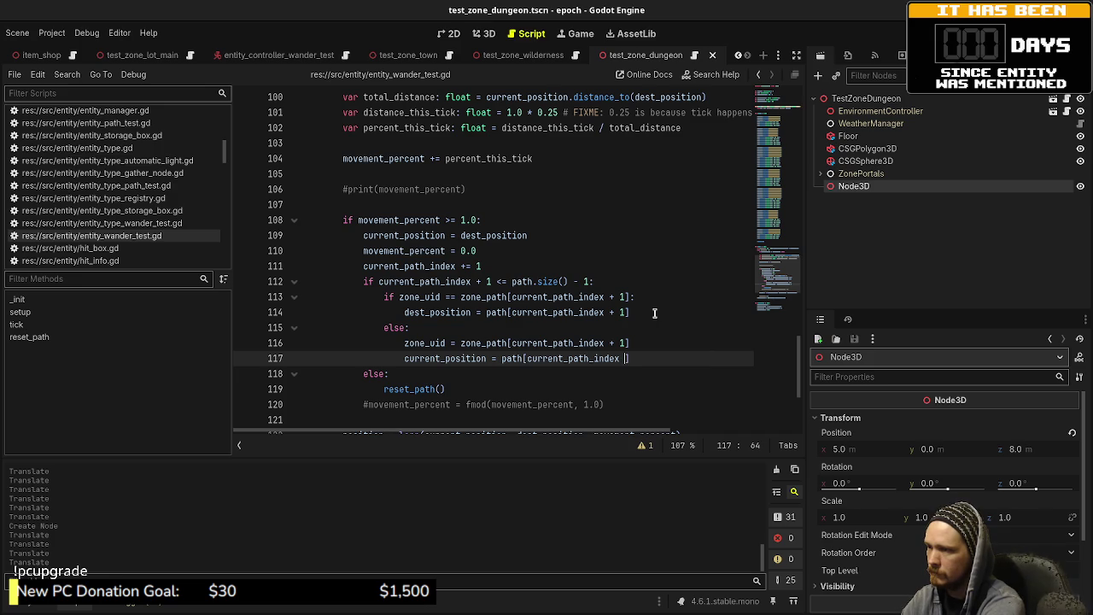
pyautogui.write('+ 1')
pyautogui.press('Right')
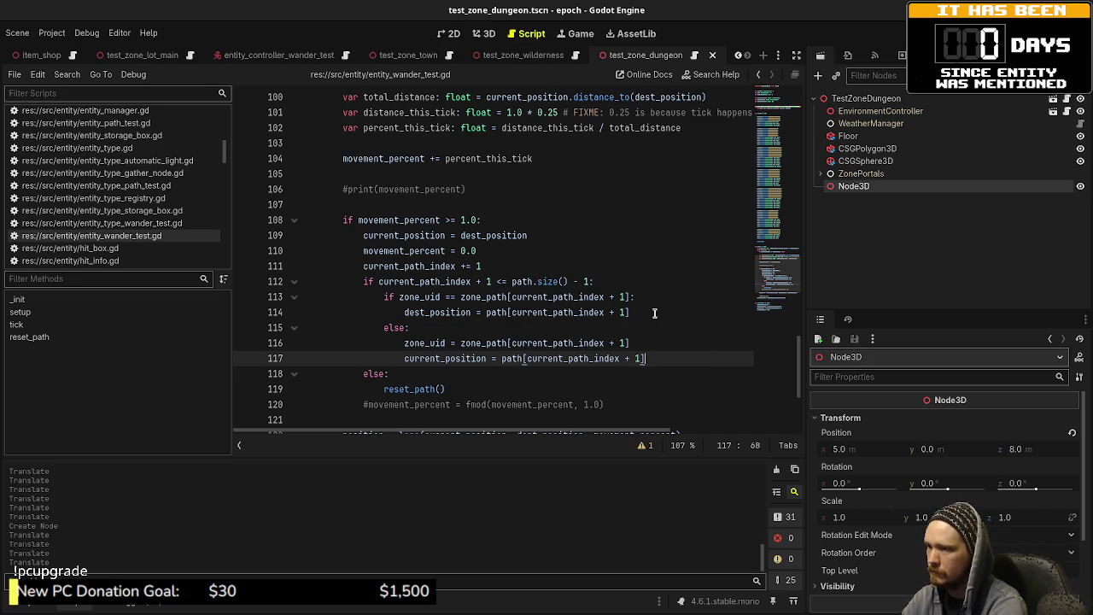
pyautogui.press('Return')
pyautogui.write('dest')
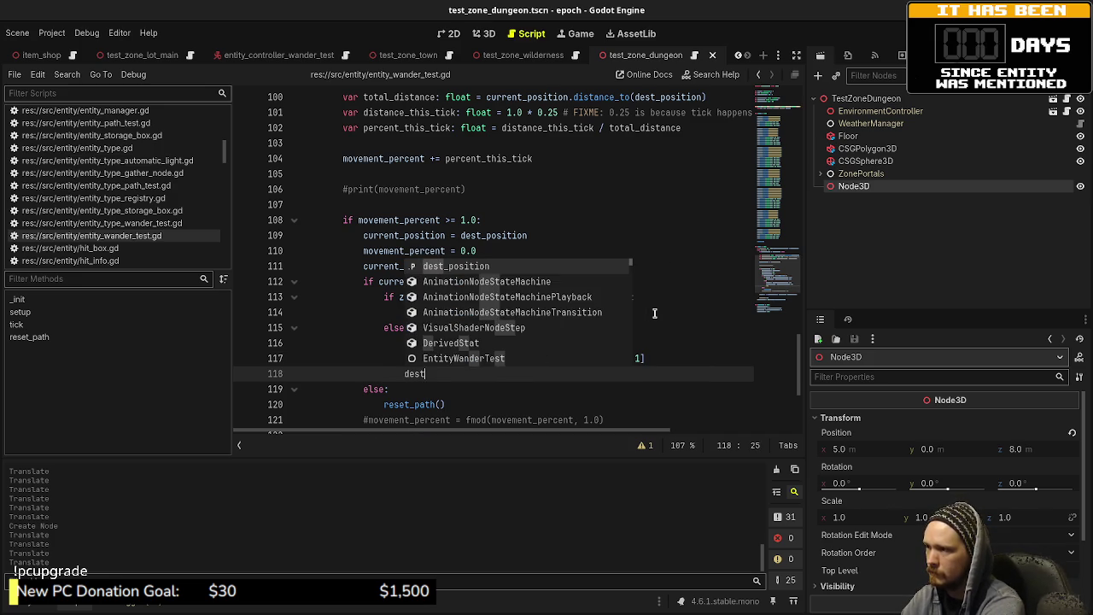
pyautogui.press('Return')
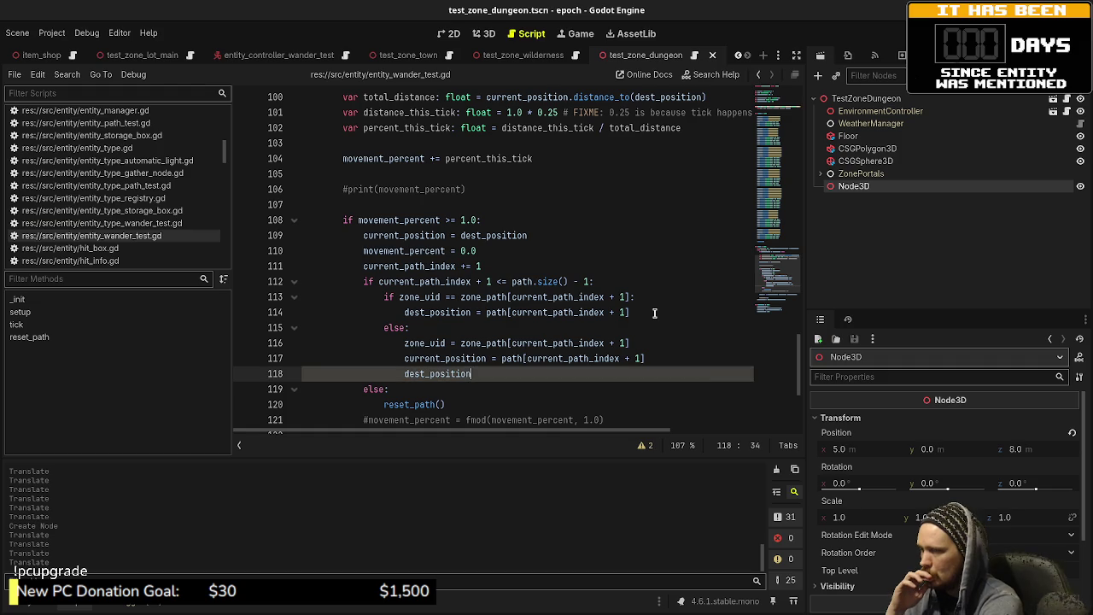
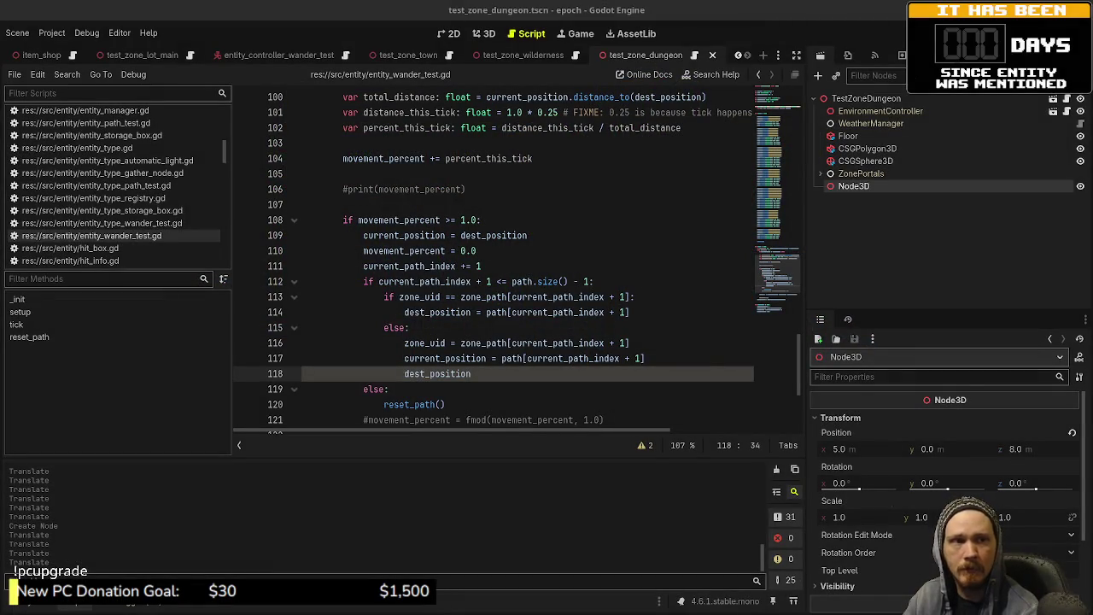
# - Place the cursor at line 112's path size check, then bring up the window overview
pyautogui.click(628, 281)
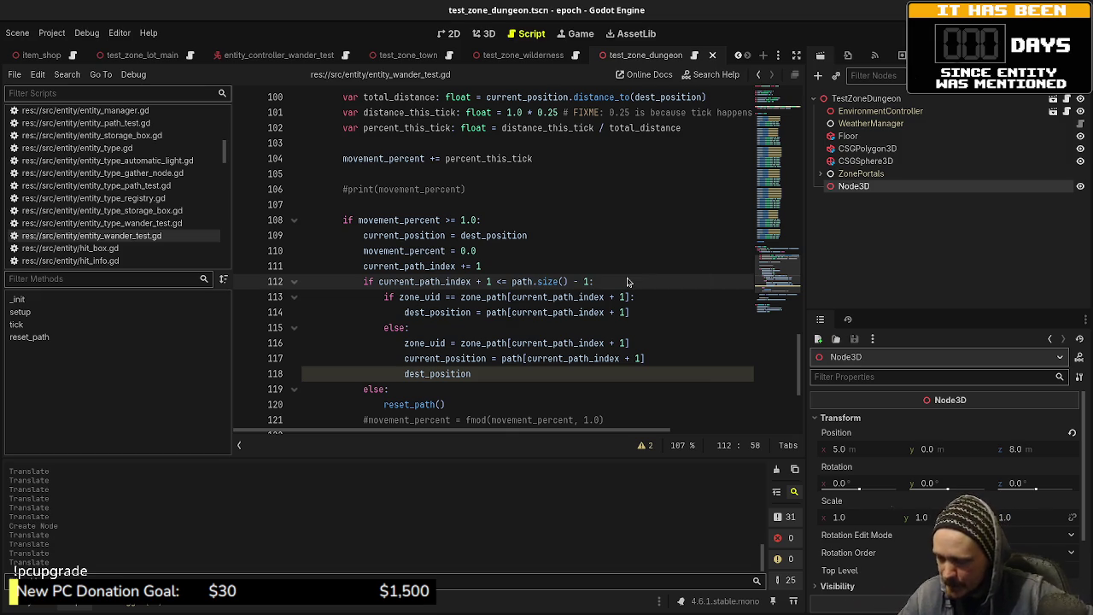
pyautogui.press('super')
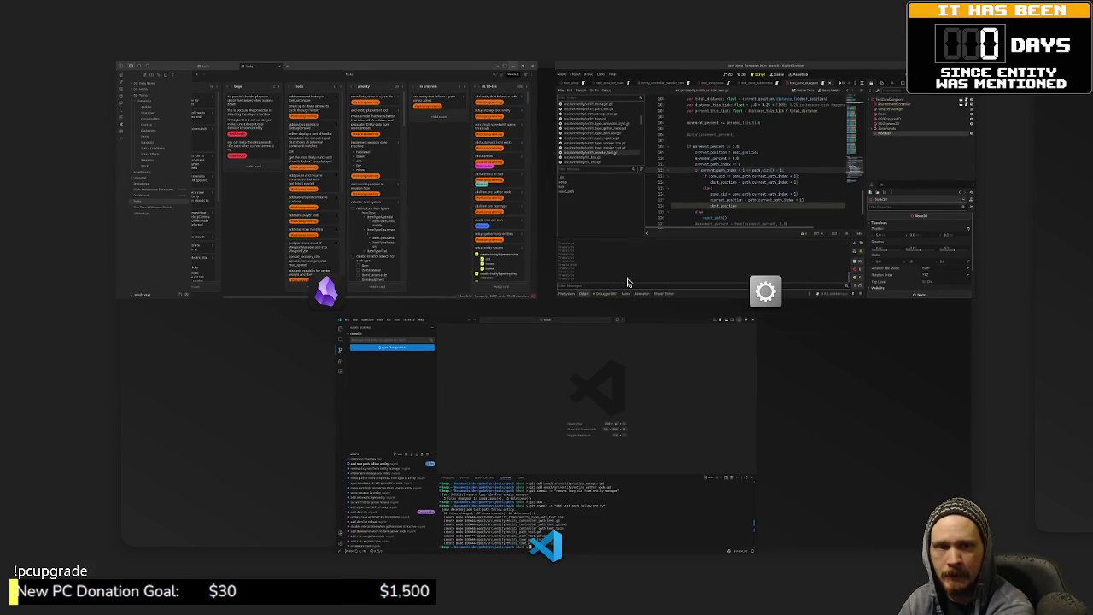
# - Launch Aseprite and create a new sprite at the default size
pyautogui.write('aseprite')
pyautogui.press('Return')
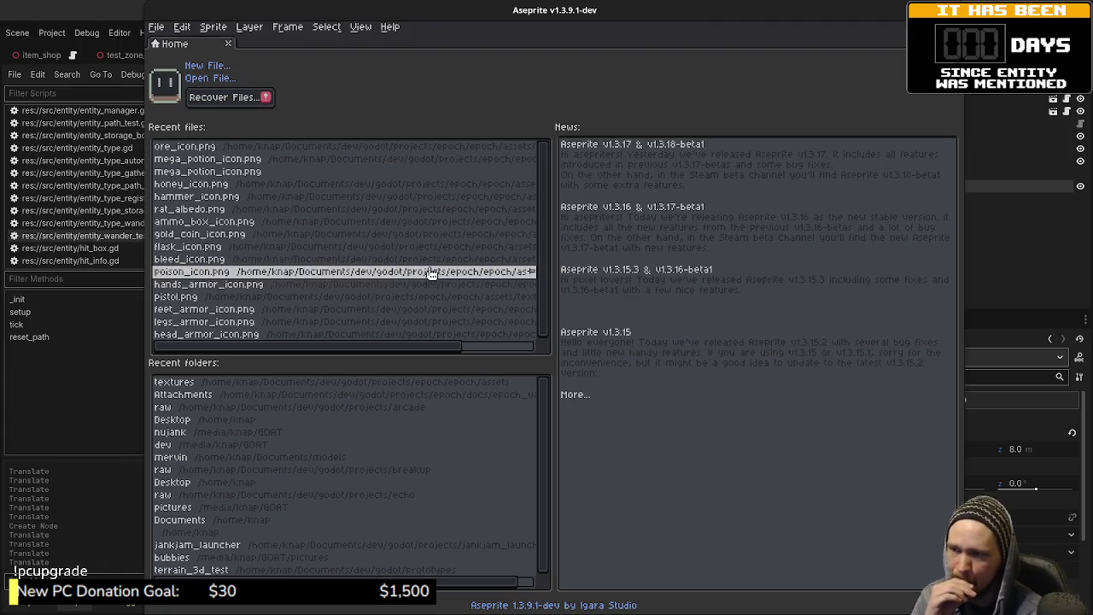
pyautogui.click(156, 27)
pyautogui.click(161, 41)
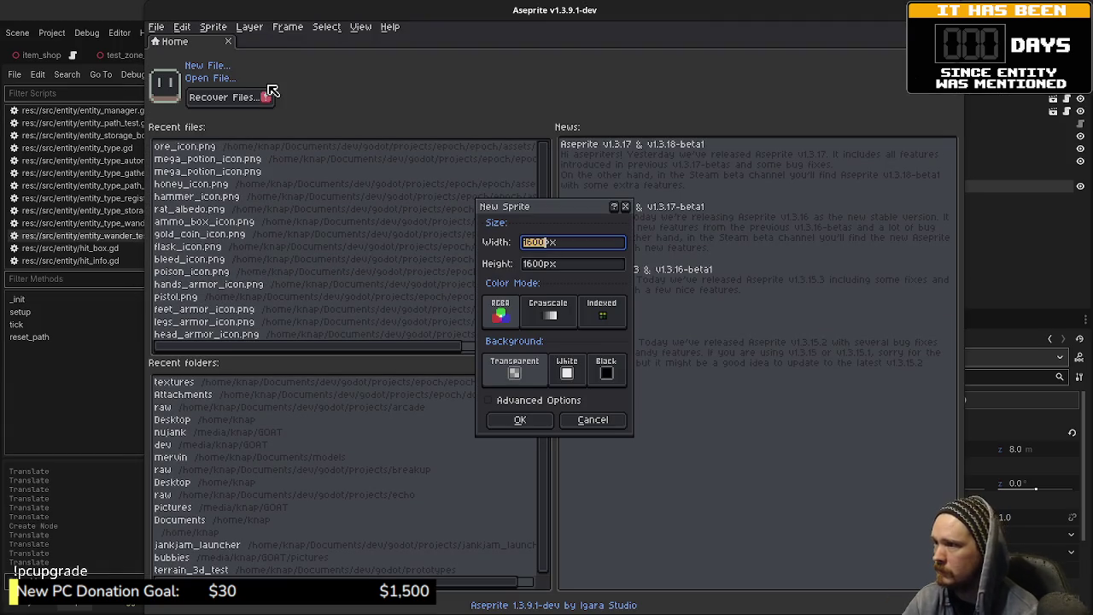
pyautogui.click(520, 419)
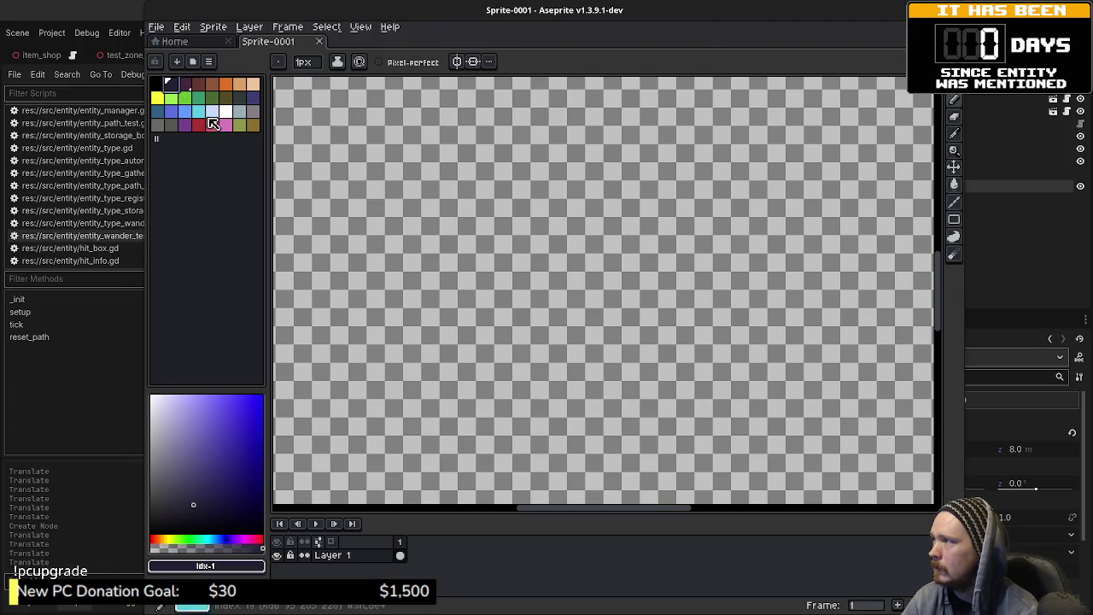
# - Fill the canvas dark navy, pick white, and try a few pencil marks, undoing them
pyautogui.click(487, 245)
pyautogui.click(227, 111)
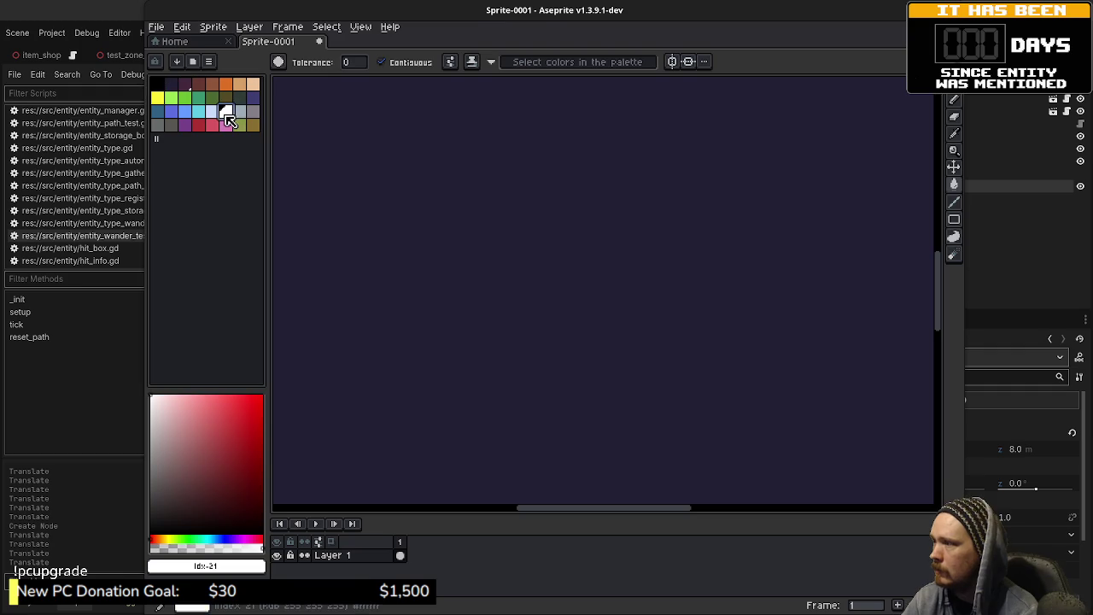
pyautogui.press('b')
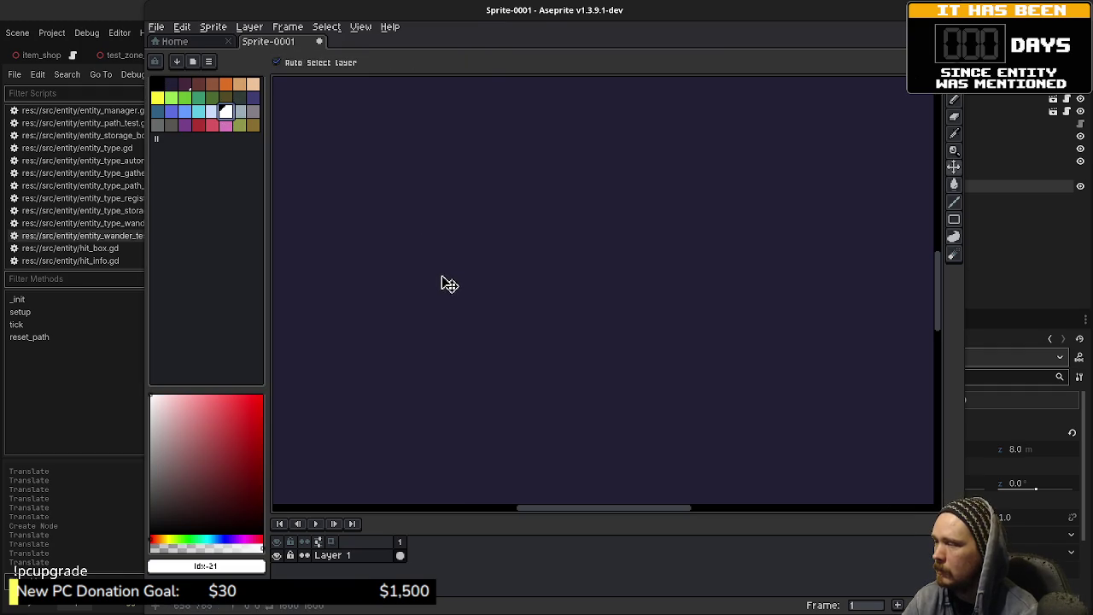
pyautogui.click(414, 249)
pyautogui.moveTo(394, 261); pyautogui.dragTo(400, 276)
pyautogui.hotkey('ctrl', 'z')
pyautogui.hotkey('ctrl', 'z')
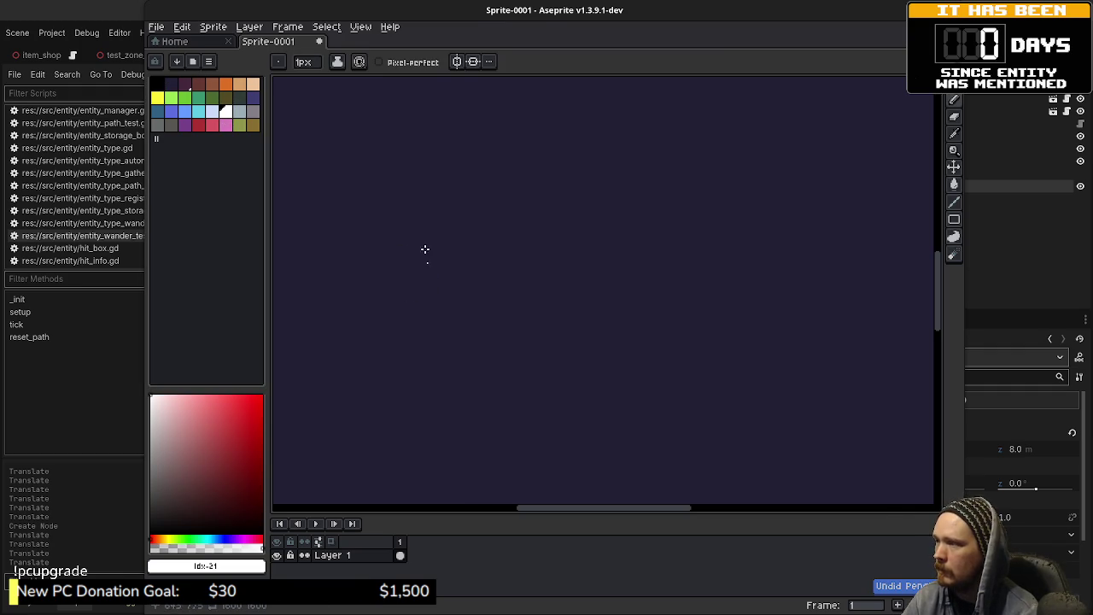
pyautogui.moveTo(357, 246); pyautogui.dragTo(346, 282)
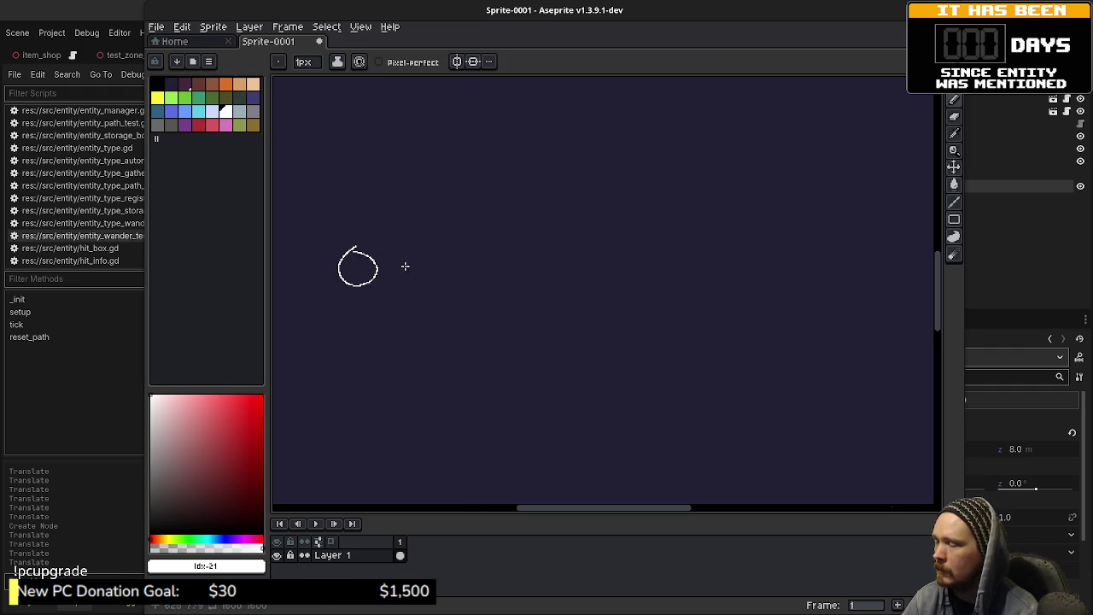
pyautogui.hotkey('ctrl', 'z')
# - Sketch two white box outlines side by side and raise the brush size
pyautogui.moveTo(322, 179); pyautogui.dragTo(322, 258)
pyautogui.moveTo(322, 311)
pyautogui.mouseDown()
pyautogui.moveTo(625, 402)
pyautogui.moveTo(610, 196)
pyautogui.moveTo(325, 179)
pyautogui.mouseUp()
pyautogui.moveTo(615, 293); pyautogui.dragTo(508, 284)
pyautogui.moveTo(618, 190)
pyautogui.mouseDown()
pyautogui.moveTo(622, 398)
pyautogui.moveTo(893, 390)
pyautogui.moveTo(867, 188)
pyautogui.moveTo(630, 178)
pyautogui.moveTo(620, 193)
pyautogui.mouseUp()
pyautogui.moveTo(444, 279); pyautogui.dragTo(590, 293)
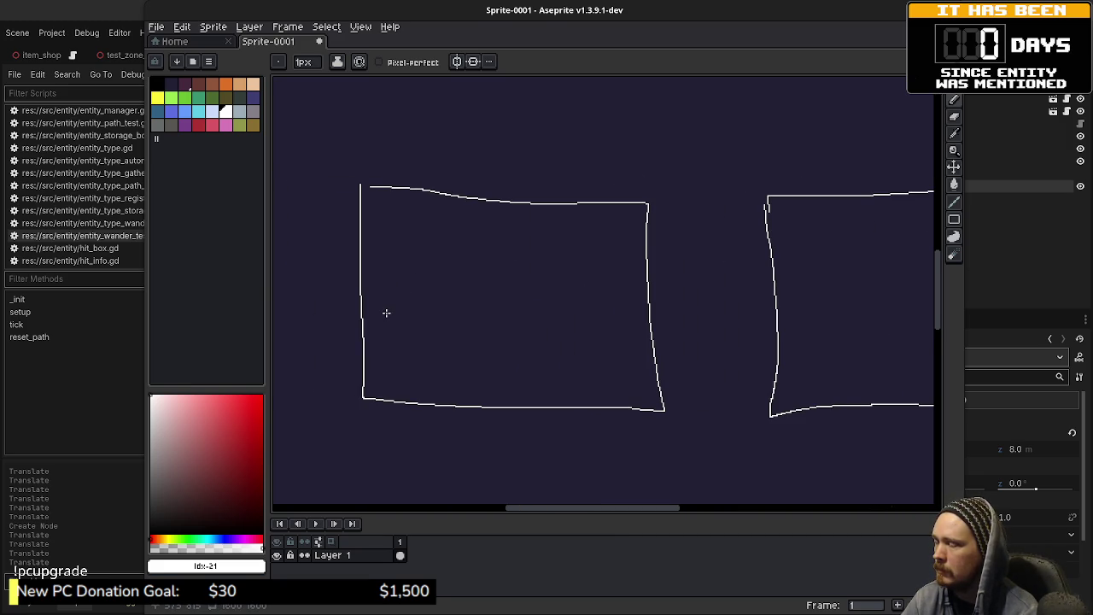
pyautogui.press('+')
pyautogui.press('+')
pyautogui.press('+')
pyautogui.press('+')
pyautogui.press('+')
pyautogui.press('+')
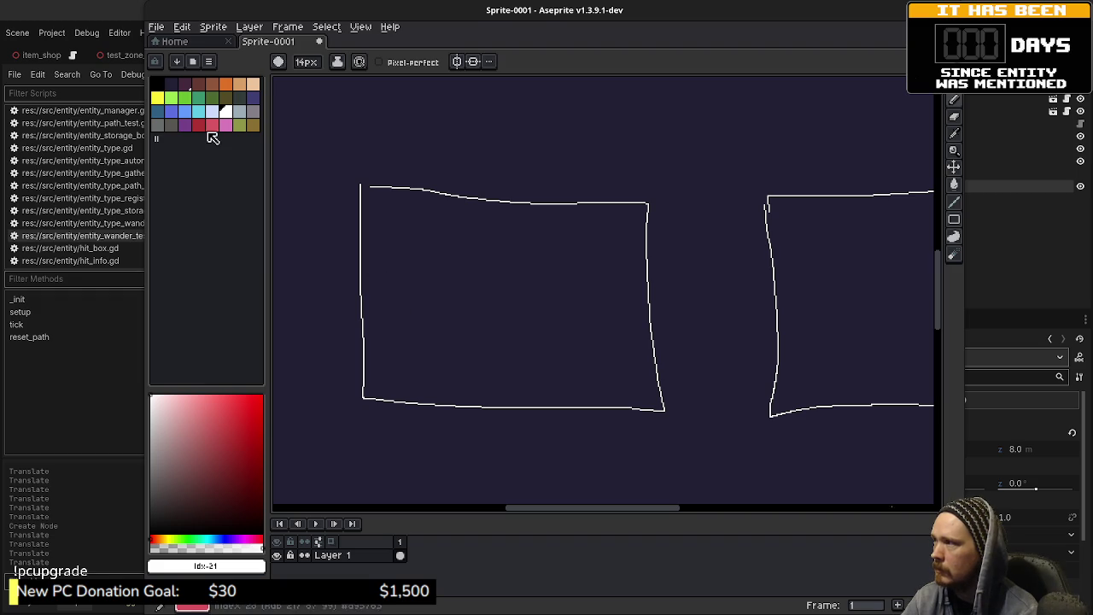
# - With a larger blue brush, place waypoint dots in the left and right boxes
pyautogui.click(184, 98)
pyautogui.click(188, 115)
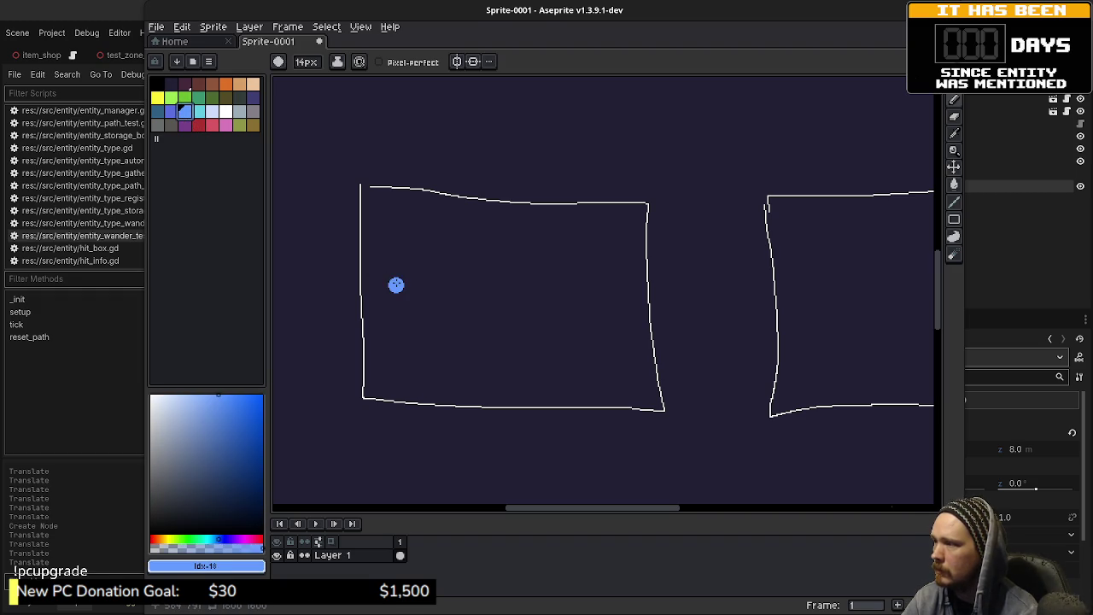
pyautogui.click(396, 260)
pyautogui.click(471, 362)
pyautogui.click(615, 313)
pyautogui.moveTo(631, 324); pyautogui.dragTo(528, 321)
pyautogui.moveTo(712, 305); pyautogui.dragTo(616, 305)
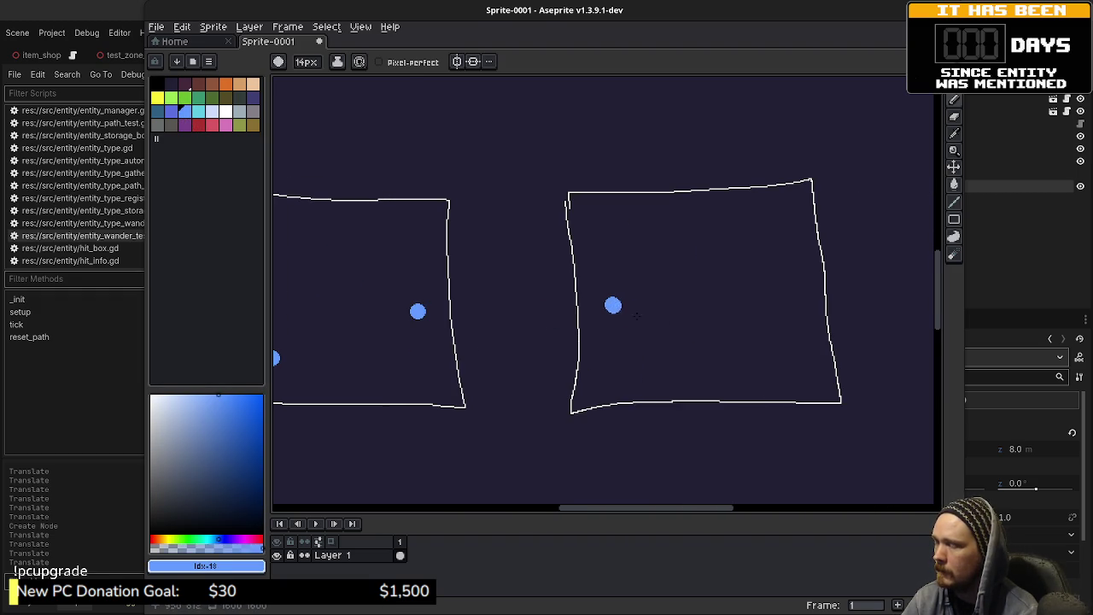
pyautogui.click(763, 353)
pyautogui.click(763, 229)
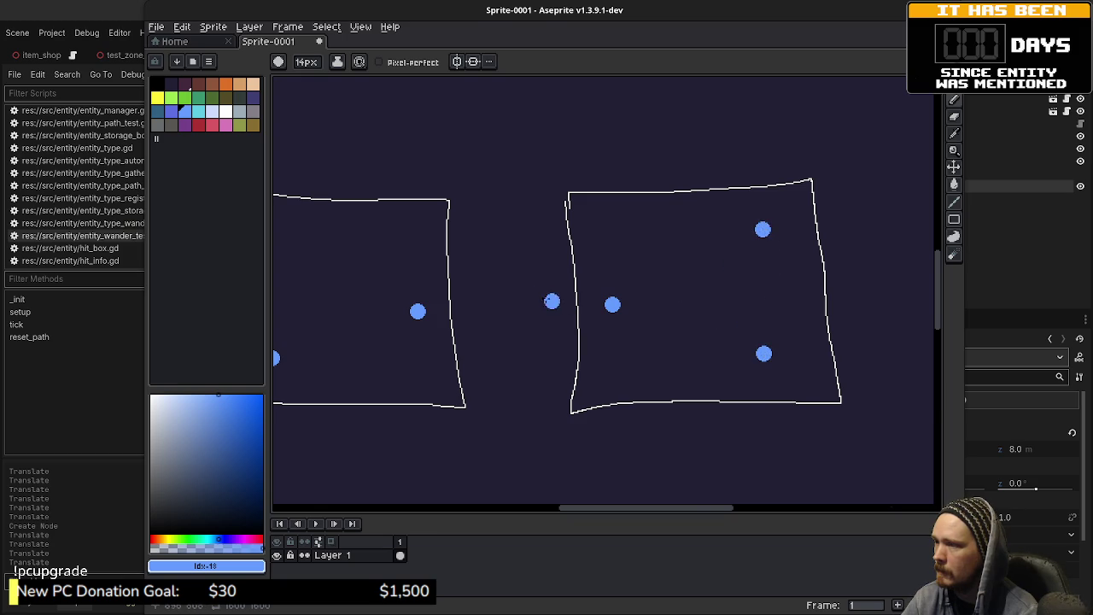
pyautogui.moveTo(552, 301); pyautogui.dragTo(736, 307)
# - Shrink the brush to 1px and join the waypoints with thin blue straight lines
pyautogui.press('-')
pyautogui.press('-')
pyautogui.press('-')
pyautogui.press('-')
pyautogui.press('-')
pyautogui.press('-')
pyautogui.moveTo(381, 264); pyautogui.dragTo(448, 363)
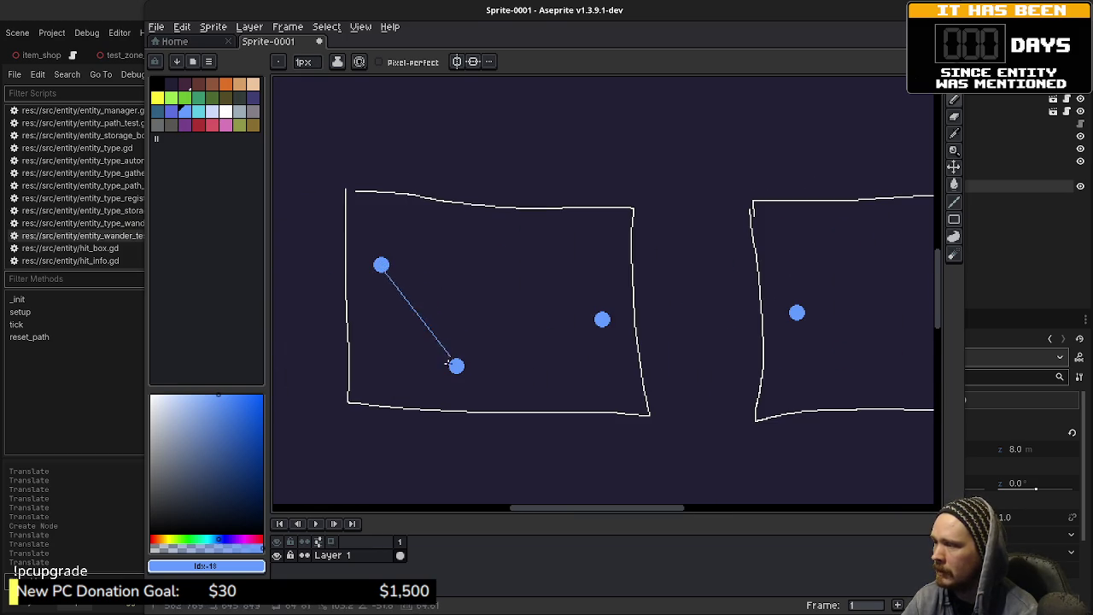
pyautogui.keyDown('shift'); pyautogui.click(456, 366); pyautogui.keyUp('shift')
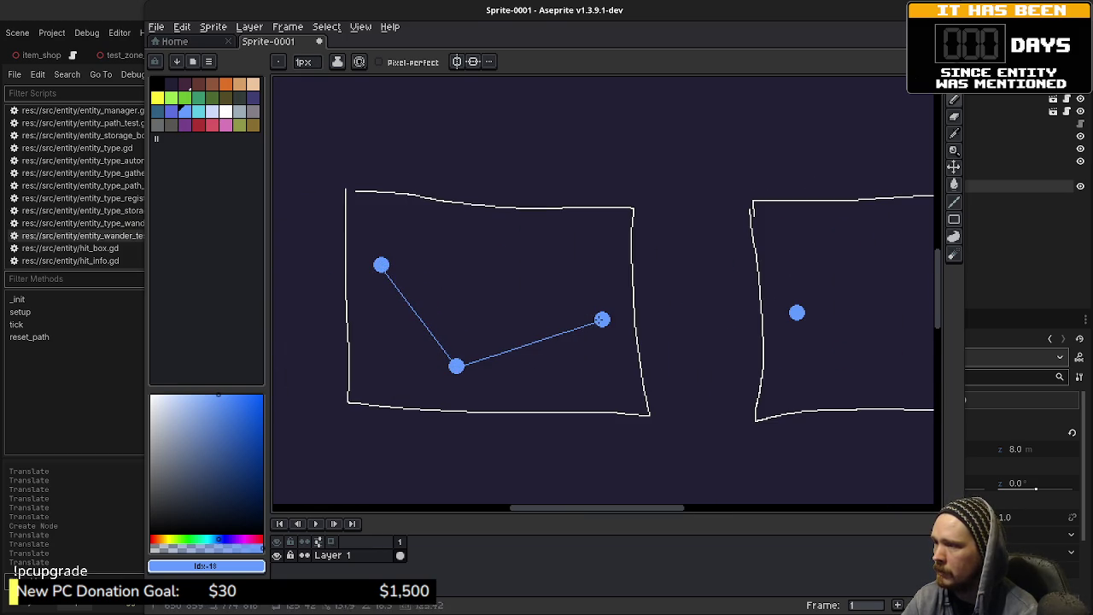
pyautogui.keyDown('shift'); pyautogui.click(797, 313); pyautogui.keyUp('shift')
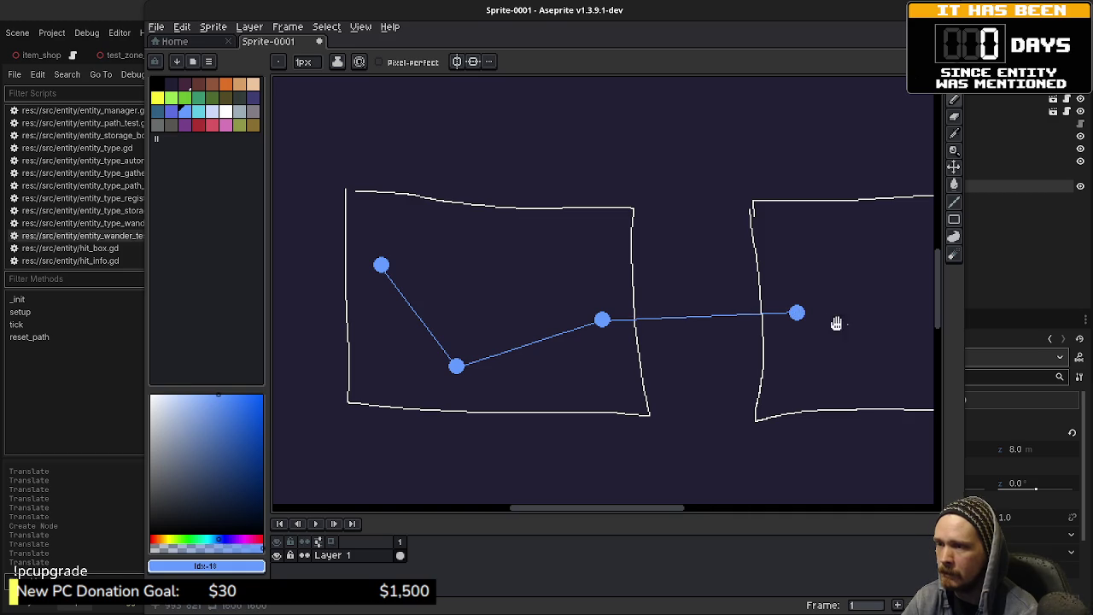
pyautogui.moveTo(836, 323); pyautogui.dragTo(675, 304)
pyautogui.keyDown('shift'); pyautogui.click(788, 343); pyautogui.keyUp('shift')
pyautogui.keyDown('shift'); pyautogui.click(786, 219); pyautogui.keyUp('shift')
pyautogui.moveTo(581, 302); pyautogui.dragTo(685, 316)
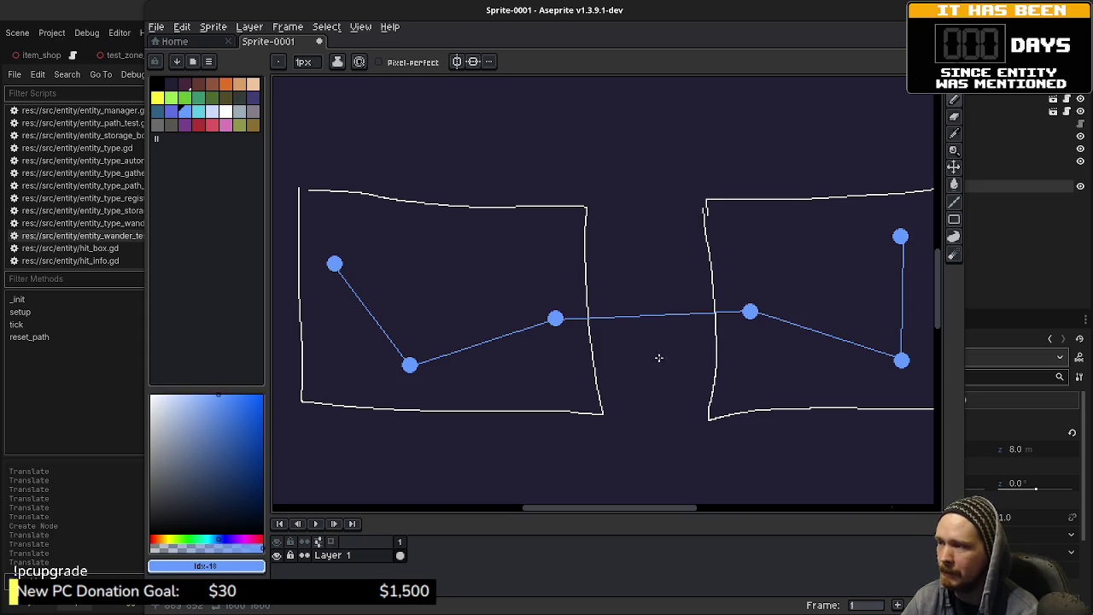
pyautogui.moveTo(658, 358); pyautogui.dragTo(633, 362)
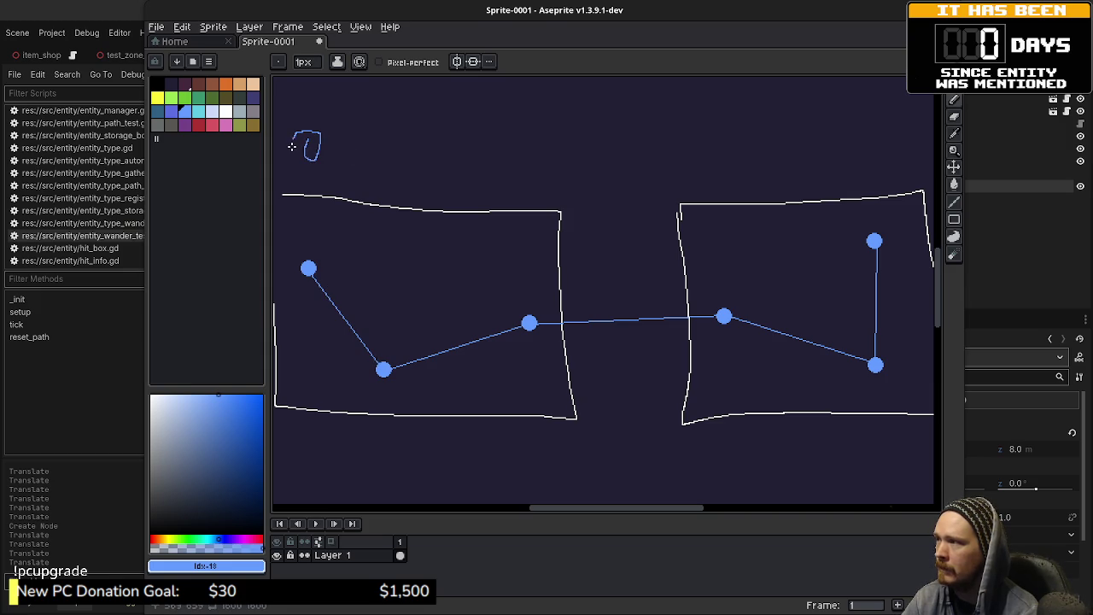
# - Draw a small white circle above the left box and un-maximize Aseprite to reveal Godot's script
pyautogui.press('v')
pyautogui.click(228, 114)
pyautogui.press('b')
pyautogui.moveTo(325, 141)
pyautogui.mouseDown()
pyautogui.moveTo(322, 155)
pyautogui.moveTo(326, 142)
pyautogui.mouseUp()
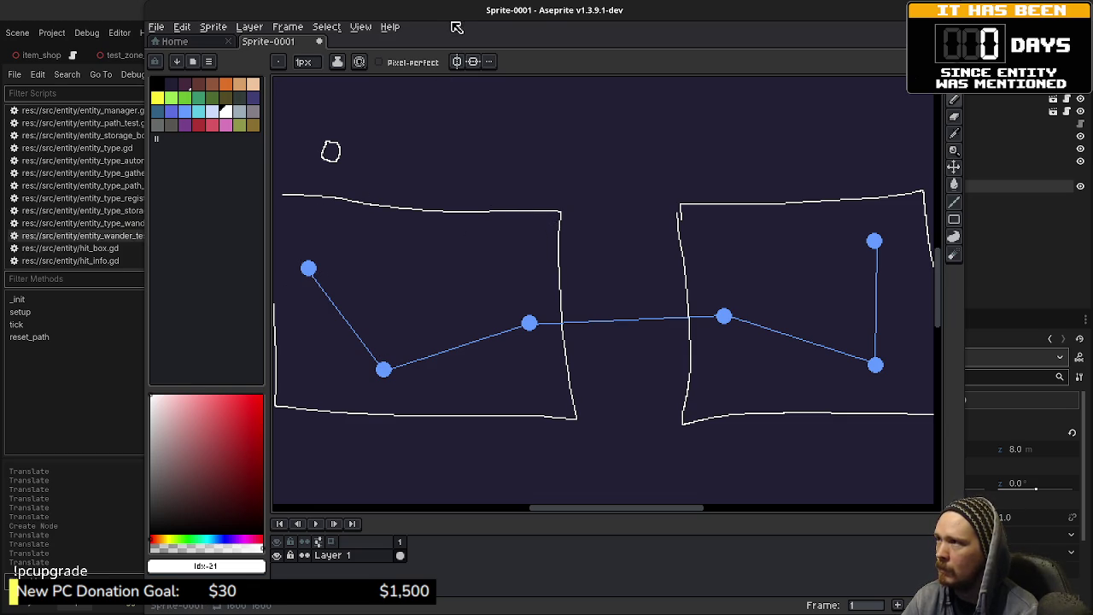
pyautogui.moveTo(323, 265)
pyautogui.mouseDown()
pyautogui.moveTo(379, 330)
pyautogui.moveTo(371, 349)
pyautogui.moveTo(389, 346)
pyautogui.mouseUp()
pyautogui.hotkey('ctrl', 'z')
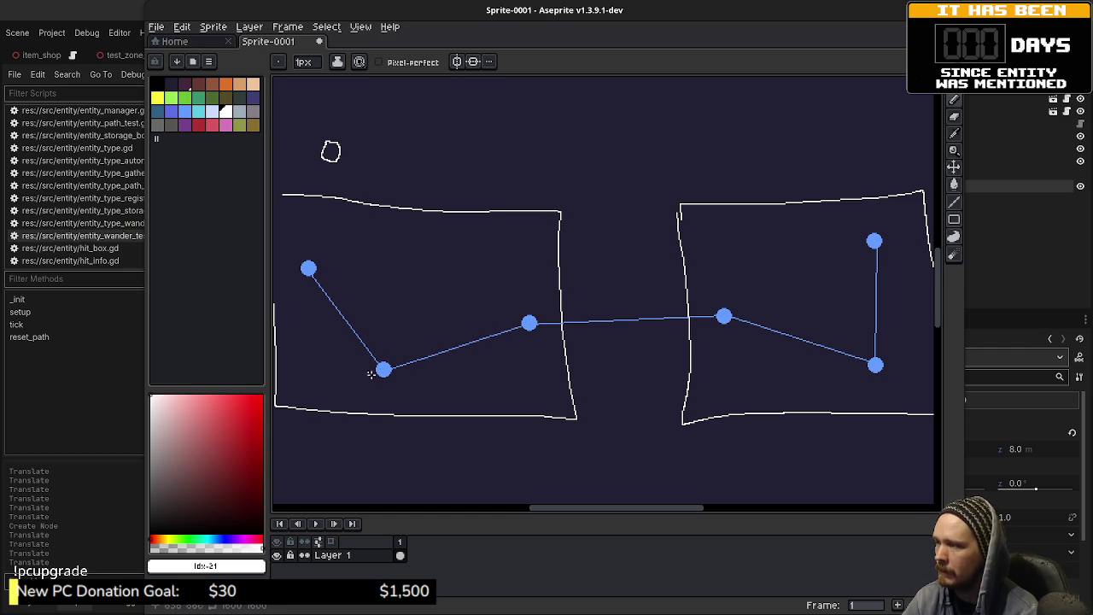
pyautogui.moveTo(480, 26)
pyautogui.mouseDown()
pyautogui.moveTo(472, 342)
pyautogui.moveTo(467, 266)
pyautogui.moveTo(464, 281)
pyautogui.mouseUp()
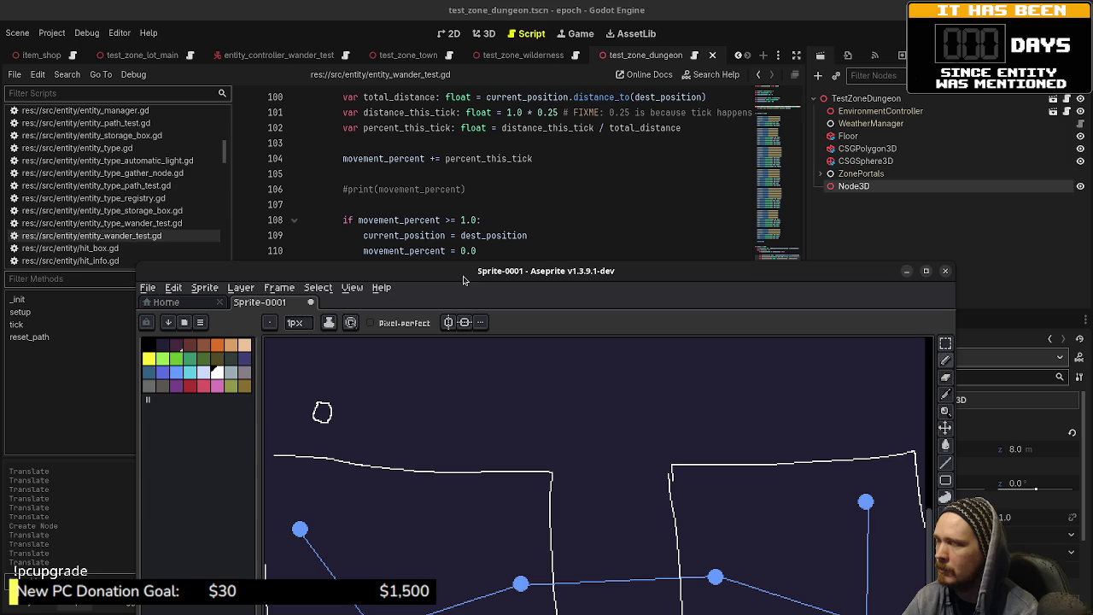
# - Raise the Aseprite window to show the whole path and undo a stray stroke near the second waypoint
pyautogui.moveTo(456, 275); pyautogui.dragTo(456, 294)
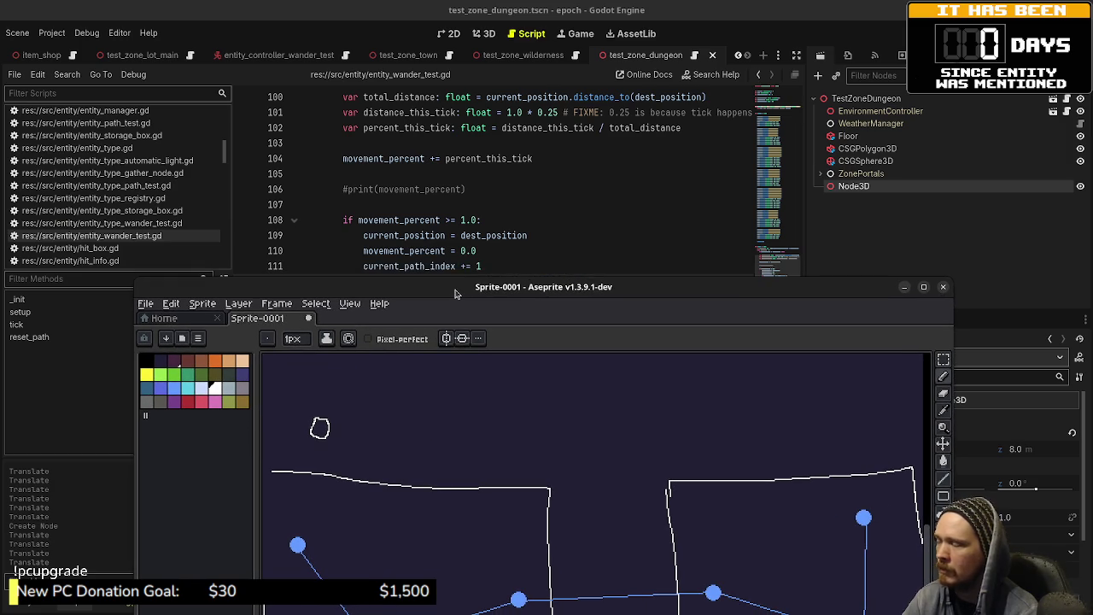
pyautogui.moveTo(455, 293); pyautogui.dragTo(446, 120)
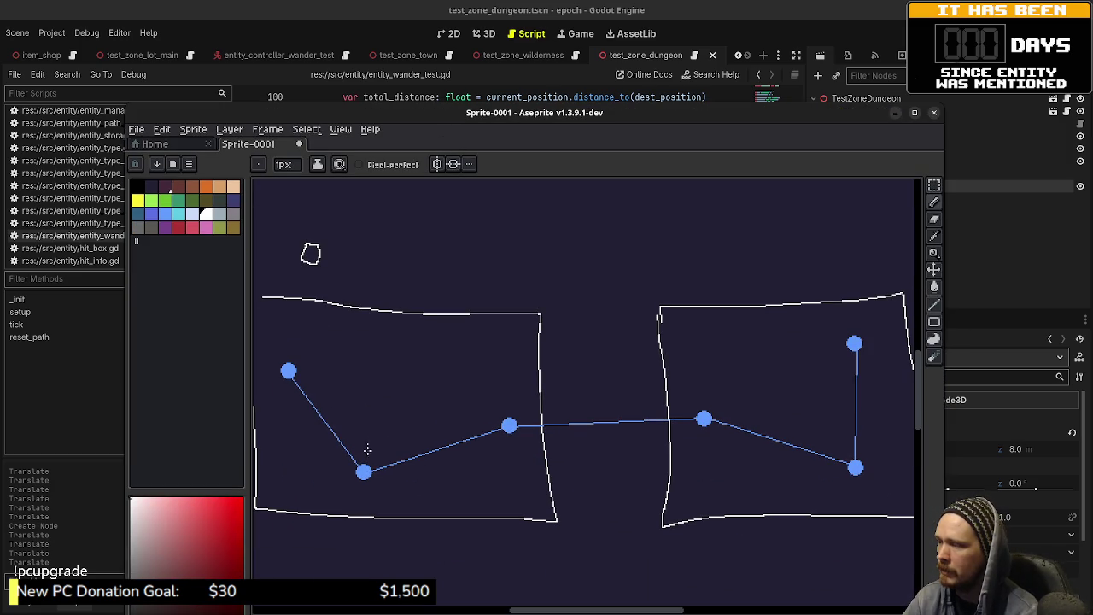
pyautogui.moveTo(371, 426); pyautogui.dragTo(375, 435)
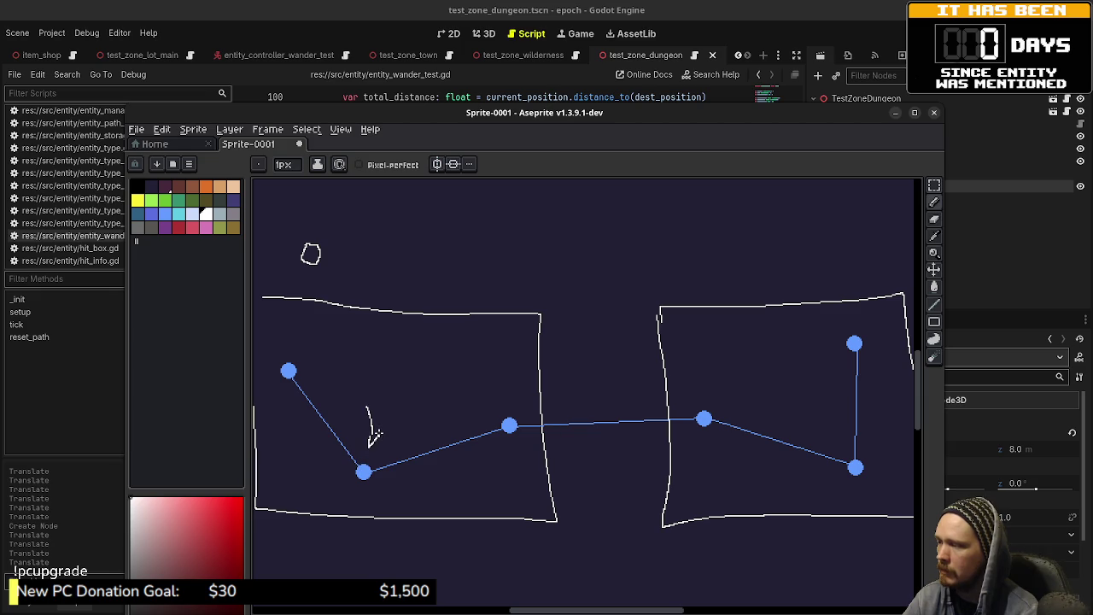
pyautogui.hotkey('ctrl', 'z')
pyautogui.moveTo(475, 114)
pyautogui.mouseDown()
pyautogui.moveTo(484, 339)
pyautogui.moveTo(462, 198)
pyautogui.moveTo(471, 298)
pyautogui.mouseUp()
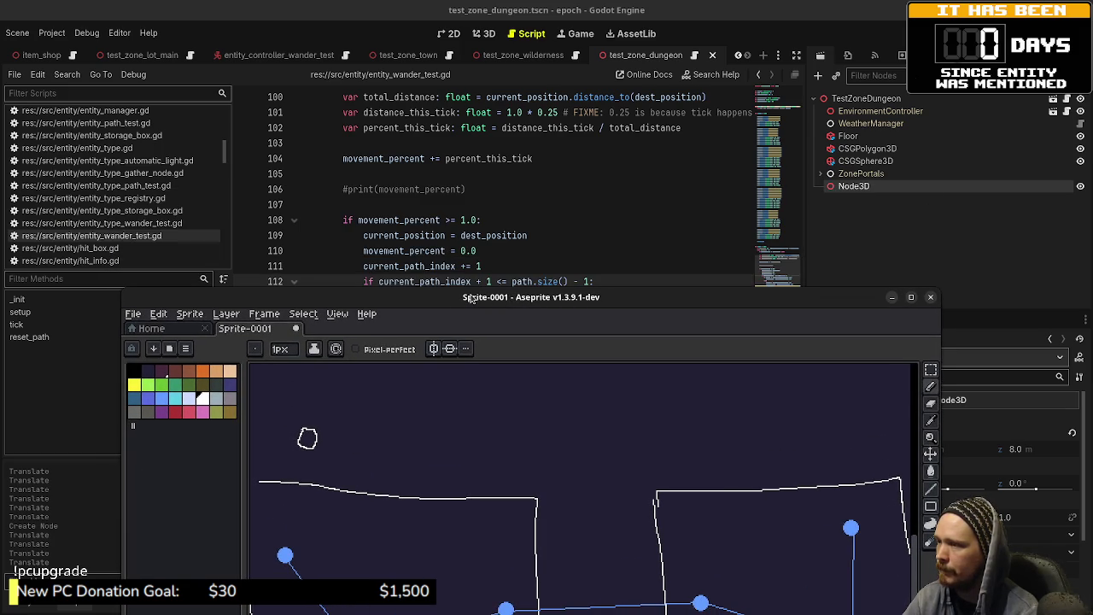
# - Shift the sketch window to reveal more script code, undoing a stray curve along the path
pyautogui.moveTo(470, 297)
pyautogui.mouseDown()
pyautogui.moveTo(467, 316)
pyautogui.moveTo(471, 303)
pyautogui.mouseUp()
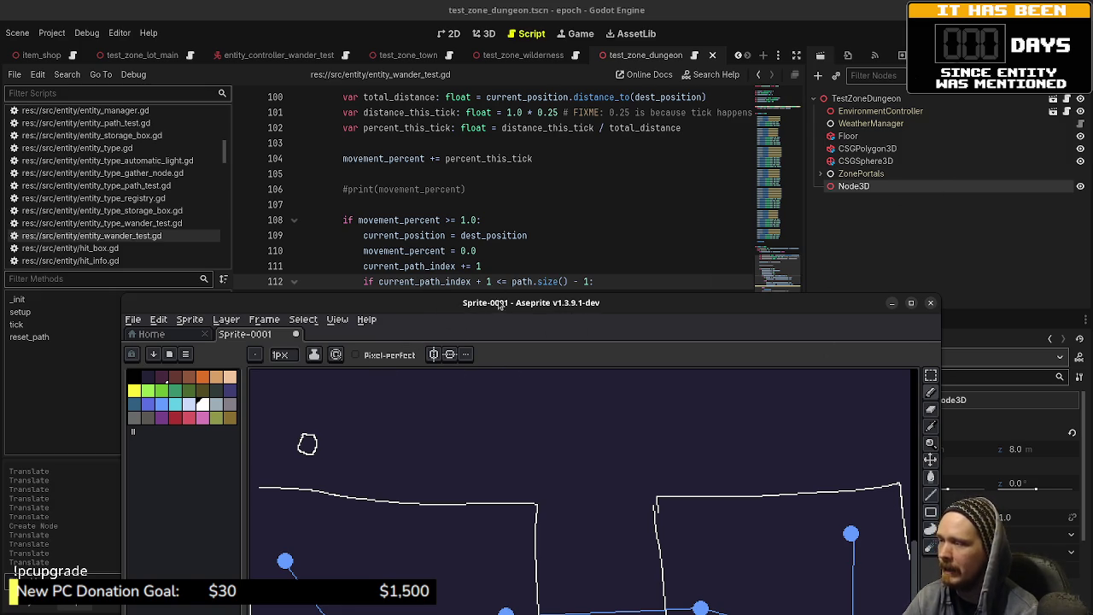
pyautogui.moveTo(491, 303); pyautogui.dragTo(492, 318)
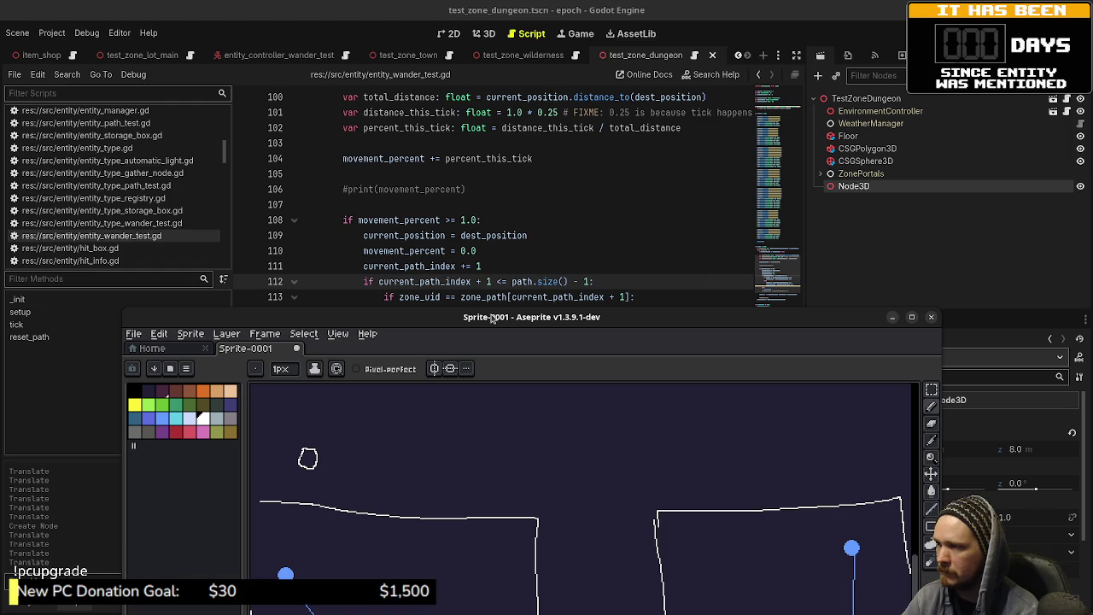
pyautogui.moveTo(493, 318); pyautogui.dragTo(499, 164)
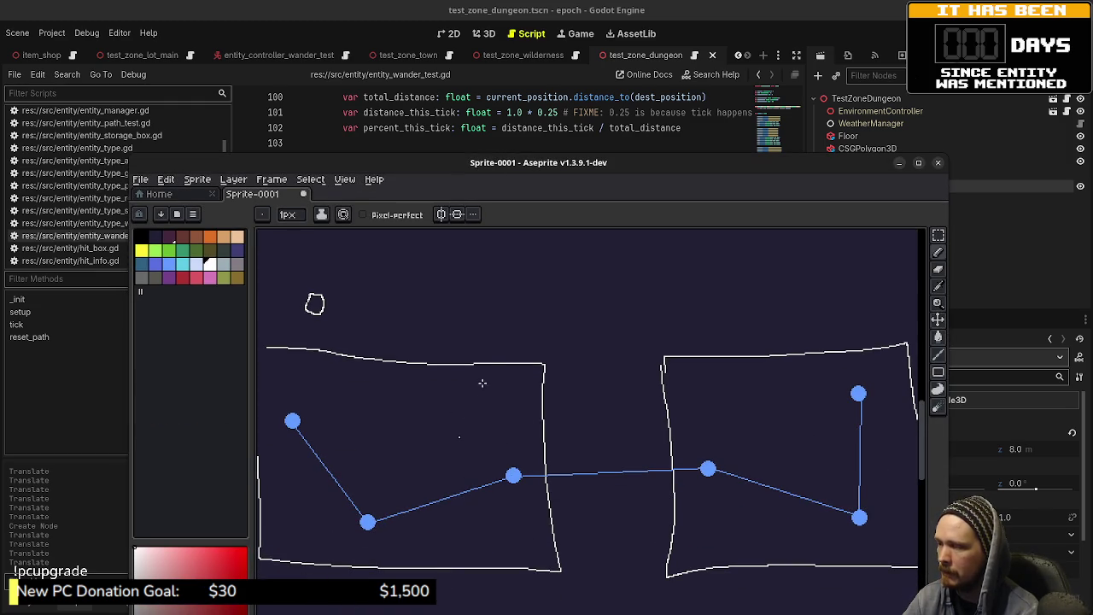
pyautogui.moveTo(506, 172)
pyautogui.mouseDown()
pyautogui.moveTo(517, 369)
pyautogui.moveTo(511, 216)
pyautogui.moveTo(545, 464)
pyautogui.mouseUp()
pyautogui.moveTo(548, 318)
pyautogui.mouseDown()
pyautogui.moveTo(548, 422)
pyautogui.moveTo(548, 215)
pyautogui.mouseUp()
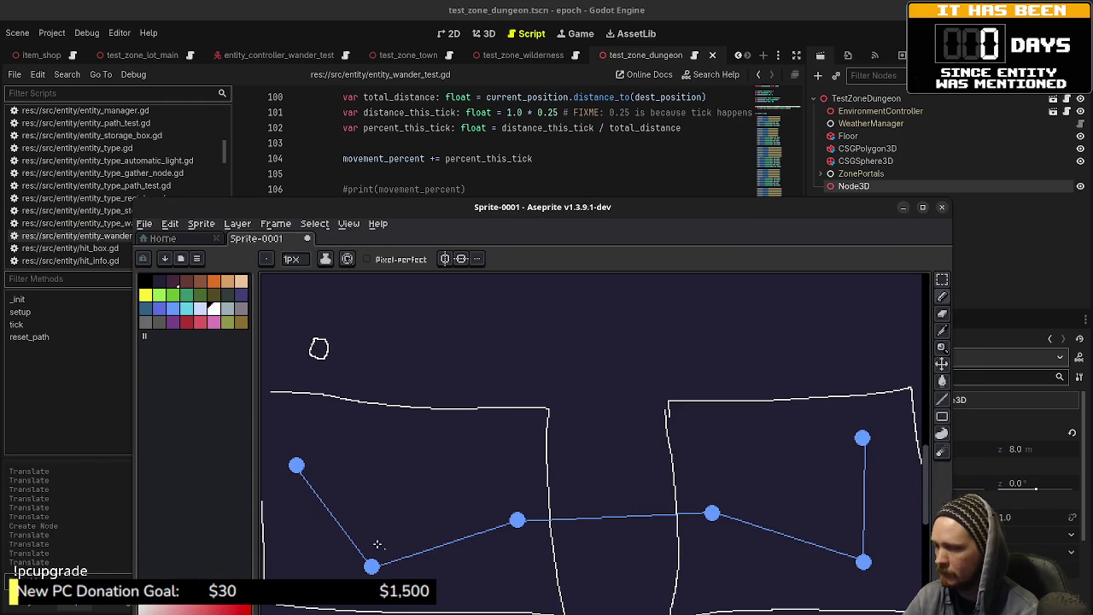
pyautogui.moveTo(375, 551); pyautogui.dragTo(502, 509)
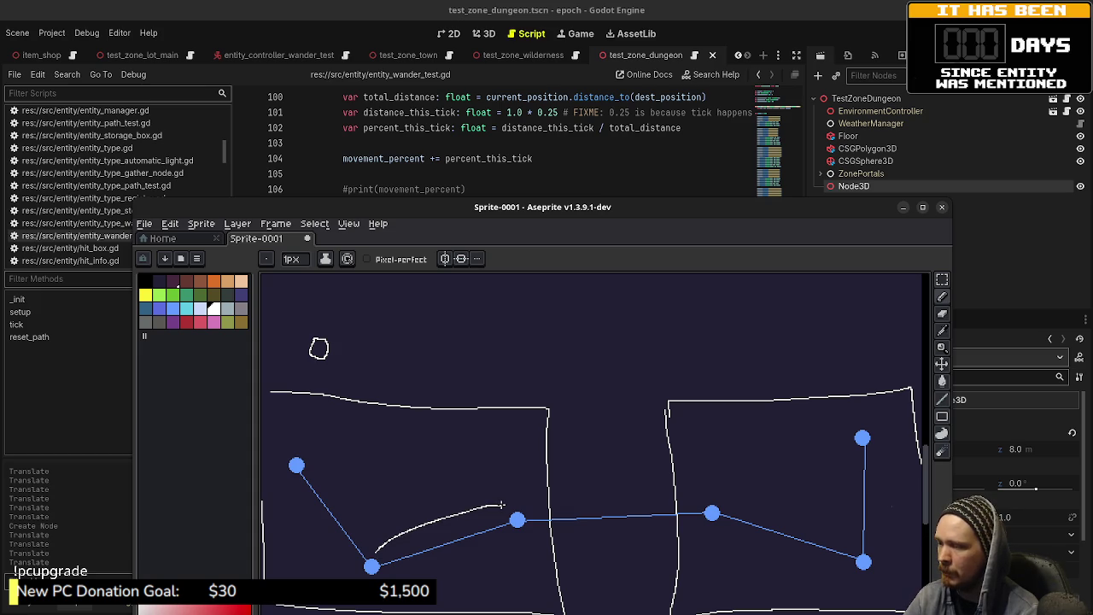
pyautogui.press('v')
pyautogui.hotkey('ctrl', 'z')
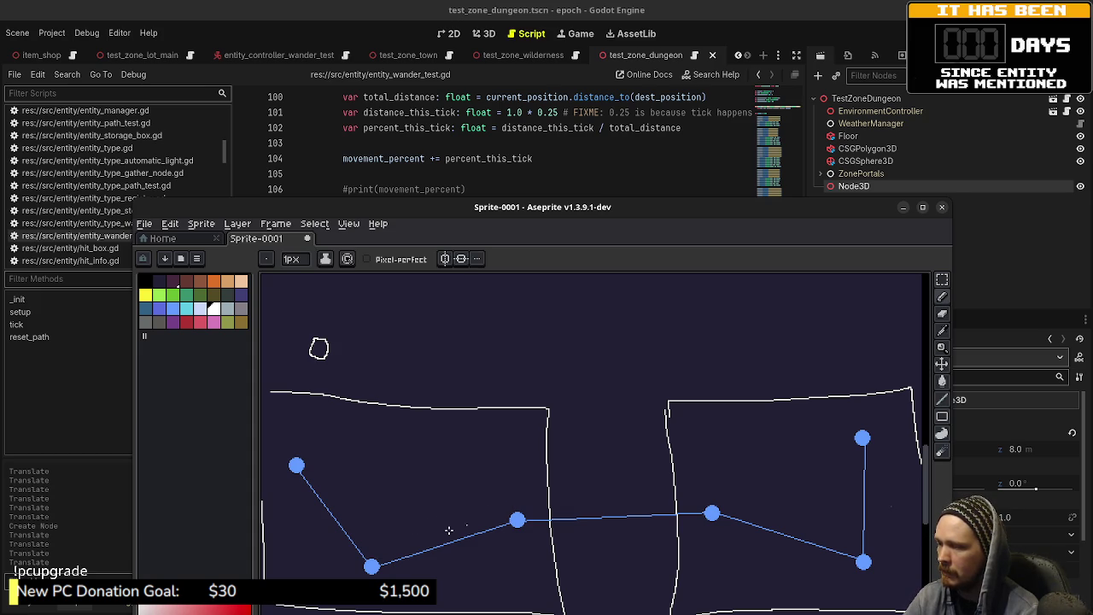
pyautogui.moveTo(497, 210)
pyautogui.mouseDown()
pyautogui.moveTo(498, 283)
pyautogui.moveTo(497, 266)
pyautogui.moveTo(551, 277)
pyautogui.moveTo(522, 287)
pyautogui.mouseUp()
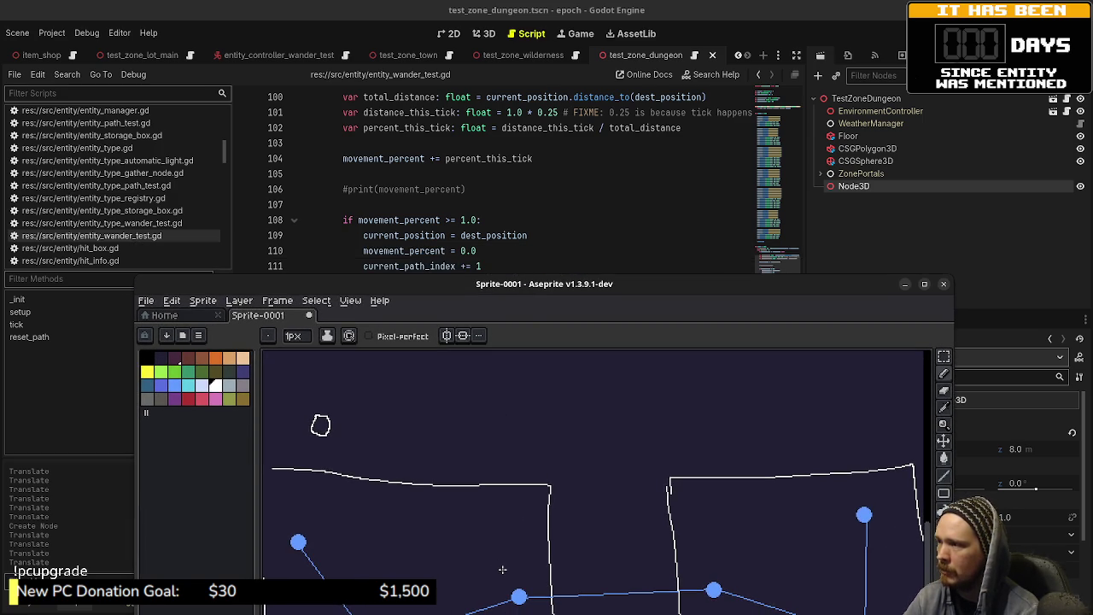
# - Write the zone numbers beside the 0, undo a stray stroke, and lower the sketch window over the code
pyautogui.moveTo(413, 418); pyautogui.dragTo(415, 431)
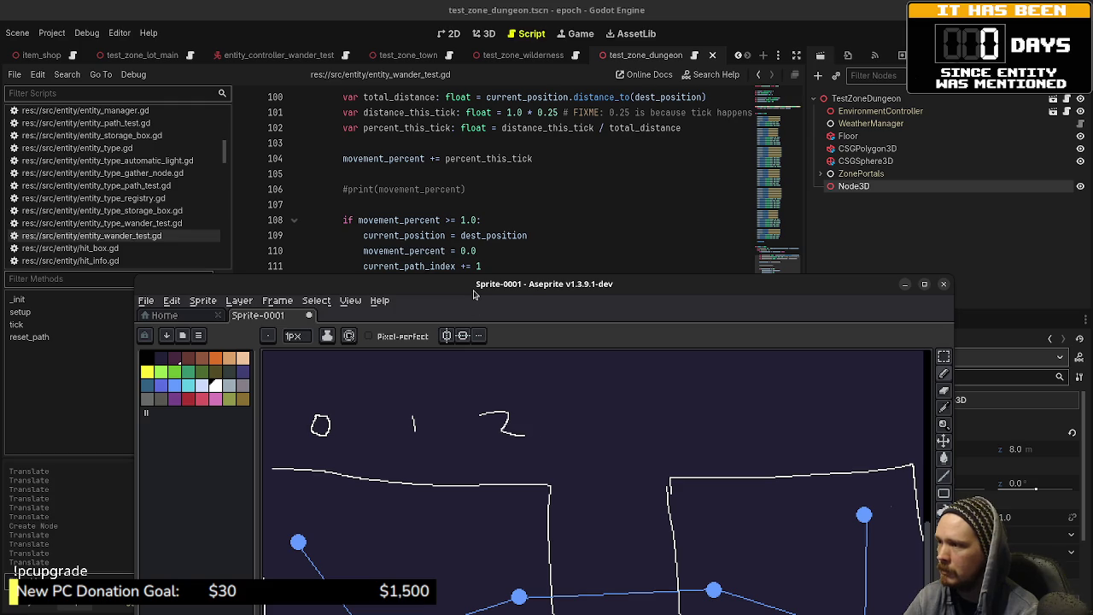
pyautogui.moveTo(488, 295); pyautogui.dragTo(491, 311)
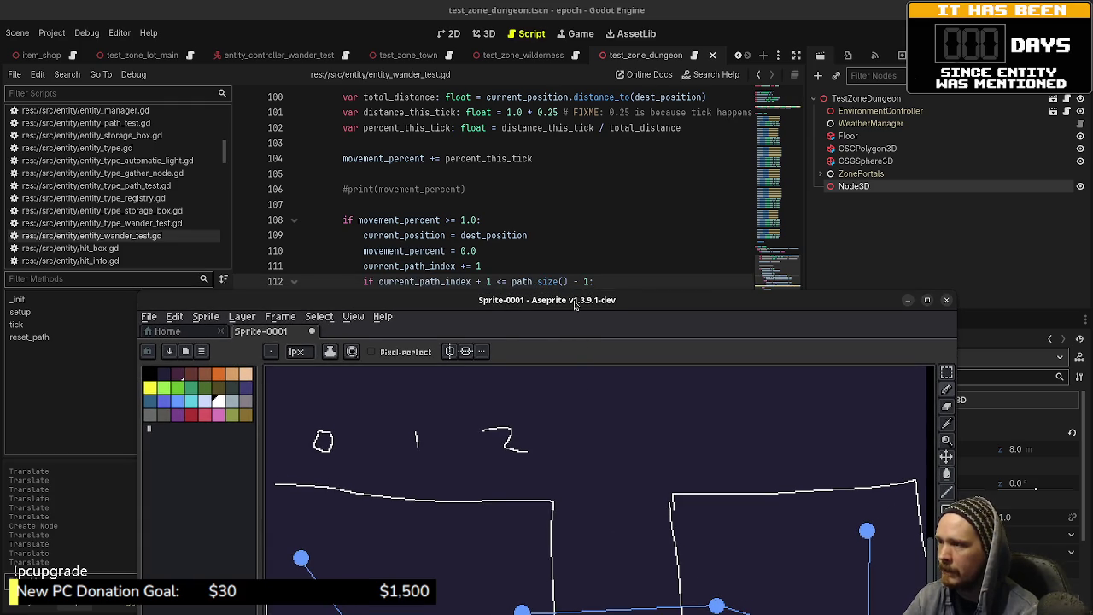
pyautogui.moveTo(575, 305); pyautogui.dragTo(575, 323)
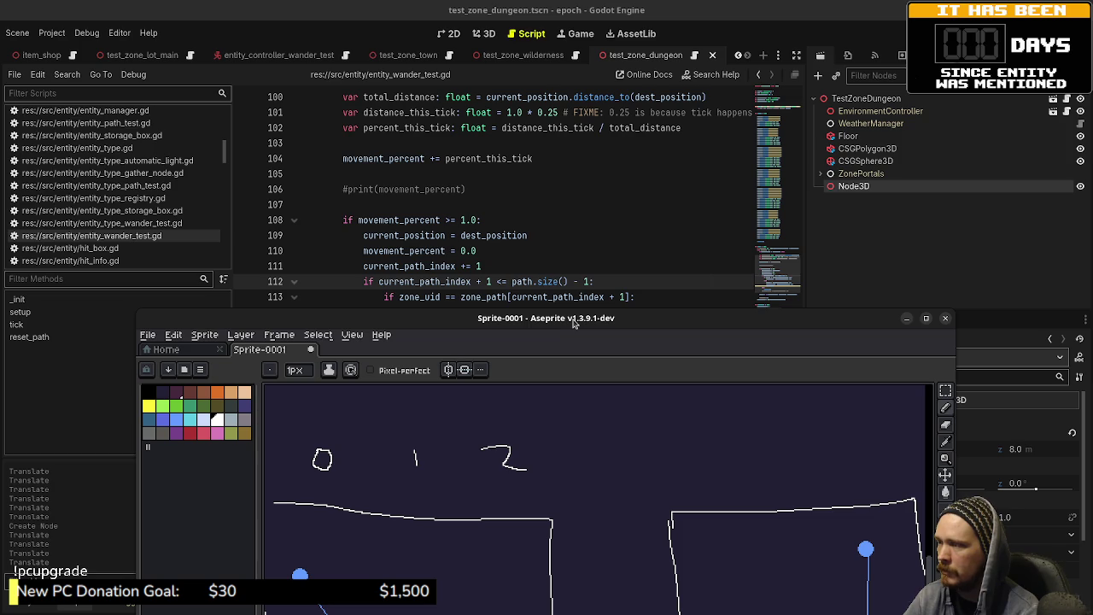
pyautogui.moveTo(575, 323)
pyautogui.mouseDown()
pyautogui.moveTo(578, 248)
pyautogui.moveTo(514, 192)
pyautogui.mouseUp()
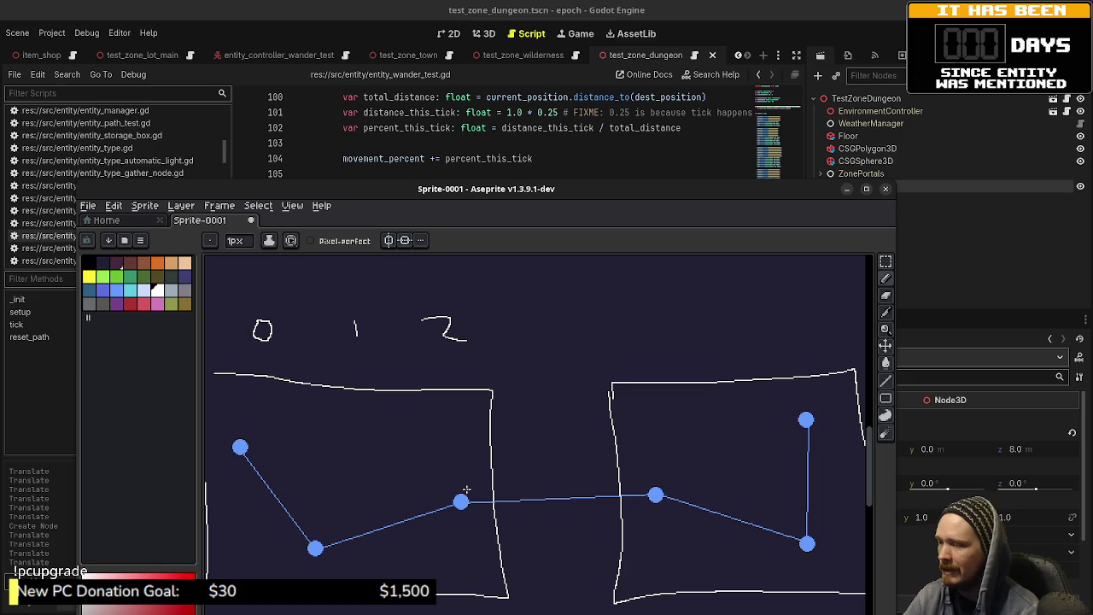
pyautogui.moveTo(468, 487); pyautogui.dragTo(635, 478)
pyautogui.hotkey('ctrl', 'z')
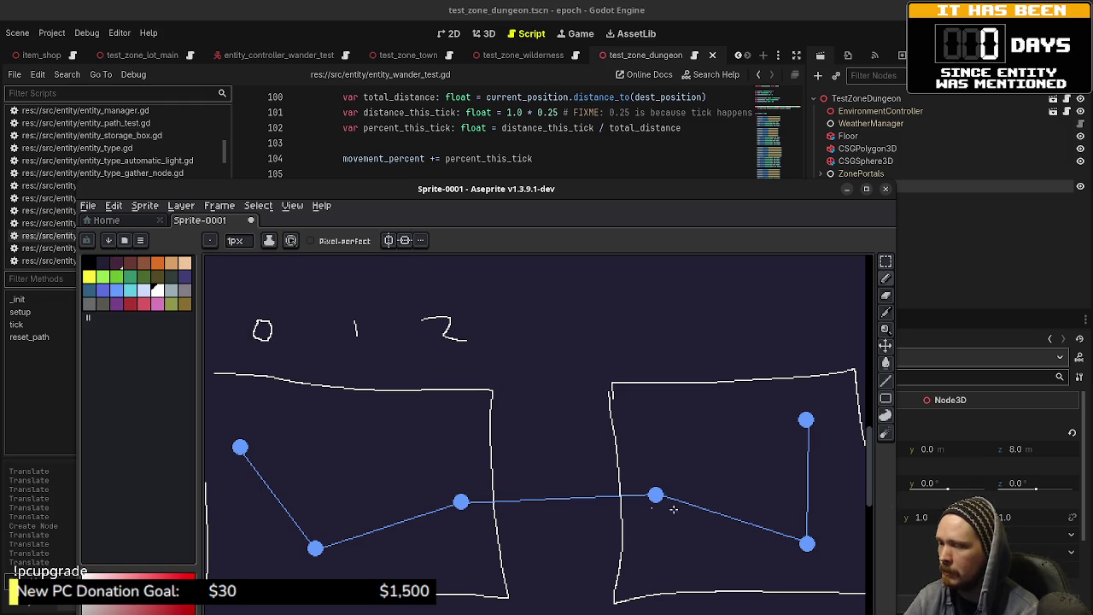
pyautogui.moveTo(551, 201)
pyautogui.mouseDown()
pyautogui.moveTo(589, 427)
pyautogui.moveTo(577, 365)
pyautogui.moveTo(574, 378)
pyautogui.mouseUp()
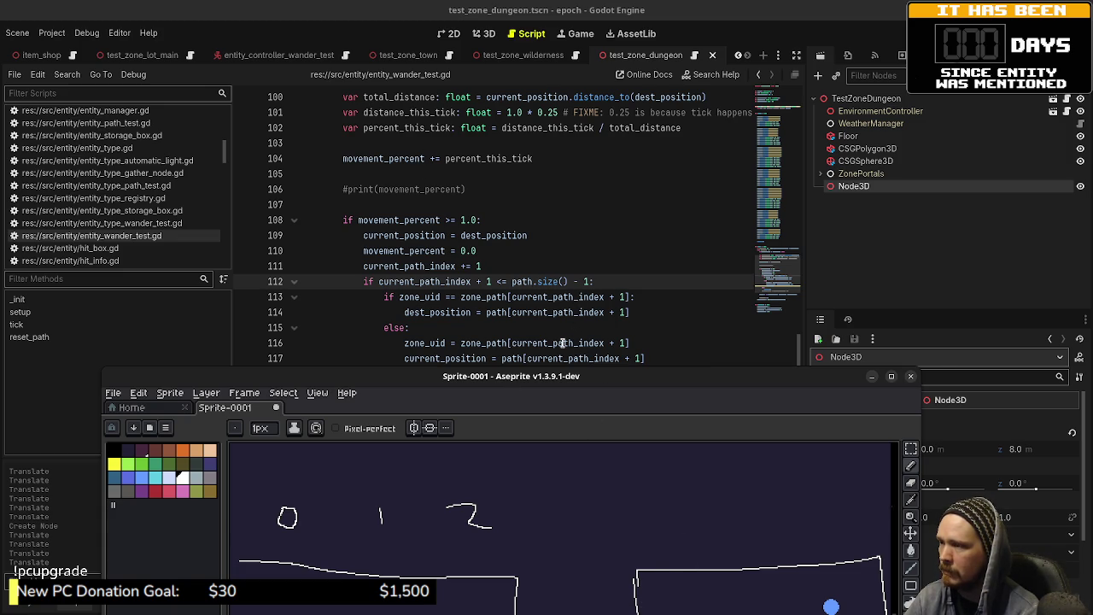
# - Nudge the sketch window lower and return to the end of line 118 in the Godot script
pyautogui.moveTo(573, 346)
pyautogui.moveTo(523, 382)
pyautogui.mouseDown()
pyautogui.moveTo(520, 286)
pyautogui.moveTo(515, 447)
pyautogui.moveTo(519, 405)
pyautogui.mouseUp()
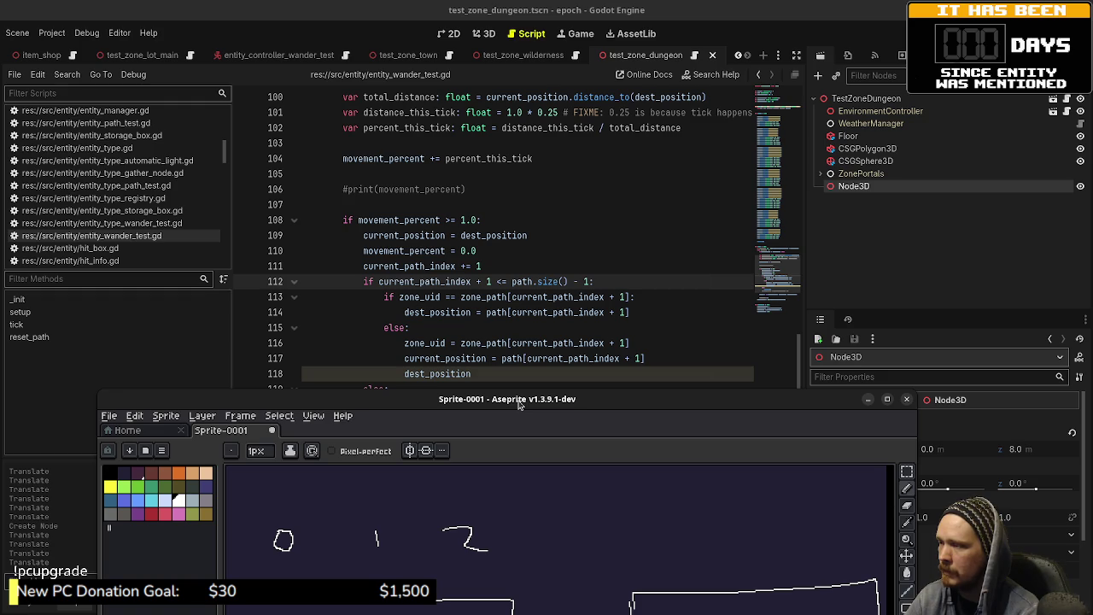
pyautogui.moveTo(518, 405); pyautogui.dragTo(521, 404)
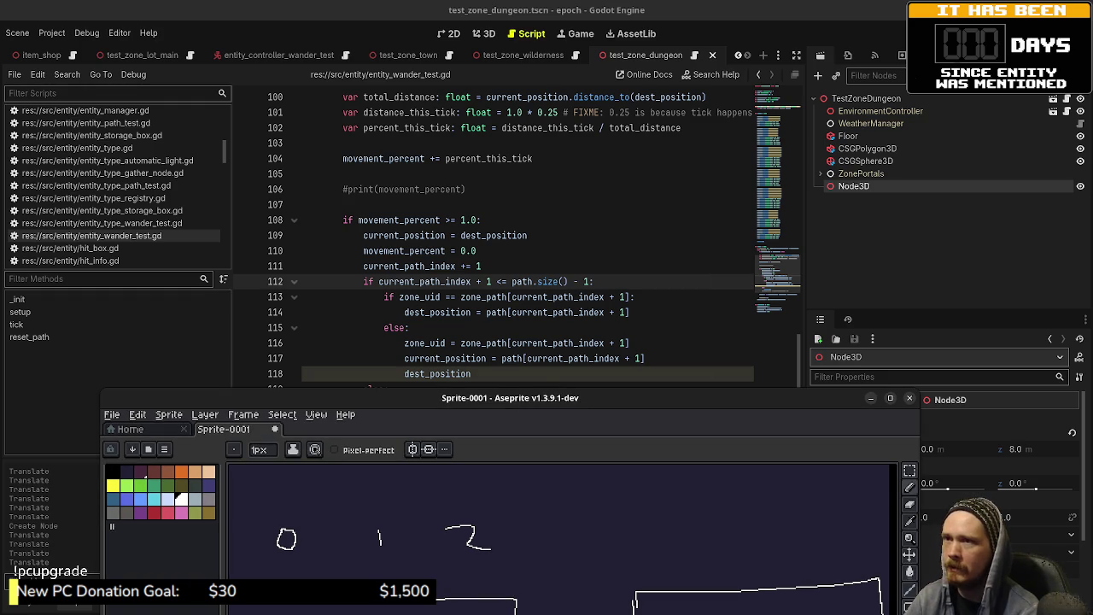
pyautogui.click(561, 372)
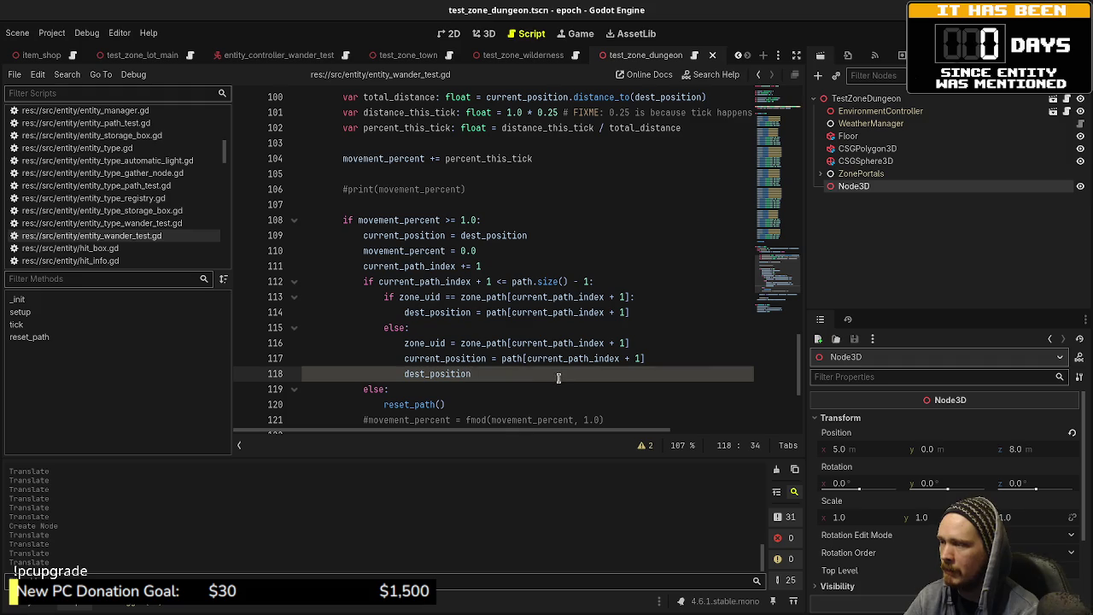
# - Complete line 118 as dest_position = path[current_path_index + 2] and save the script
pyautogui.write('=path[cu')
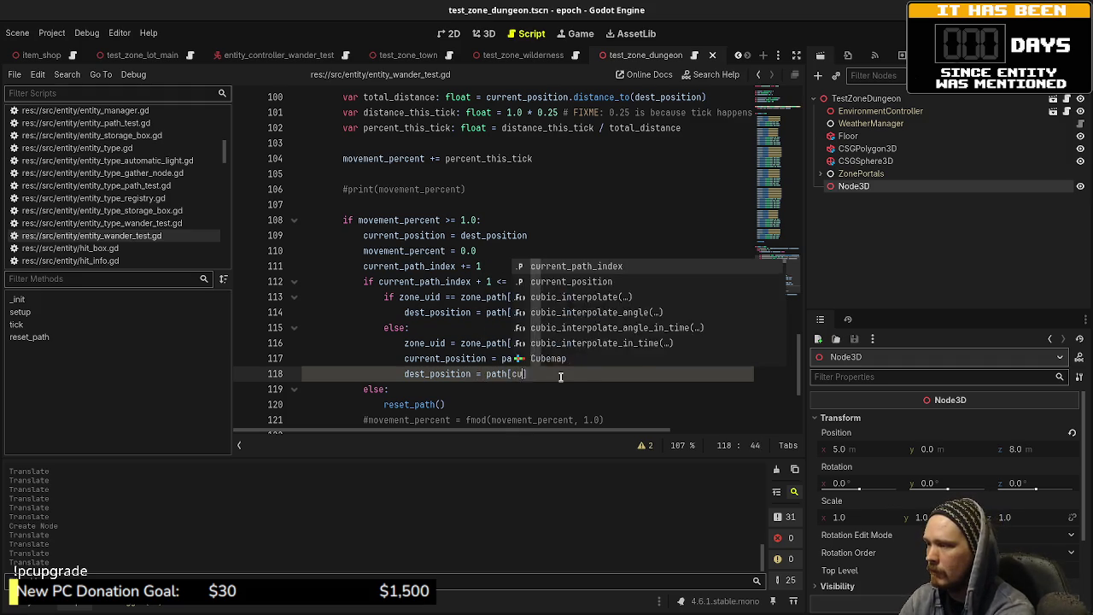
pyautogui.write('rrent_path_index + 2')
pyautogui.hotkey('ctrl', 's')
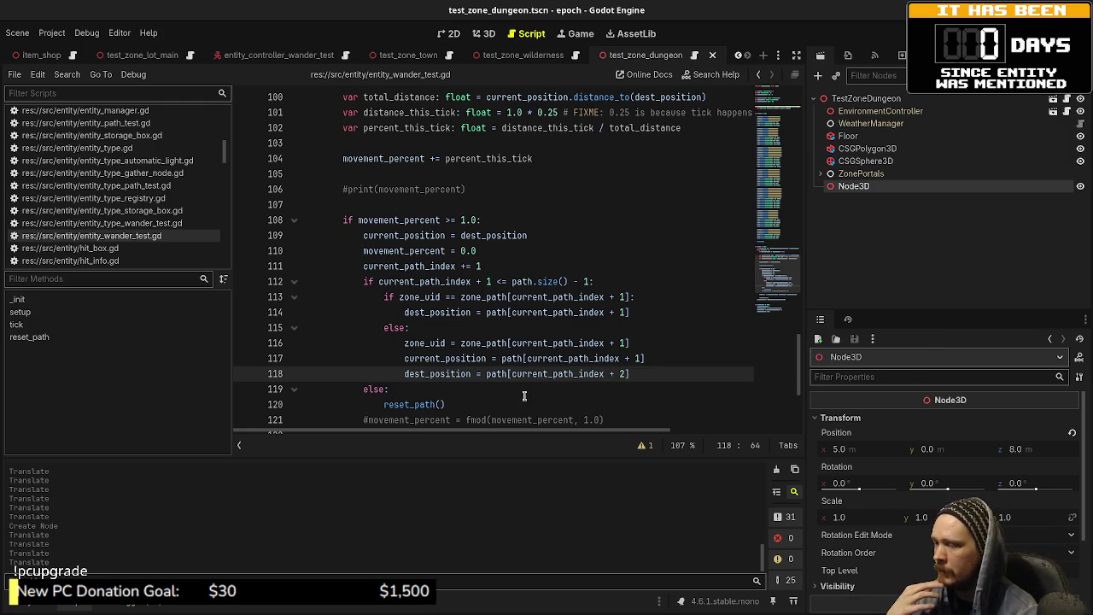
pyautogui.scroll(-2, 518, 398)
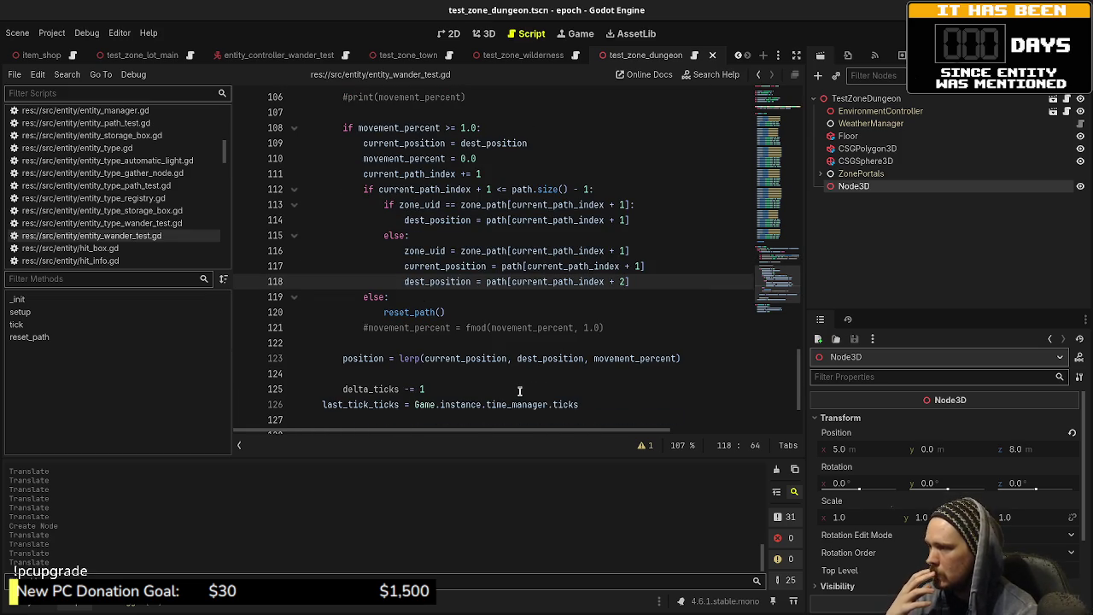
pyautogui.scroll(-2, 519, 392)
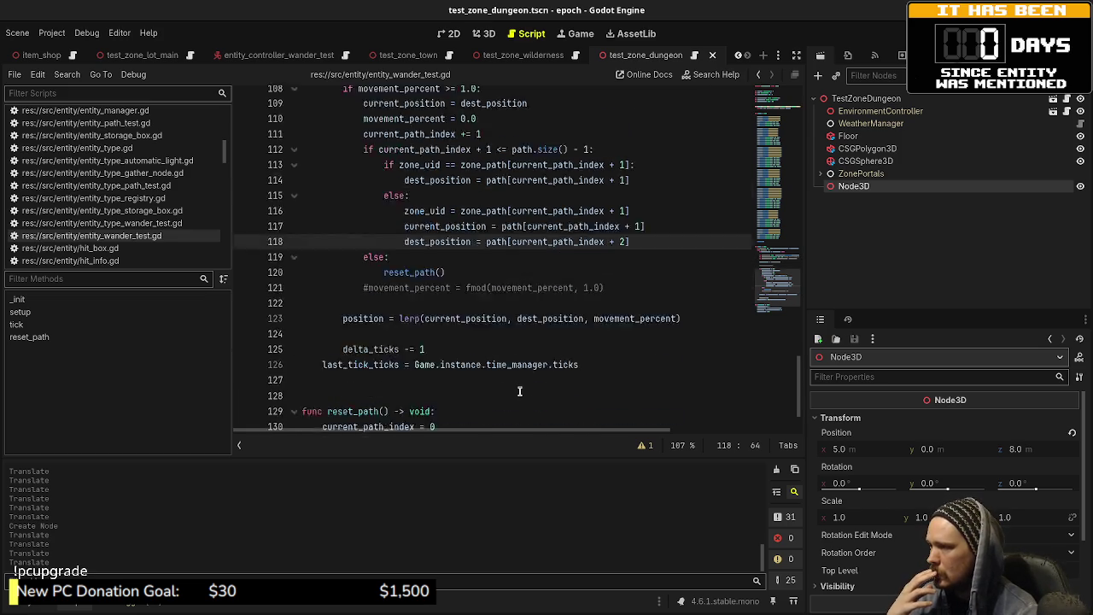
# - Add 'zone_uid = zone_path[current_path_index]' after line 130 in reset_path and save
pyautogui.click(462, 347)
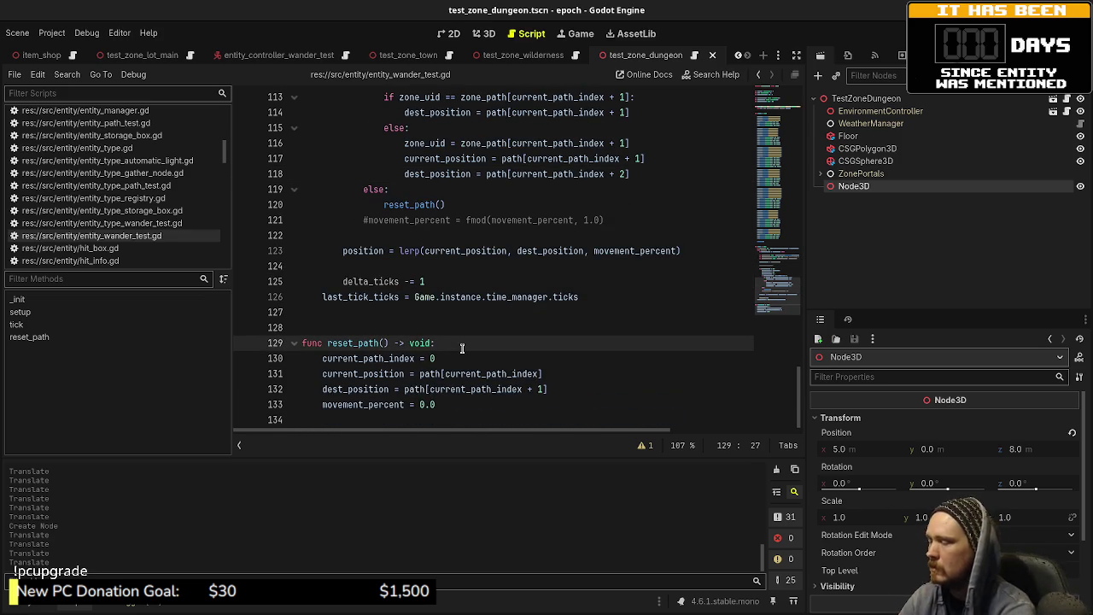
pyautogui.press('Return')
pyautogui.press('BackSpace')
pyautogui.press('BackSpace')
pyautogui.press('Down')
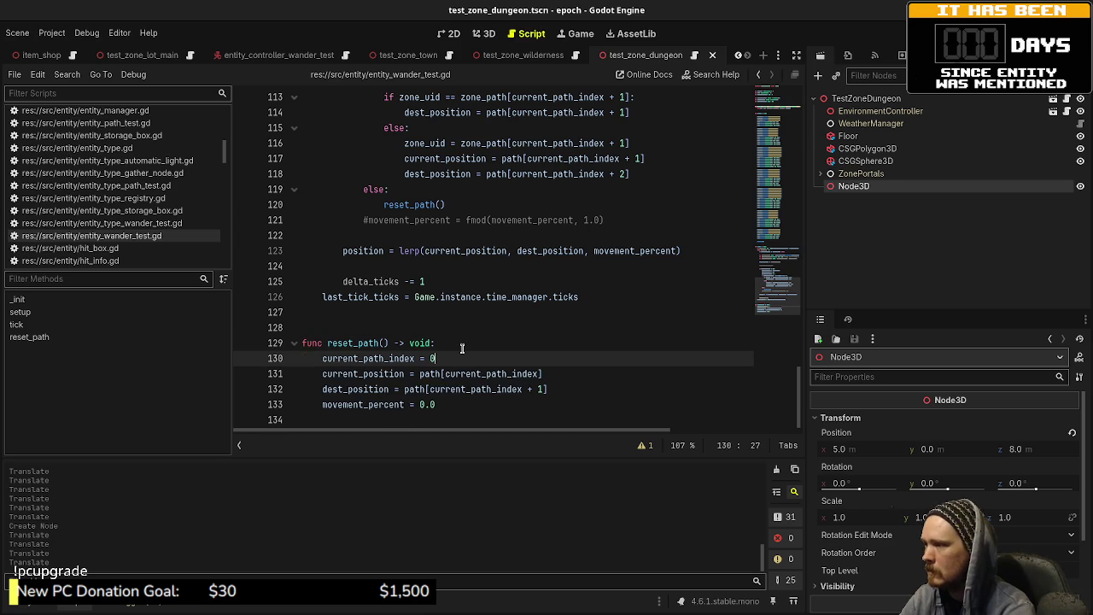
pyautogui.press('Return')
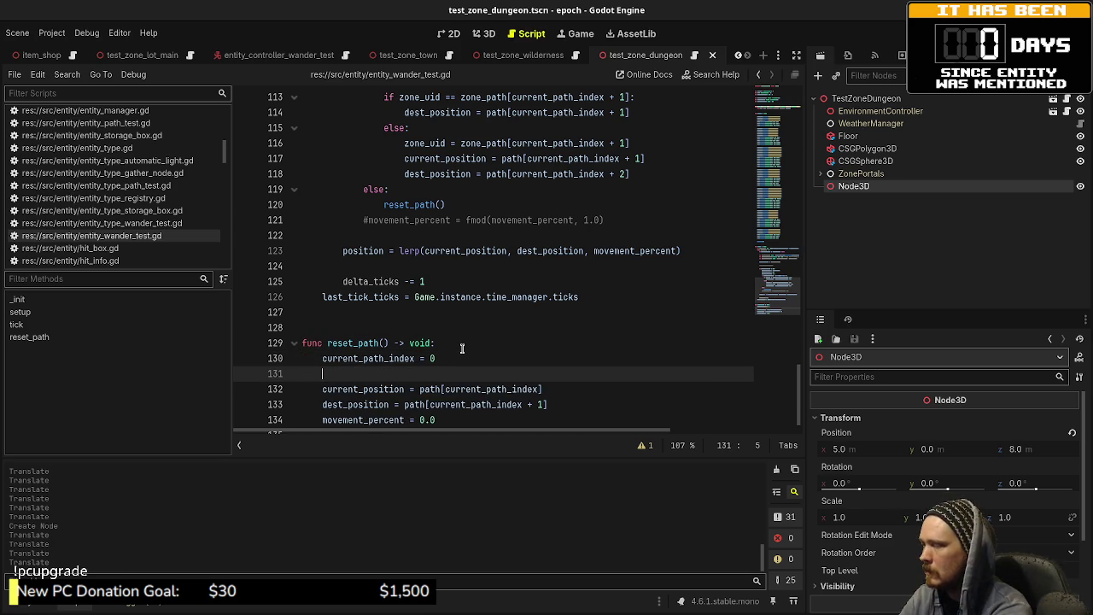
pyautogui.write('zone')
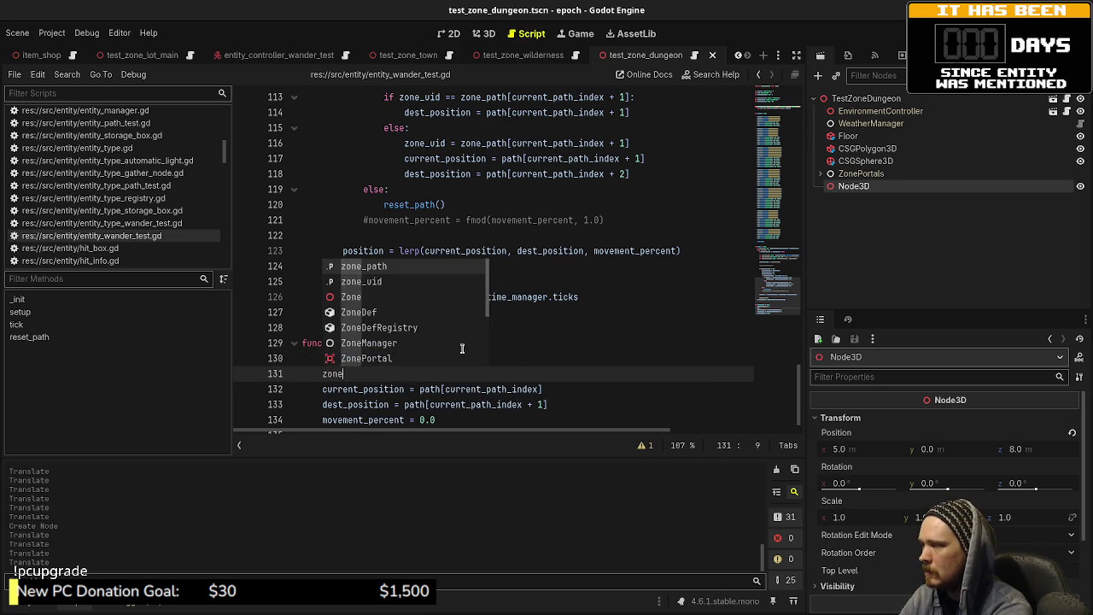
pyautogui.write('_uid')
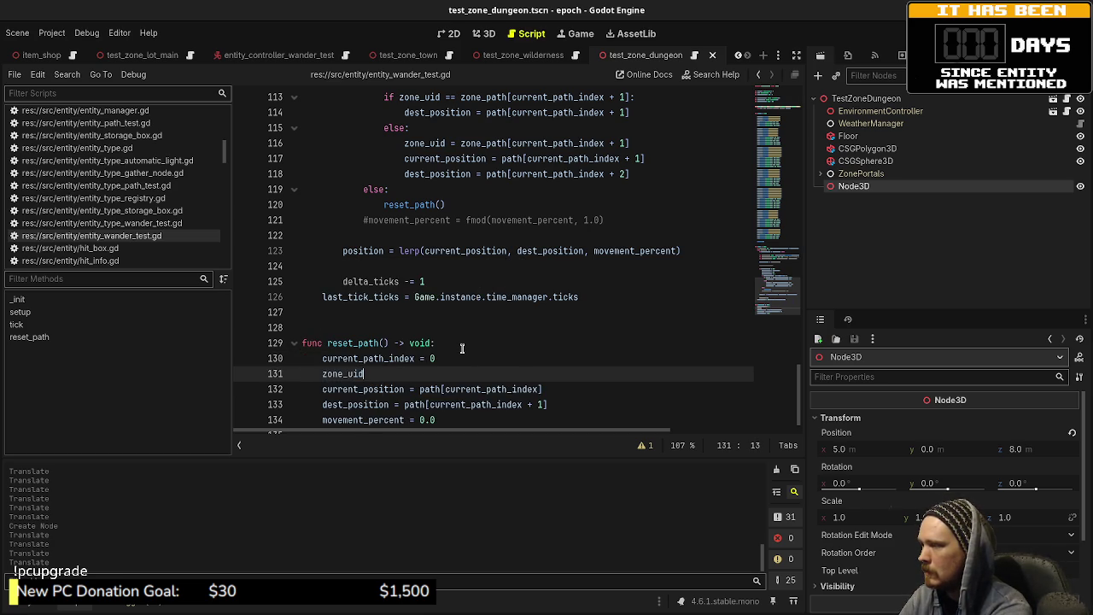
pyautogui.write(' = ')
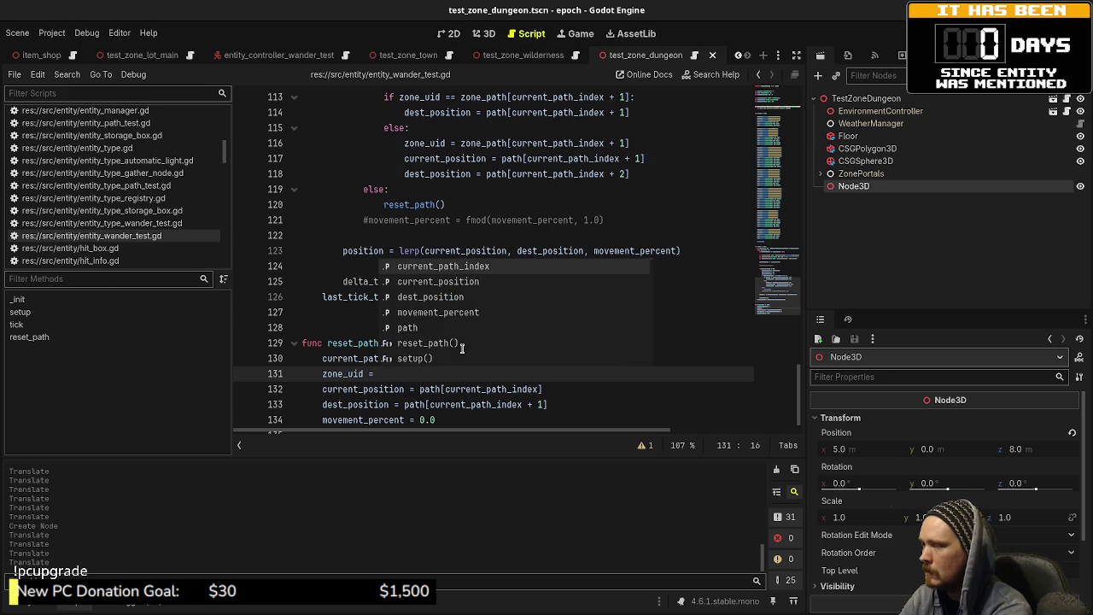
pyautogui.write('zone_p')
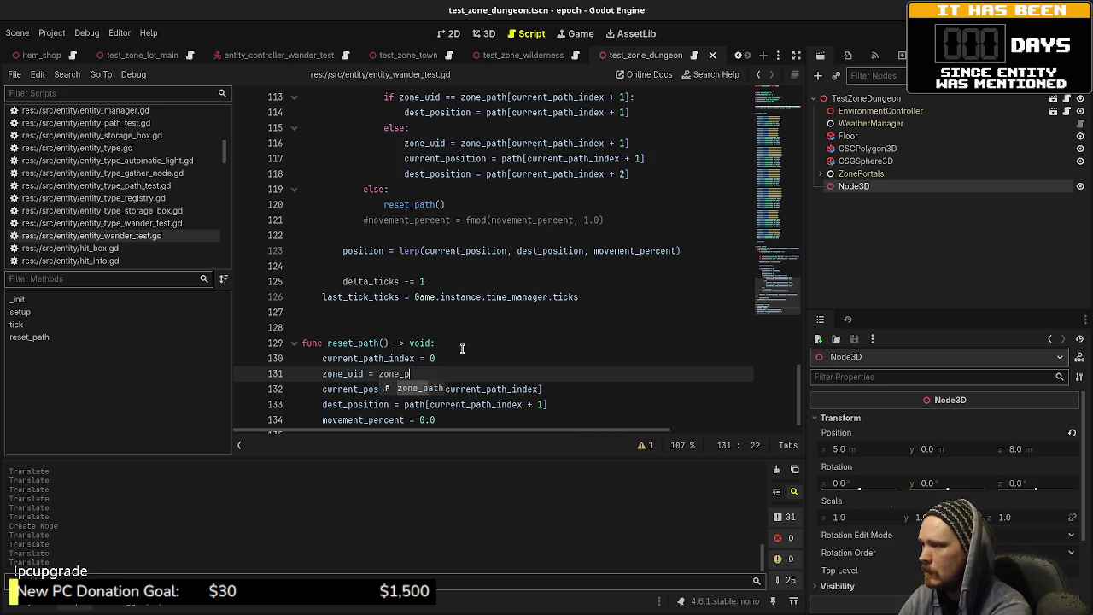
pyautogui.write('ath[current_path_index')
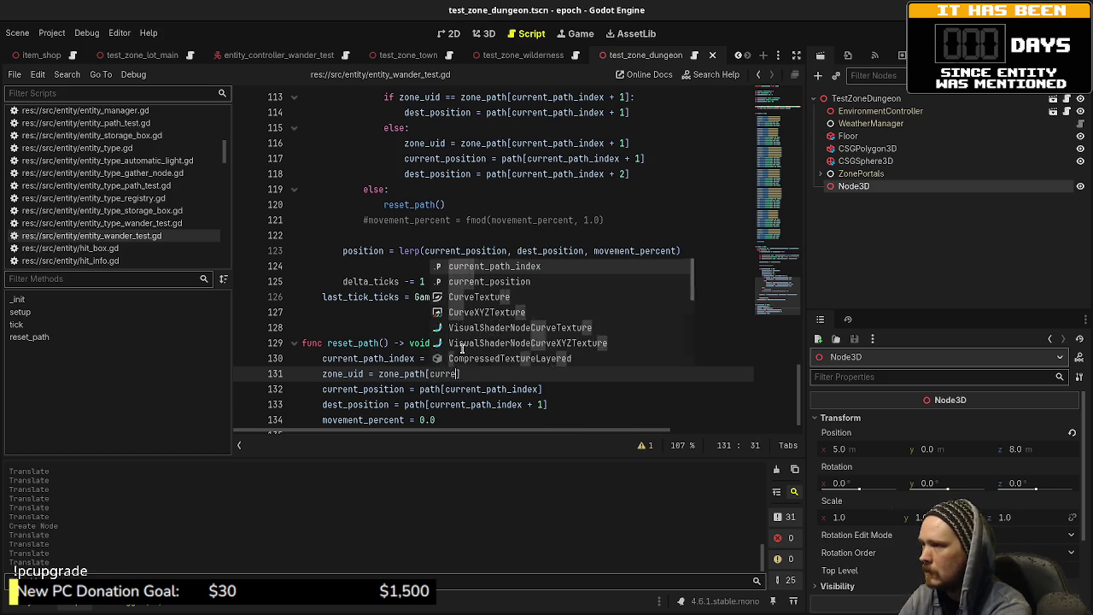
pyautogui.hotkey('ctrl', 's')
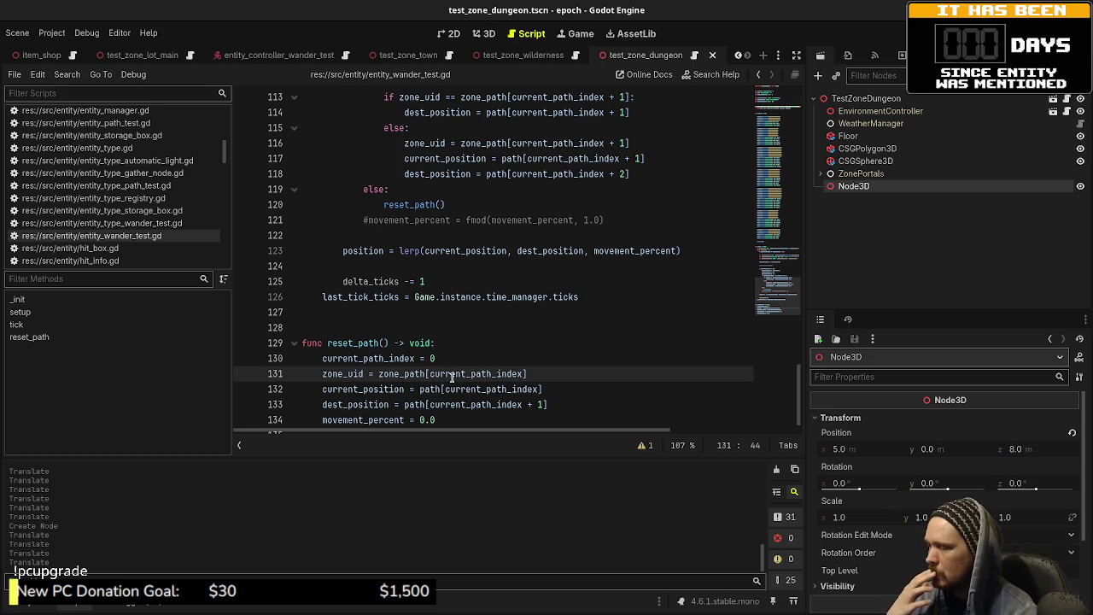
pyautogui.scroll(3, 530, 381)
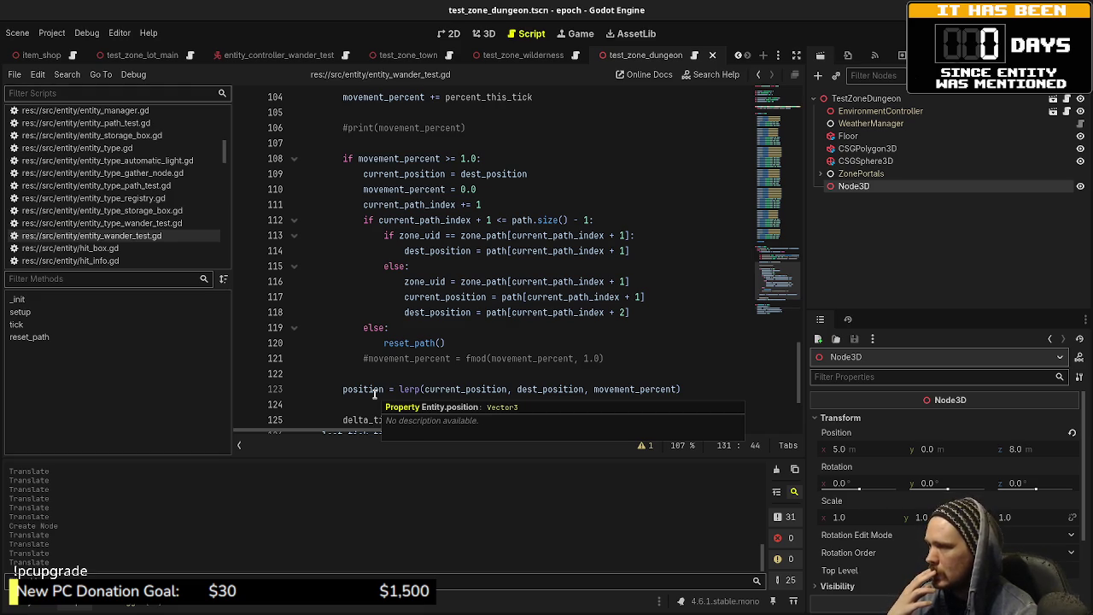
# - Run the game with F5 and walk the player to the wall panel, interacting to travel onward
pyautogui.press('F5')
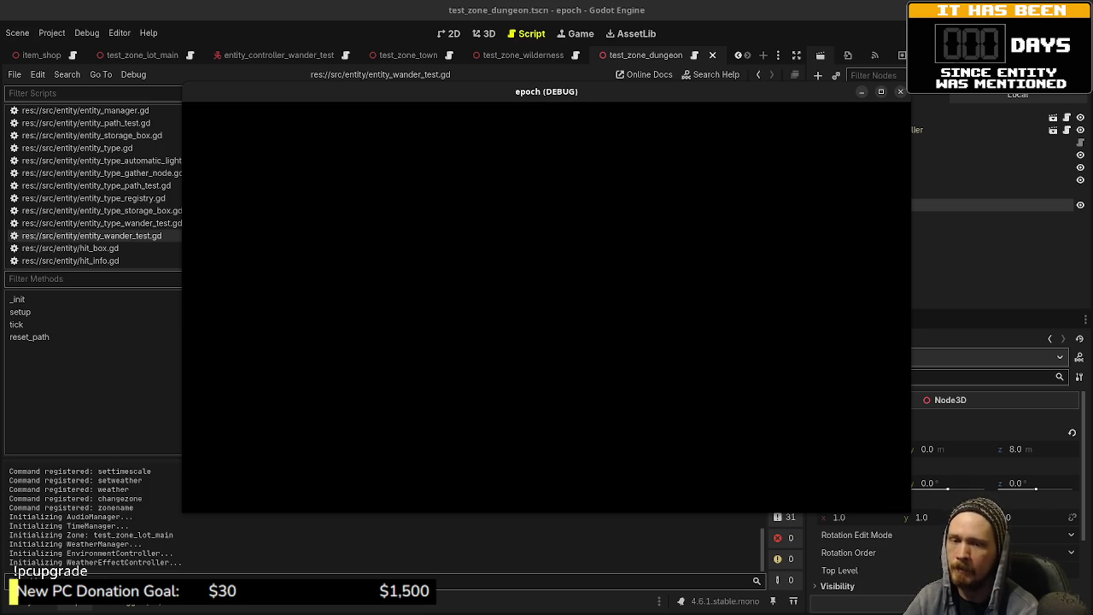
pyautogui.press('w')
pyautogui.press('w')
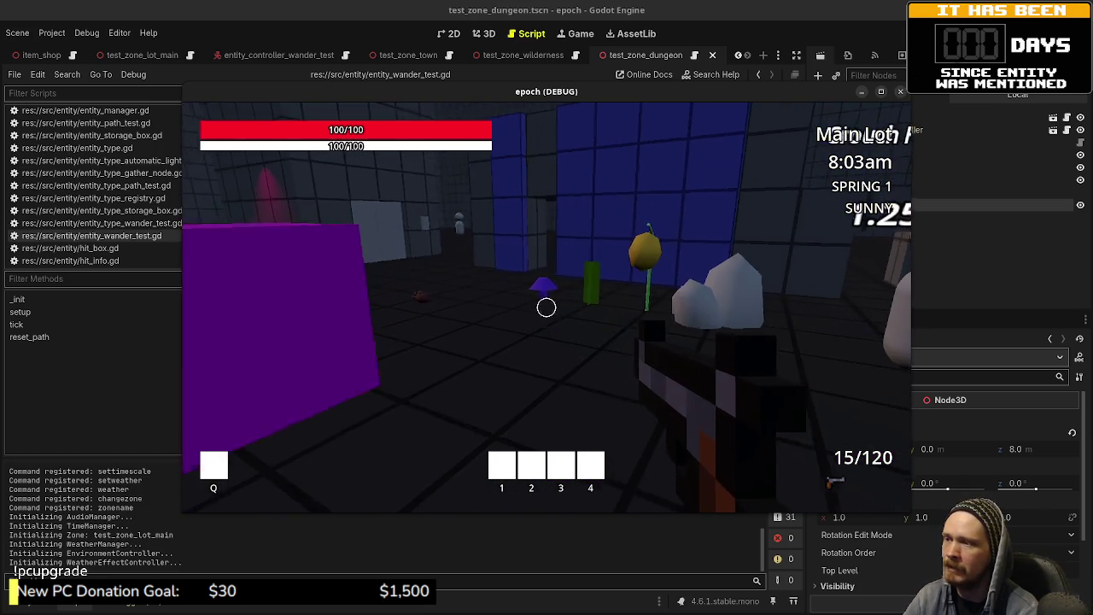
pyautogui.press('w')
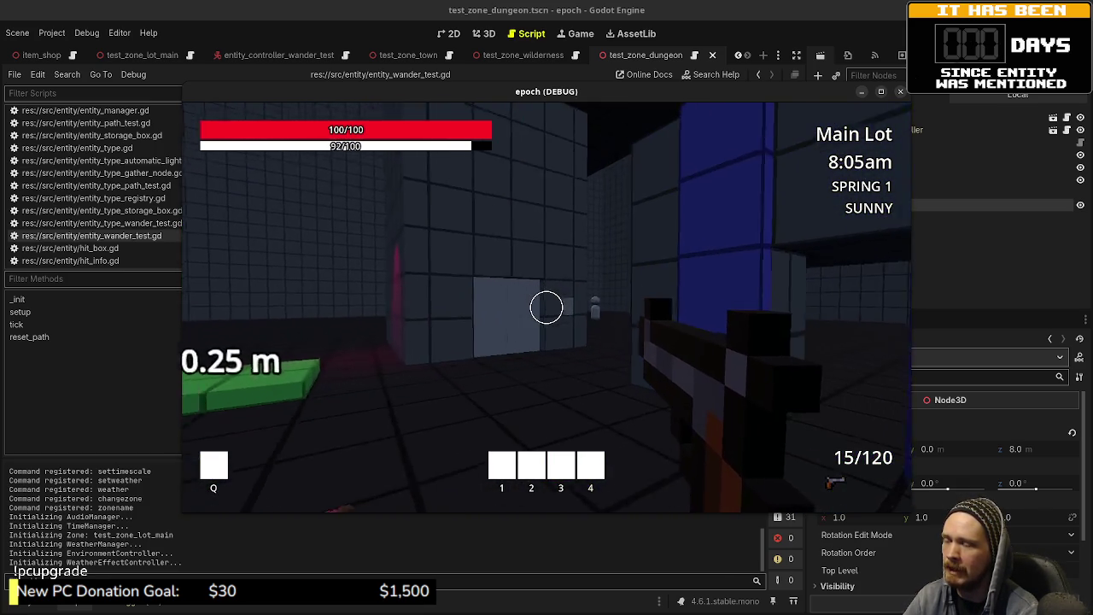
pyautogui.press('w')
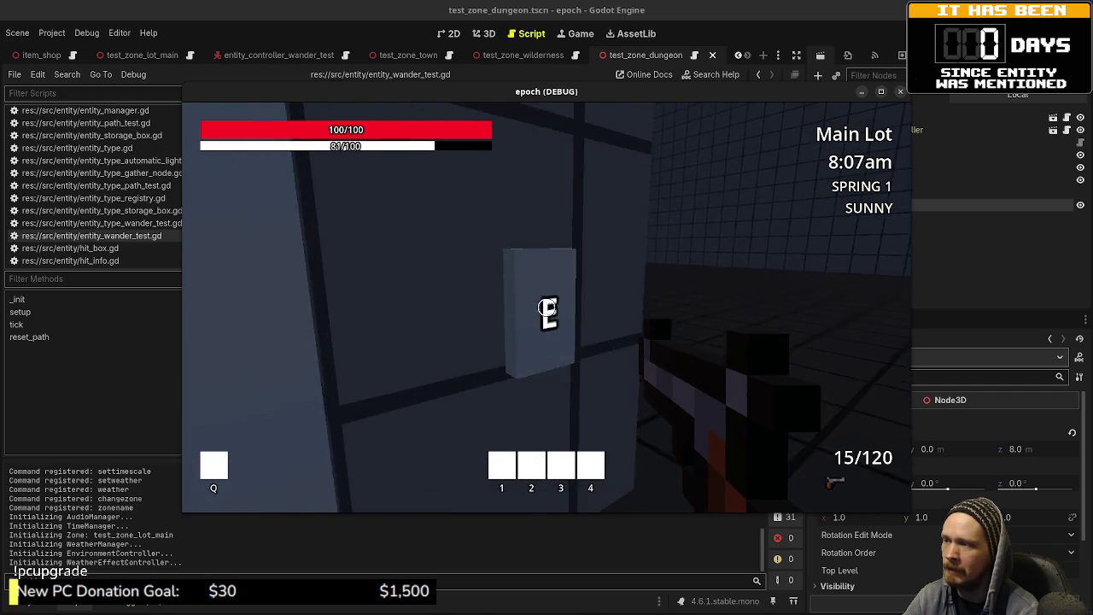
pyautogui.press('e')
pyautogui.press('w')
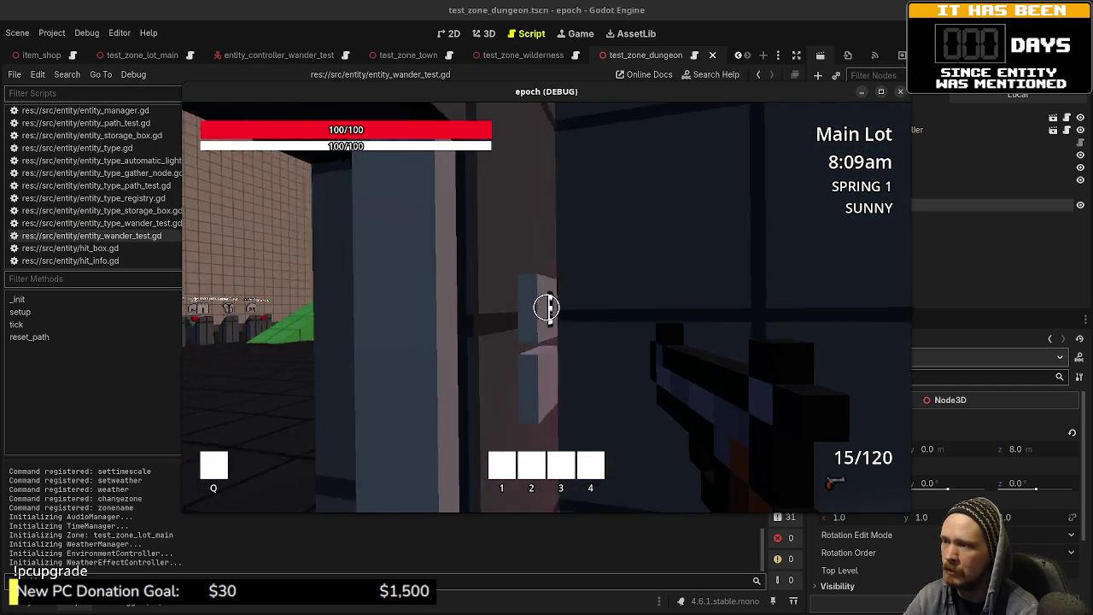
pyautogui.press('w')
pyautogui.press('e')
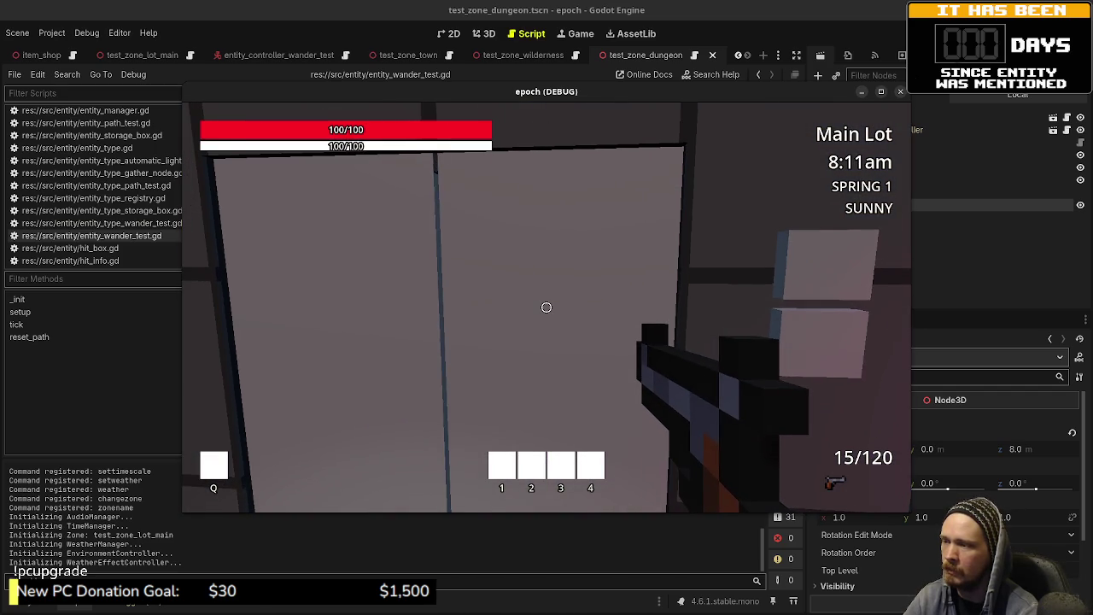
# - Walk through the blue portal into Town and along the corridor, then stop the game with F8
pyautogui.press('w')
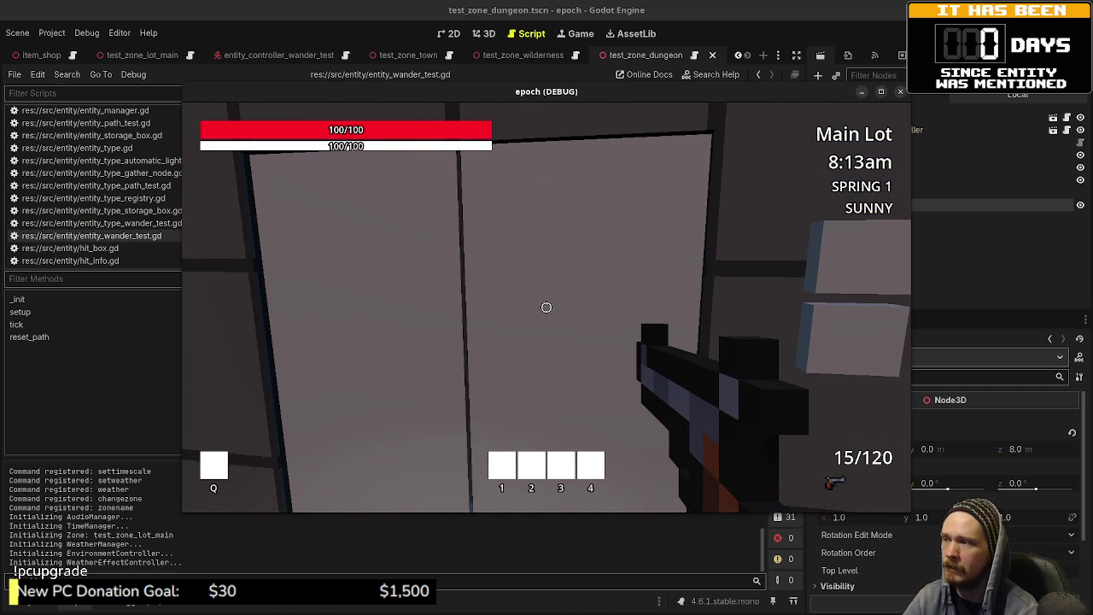
pyautogui.press('w')
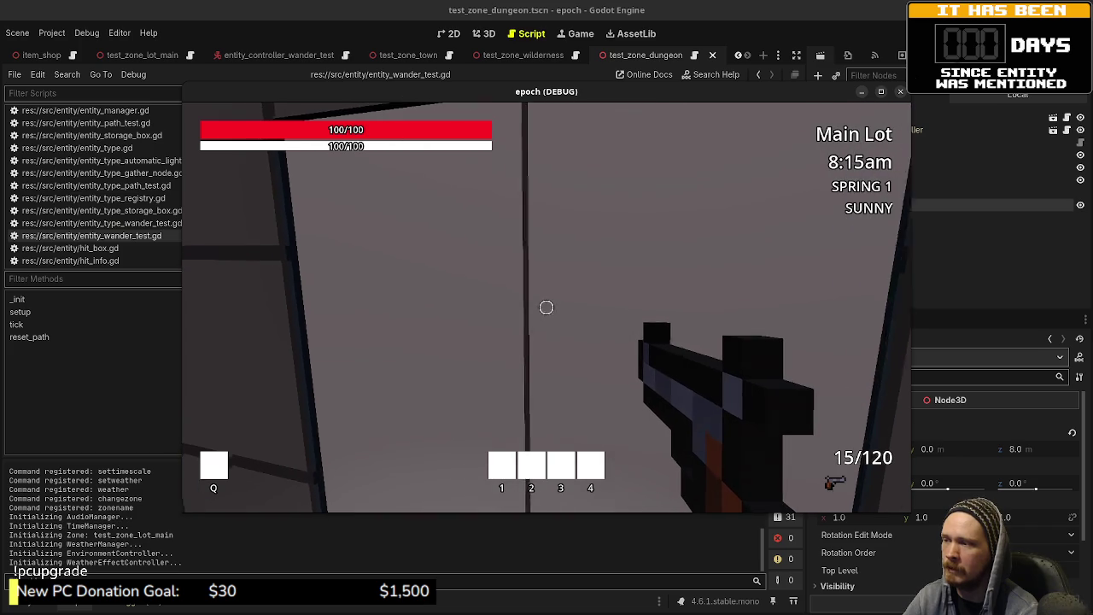
pyautogui.press('w')
pyautogui.press('w')
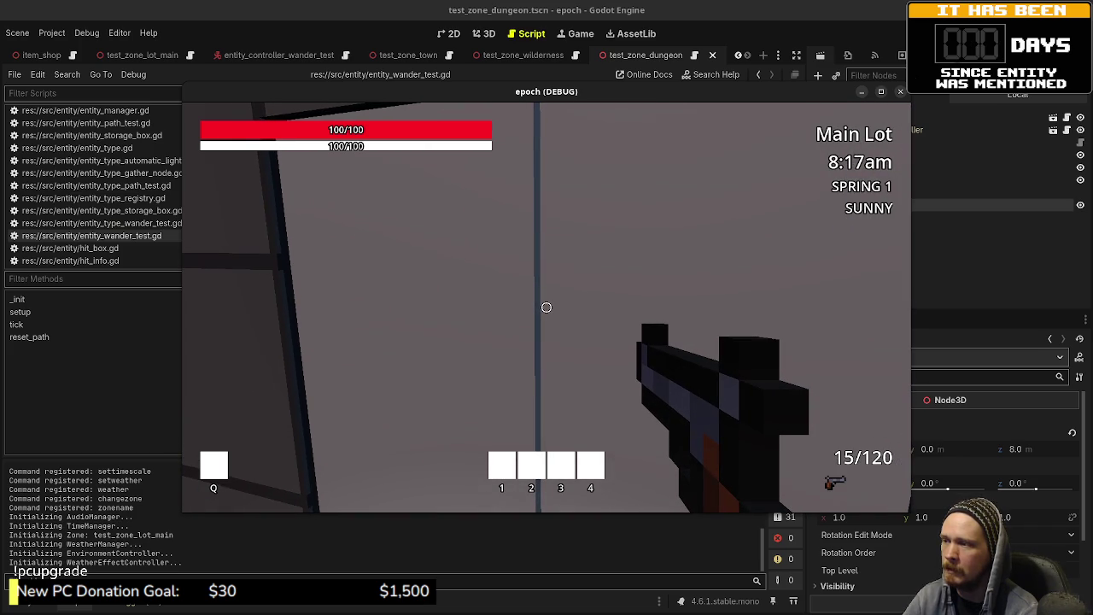
pyautogui.press('w')
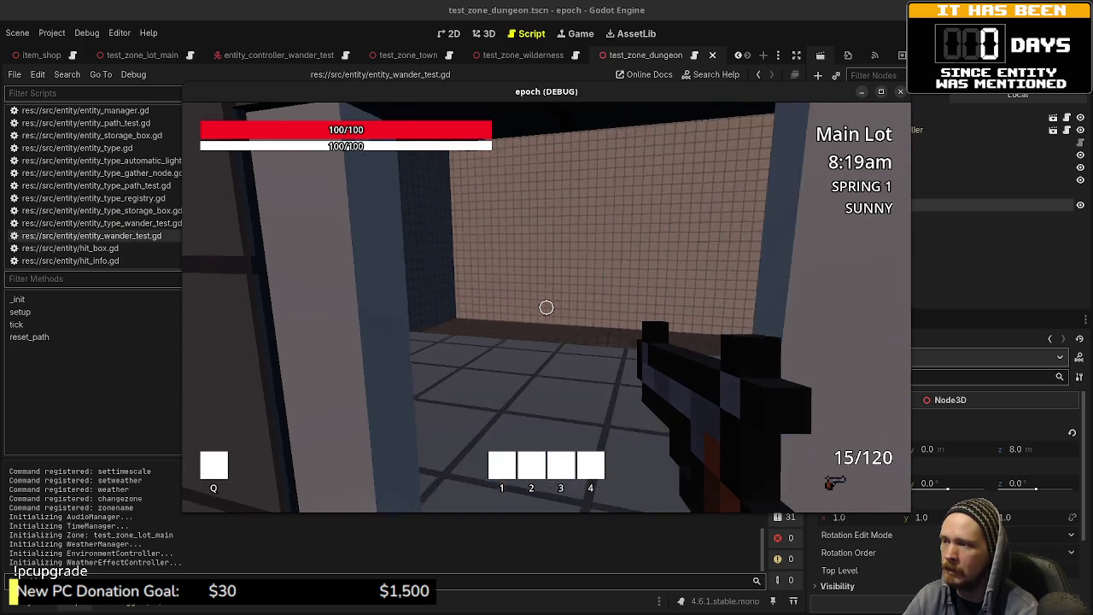
pyautogui.press('w')
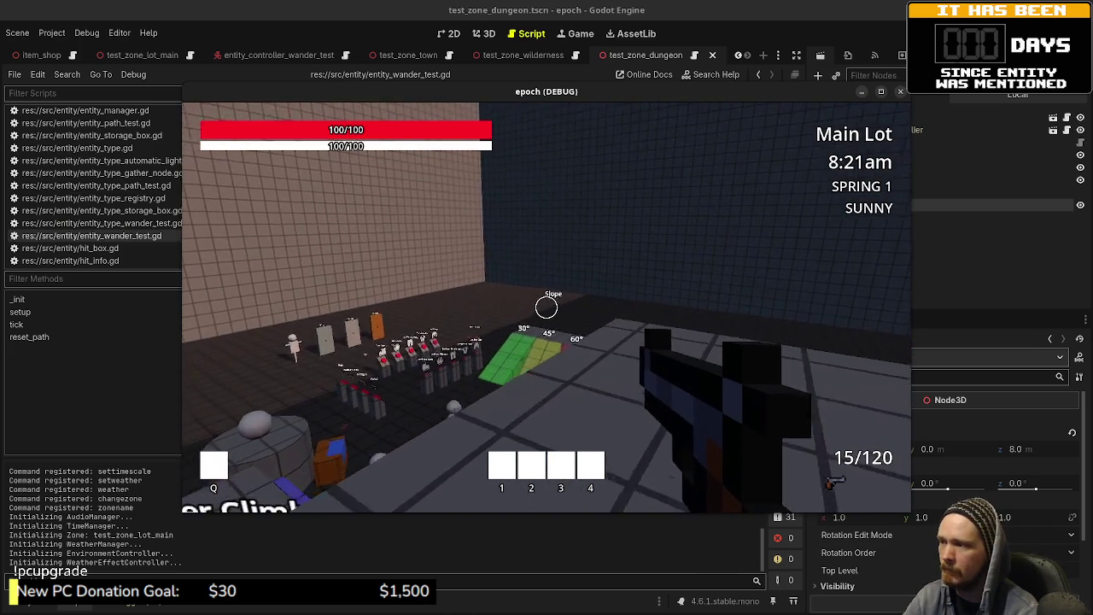
pyautogui.press('w')
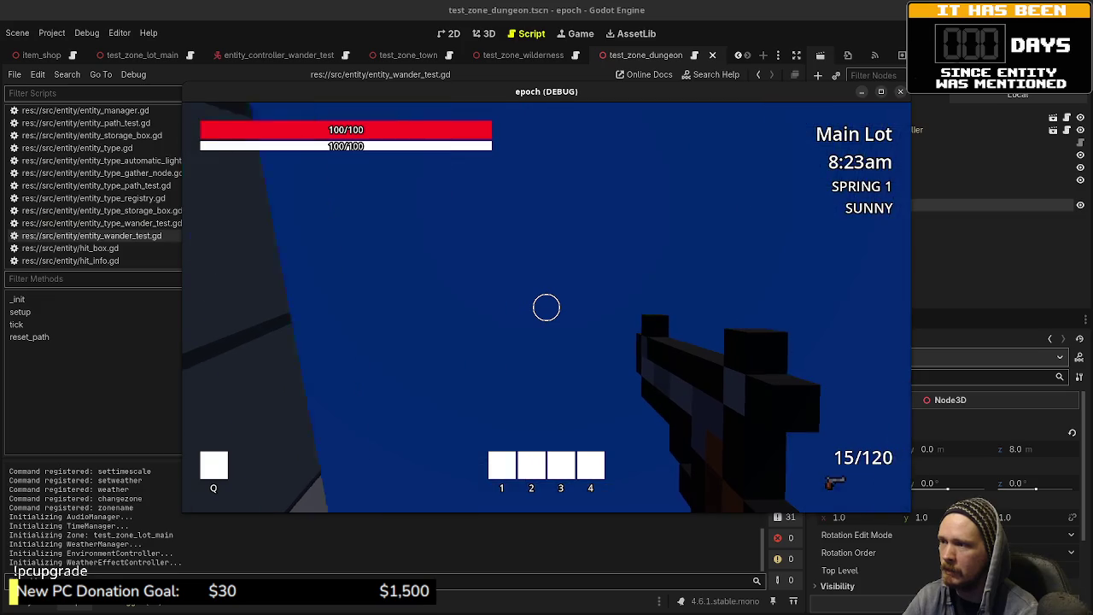
pyautogui.press('w')
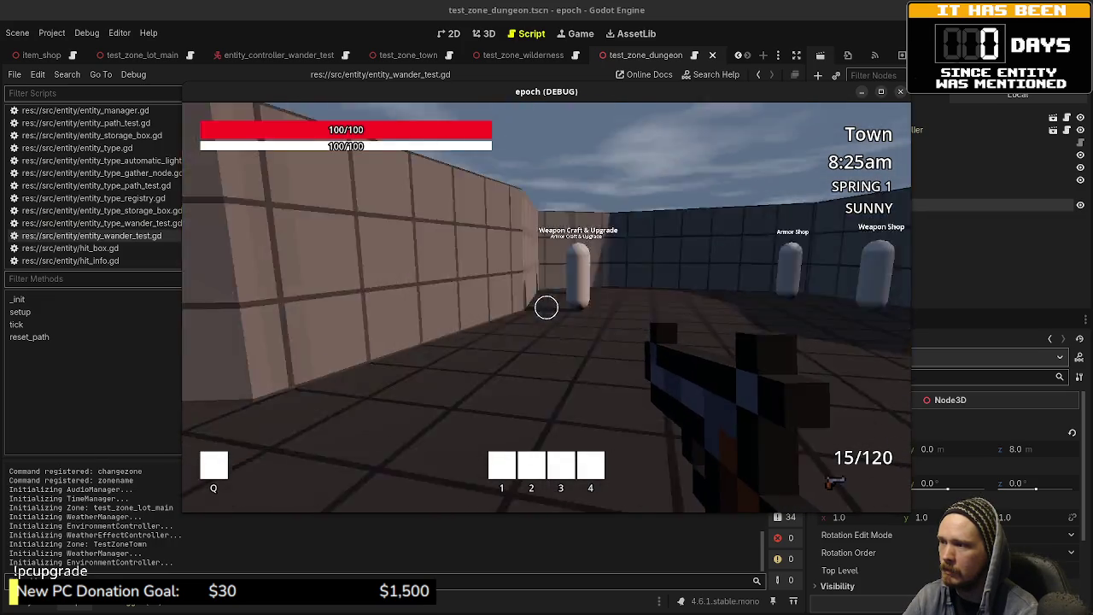
pyautogui.press('w')
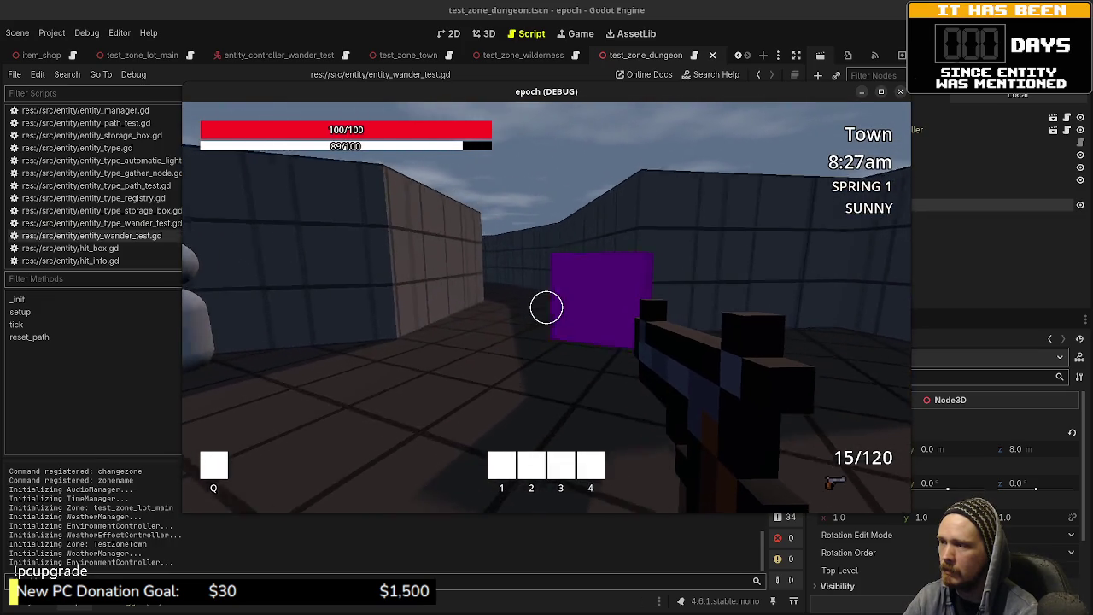
pyautogui.press('w')
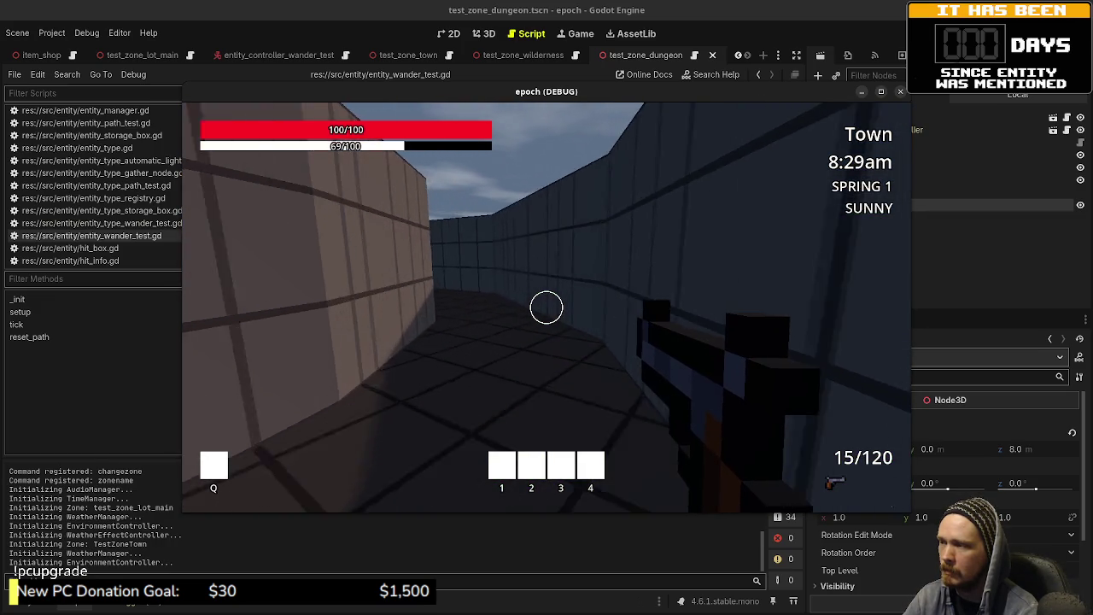
pyautogui.press('w')
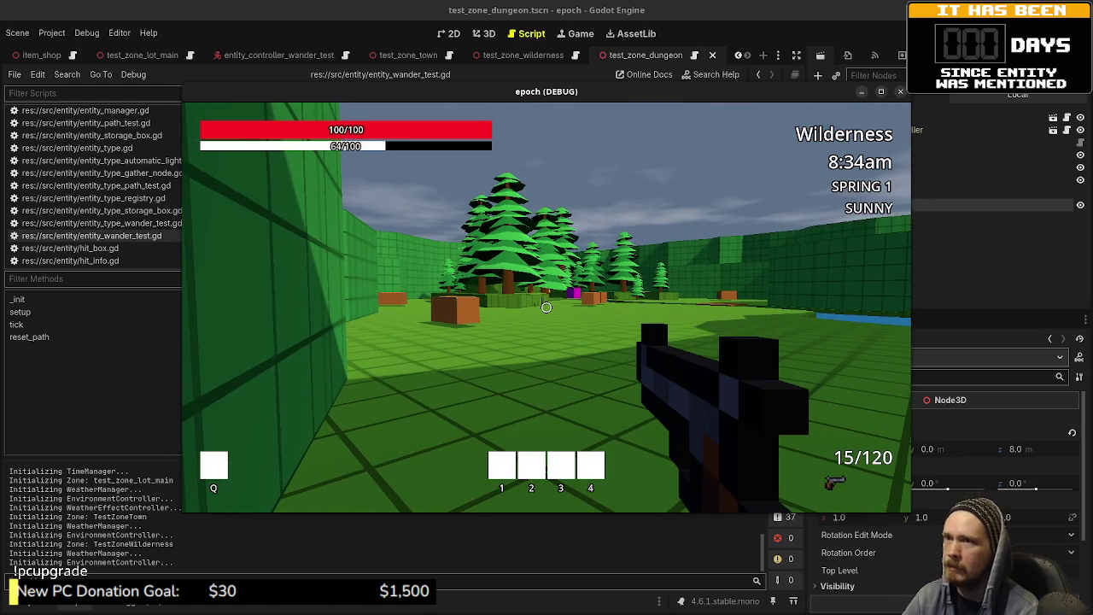
pyautogui.press('F8')
pyautogui.scroll(8, 494, 303)
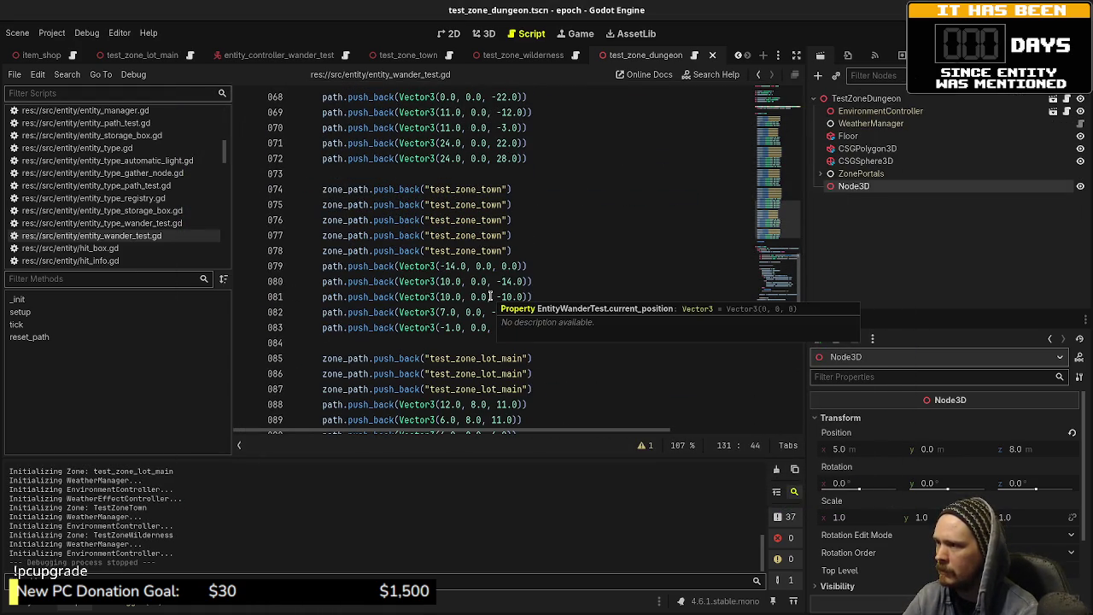
# - Scroll through entity_wander_test.gd to review its path code
pyautogui.scroll(10, 491, 297)
pyautogui.scroll(-20, 490, 297)
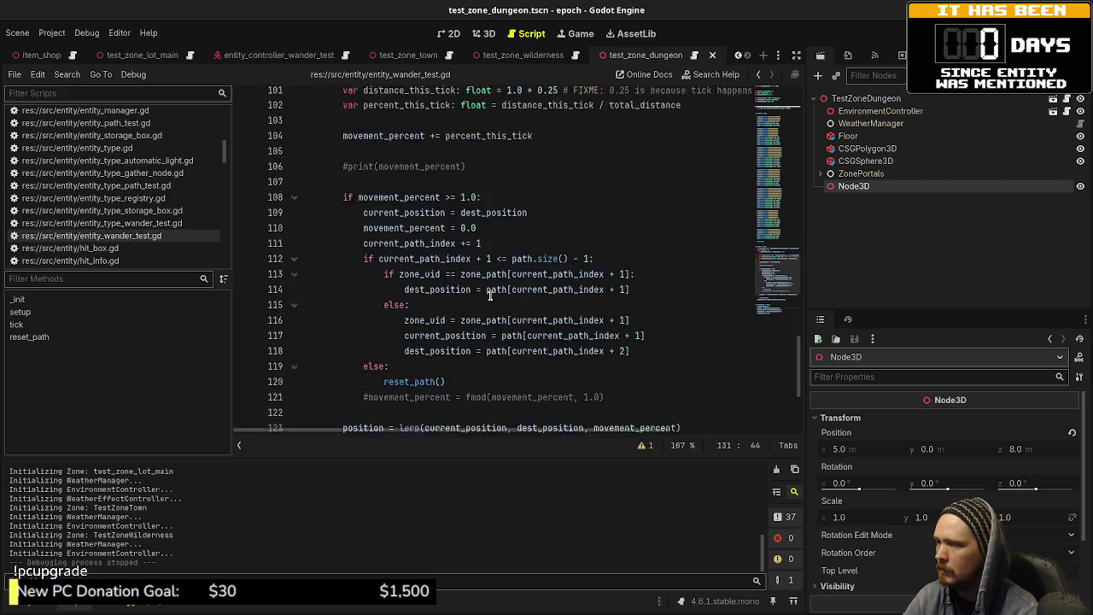
pyautogui.scroll(-4, 491, 296)
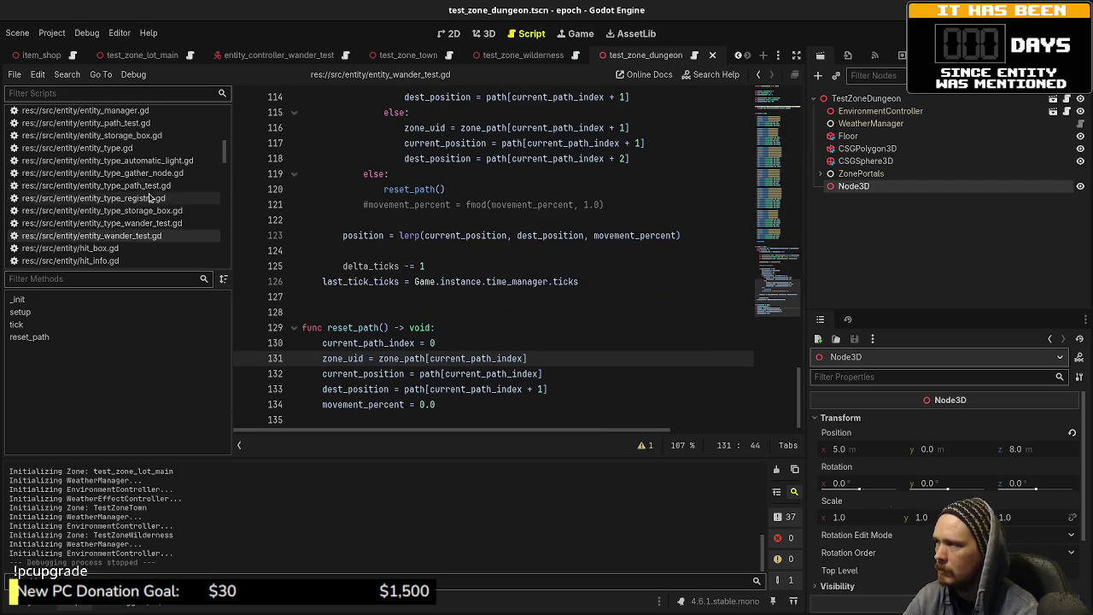
pyautogui.scroll(2, 148, 203)
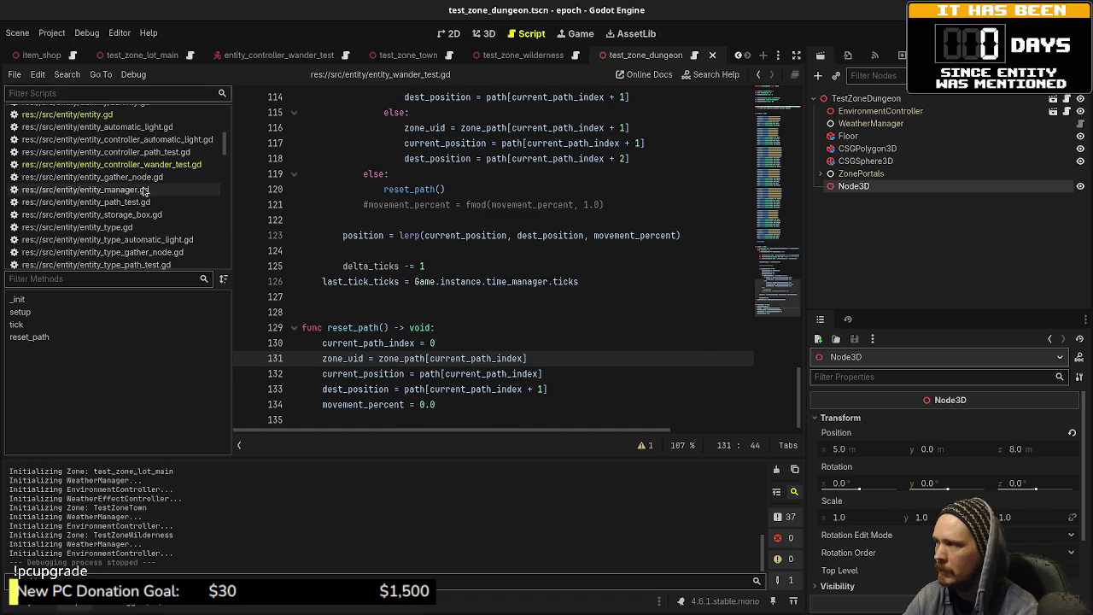
# - Read tick_global_entities in entity_manager.gd, then bring up entity_controller_wander_test.gd
pyautogui.click(141, 190)
pyautogui.scroll(-6, 378, 250)
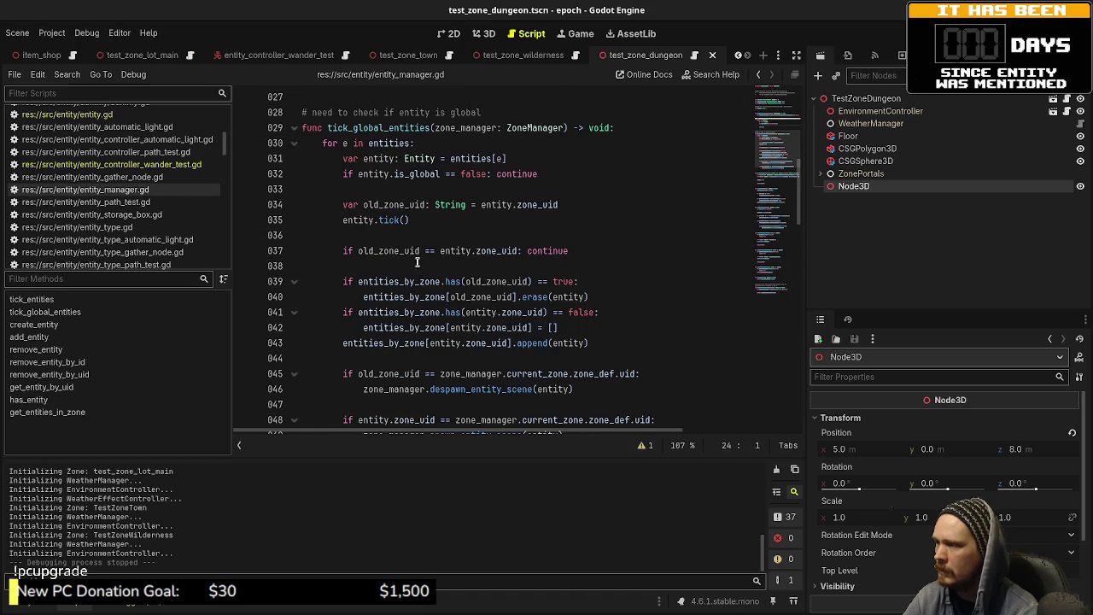
pyautogui.scroll(-1, 419, 275)
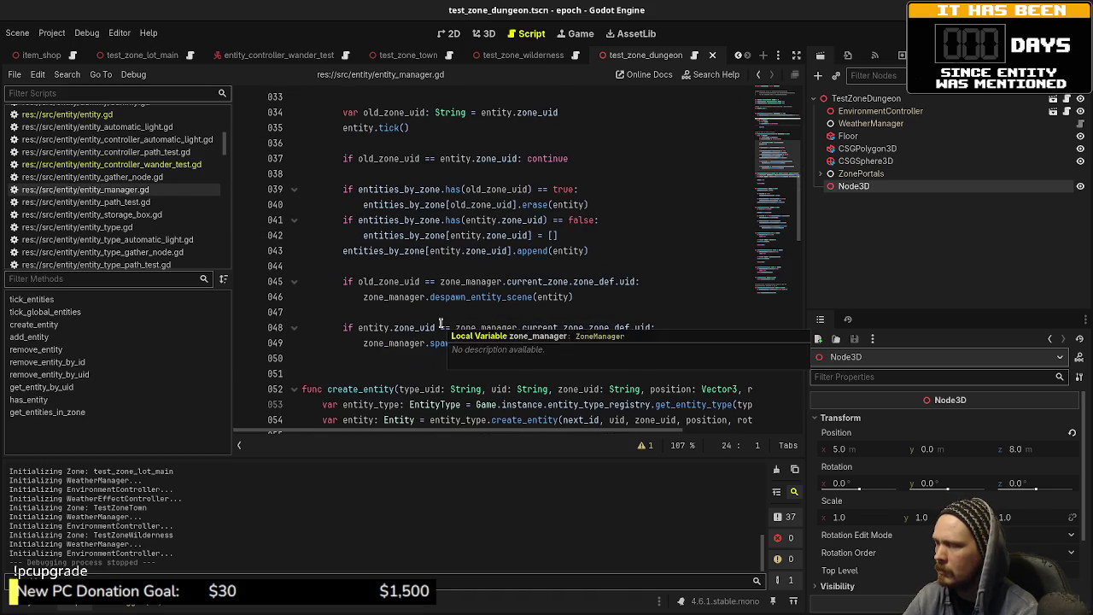
pyautogui.scroll(1, 441, 324)
pyautogui.scroll(1, 441, 324)
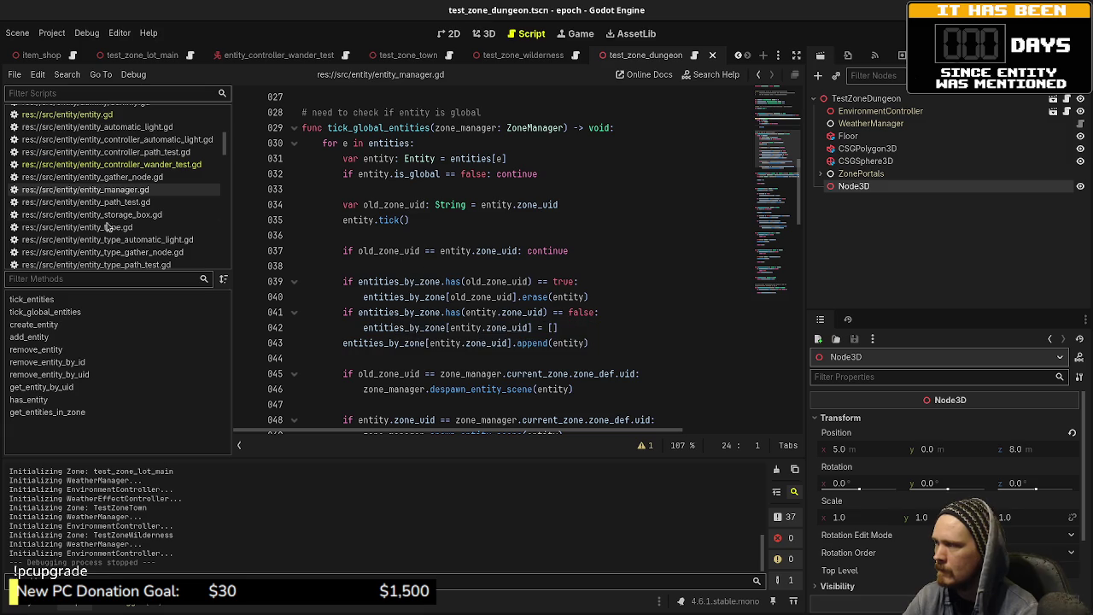
pyautogui.click(128, 165)
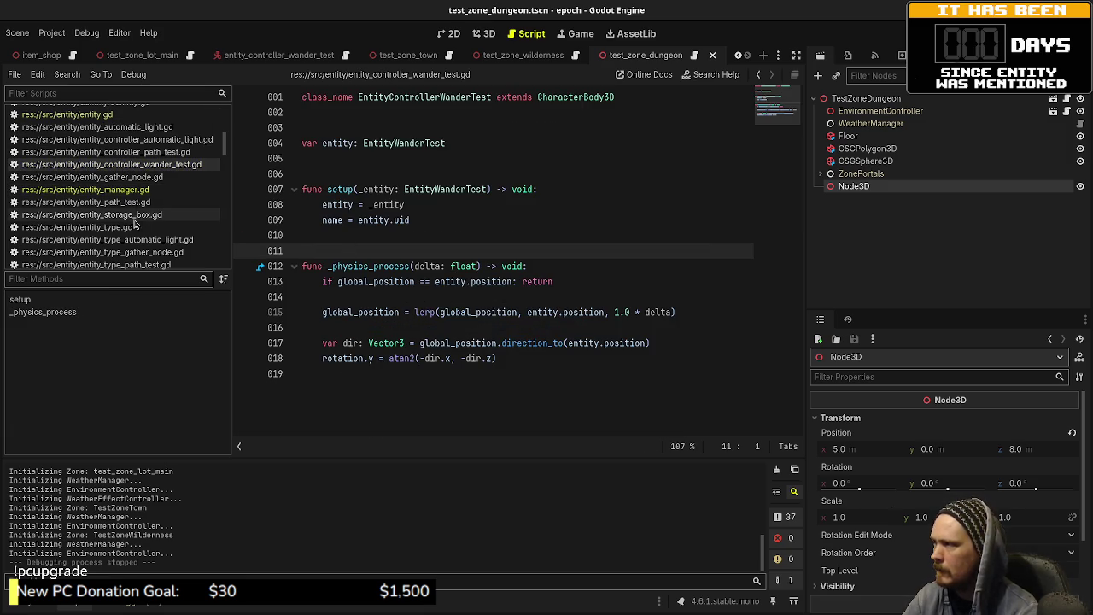
# - Reopen entity_wander_test.gd and read its setup() zone paths and tick() movement_percent logic
pyautogui.scroll(-1, 137, 243)
pyautogui.scroll(-4, 136, 243)
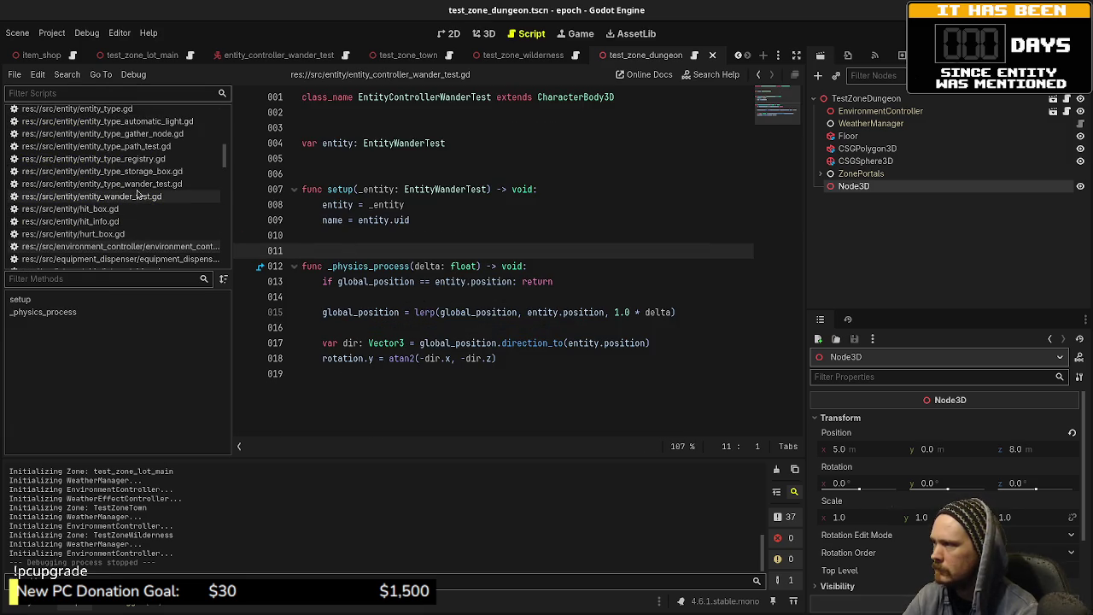
pyautogui.click(136, 196)
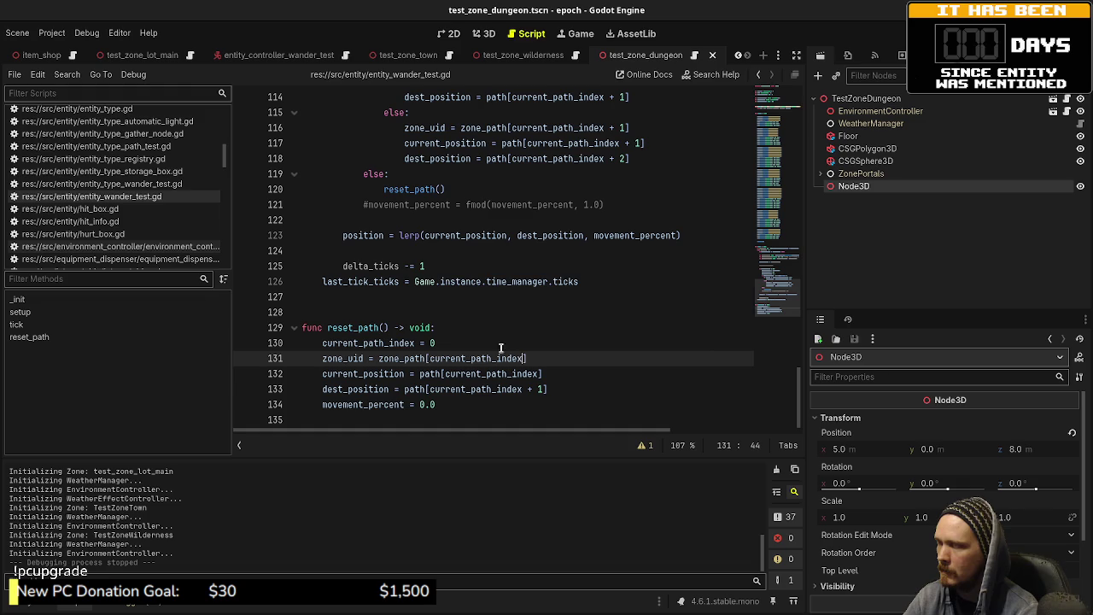
pyautogui.scroll(3, 428, 341)
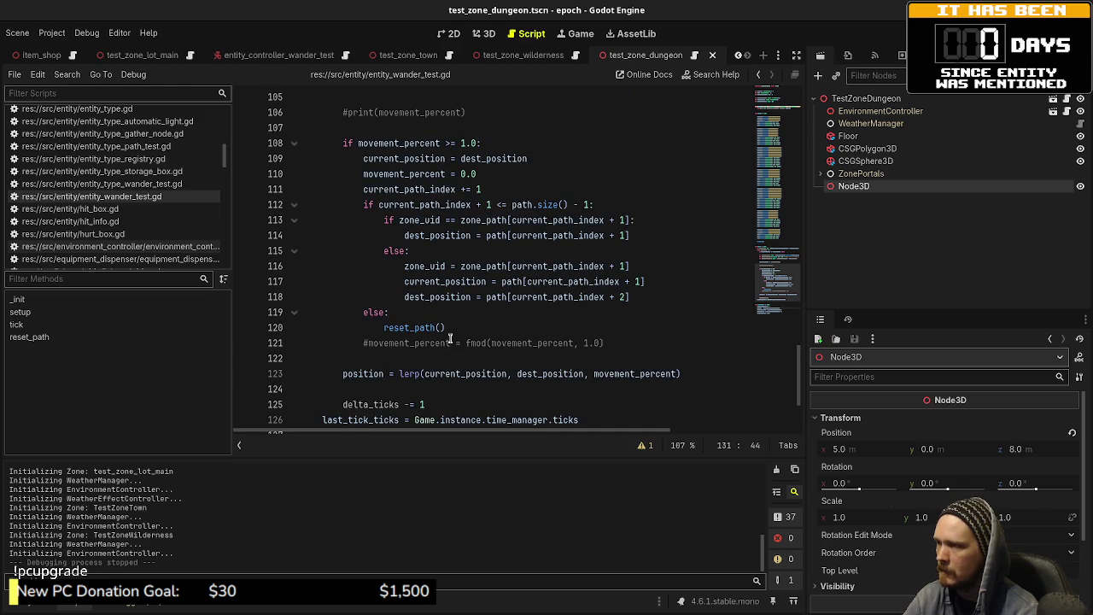
pyautogui.scroll(-1, 450, 338)
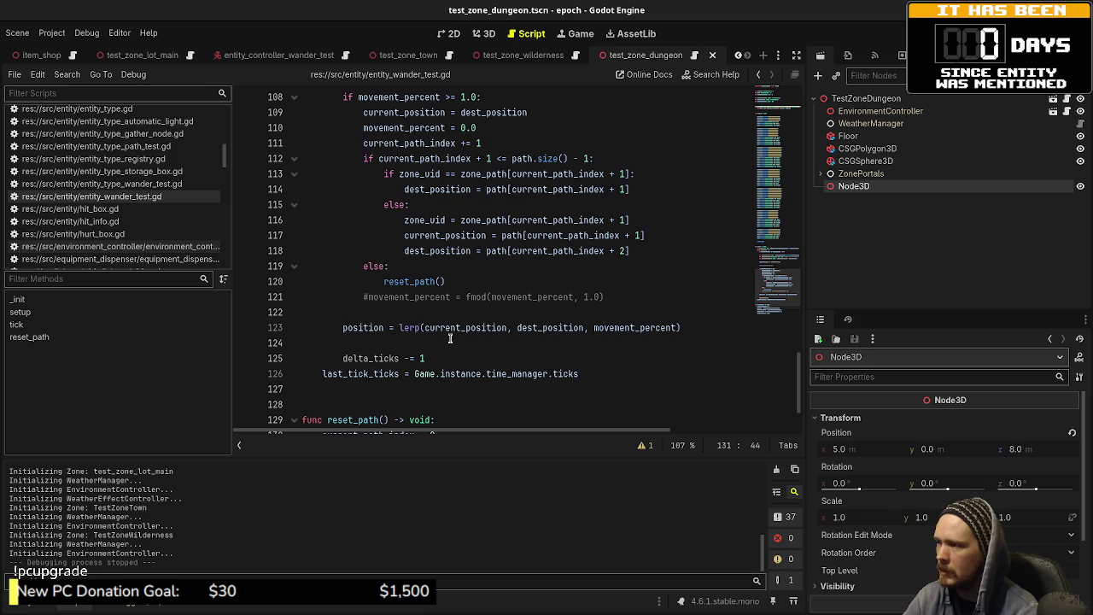
pyautogui.scroll(12, 450, 338)
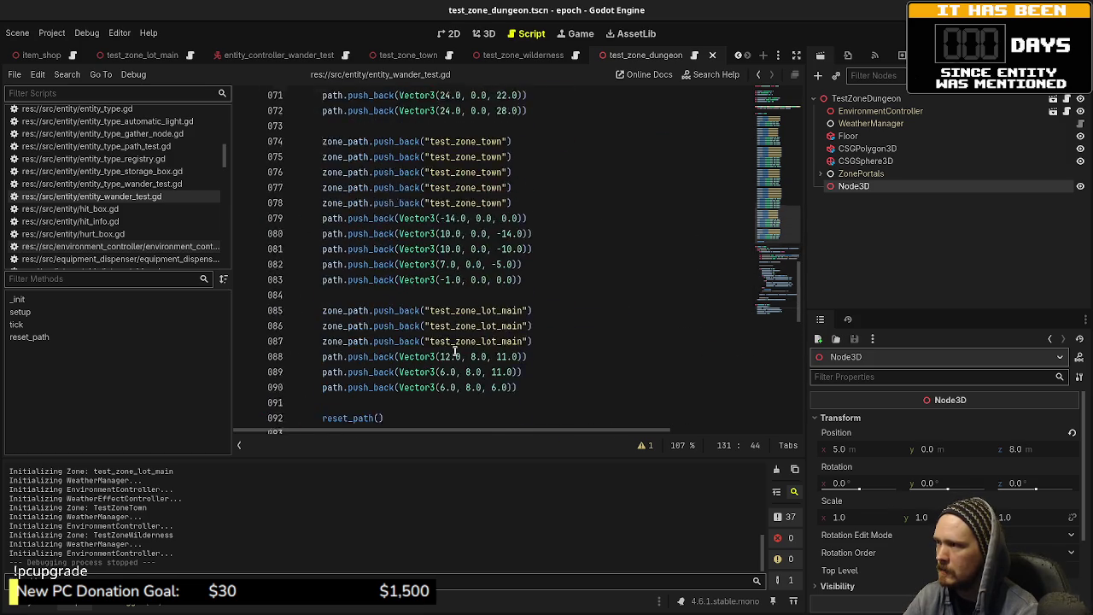
pyautogui.scroll(20, 455, 352)
pyautogui.scroll(4, 456, 353)
pyautogui.scroll(-13, 455, 353)
# - In test_zone_lot_main's 3D view, drag the Node3D marker along X to position 10, 8, 11
pyautogui.scroll(-17, 455, 353)
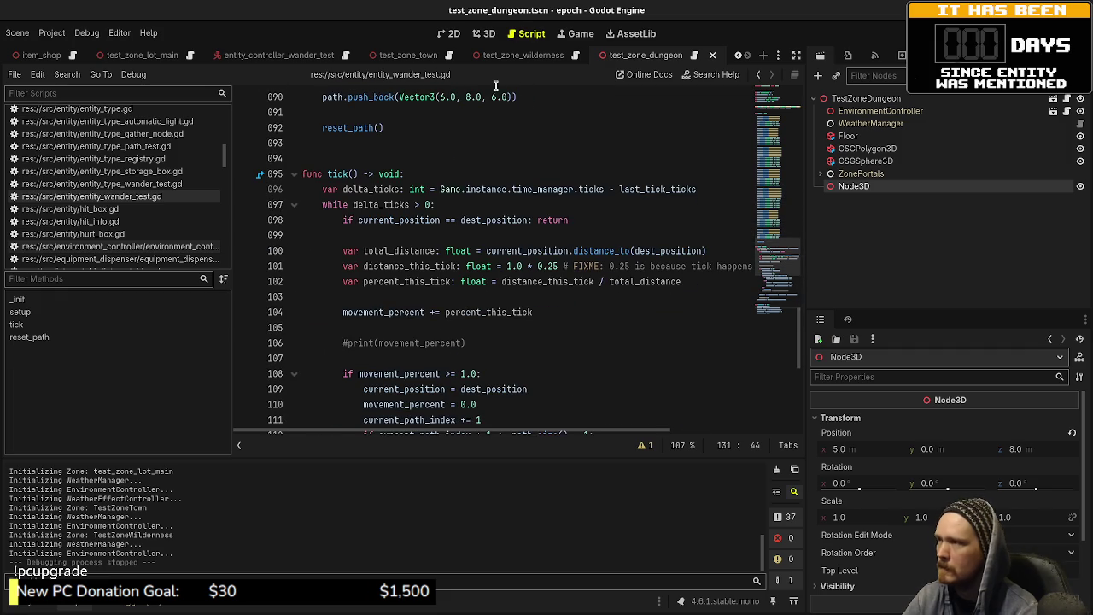
pyautogui.click(484, 34)
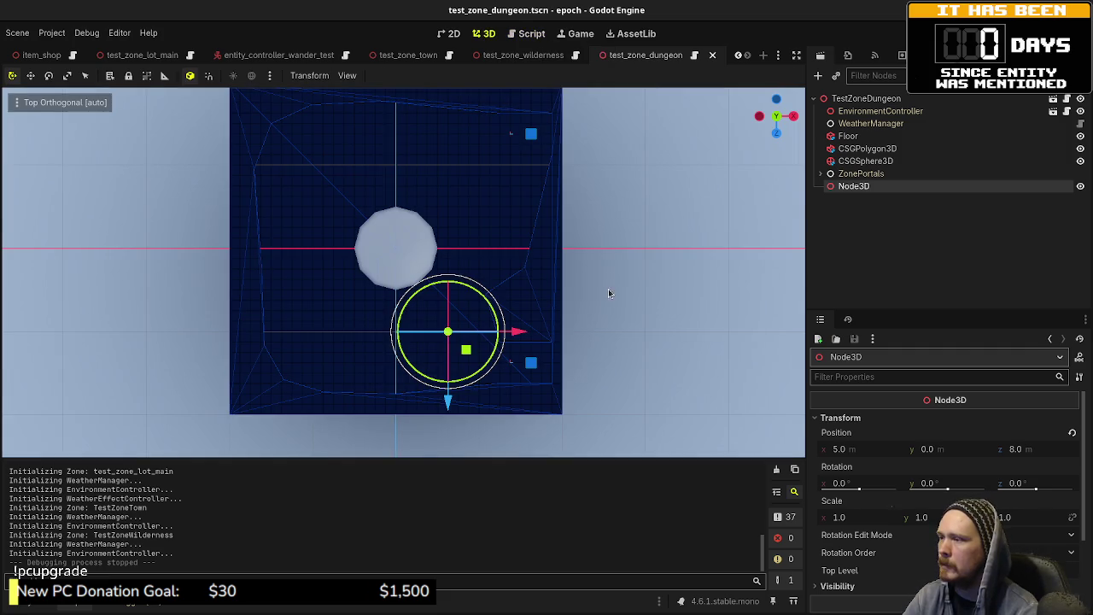
pyautogui.click(139, 54)
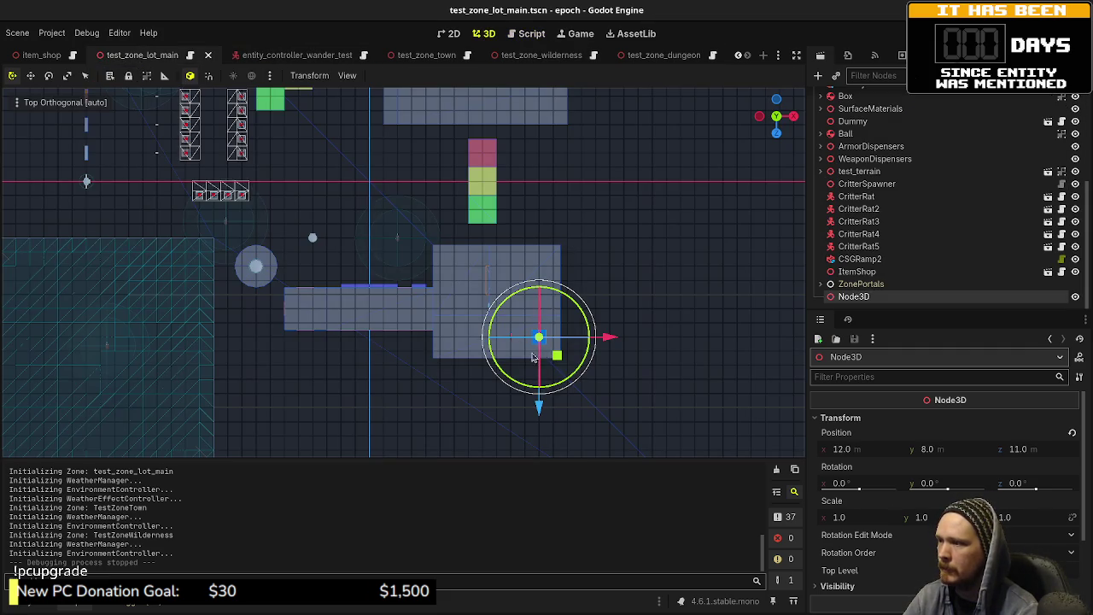
pyautogui.moveTo(607, 340); pyautogui.dragTo(587, 346)
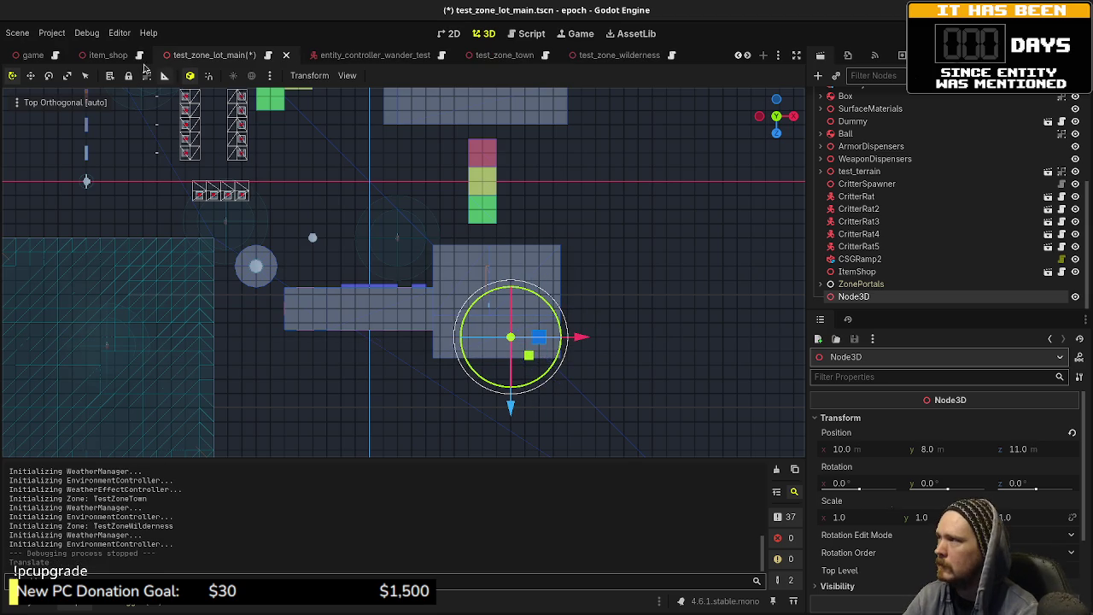
pyautogui.click(32, 54)
# - Set the Player's position to X 10, Z 11 in the game scene, save, and run the game
pyautogui.click(850, 174)
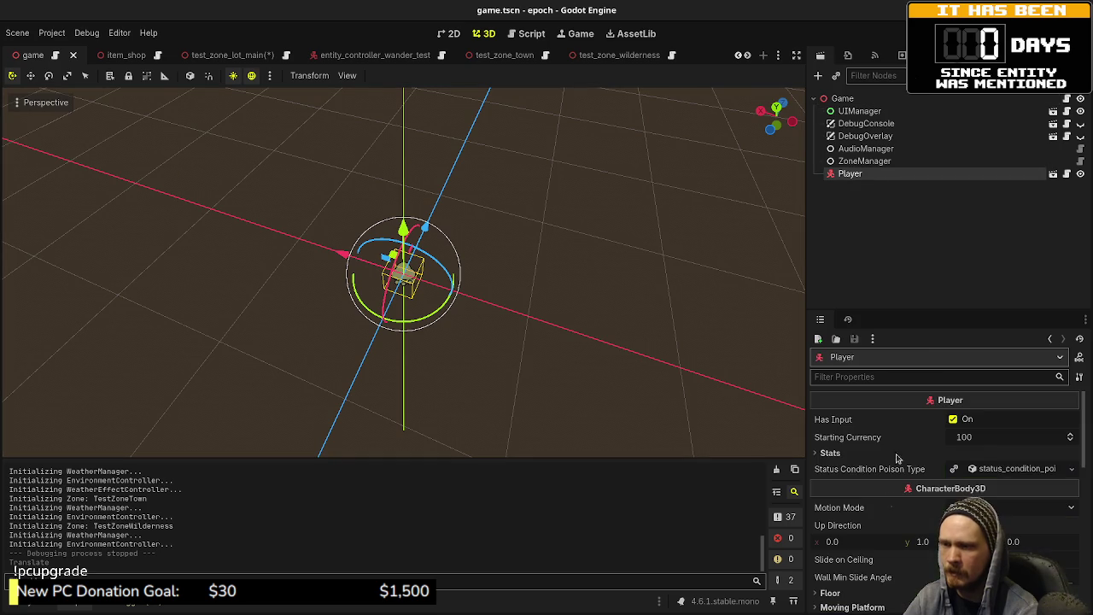
pyautogui.scroll(-10, 888, 461)
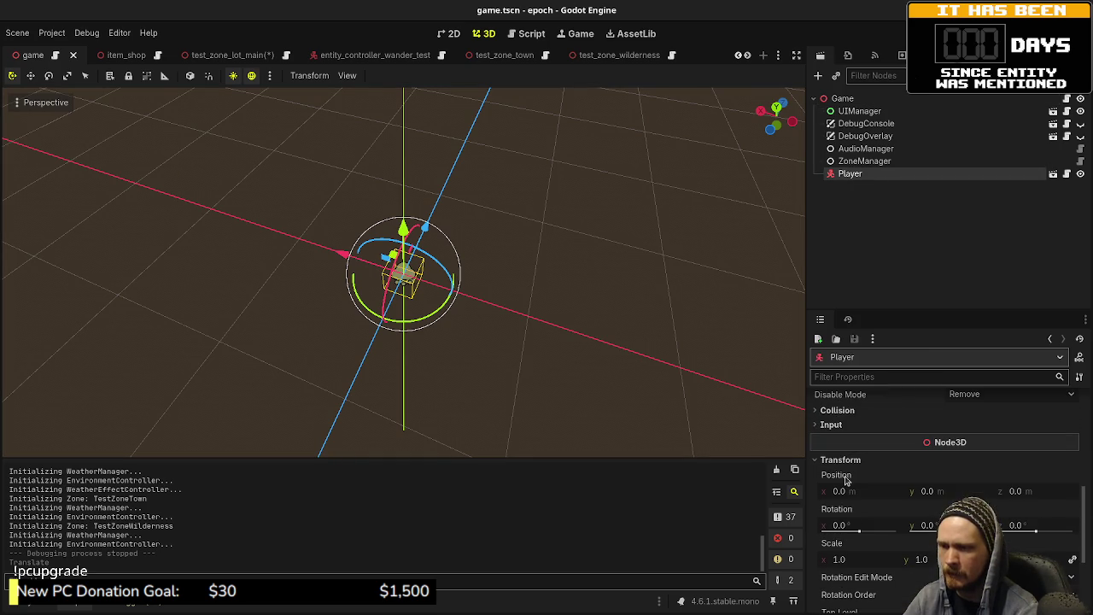
pyautogui.click(859, 493)
pyautogui.write('10')
pyautogui.press('Tab')
pyautogui.press('Tab')
pyautogui.press('Return')
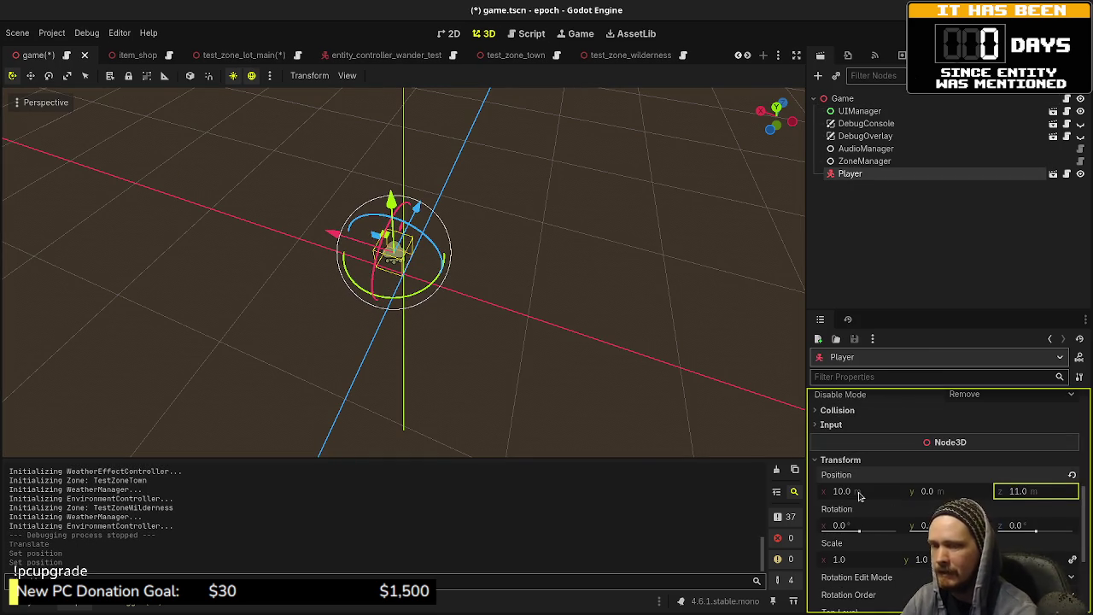
pyautogui.hotkey('ctrl', 's')
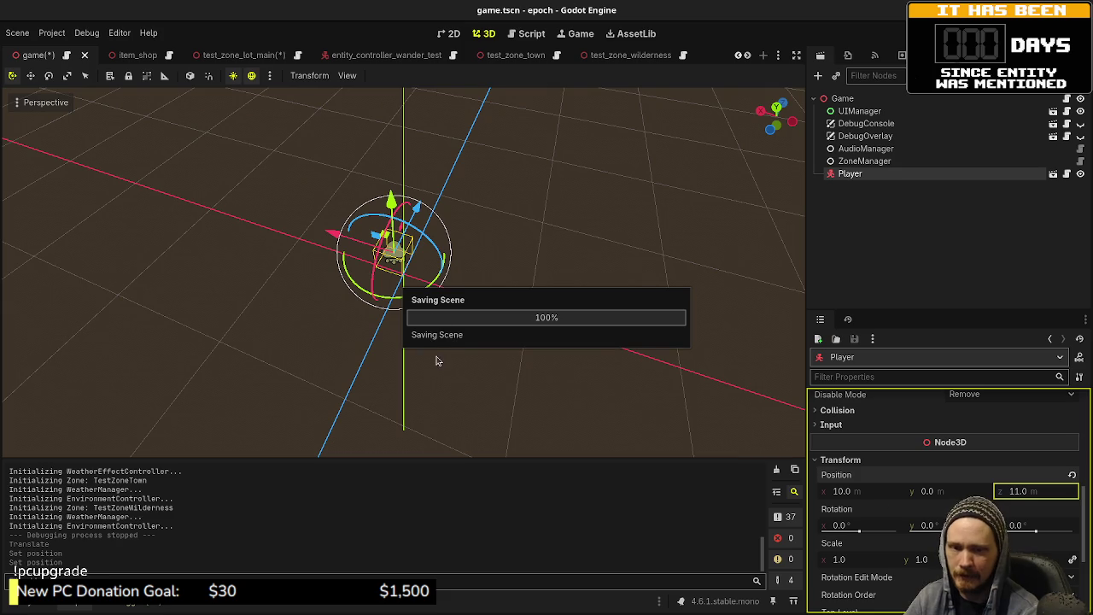
pyautogui.press('F5')
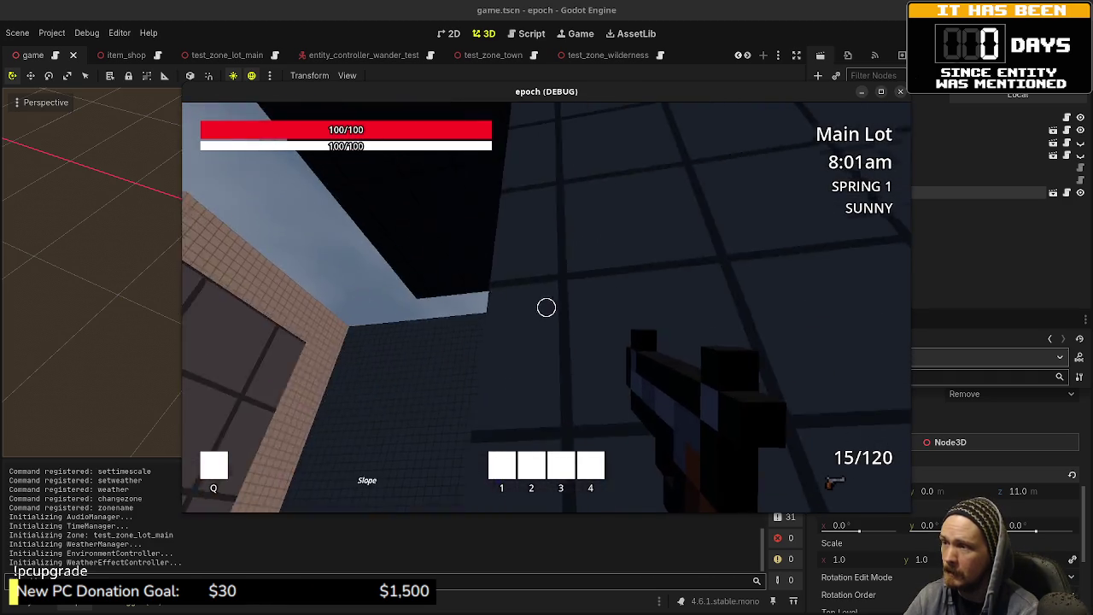
# - Stop the running game and orbit test_zone_lot_main into a perspective view
pyautogui.press('F8')
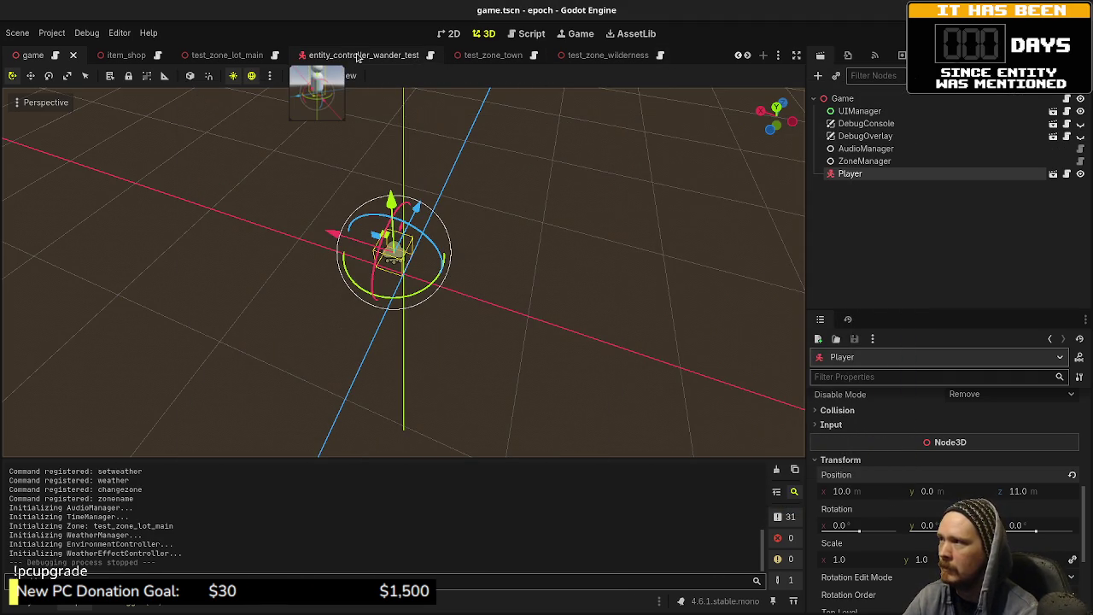
pyautogui.click(228, 56)
pyautogui.moveTo(623, 366); pyautogui.dragTo(608, 187)
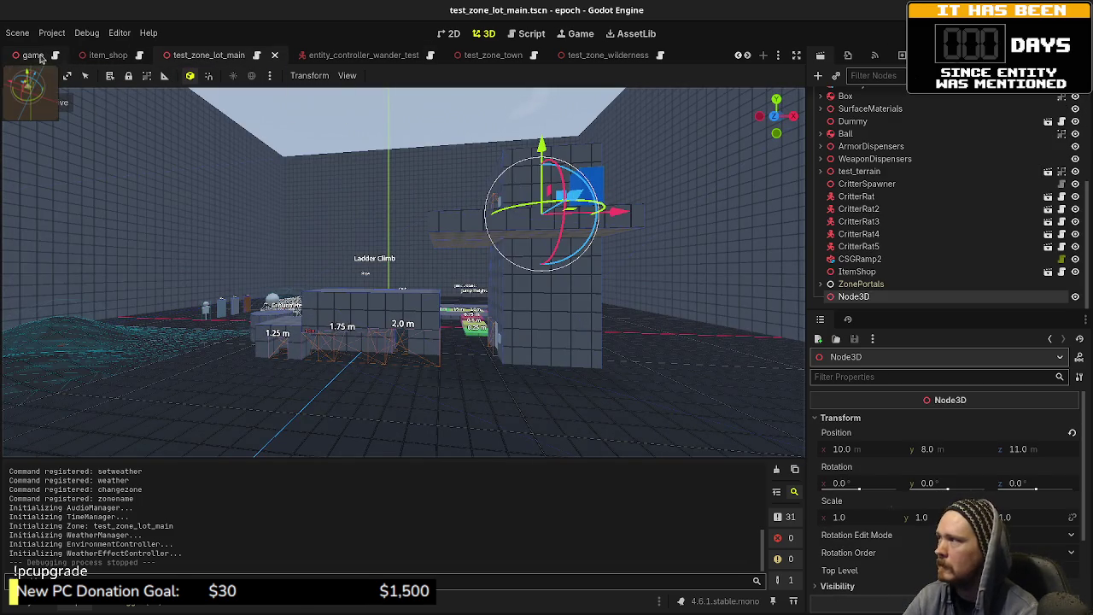
# - Set the Player's Y position to 8.0 in the Game scene, save, and stop the test run
pyautogui.click(32, 54)
pyautogui.click(949, 499)
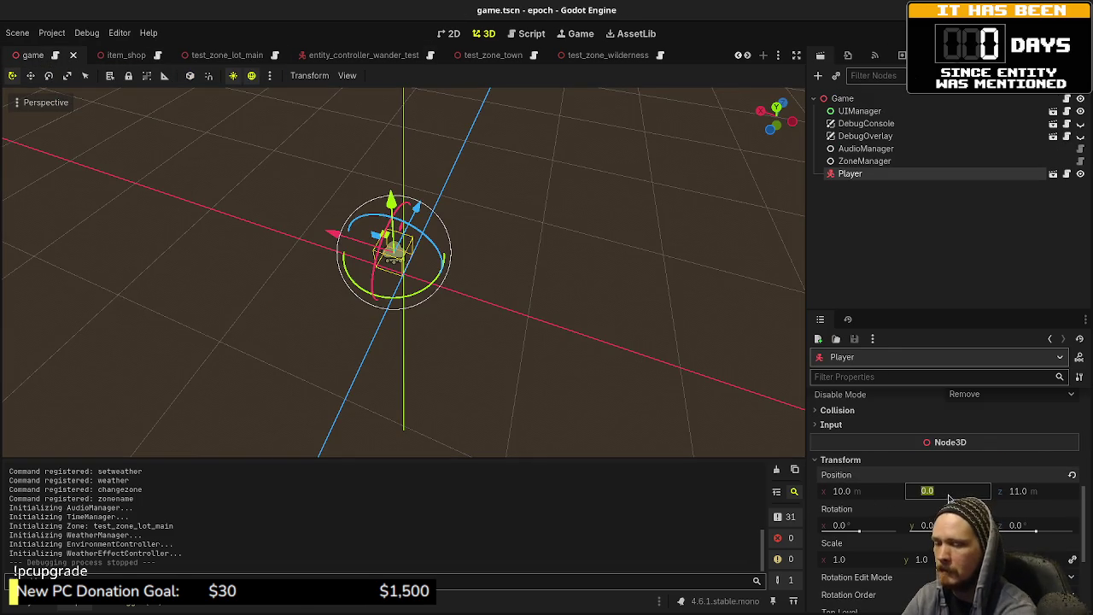
pyautogui.press('Return')
pyautogui.hotkey('ctrl', 's')
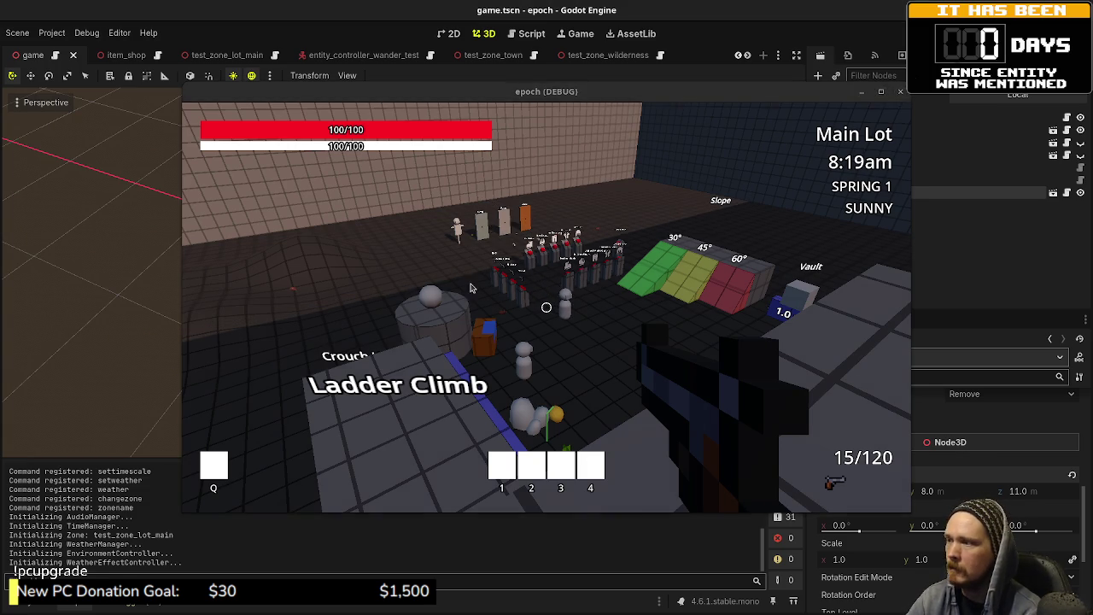
pyautogui.press('F8')
pyautogui.click(524, 37)
# - Highlight every zone_uid use in entity_wander_test.gd and review the zone path lists
pyautogui.scroll(-6, 489, 270)
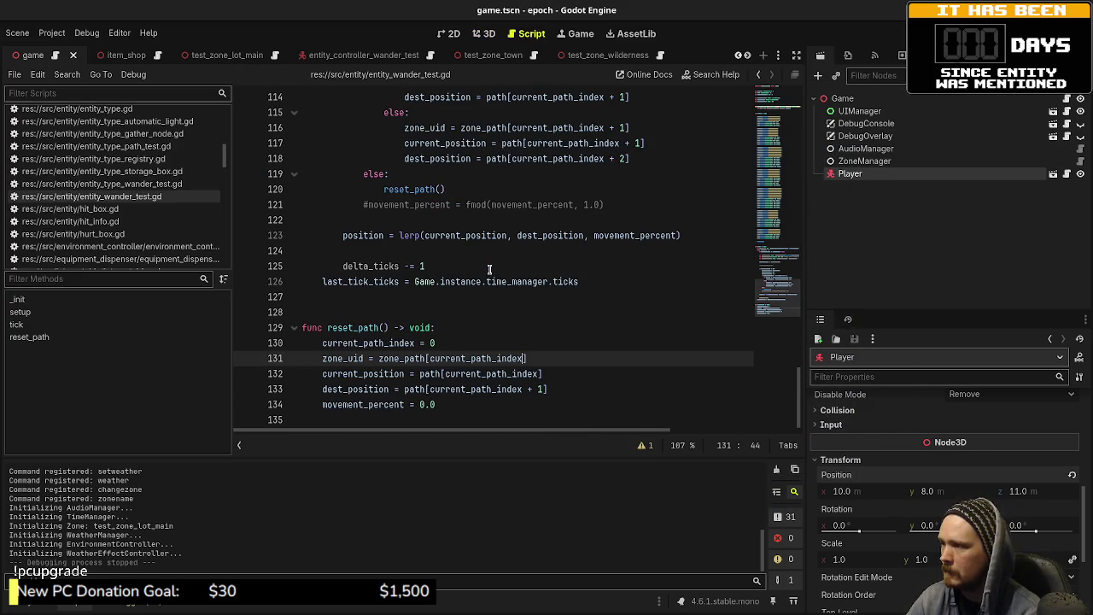
pyautogui.scroll(3, 490, 270)
pyautogui.doubleClick(434, 267)
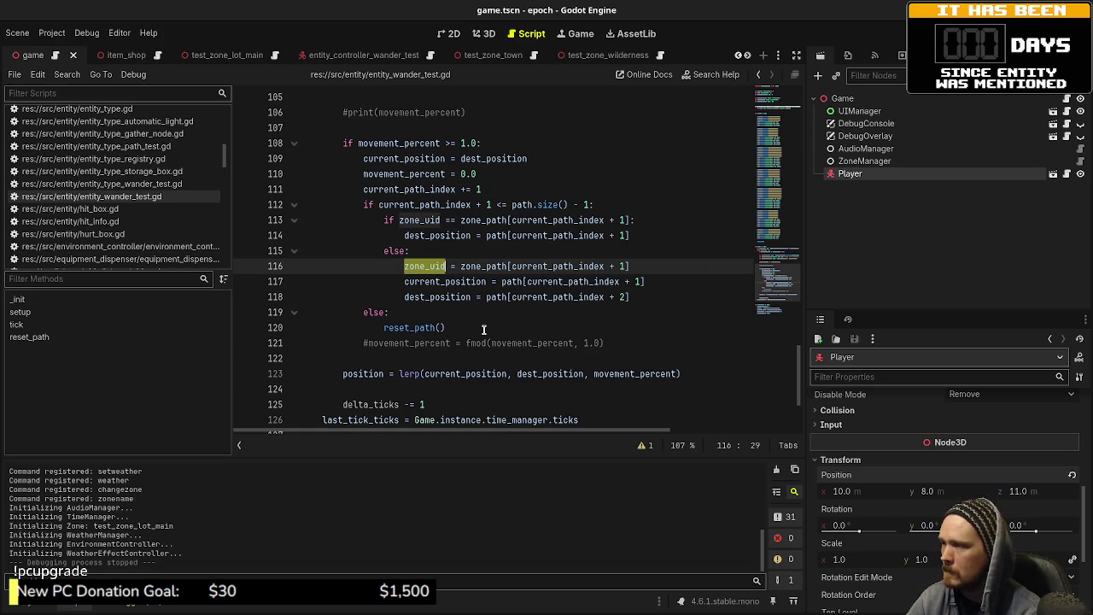
pyautogui.scroll(-1, 483, 330)
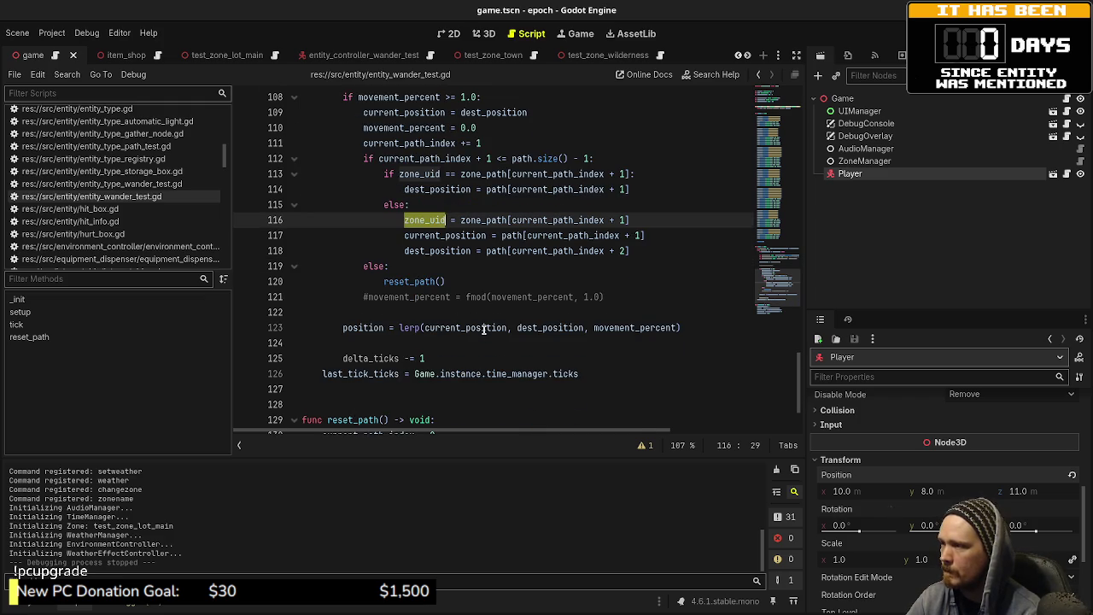
pyautogui.scroll(7, 484, 330)
pyautogui.scroll(16, 483, 330)
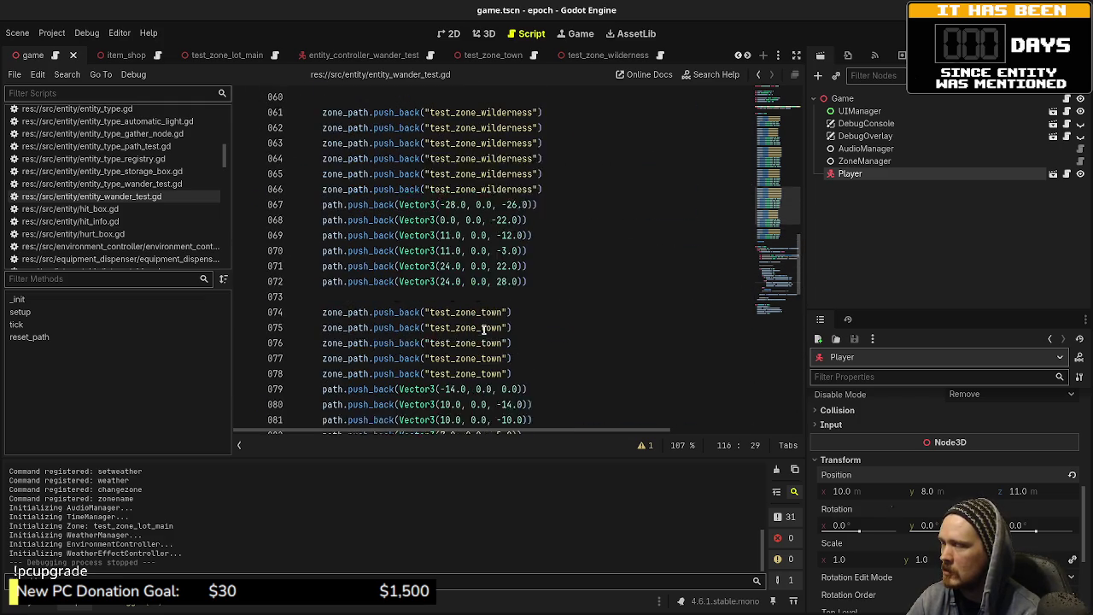
pyautogui.scroll(10, 483, 330)
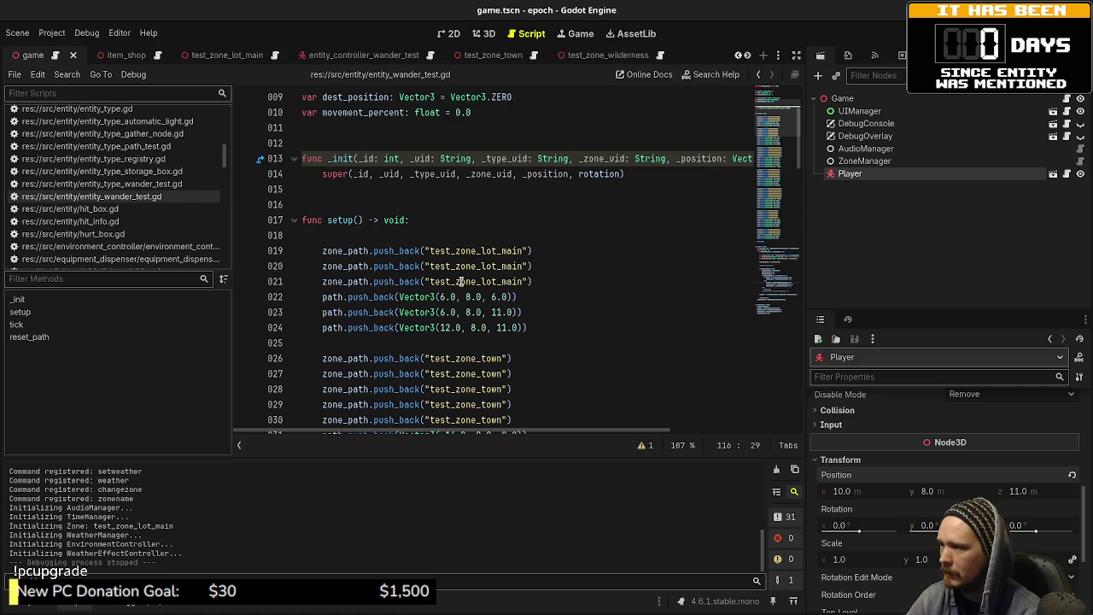
# - Add a new line after the zone_uid assignment on line 116 in the zone-switch branch
pyautogui.scroll(-2, 460, 281)
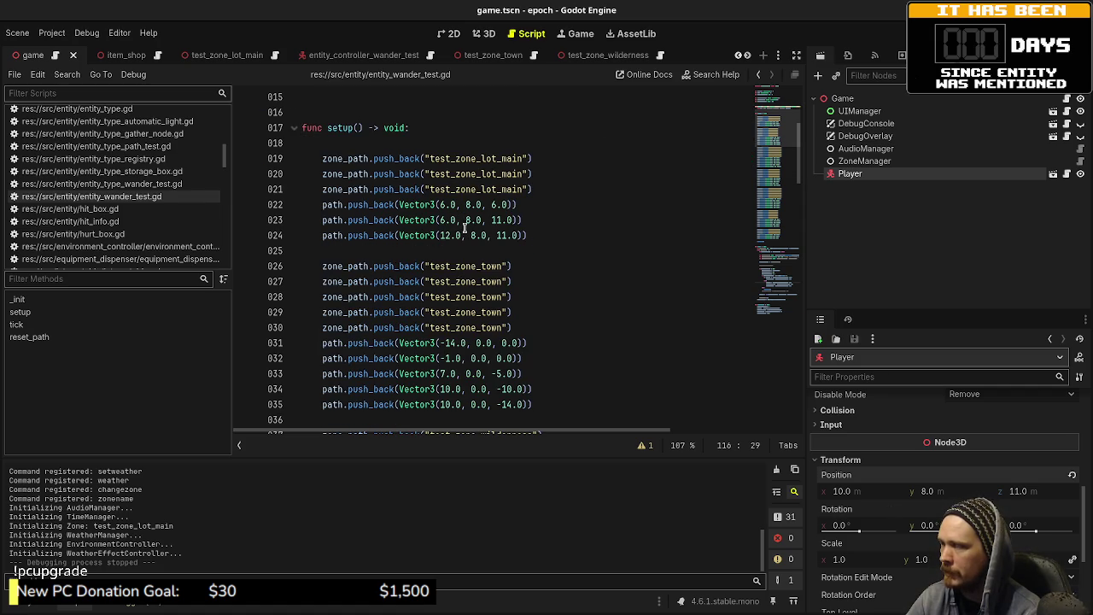
pyautogui.scroll(-1, 462, 235)
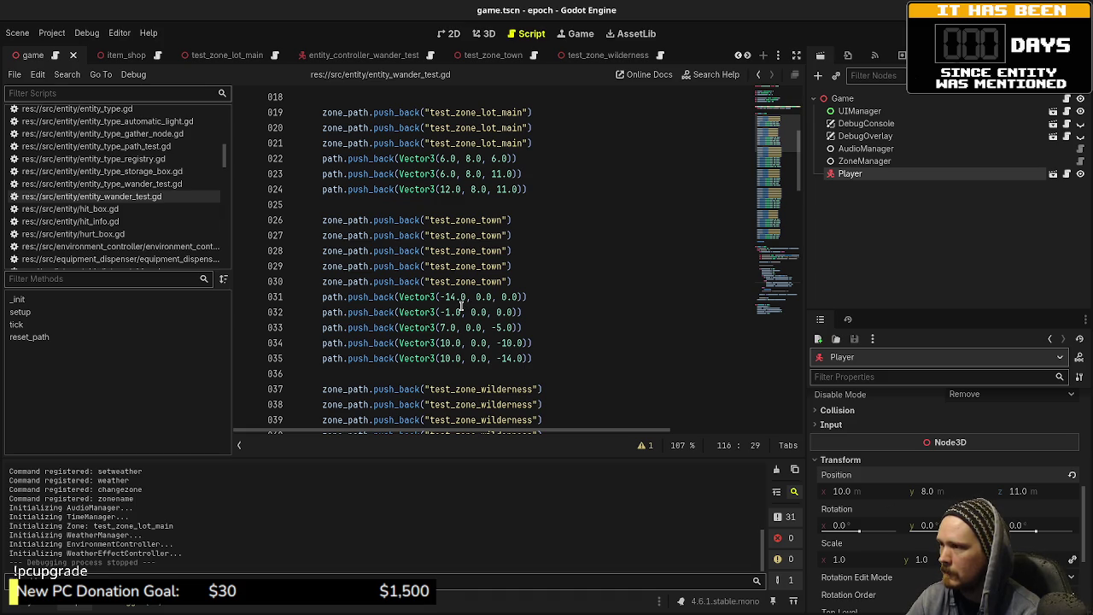
pyautogui.scroll(-3, 459, 353)
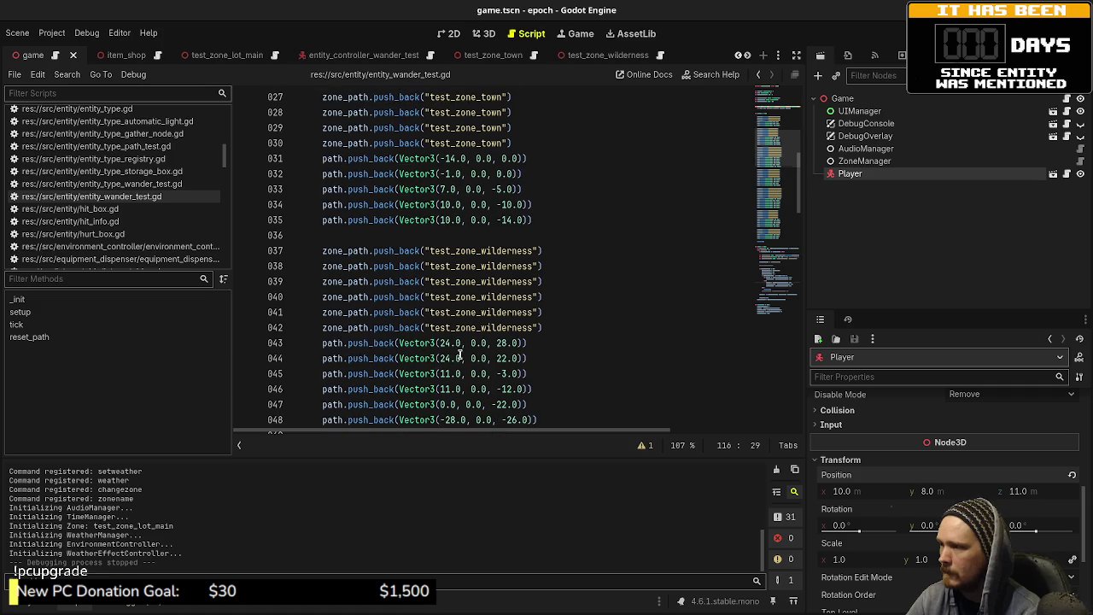
pyautogui.scroll(-20, 331, 390)
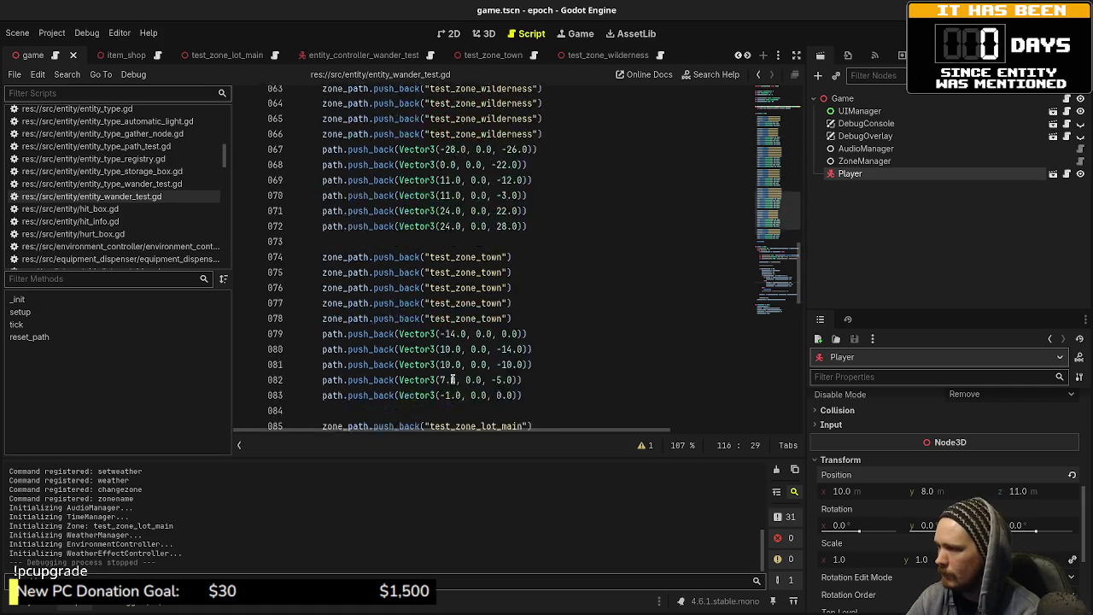
pyautogui.click(637, 313)
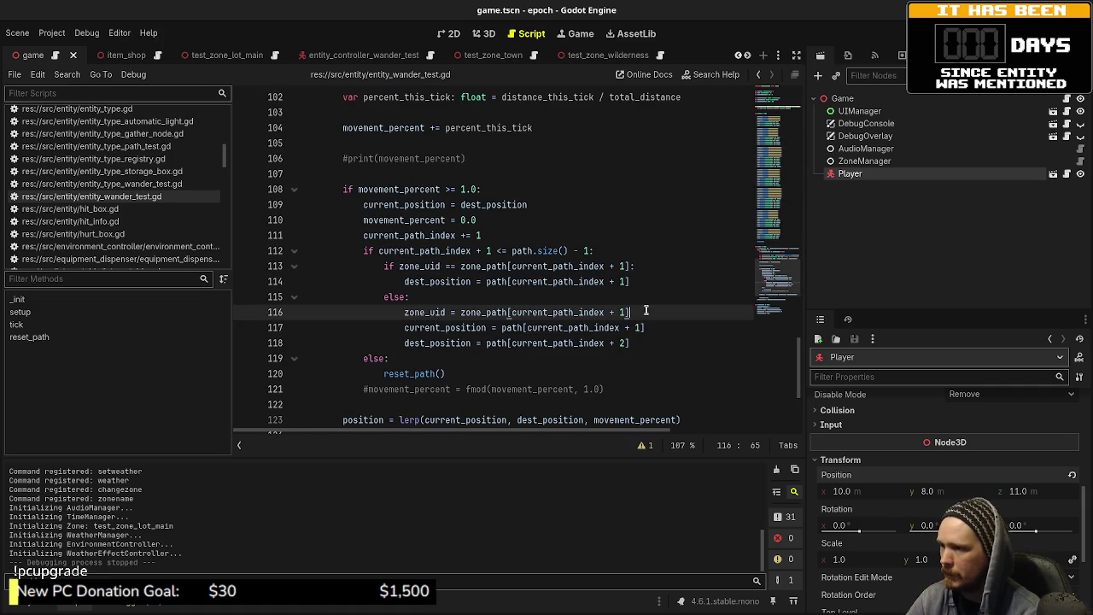
pyautogui.press('Return')
# - Write print(zone_uid) on line 117 and save the script
pyautogui.write('print(zone_u')
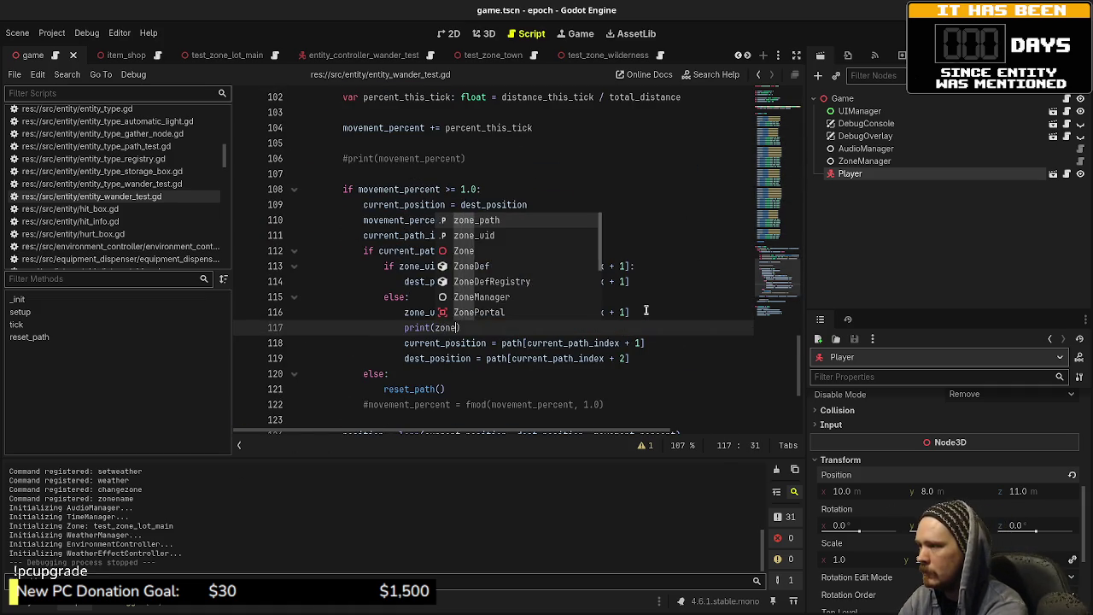
pyautogui.write('id')
pyautogui.hotkey('ctrl', 's')
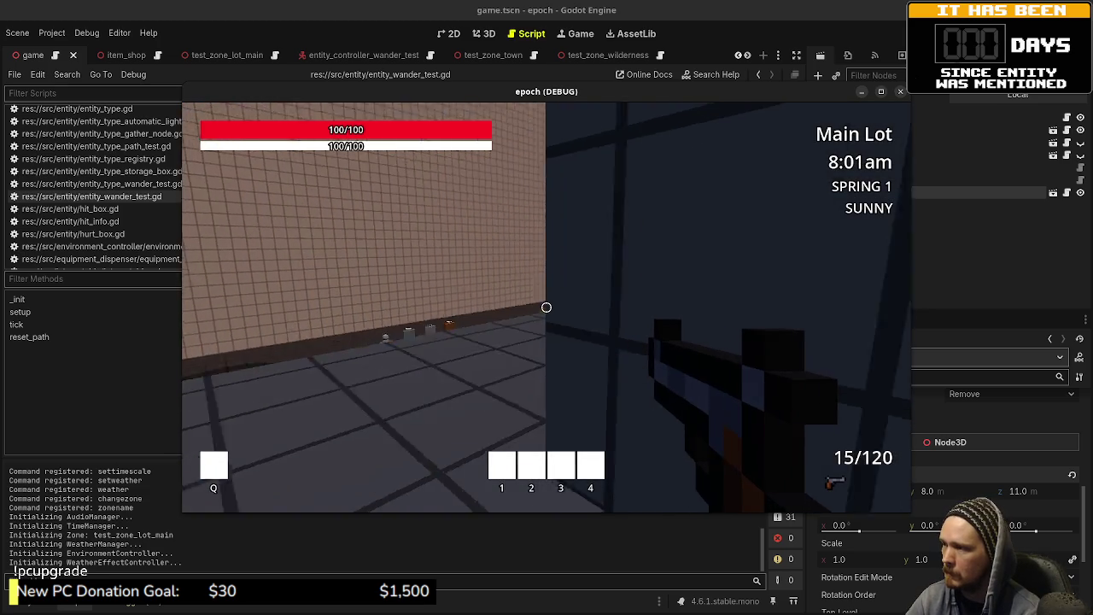
# - Walk forward in the running game to find the wander NPC, then close the game window
pyautogui.press('w')
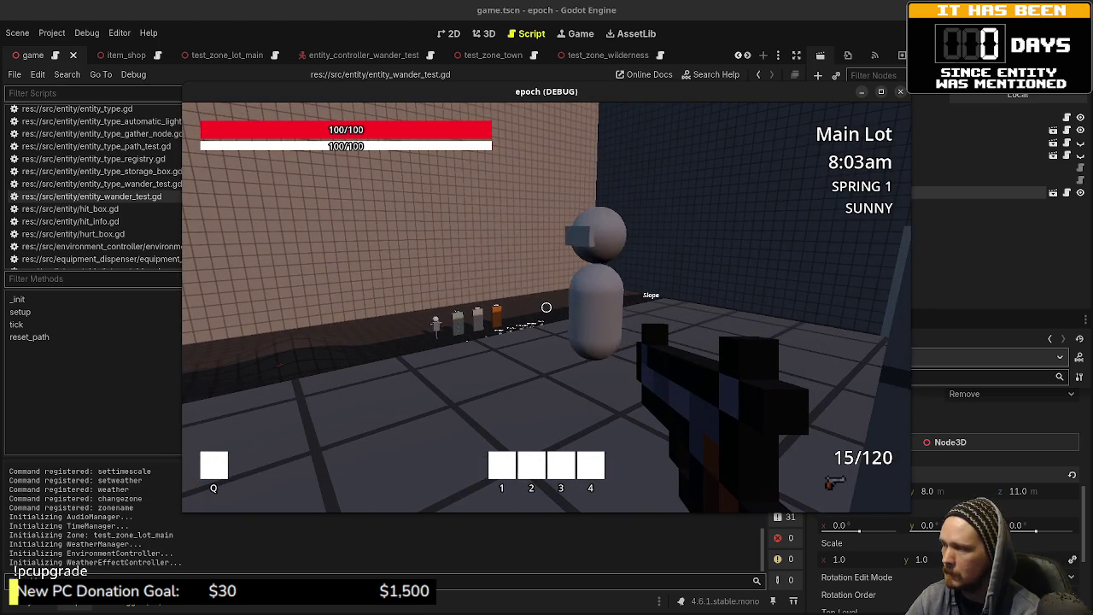
pyautogui.moveTo(547, 308)
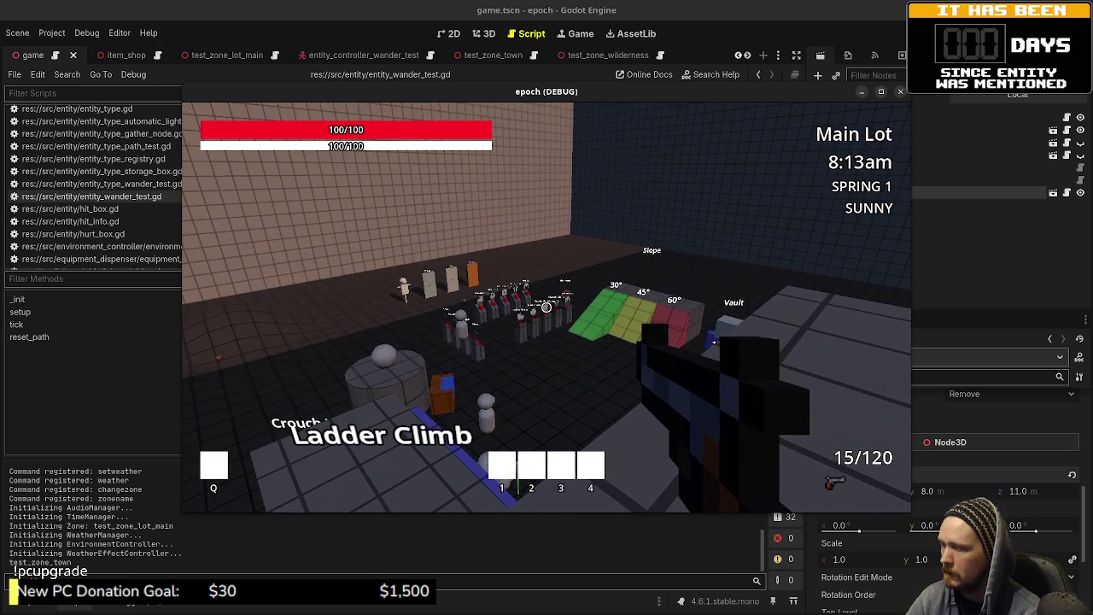
pyautogui.click(900, 91)
pyautogui.click(28, 605)
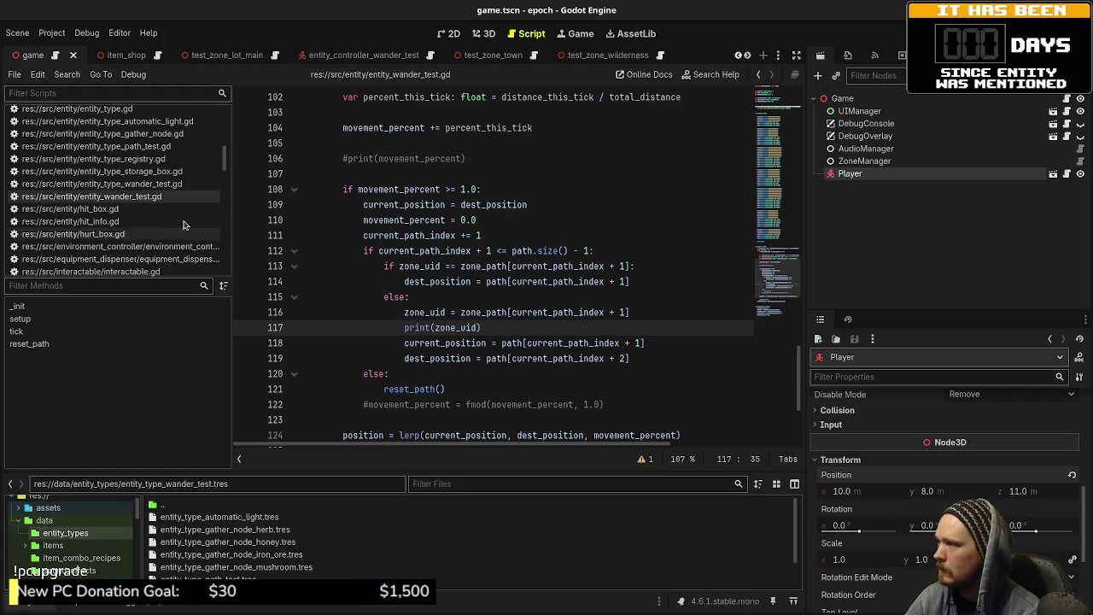
# - Expand the assets folder in the FileSystem panel and open game.gd
pyautogui.scroll(4, 420, 280)
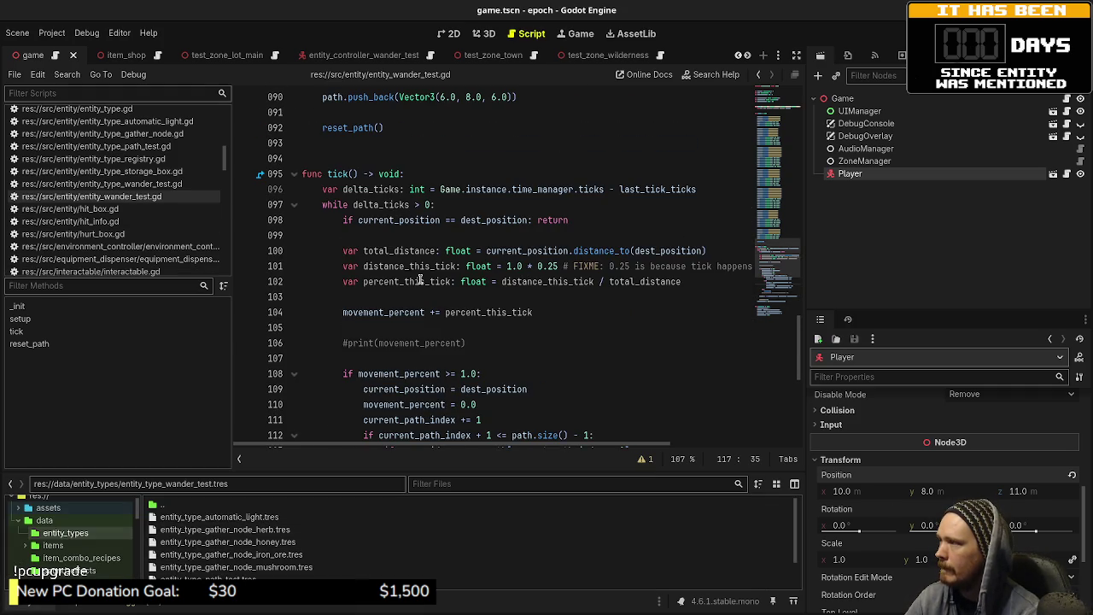
pyautogui.scroll(2, 58, 549)
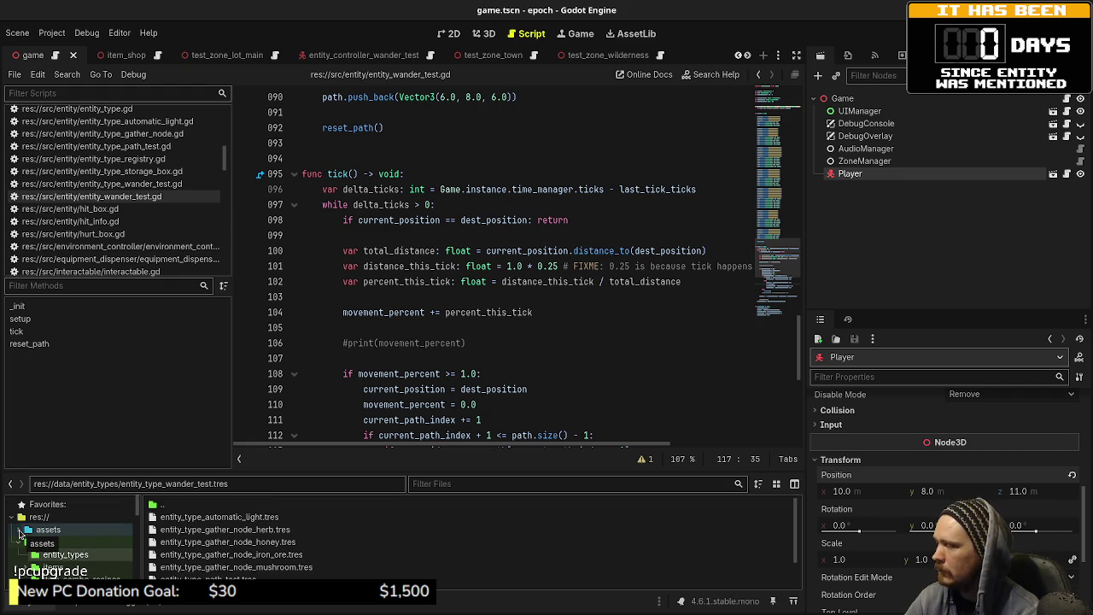
pyautogui.click(18, 530)
pyautogui.scroll(-4, 427, 391)
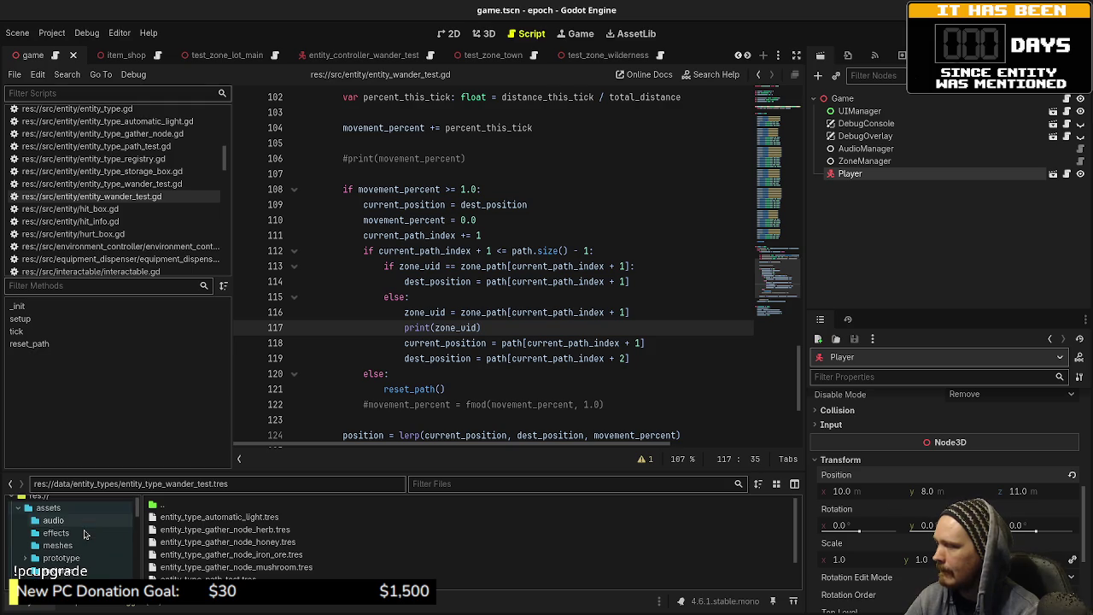
pyautogui.scroll(10, 181, 264)
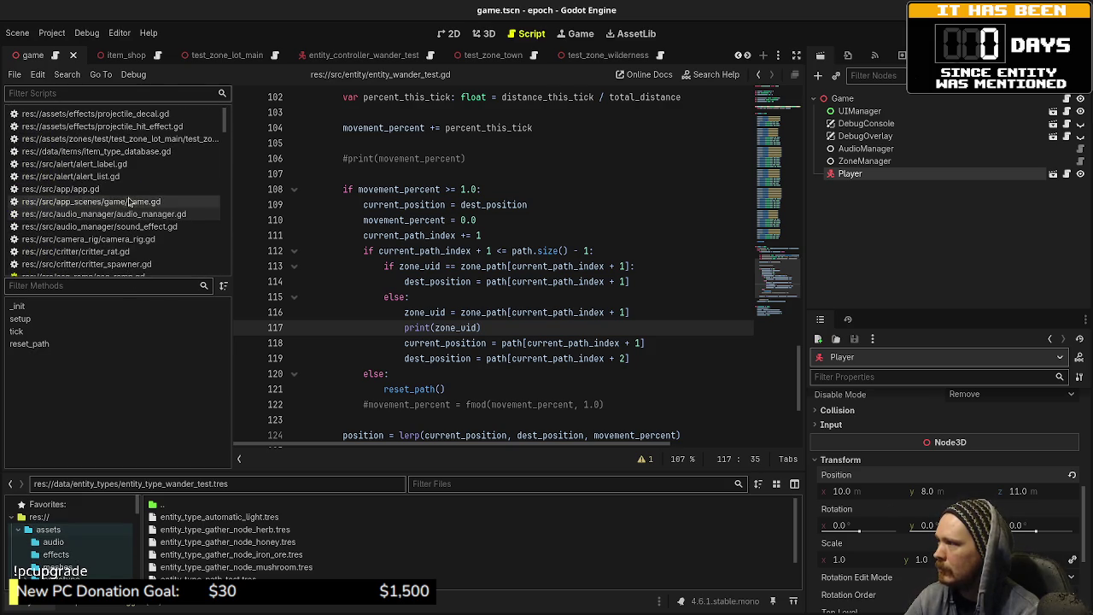
pyautogui.click(129, 202)
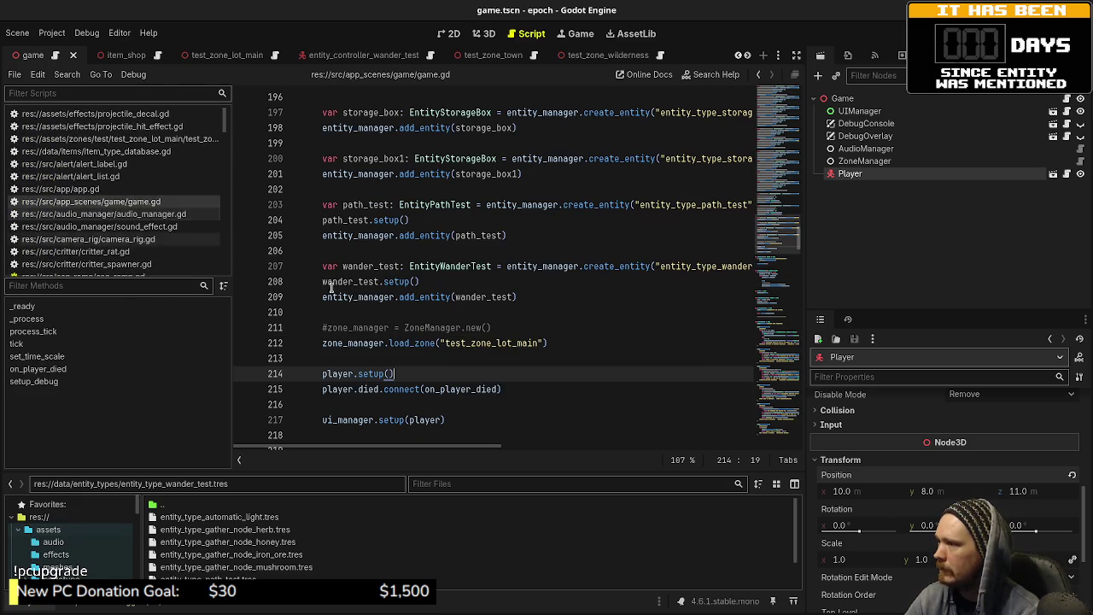
# - Insert wander_test.is_global = true above the setup call on line 208 of game.gd and save
pyautogui.click(423, 282)
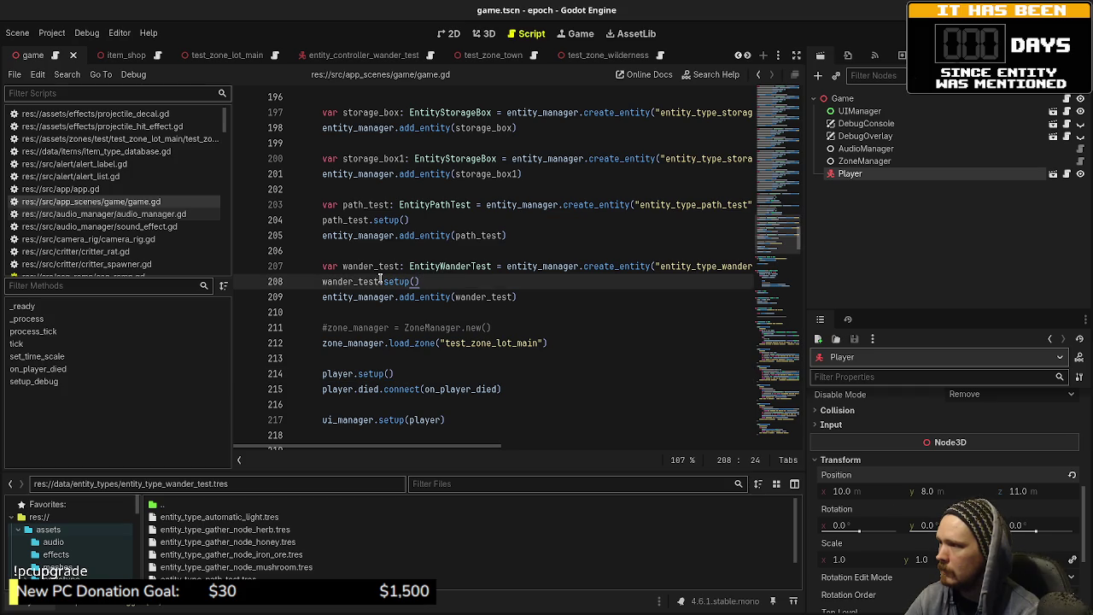
pyautogui.press('Return')
pyautogui.press('Up')
pyautogui.write('wan')
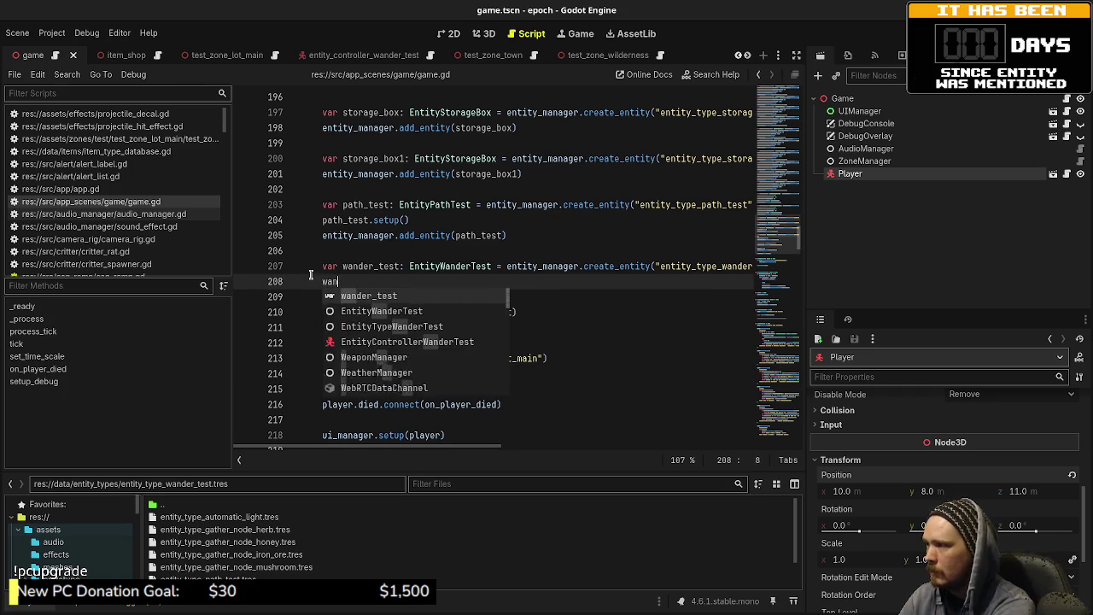
pyautogui.write('der_test.')
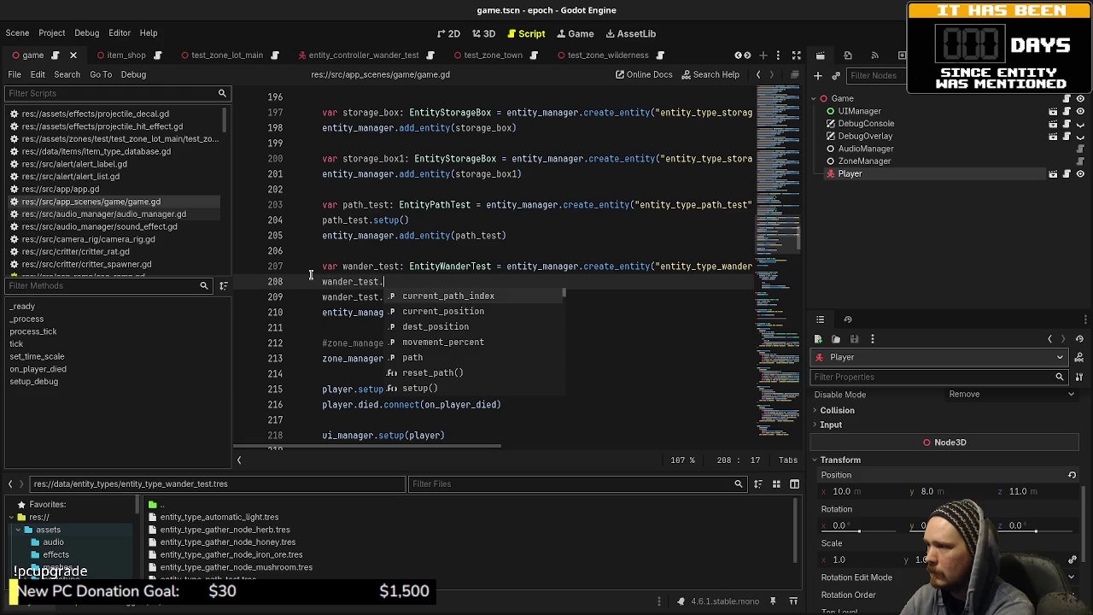
pyautogui.write('is_')
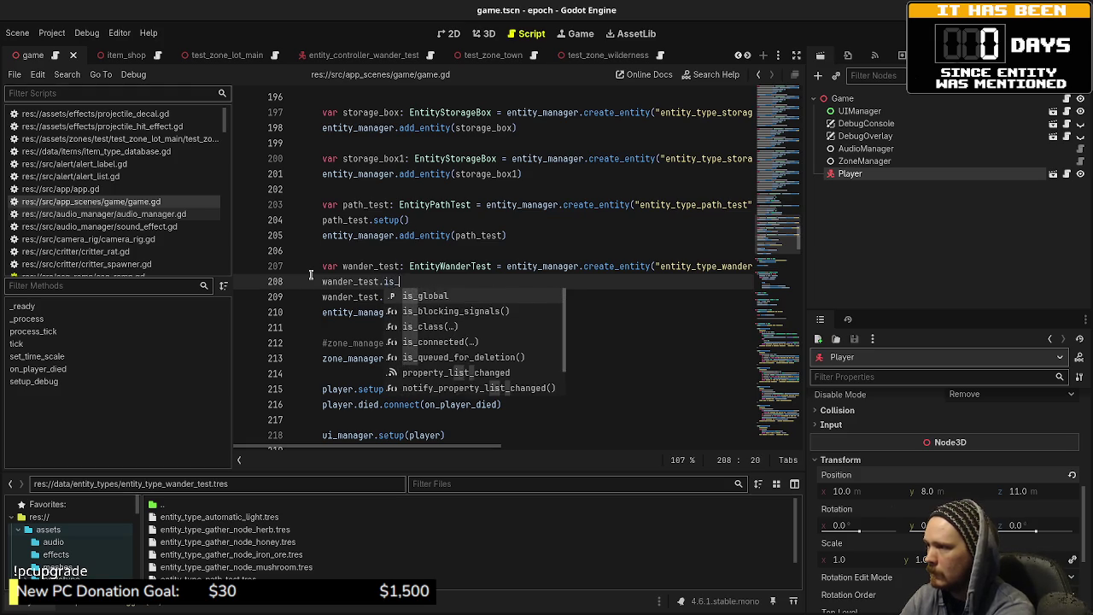
pyautogui.write('global = true')
pyautogui.hotkey('ctrl', 's')
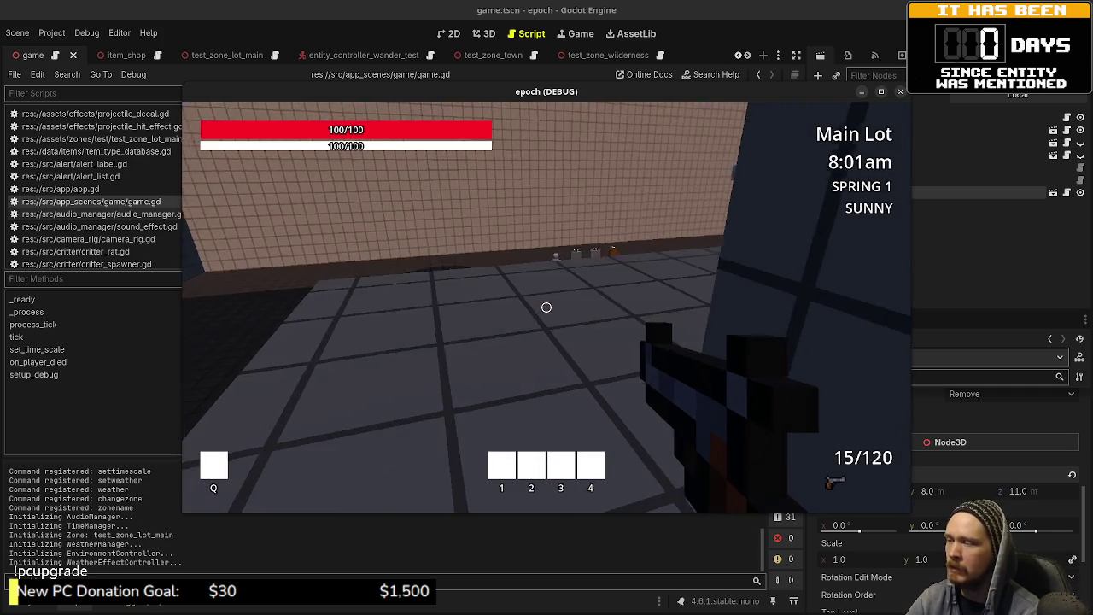
# - Follow the wandering NPC through the dark corridor and the blue door toward Town
pyautogui.press('w')
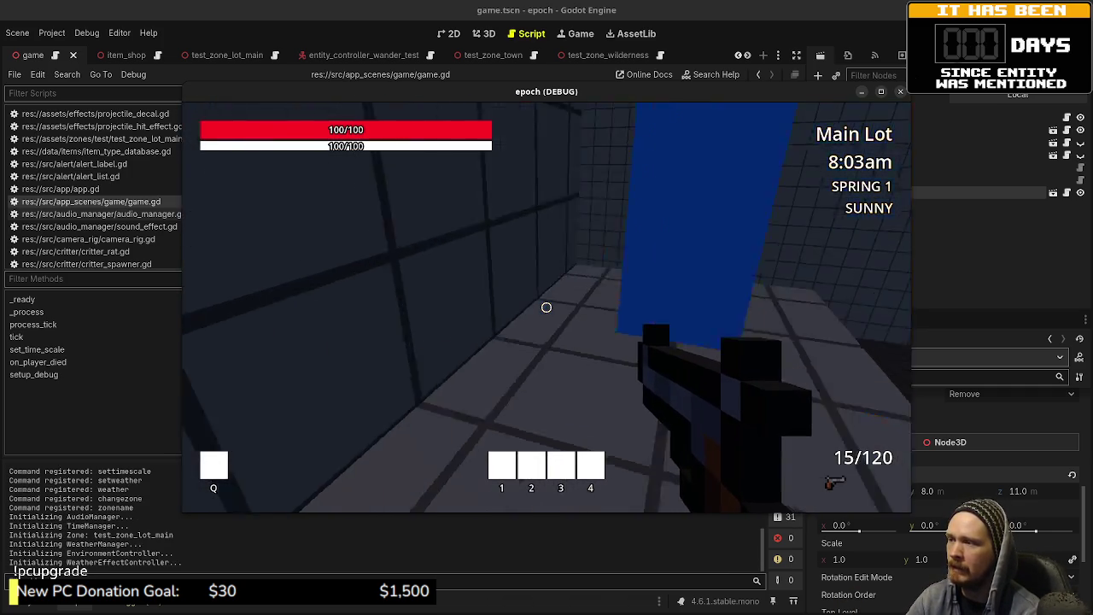
pyautogui.press('w')
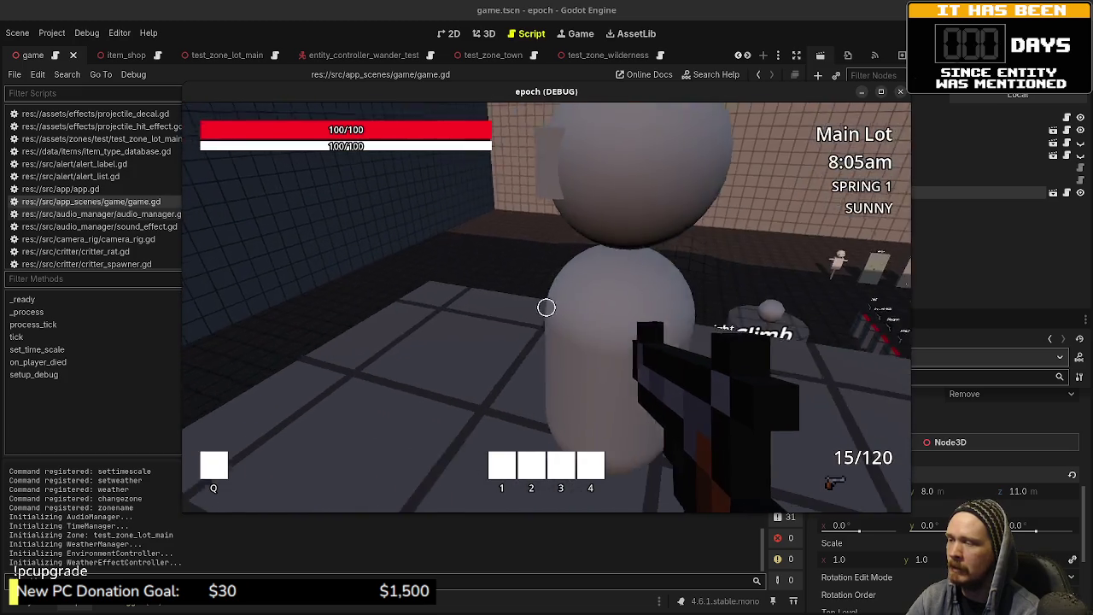
pyautogui.press('w')
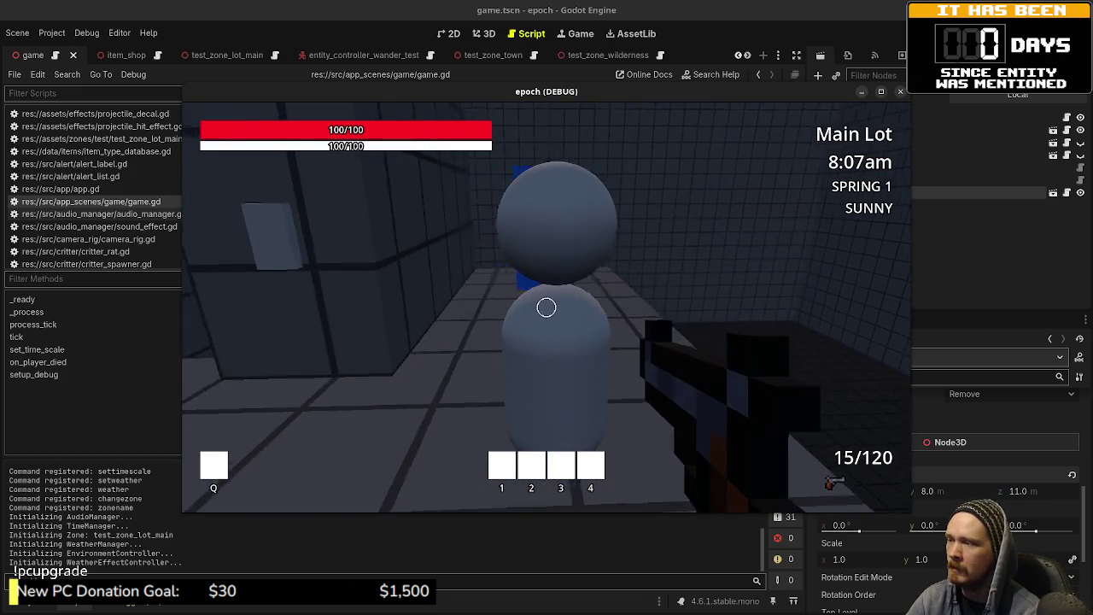
pyautogui.press('w')
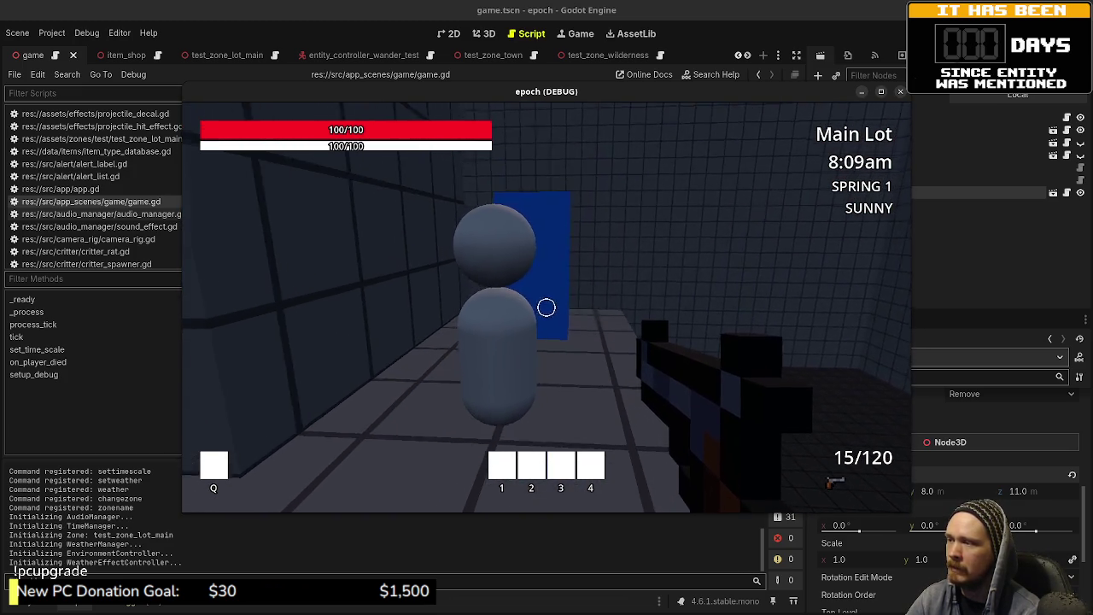
pyautogui.press('w')
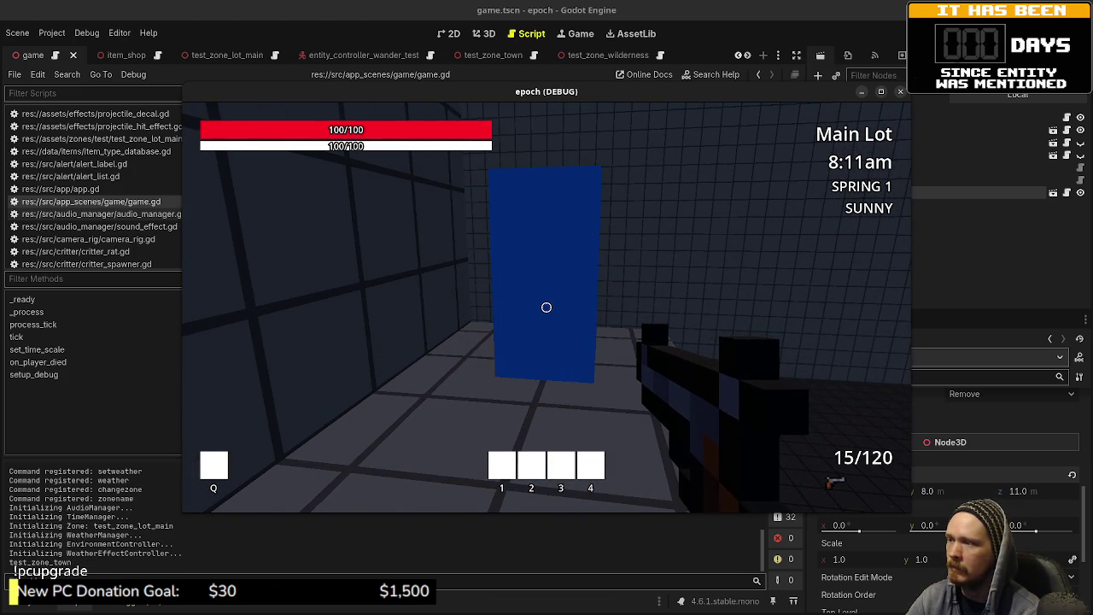
pyautogui.press('w')
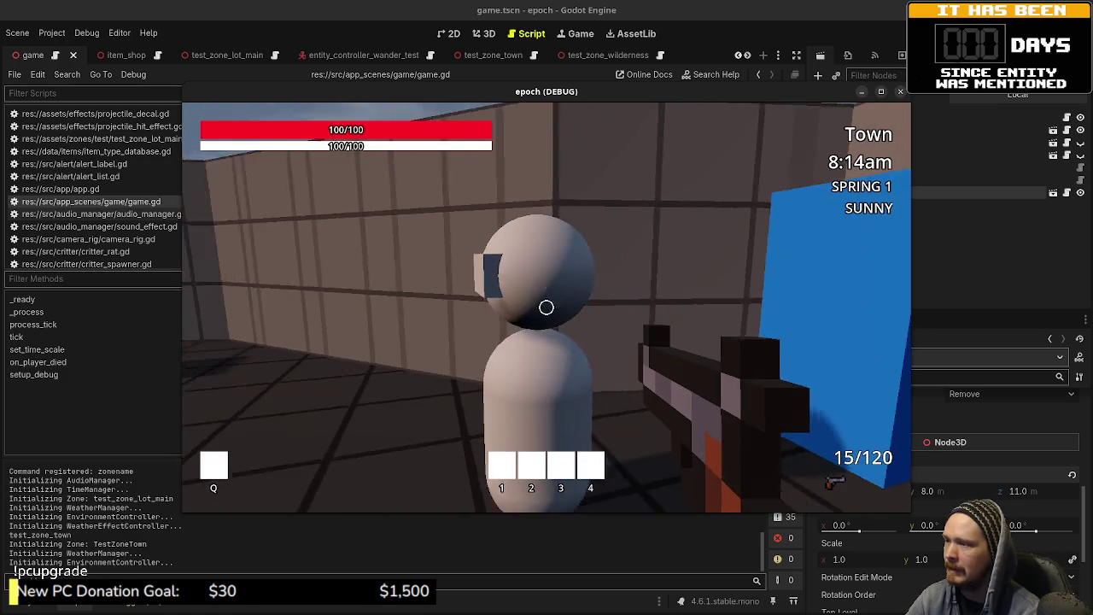
# - Move through Town, sprinting along the wall and down the corridor toward the entities
pyautogui.press('w')
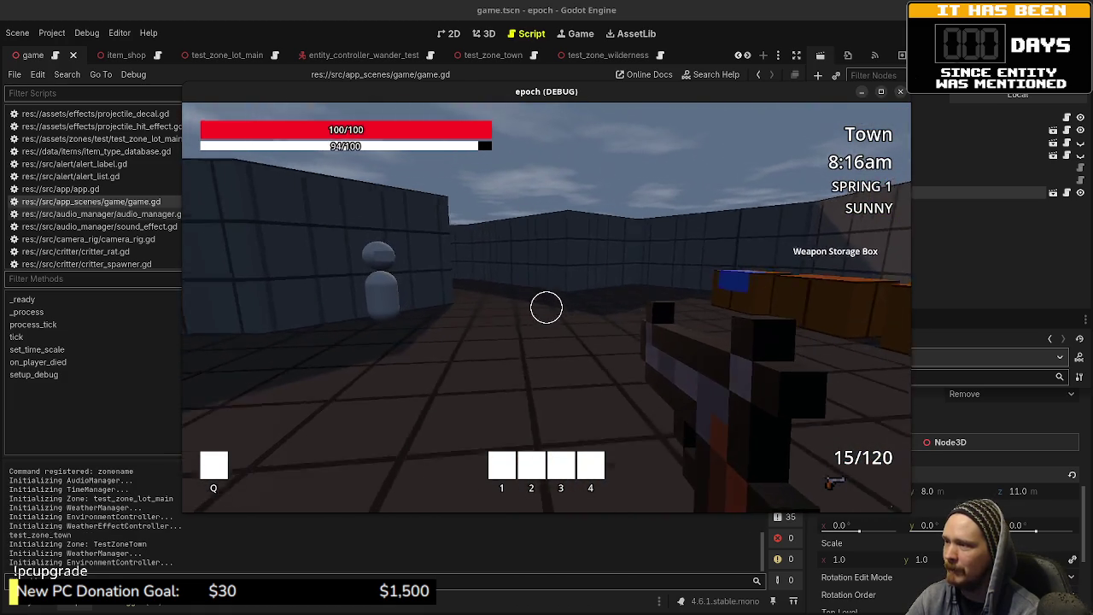
pyautogui.hotkey('shift', 'w')
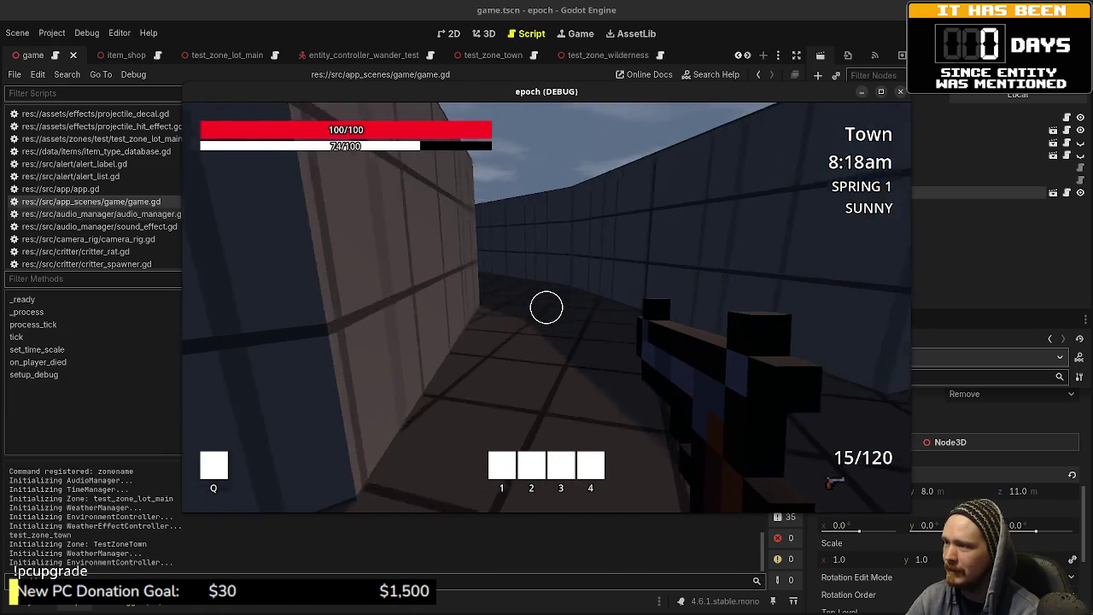
pyautogui.hotkey('shift', 'w')
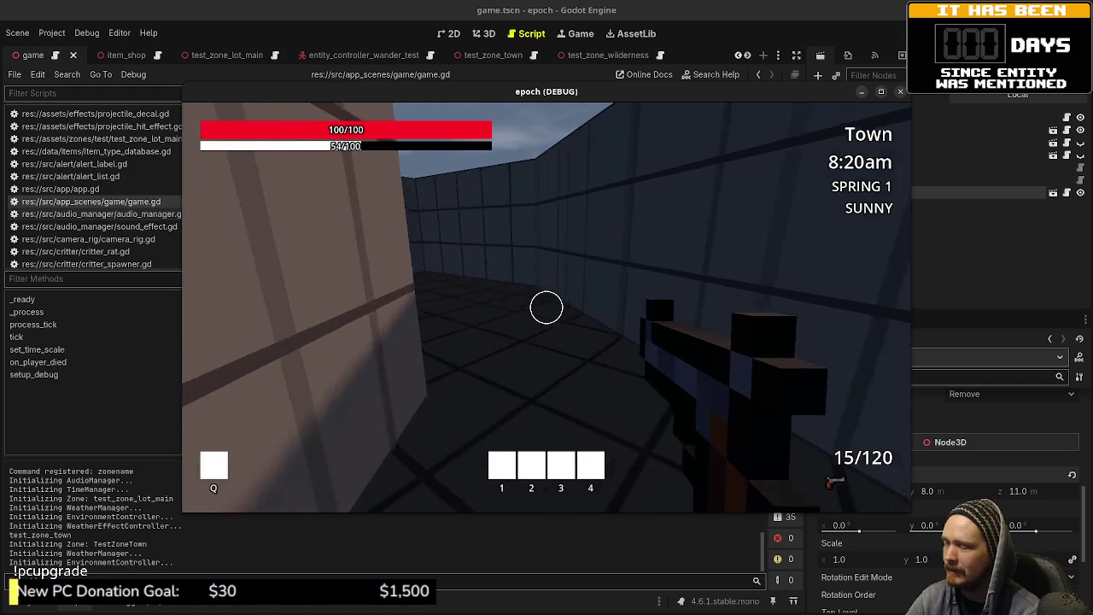
pyautogui.hotkey('shift', 'w')
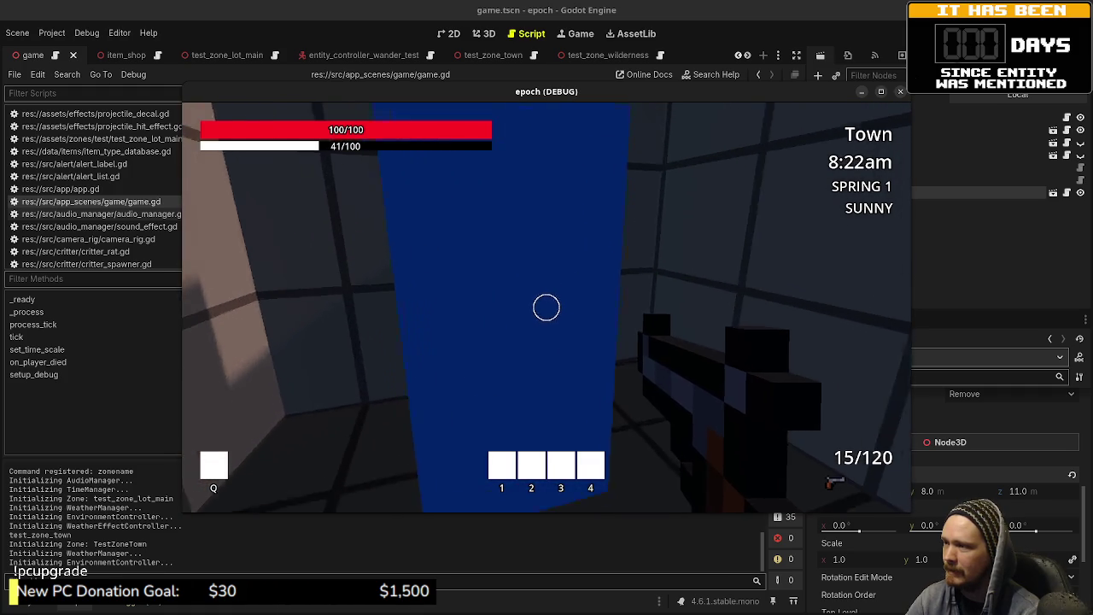
pyautogui.press('w')
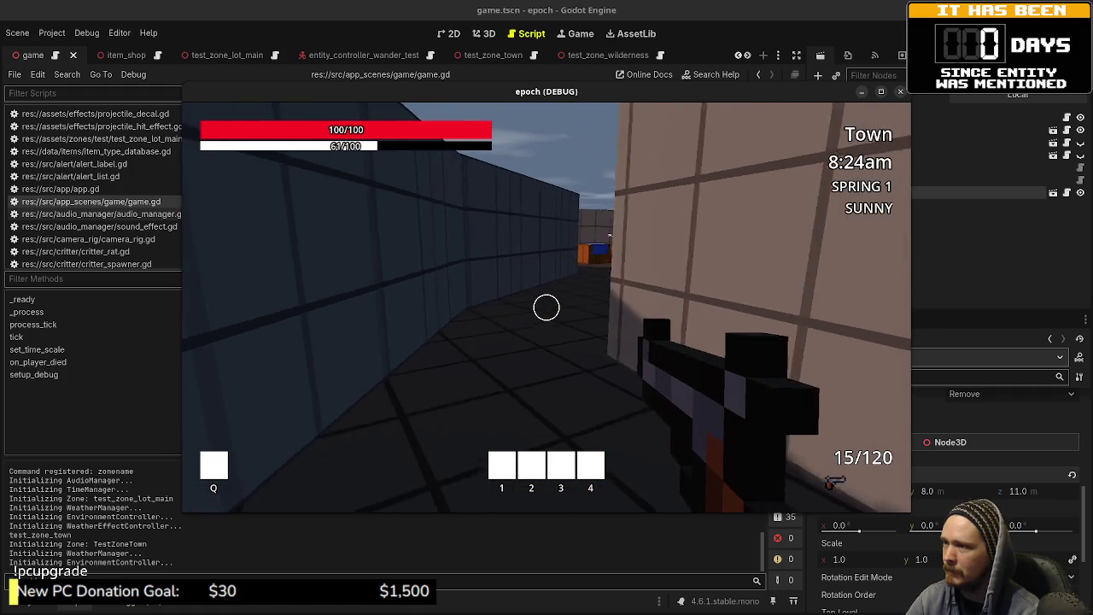
pyautogui.press('w')
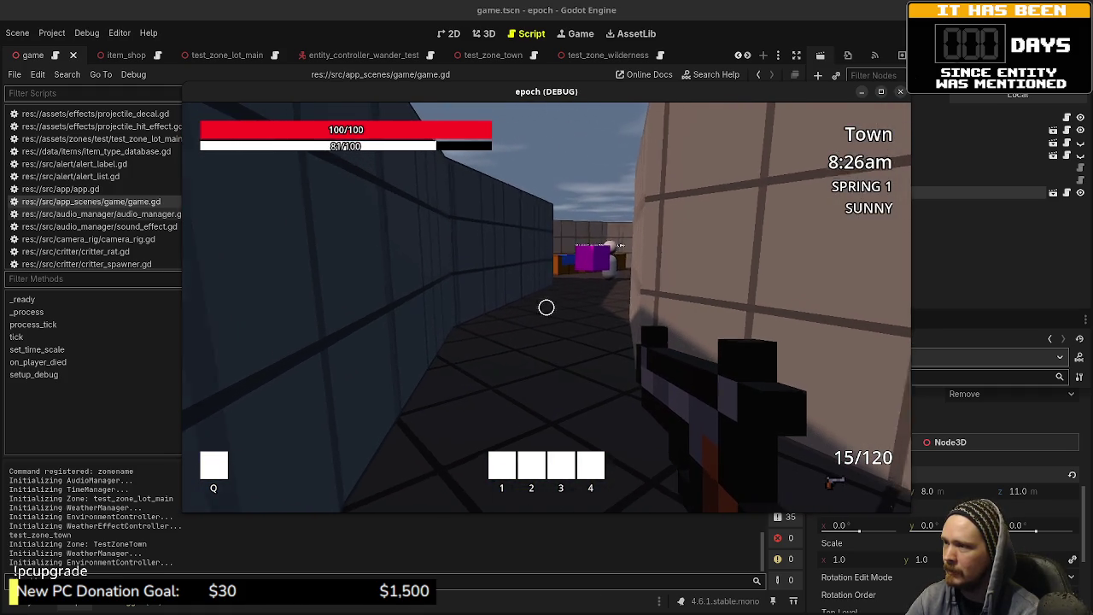
# - Catch up with the NPC in the room past the corner, then stop the game with F8
pyautogui.press('s')
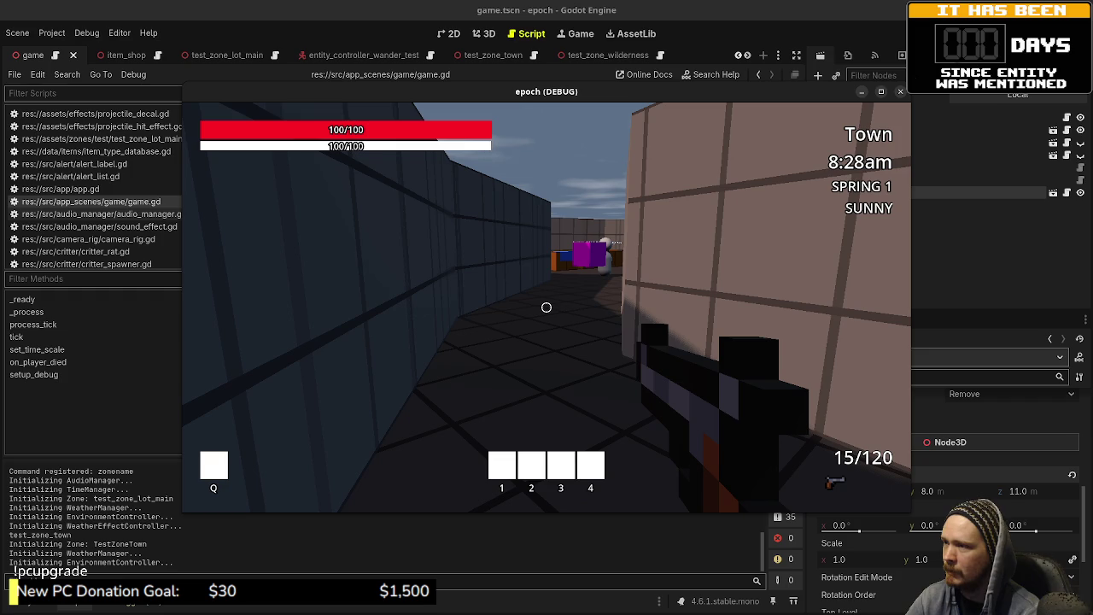
pyautogui.press('w')
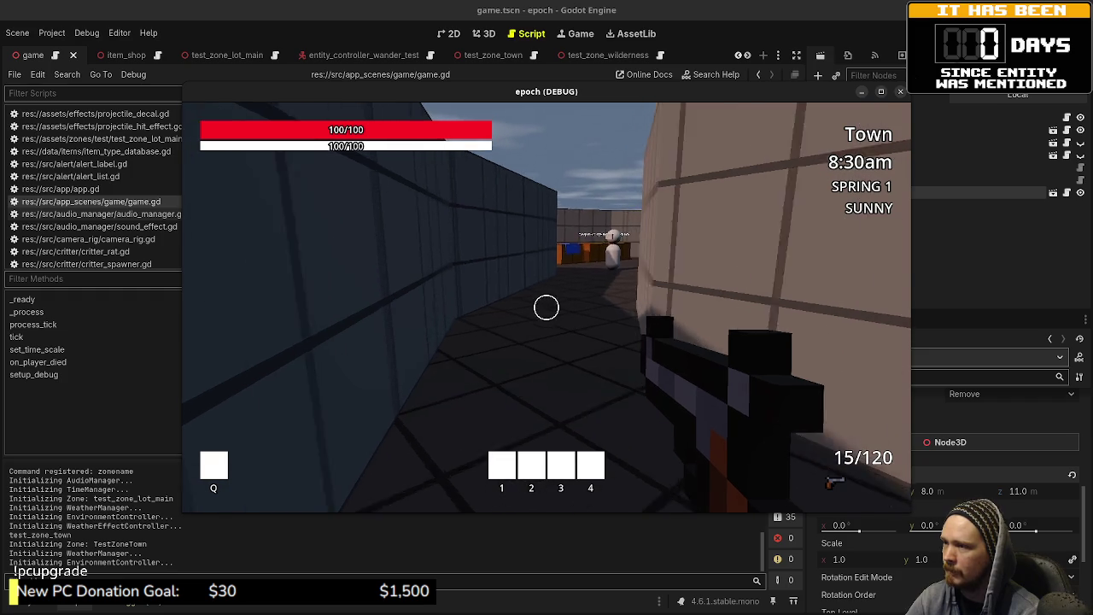
pyautogui.press('w')
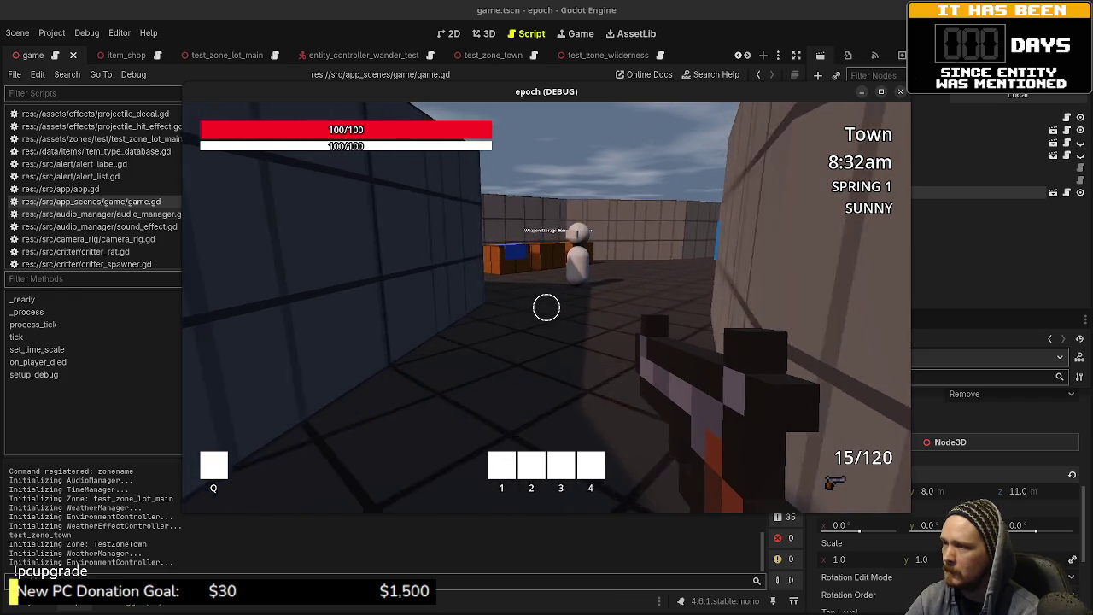
pyautogui.press('w')
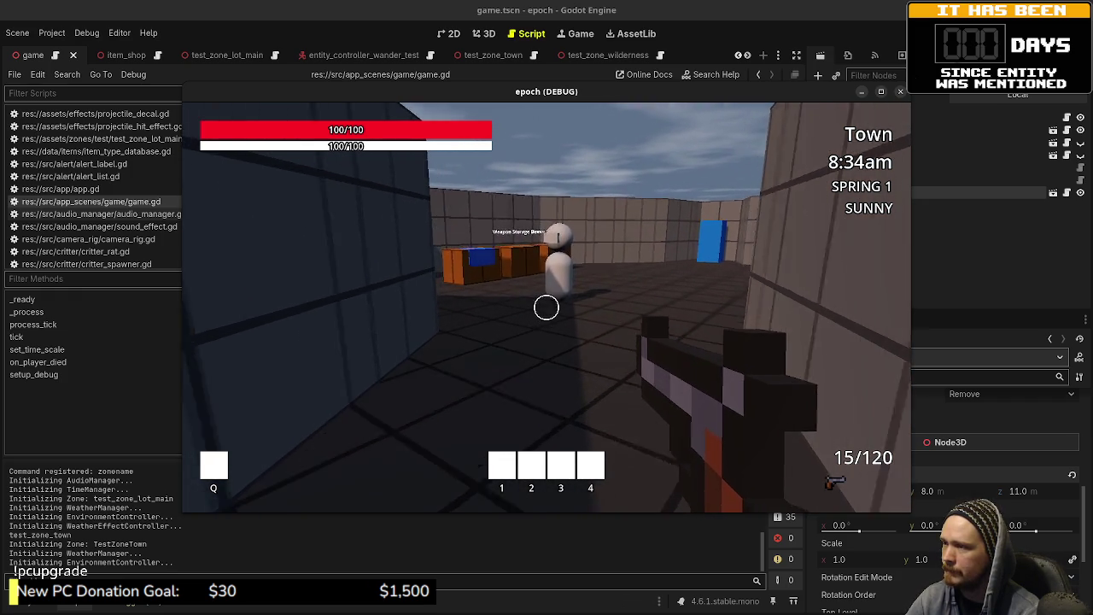
pyautogui.moveTo(547, 307)
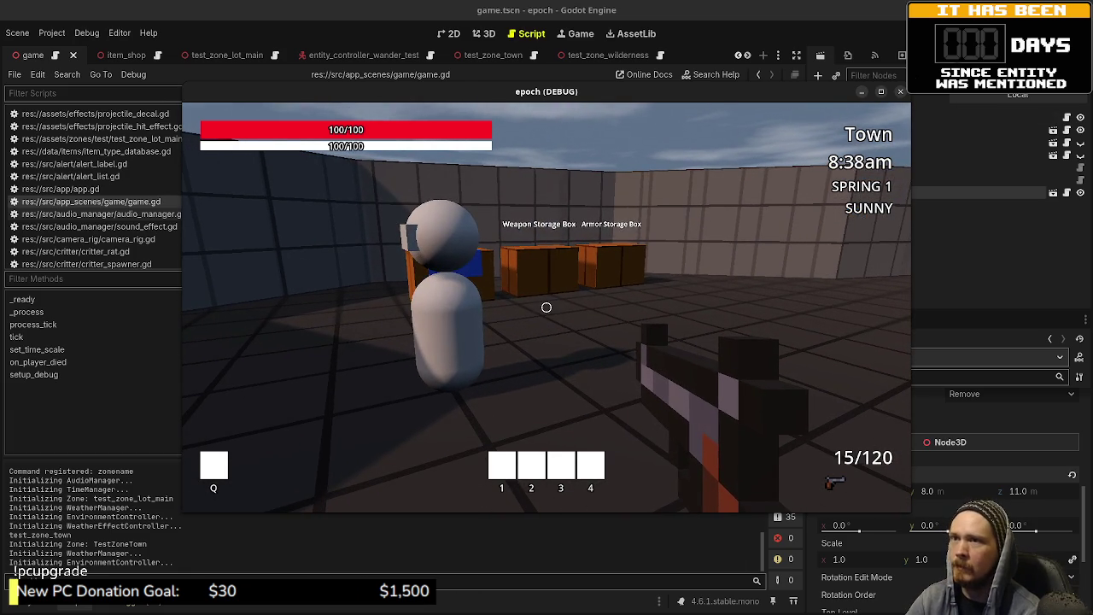
pyautogui.press('F8')
pyautogui.scroll(15, 473, 281)
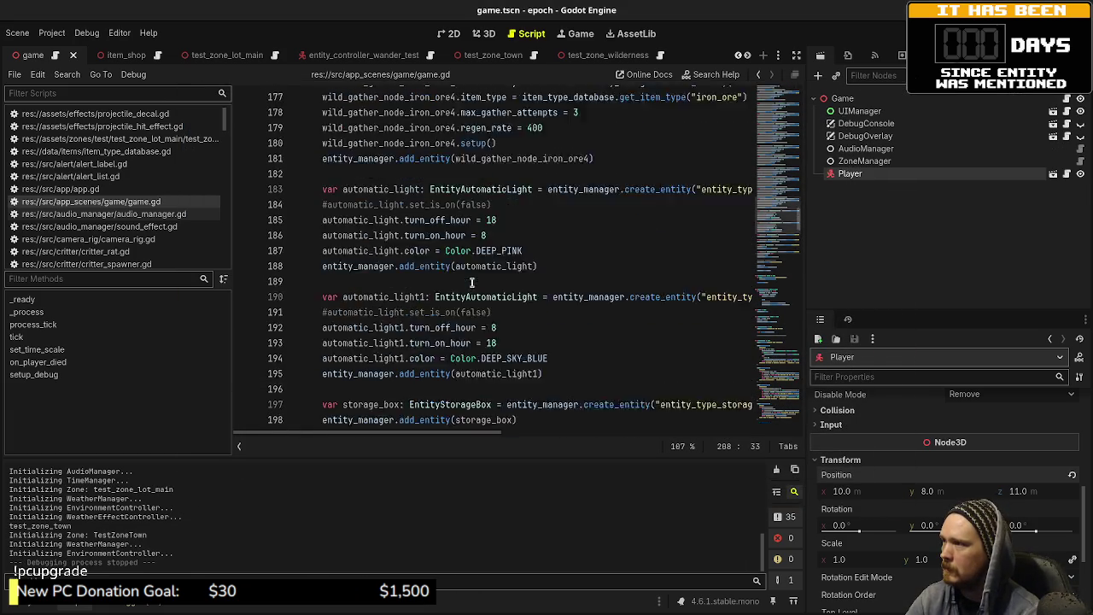
# - Open entity_wander_test.gd and look through its tick() and setup() code
pyautogui.scroll(-3, 143, 247)
pyautogui.scroll(-8, 141, 243)
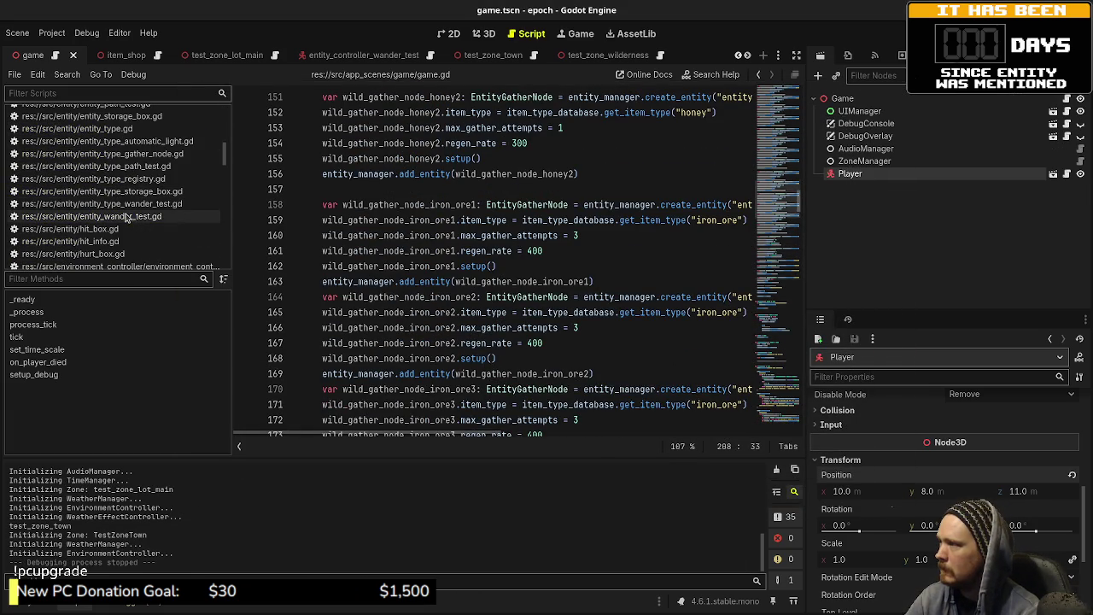
pyautogui.click(128, 216)
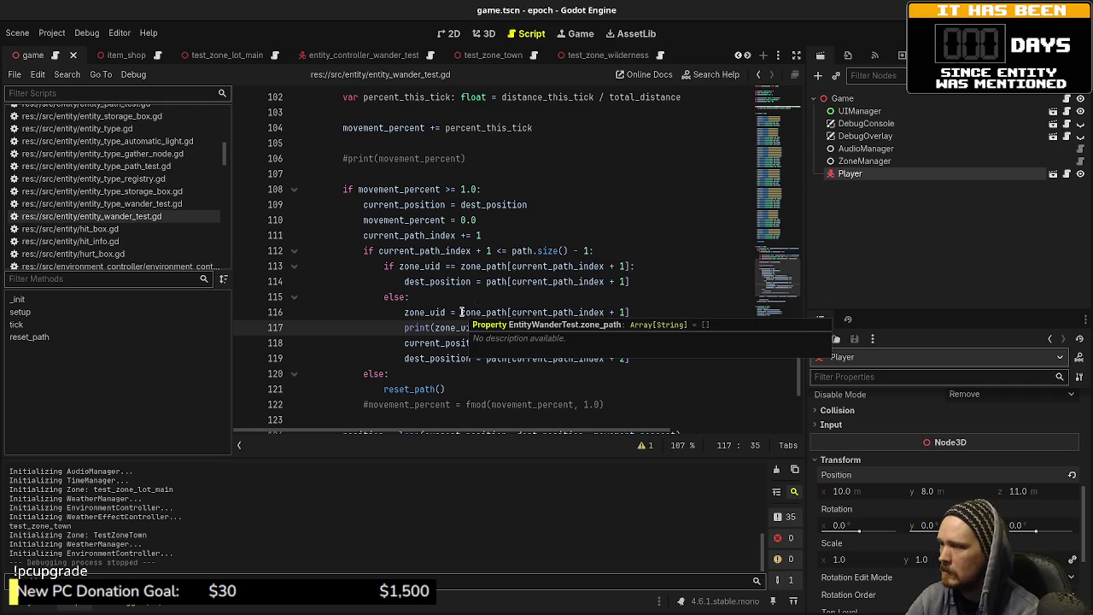
pyautogui.scroll(-3, 461, 311)
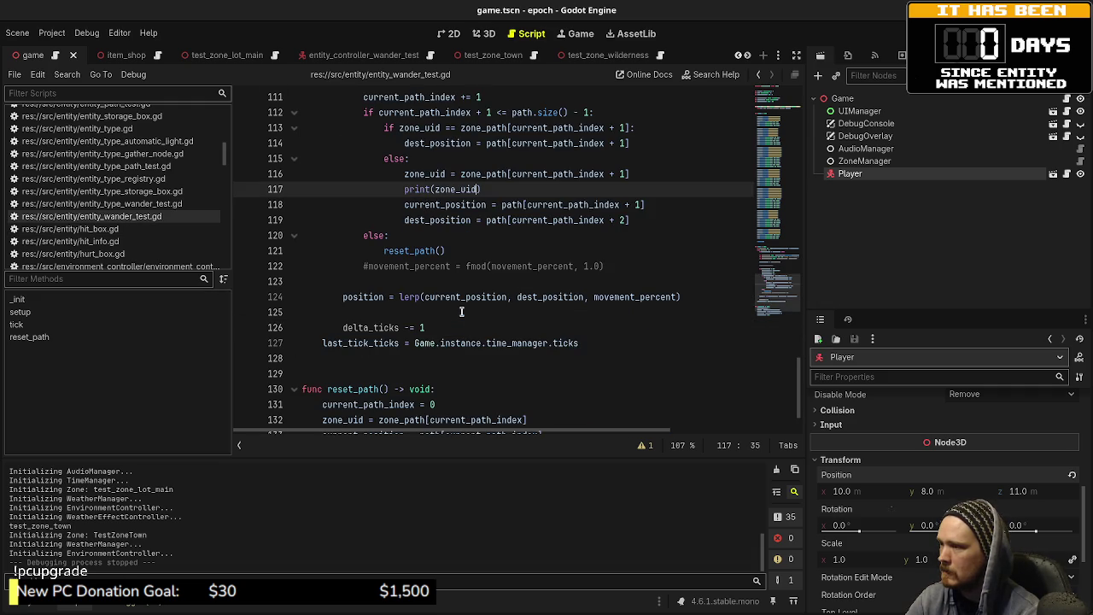
pyautogui.scroll(-2, 461, 312)
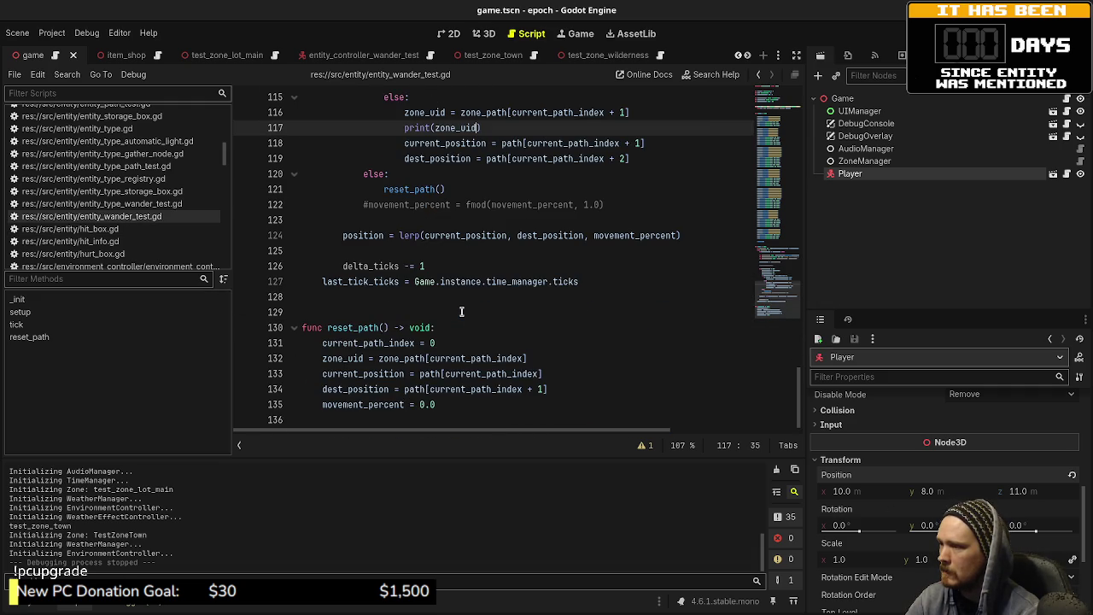
pyautogui.scroll(20, 461, 312)
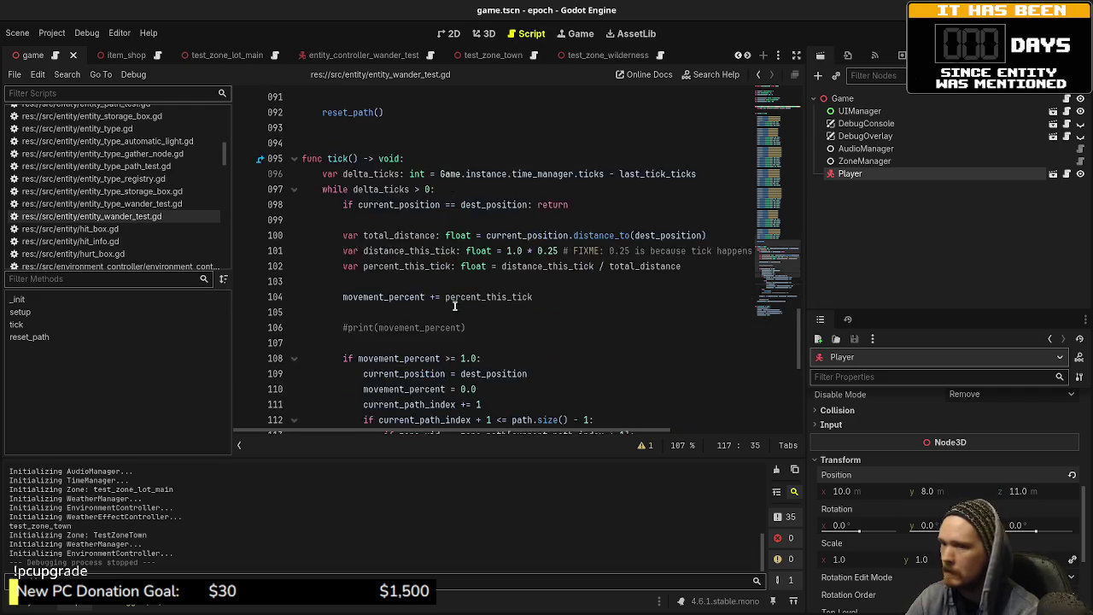
pyautogui.scroll(14, 456, 305)
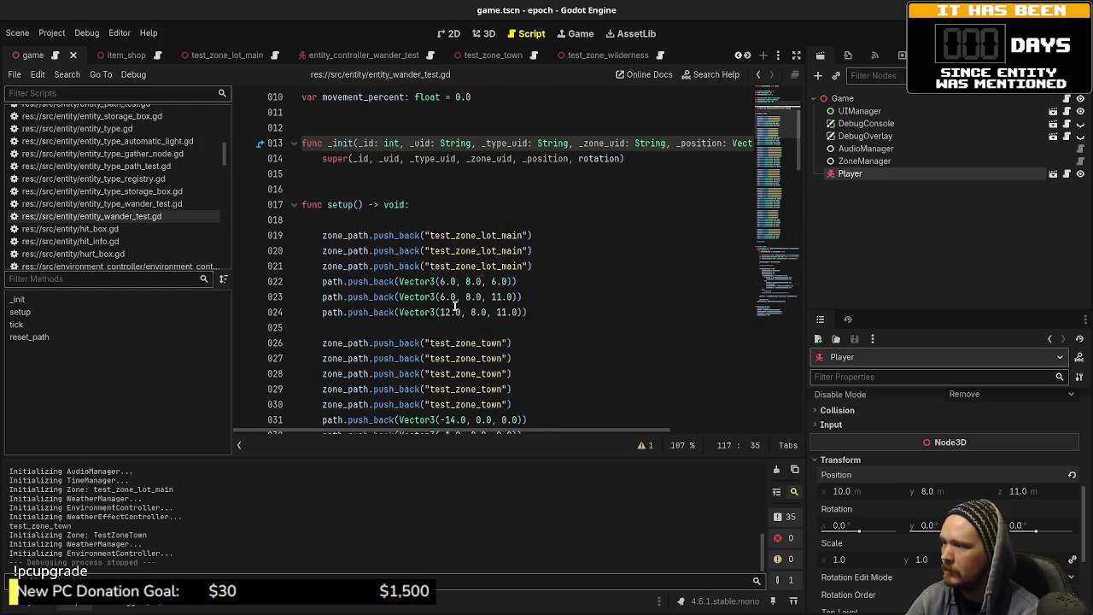
pyautogui.scroll(-2, 456, 306)
# - Select the Town point's coordinates on line 32 and return to the class variables
pyautogui.moveTo(523, 343); pyautogui.dragTo(437, 343)
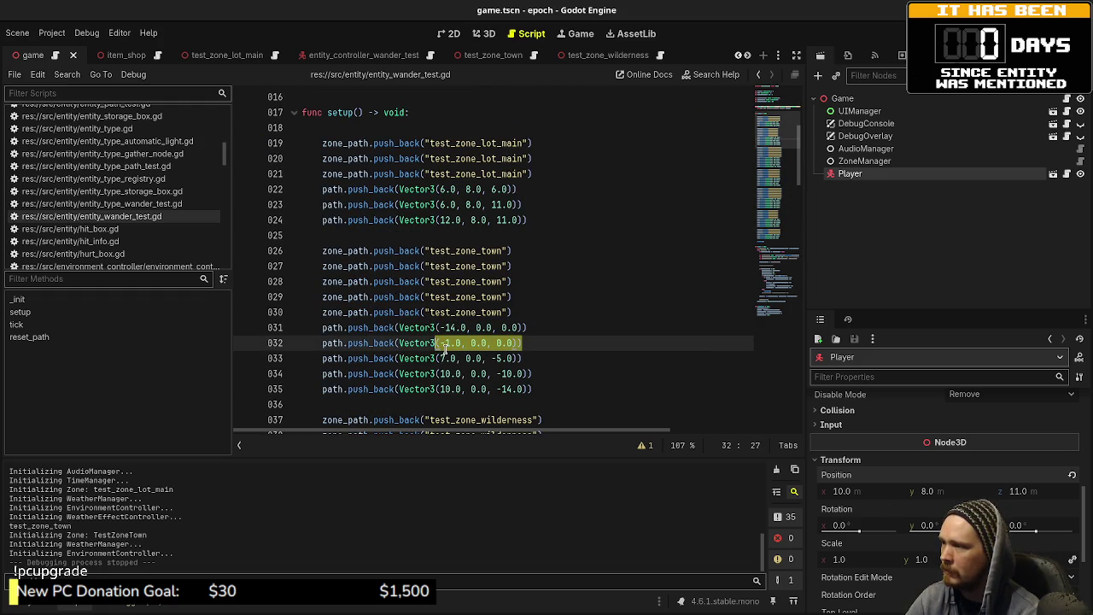
pyautogui.scroll(2, 444, 348)
pyautogui.scroll(3, 445, 349)
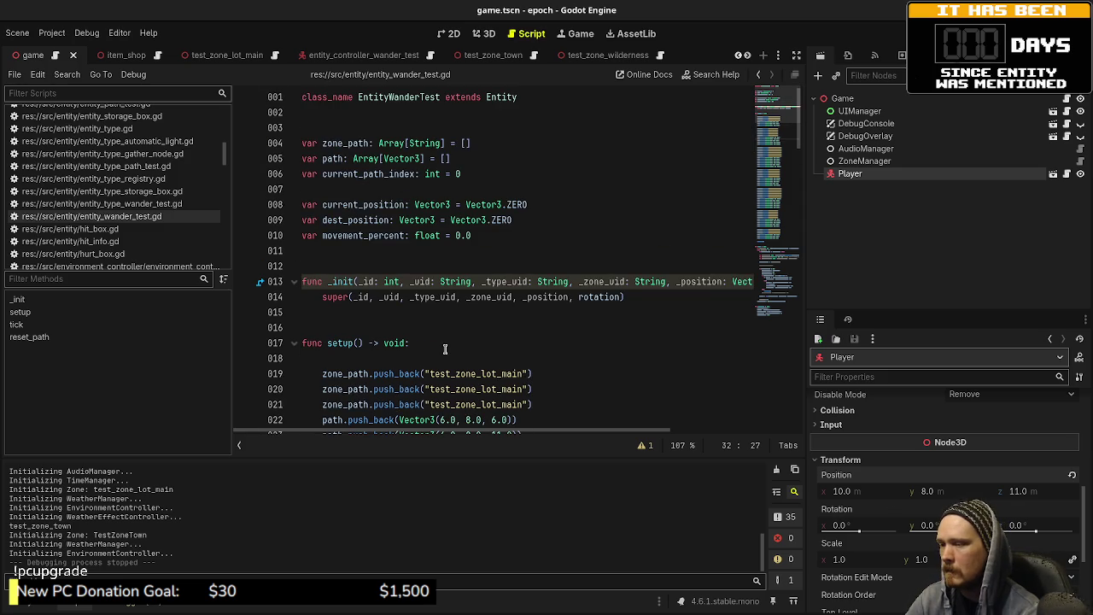
pyautogui.scroll(-7, 444, 348)
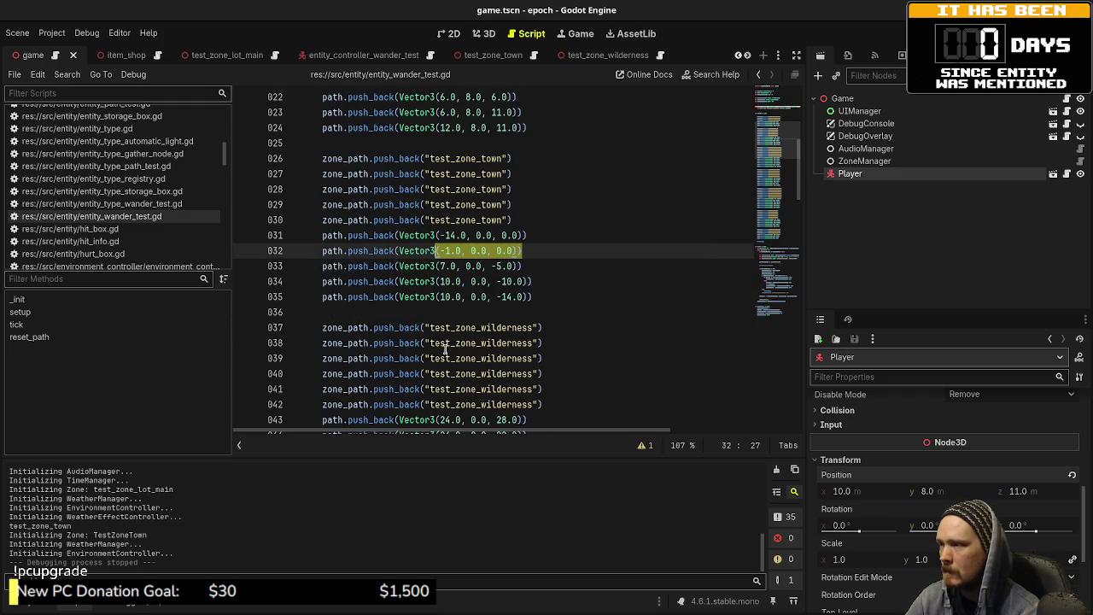
pyautogui.scroll(-9, 445, 349)
pyautogui.scroll(-15, 445, 349)
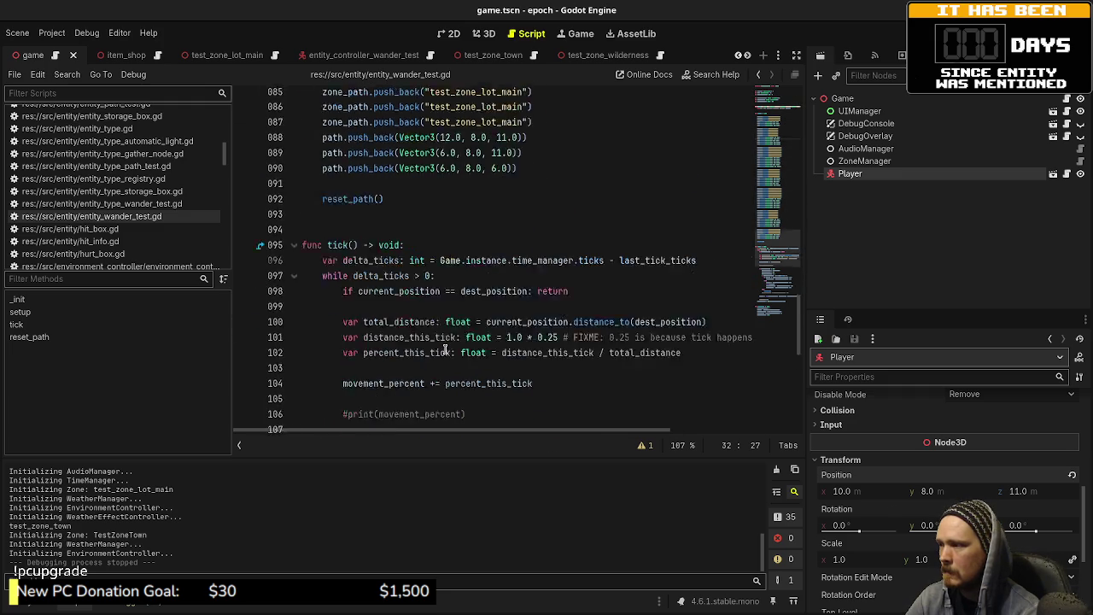
pyautogui.scroll(17, 445, 349)
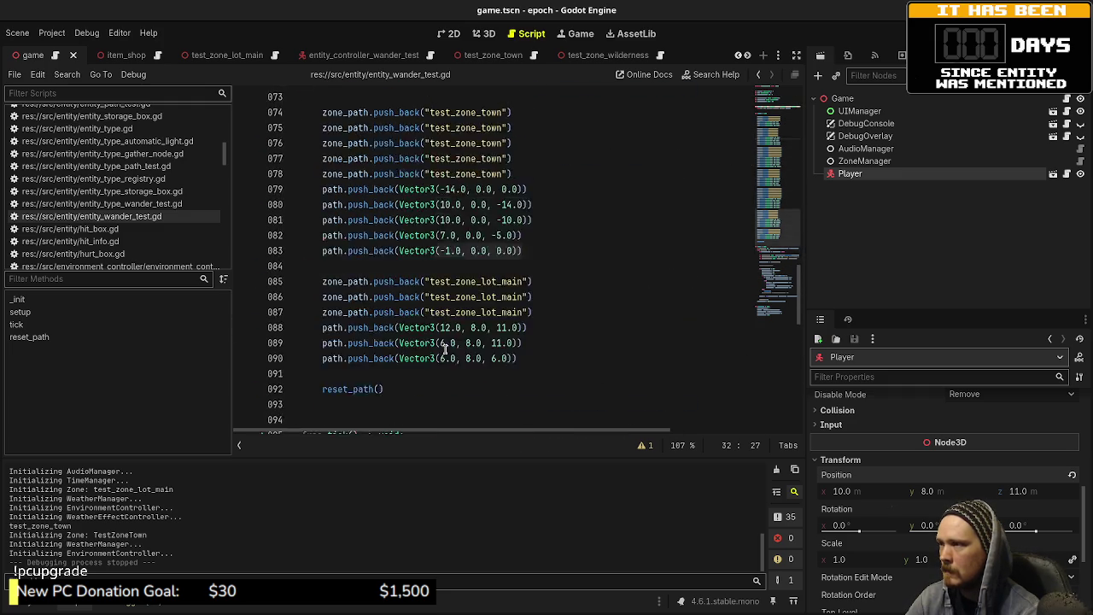
pyautogui.scroll(2, 445, 349)
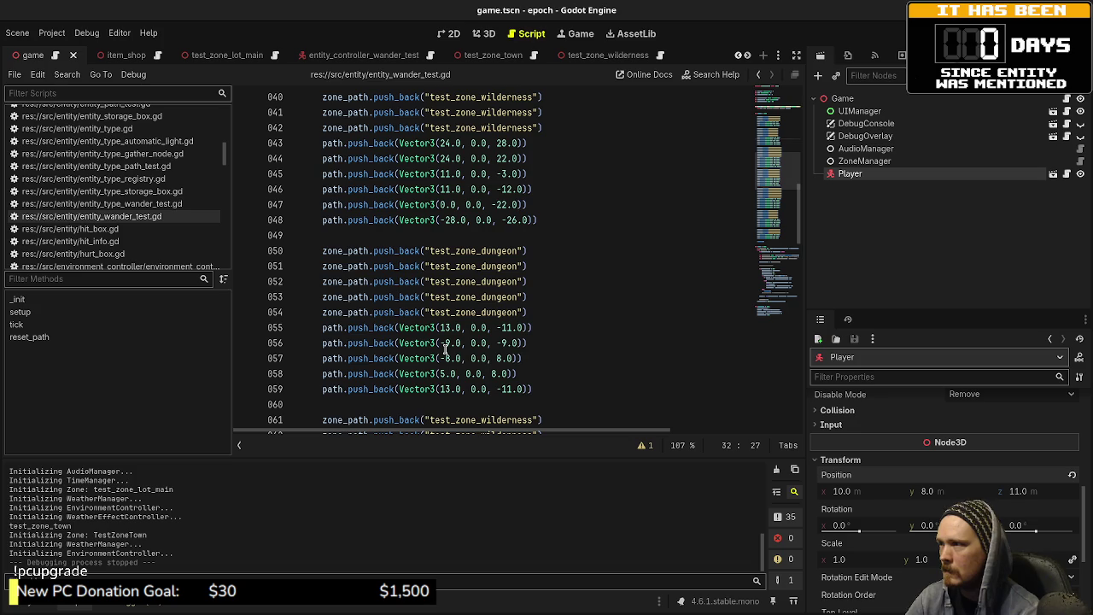
pyautogui.scroll(5, 445, 349)
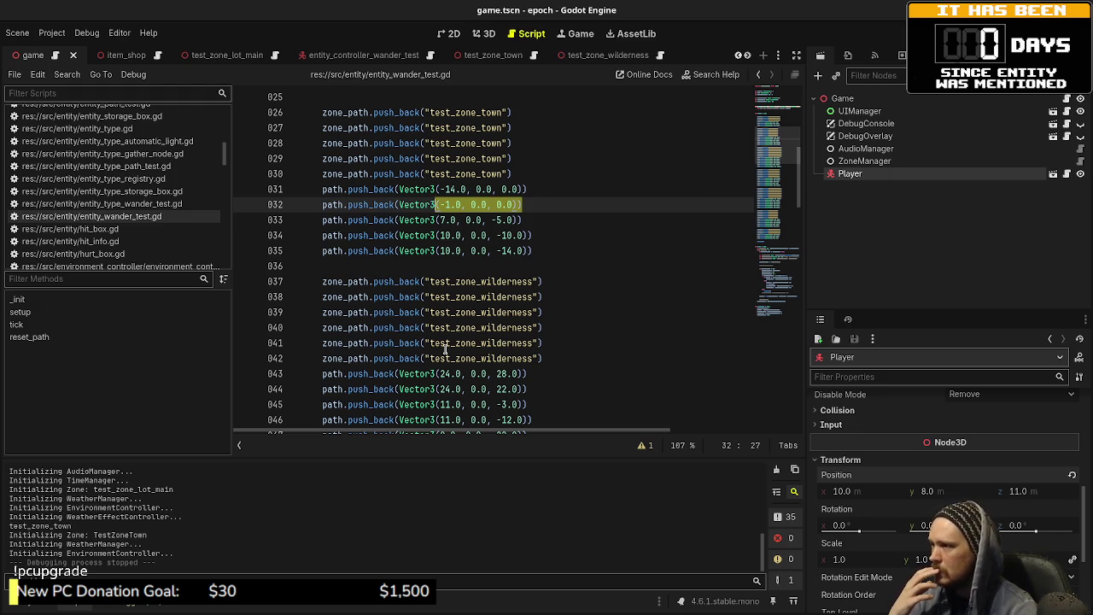
pyautogui.scroll(-20, 445, 350)
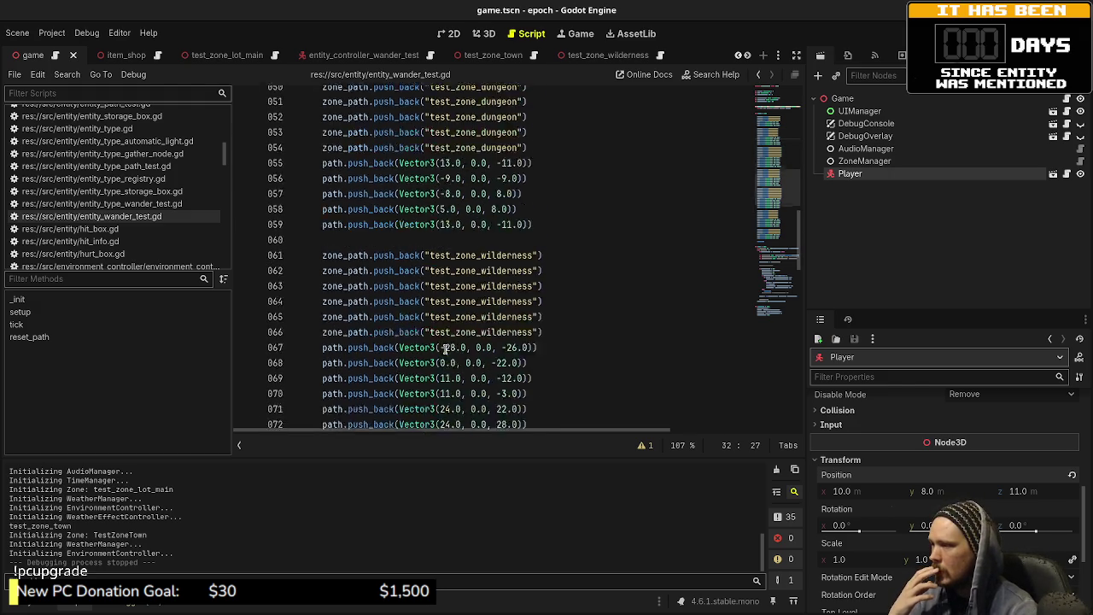
pyautogui.scroll(-5, 445, 350)
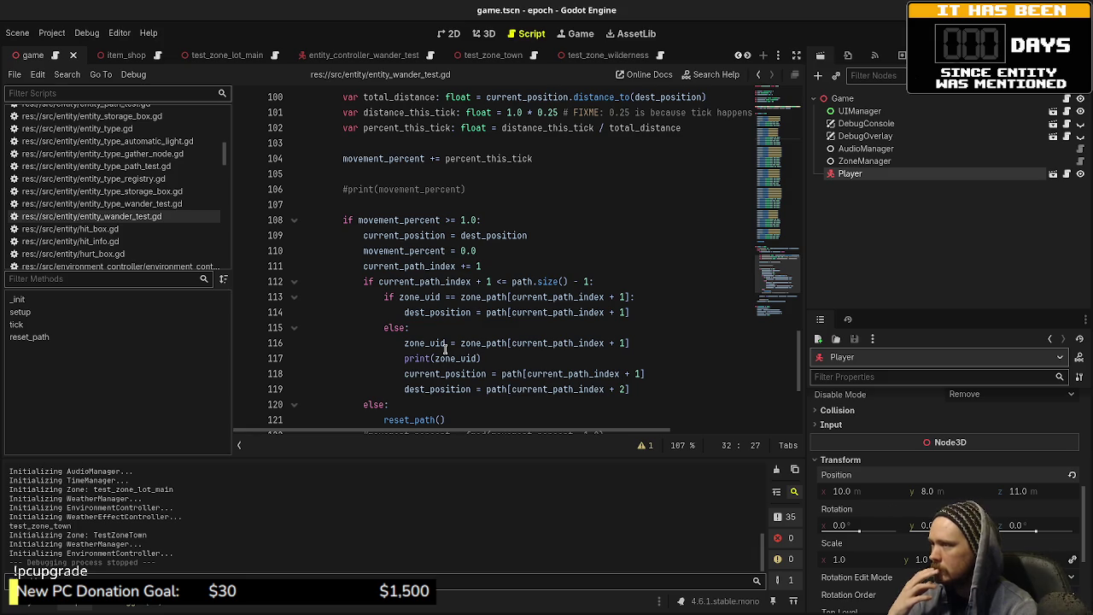
# - Delete the empty line 120 after the dest_position update, save, and run the game with F5
pyautogui.scroll(-2, 445, 348)
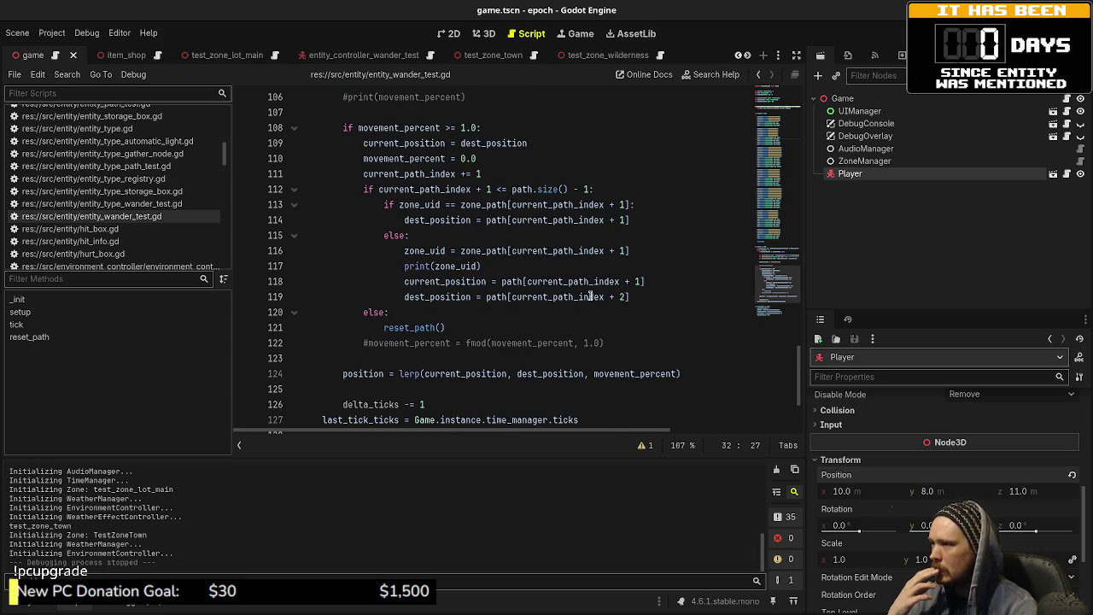
pyautogui.click(649, 283)
pyautogui.click(647, 297)
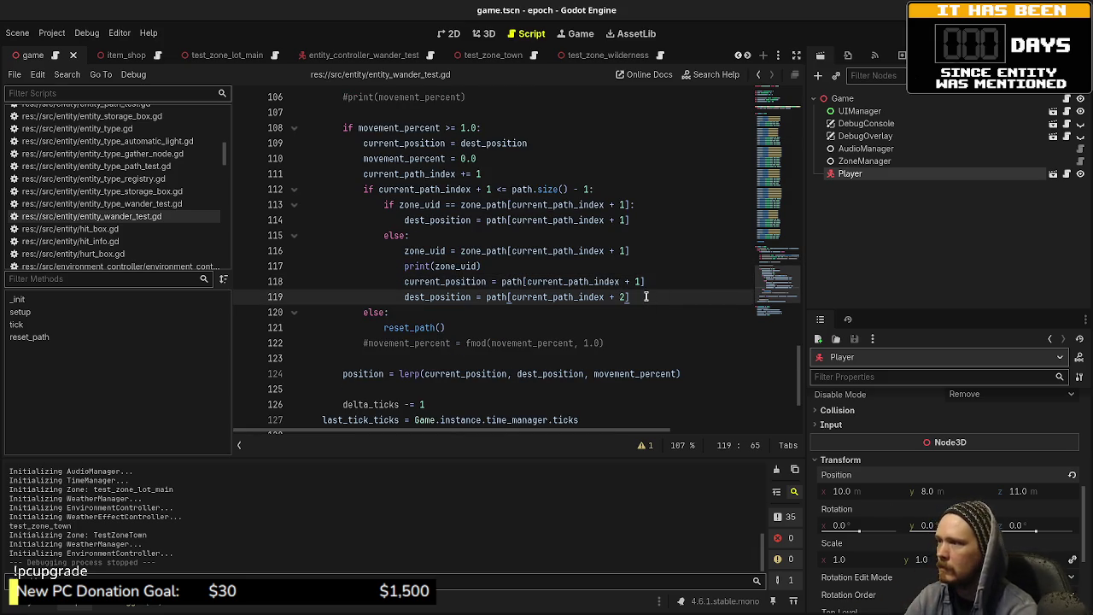
pyautogui.press('Return')
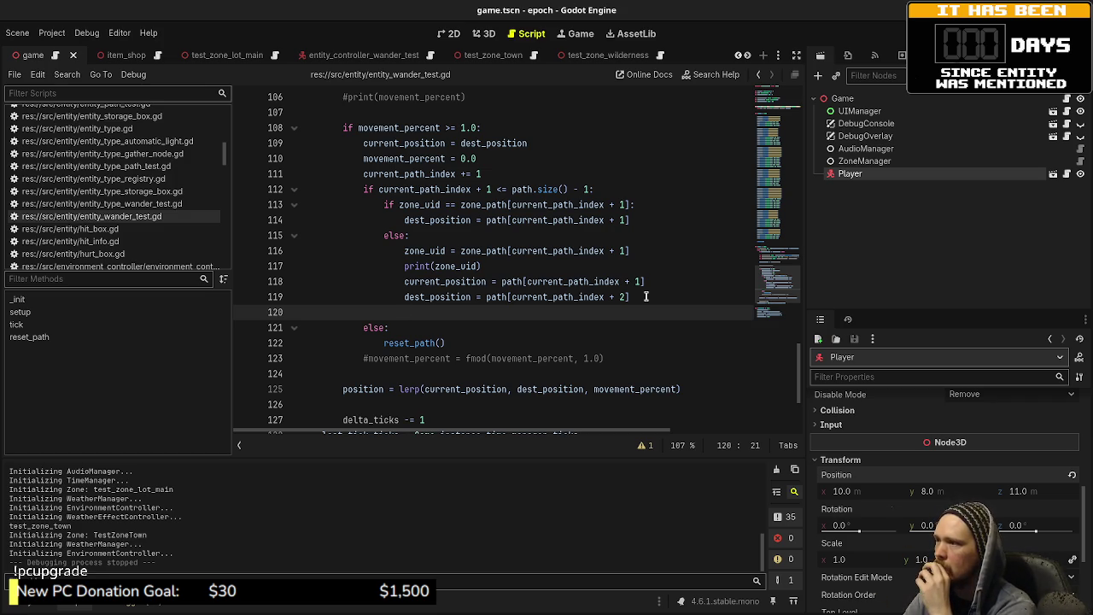
pyautogui.press('BackSpace')
pyautogui.press('BackSpace')
pyautogui.press('BackSpace')
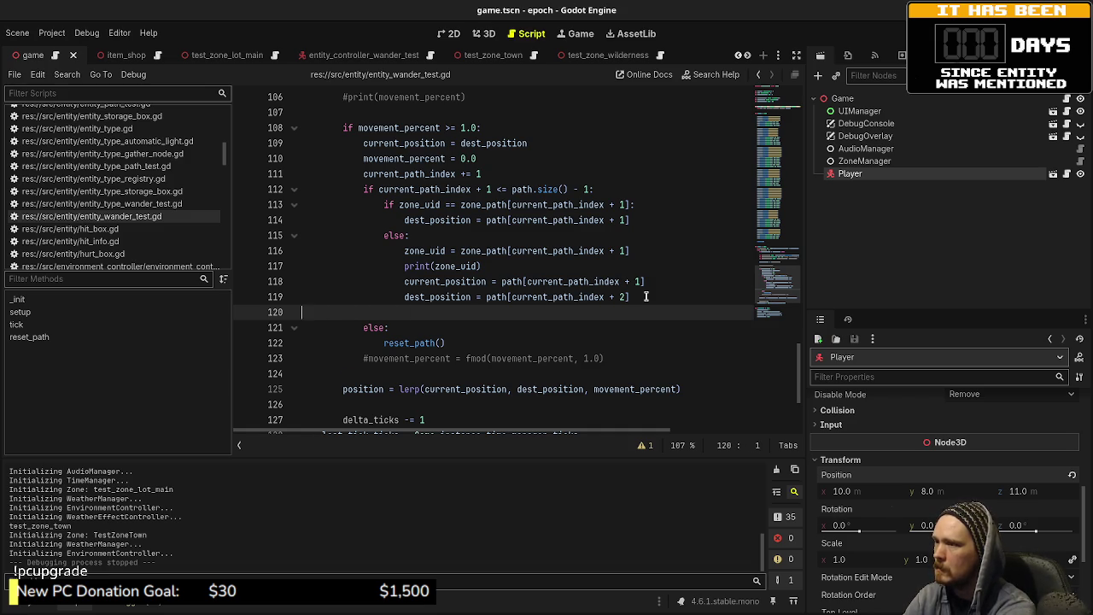
pyautogui.press('BackSpace')
pyautogui.hotkey('ctrl', 's')
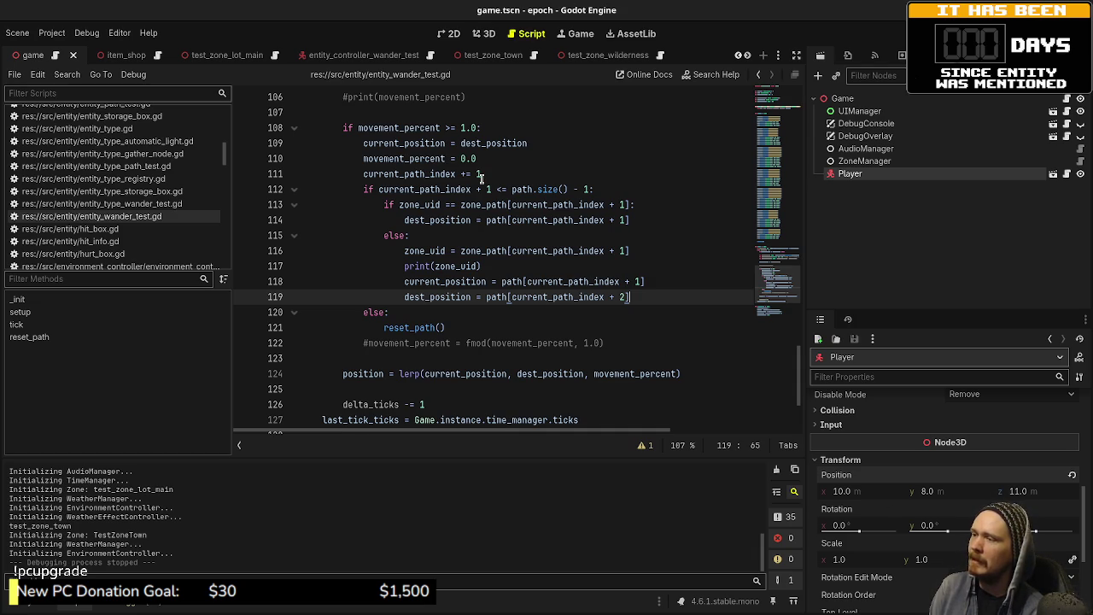
pyautogui.press('F5')
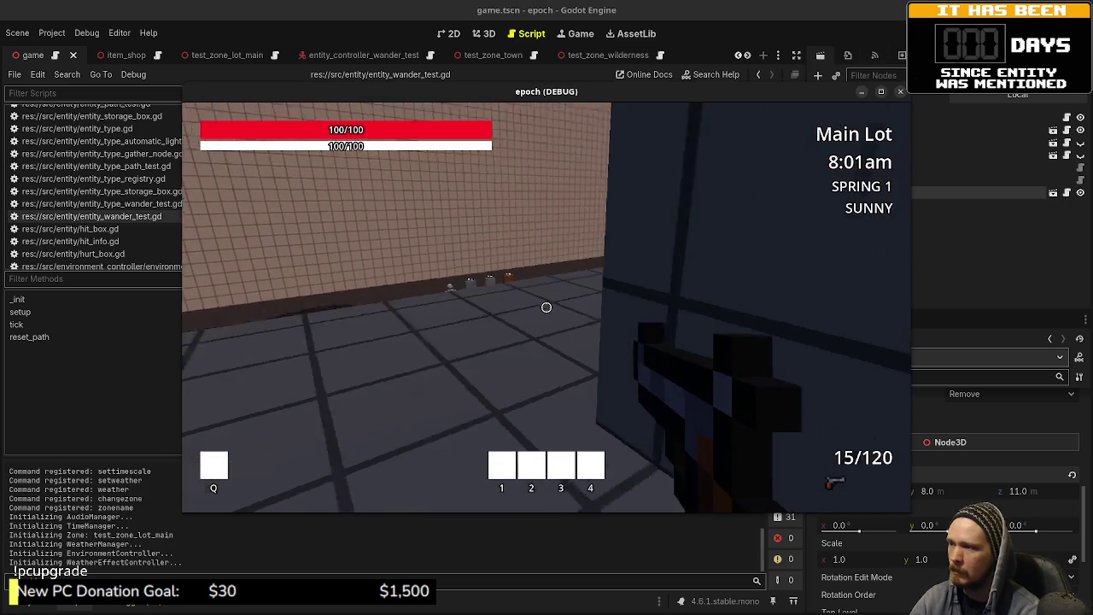
# - Walk through the portal into Town and back off from the blue door to watch the NPC
pyautogui.press('e')
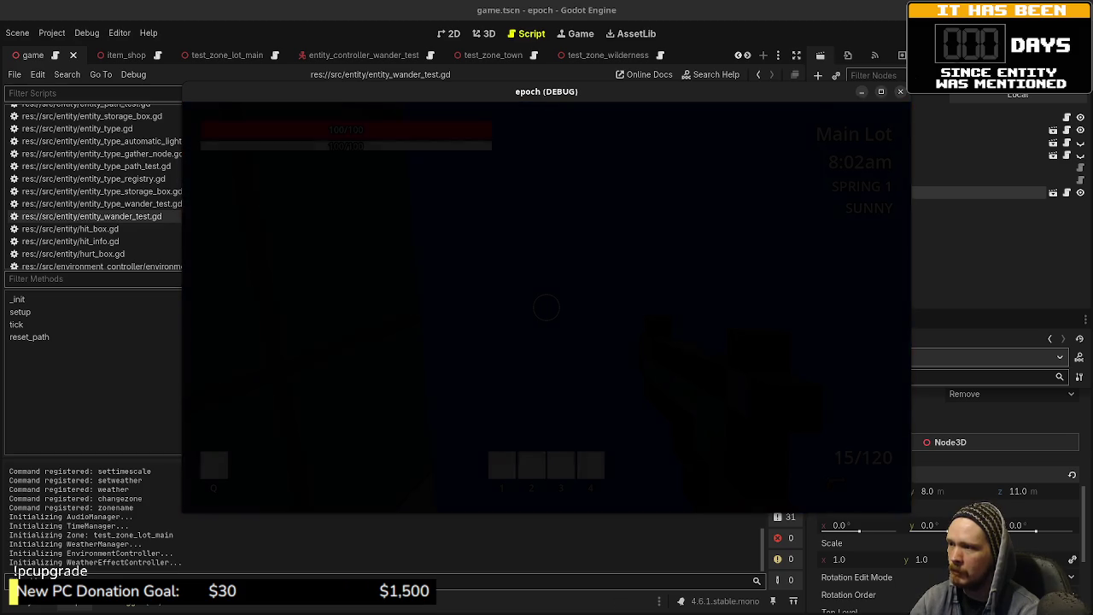
pyautogui.press('w')
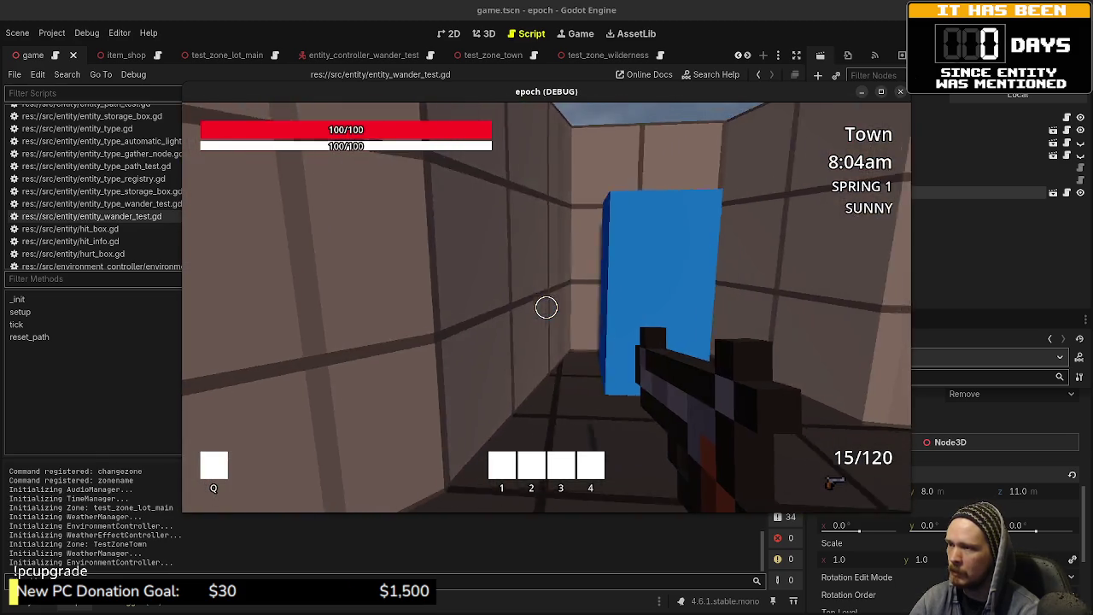
pyautogui.press('s')
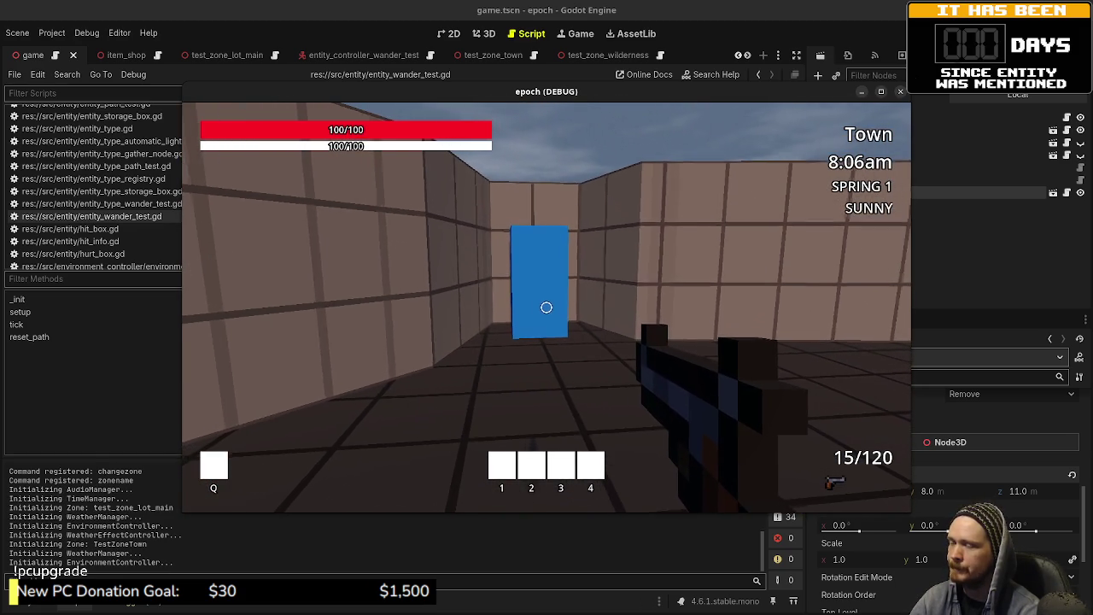
pyautogui.press('s')
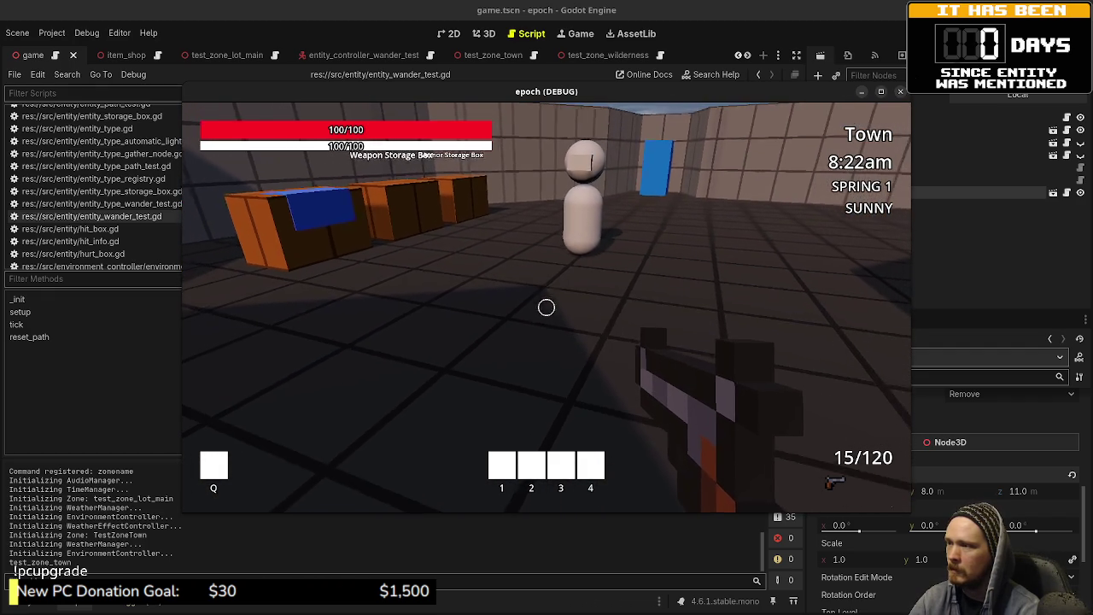
pyautogui.press('s')
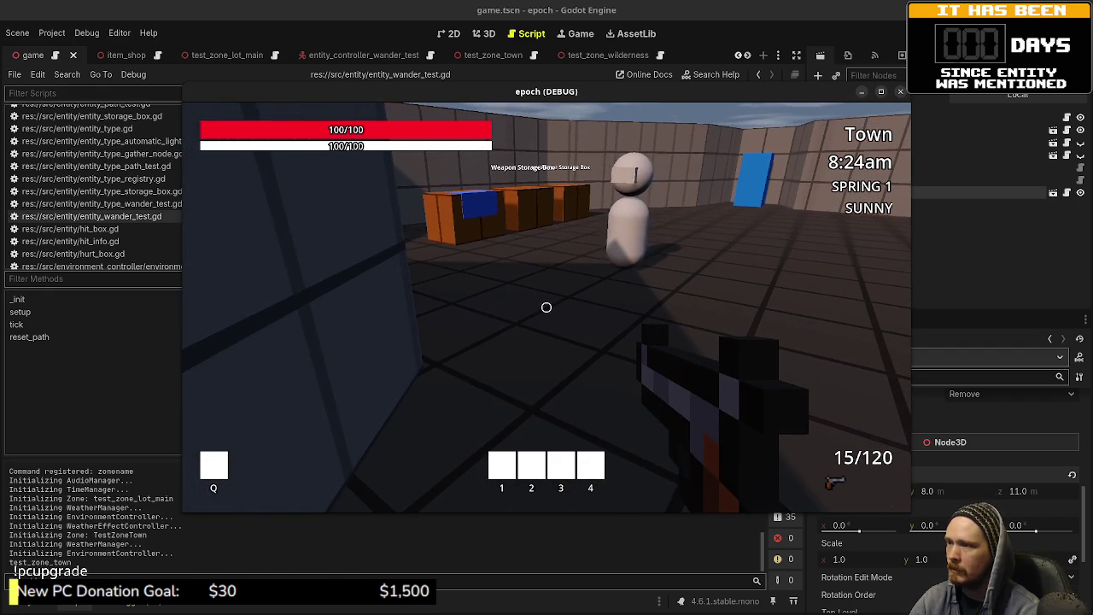
# - Spawn a purple cube near the NPC, reposition by the storage boxes, then stop the game
pyautogui.click(546, 307)
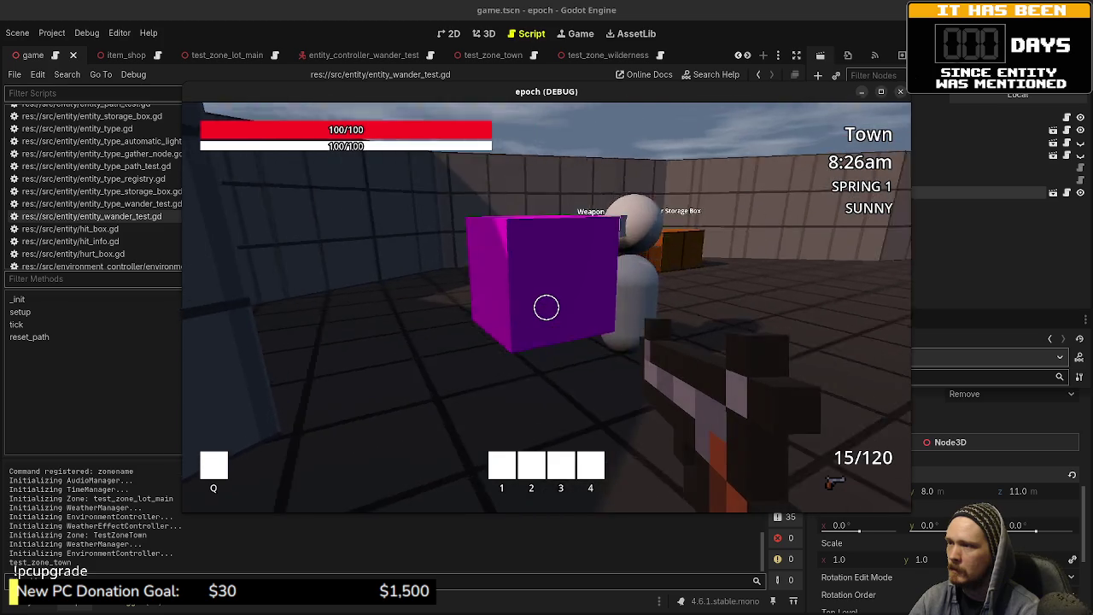
pyautogui.press('d')
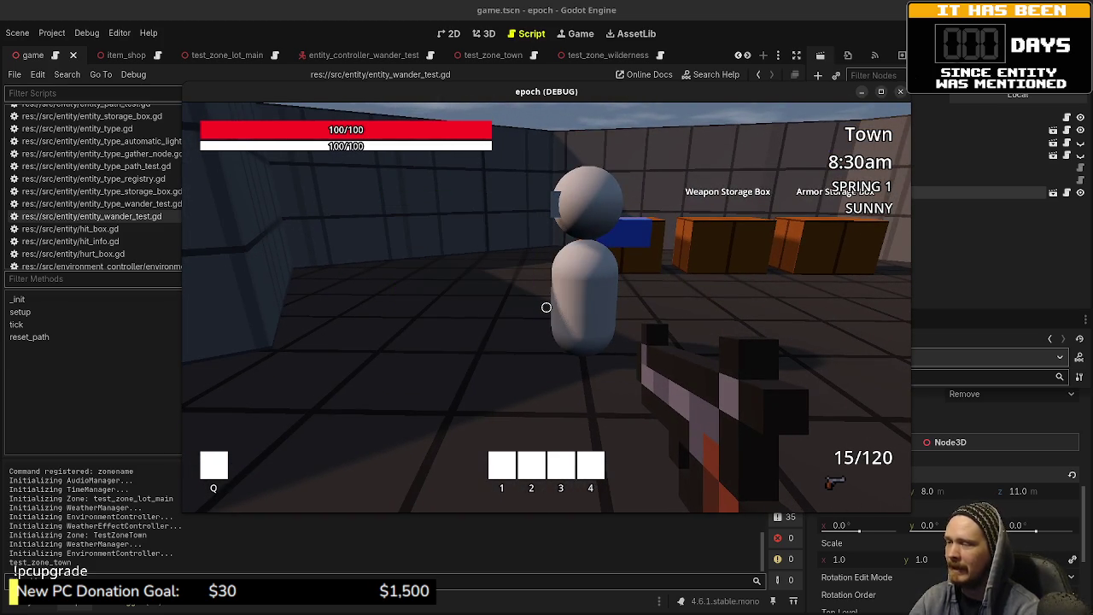
pyautogui.press('space')
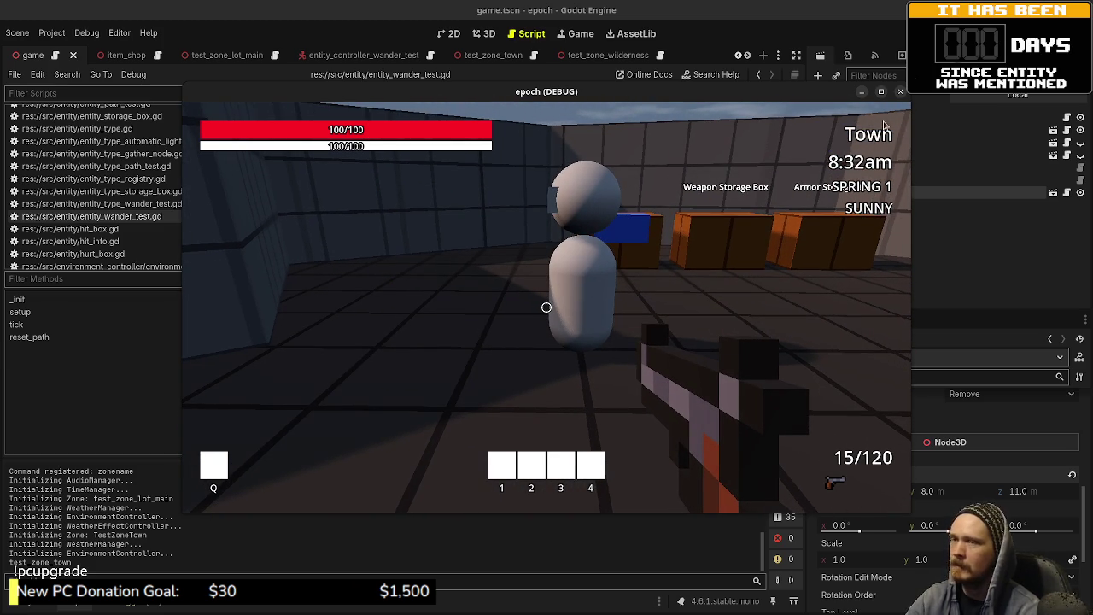
pyautogui.press('F8')
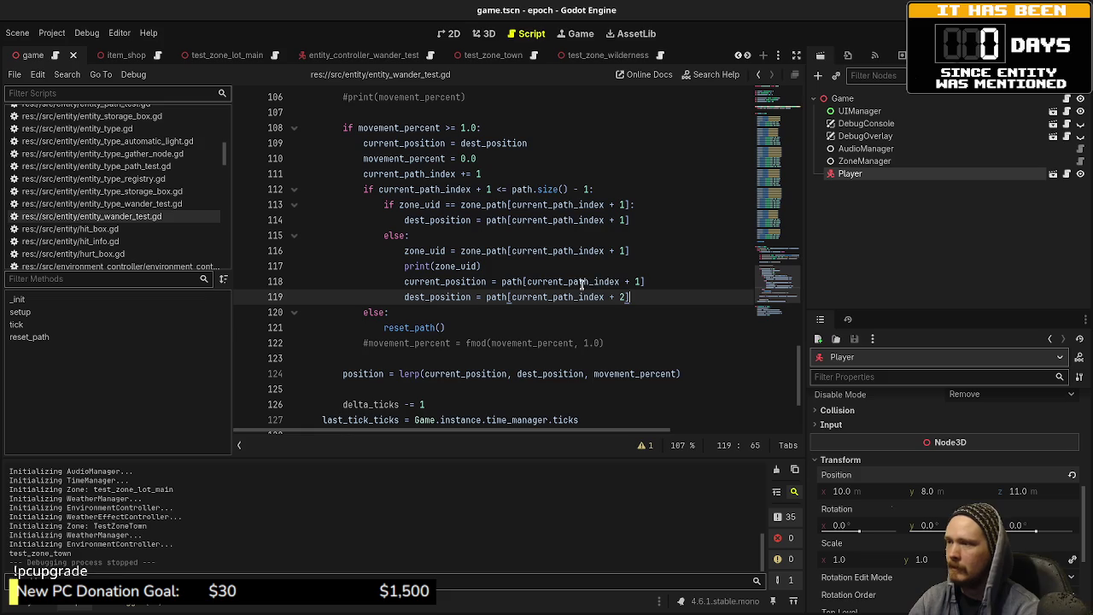
pyautogui.moveTo(582, 284)
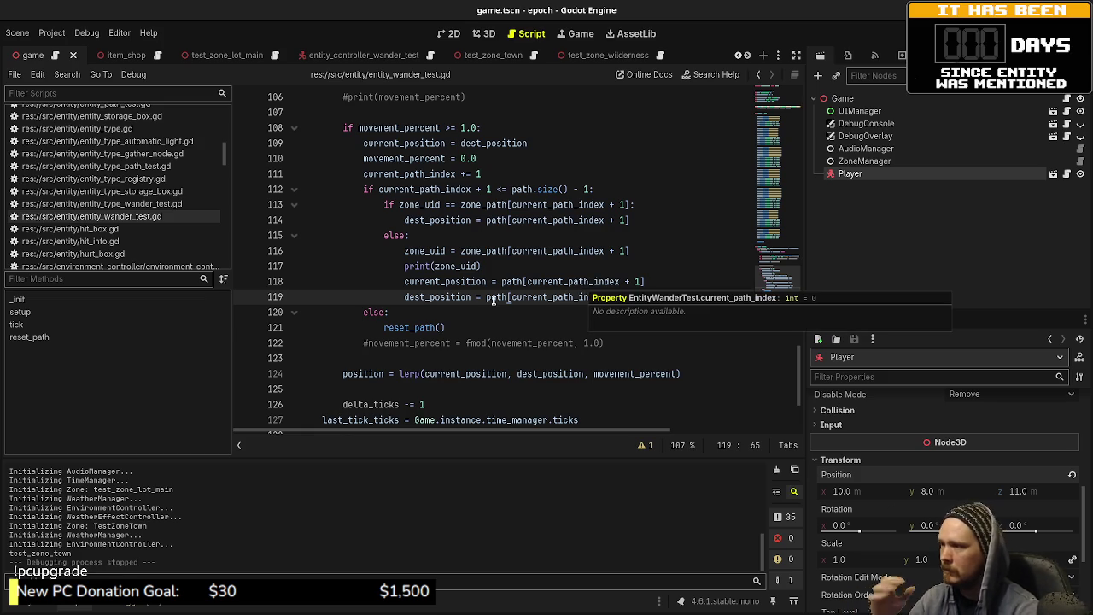
pyautogui.moveTo(515, 284)
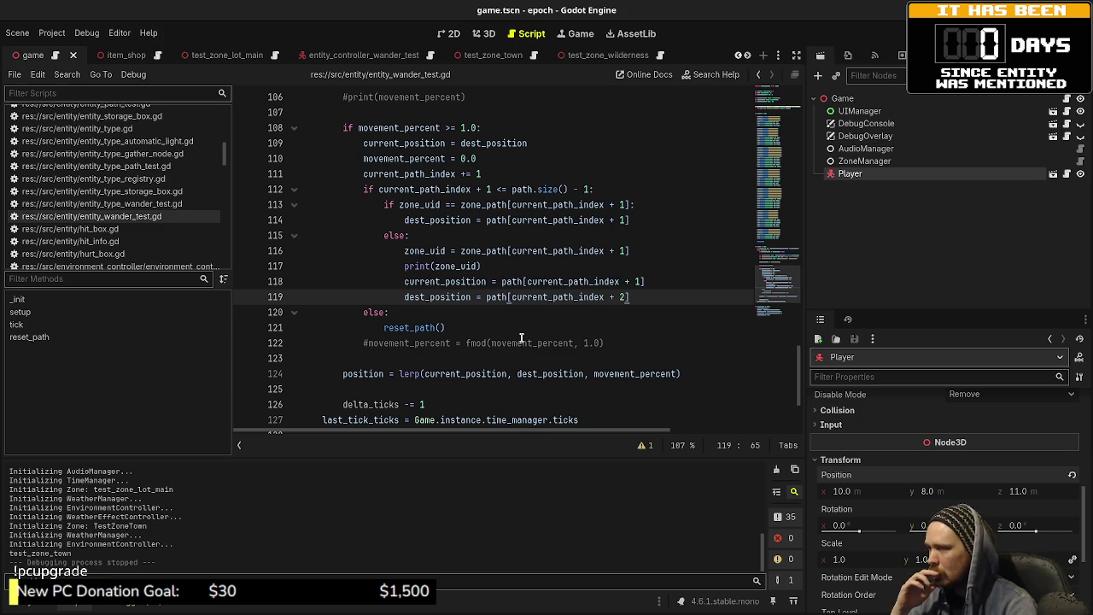
pyautogui.scroll(3, 521, 338)
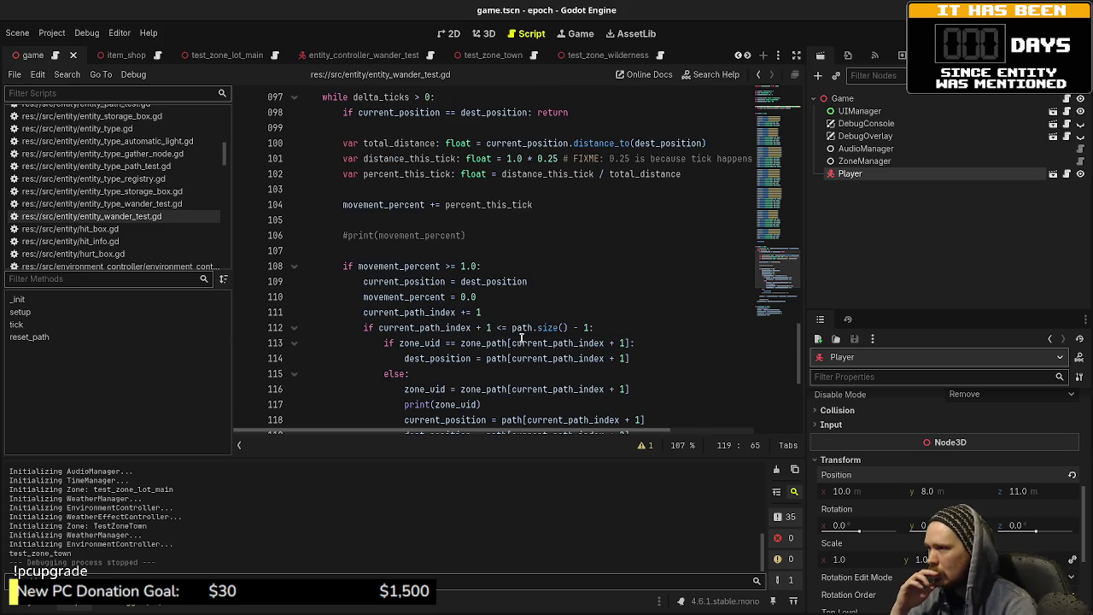
pyautogui.scroll(-2, 521, 338)
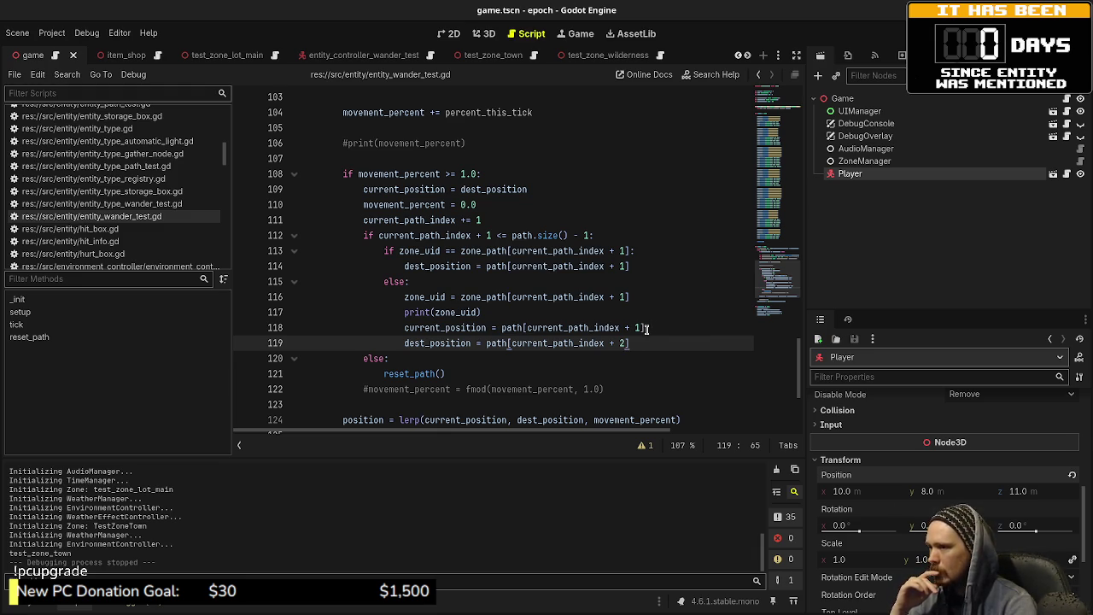
# - Change the path index offsets on the current_position and dest_position lines 118–119, and save
pyautogui.click(621, 343)
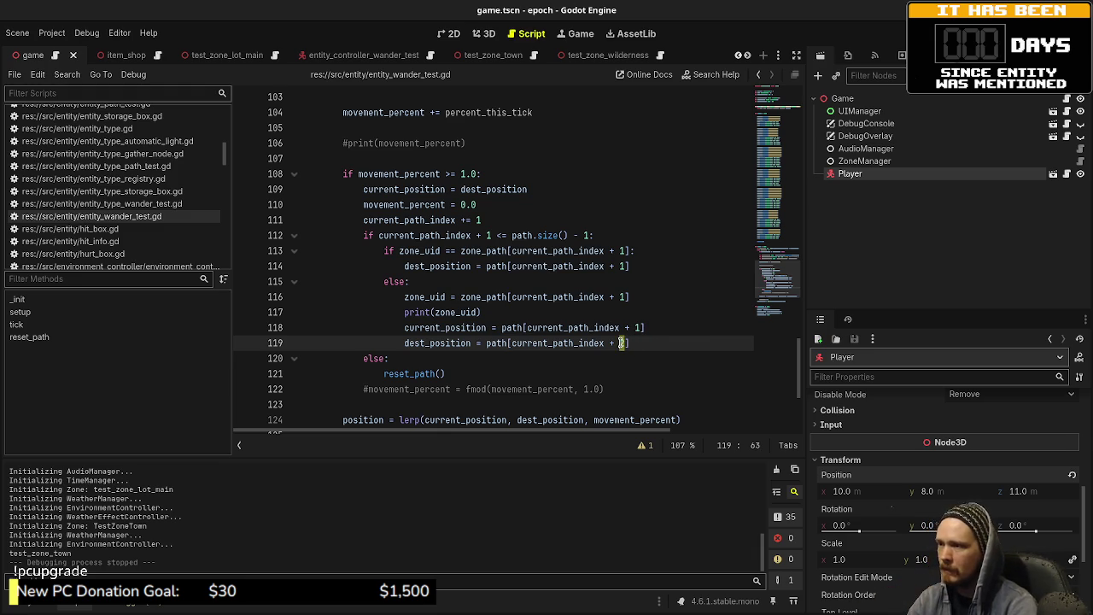
pyautogui.click(635, 328)
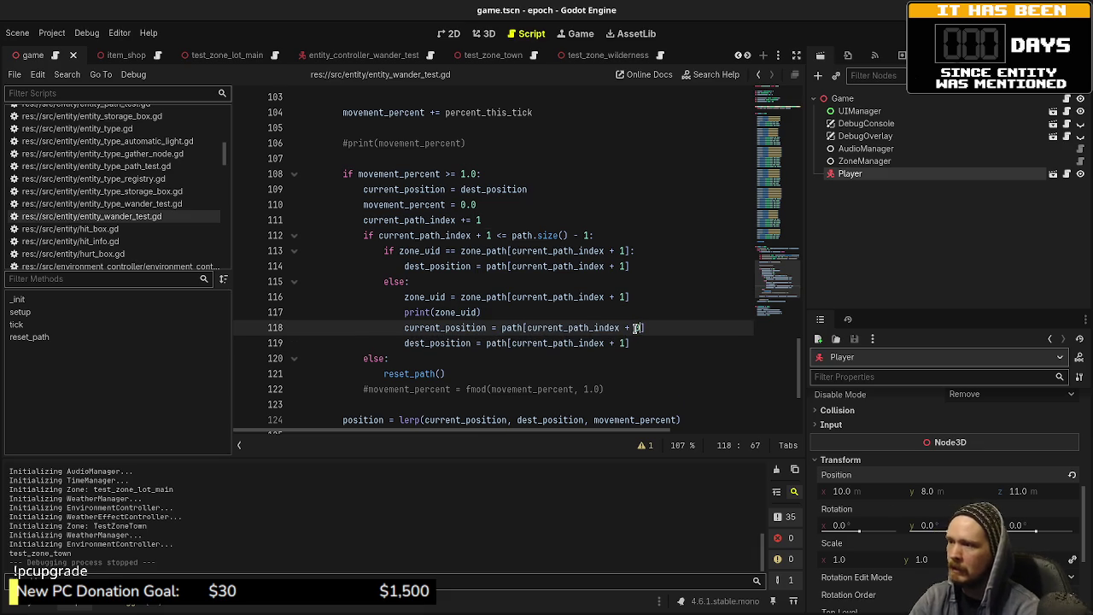
pyautogui.hotkey('ctrl', 's')
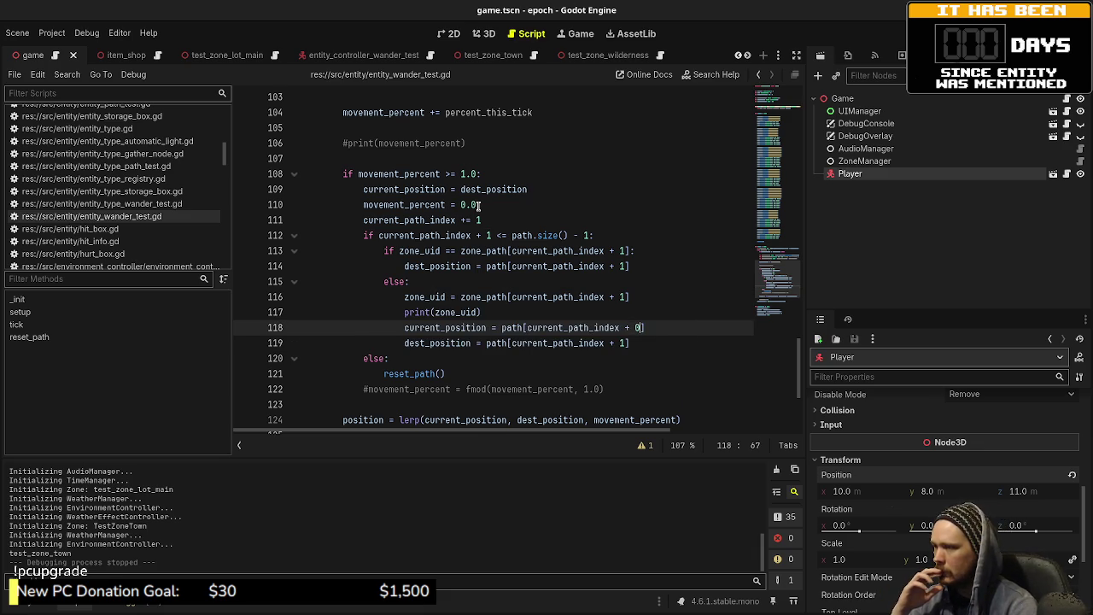
pyautogui.press('BackSpace')
pyautogui.press('BackSpace')
pyautogui.press('BackSpace')
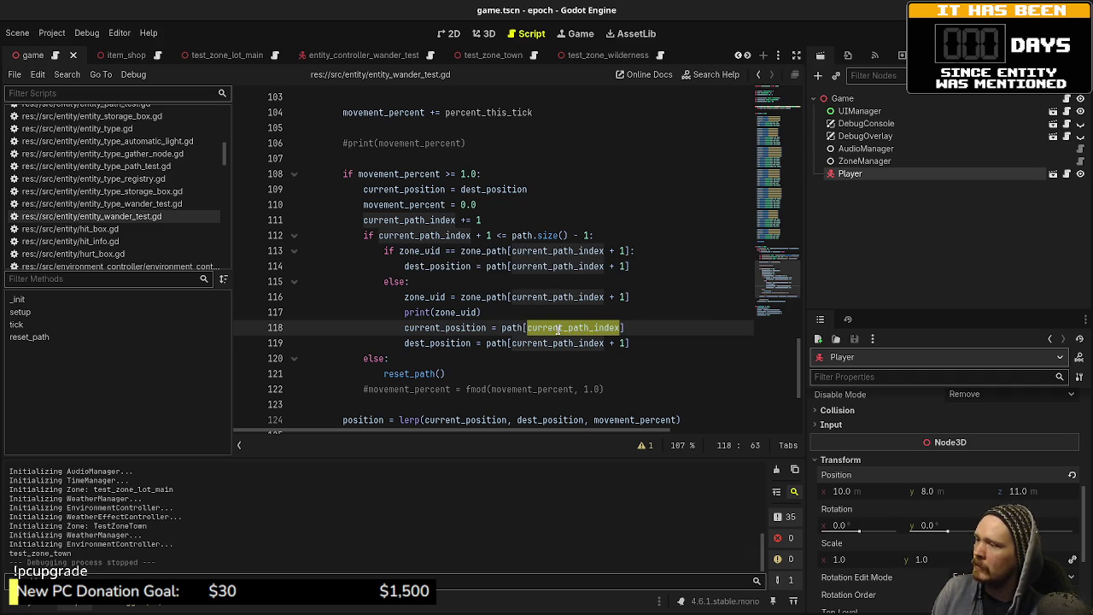
pyautogui.moveTo(524, 327)
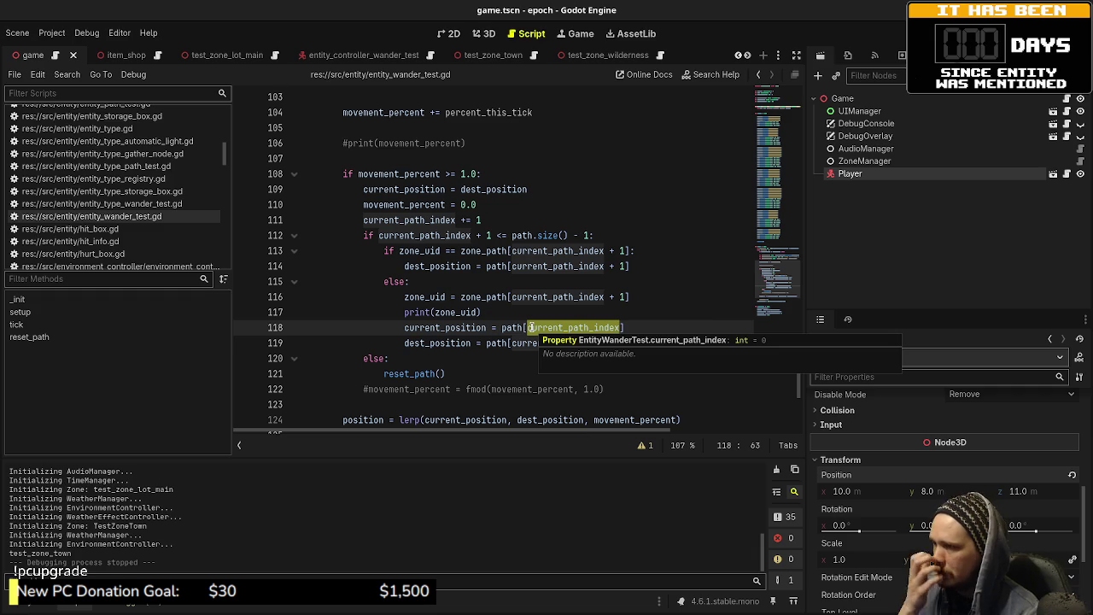
pyautogui.write('+ 1')
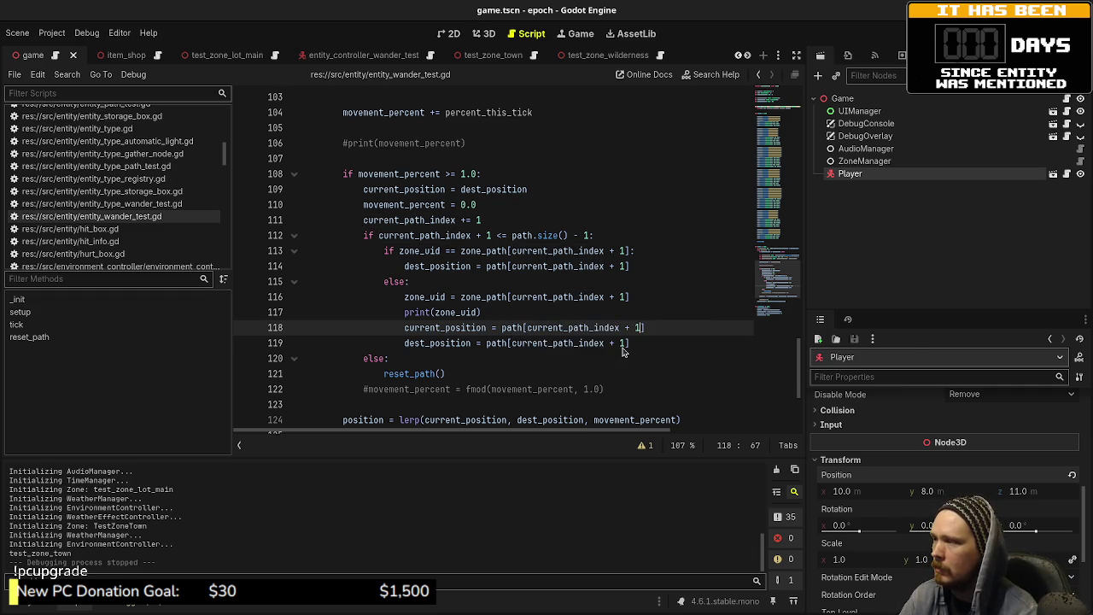
pyautogui.click(533, 311)
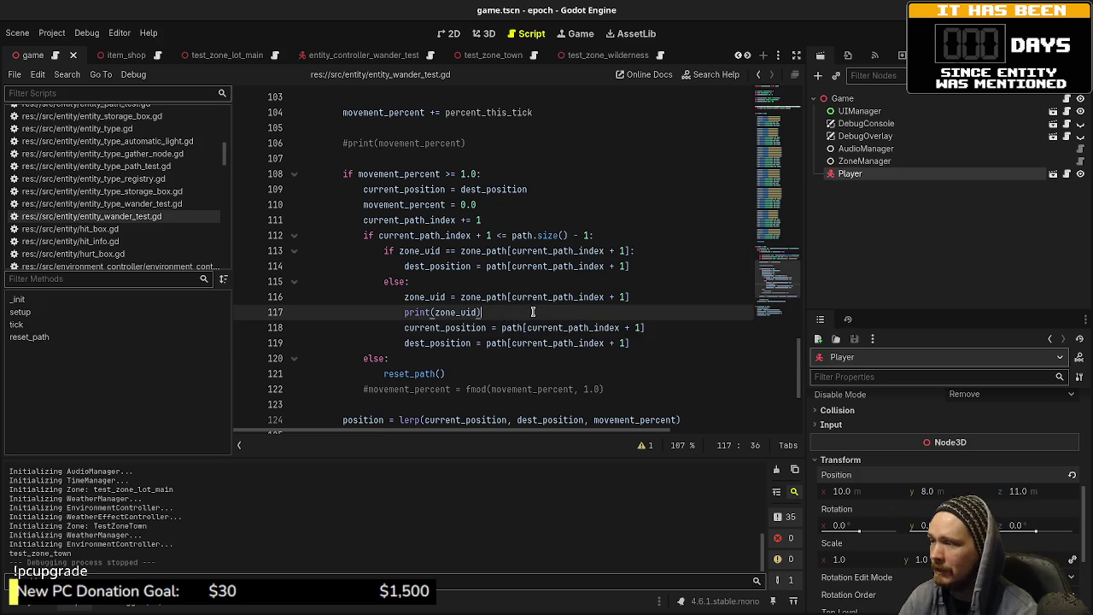
# - Add a current_path_index update after print(zone_uid), drop line 119's leftover plus, save, and run
pyautogui.press('Return')
pyautogui.write('current_')
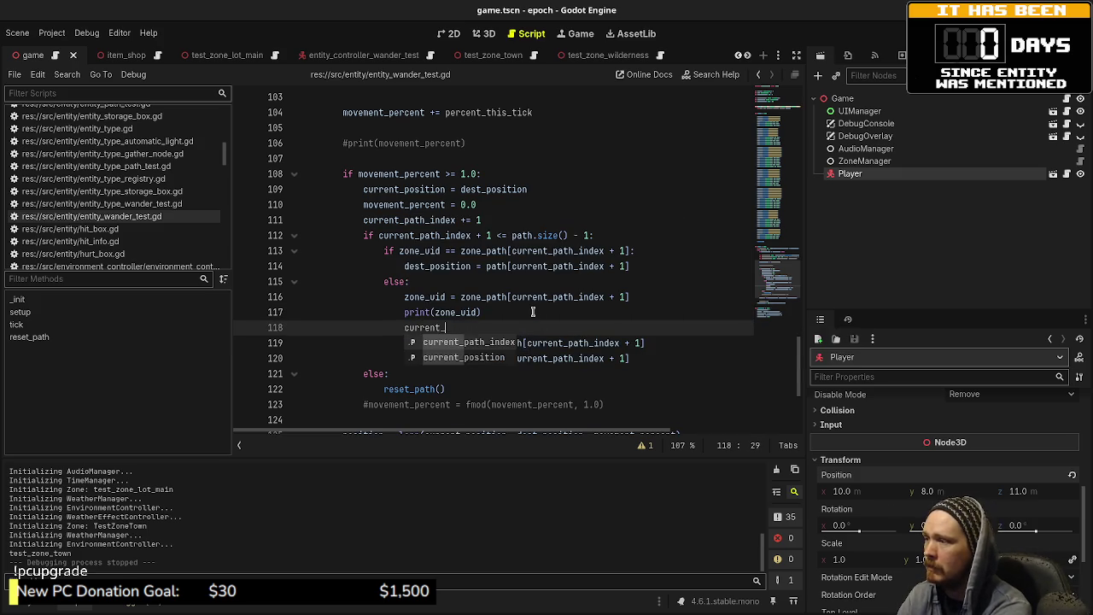
pyautogui.write('path_index')
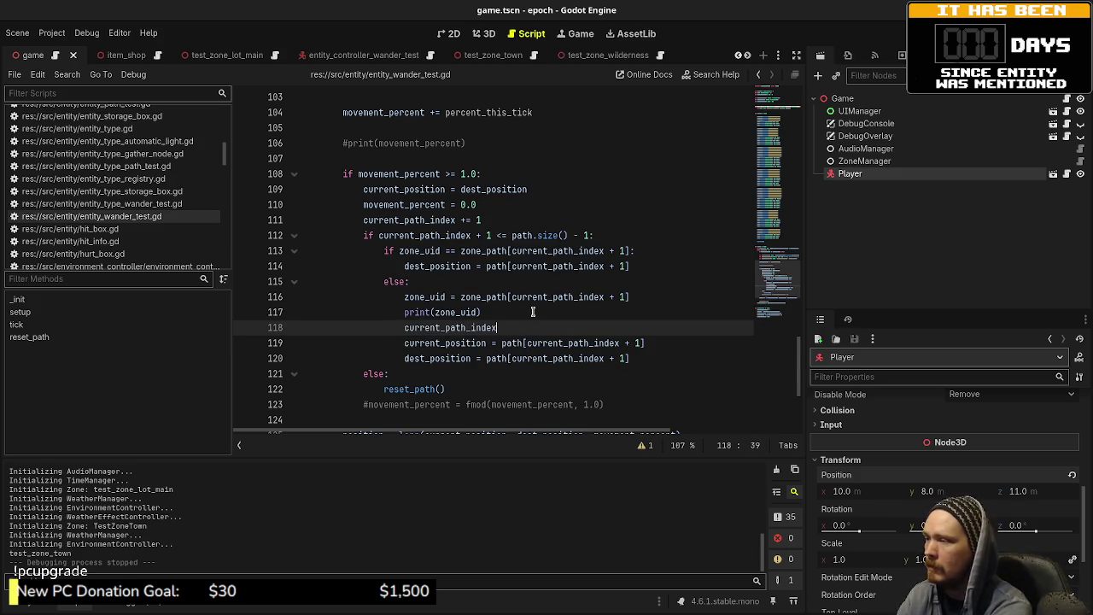
pyautogui.write(' = -1')
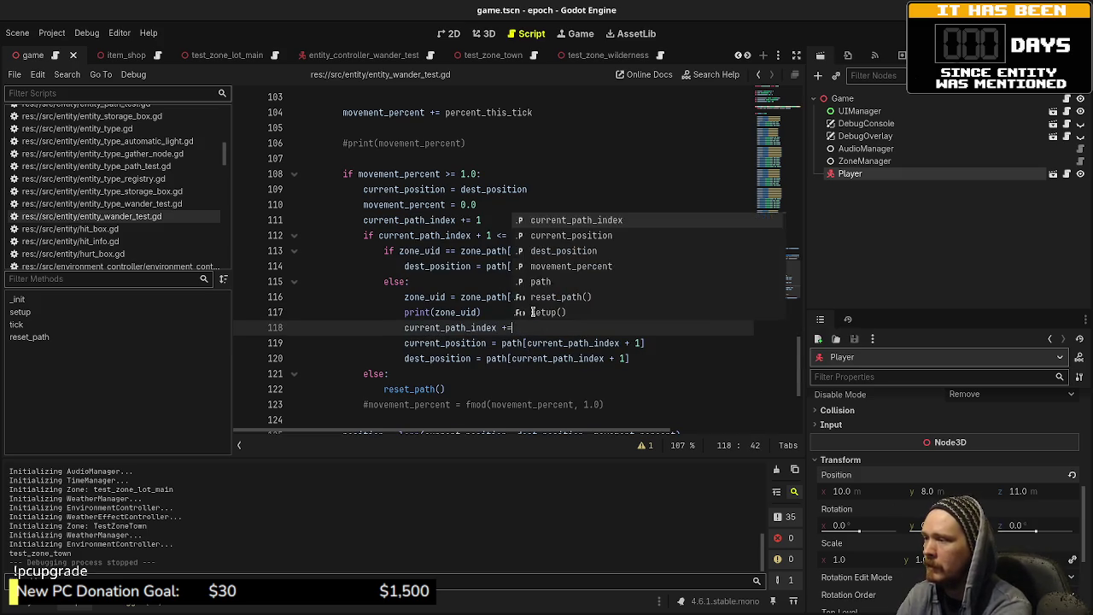
pyautogui.hotkey('ctrl', 's')
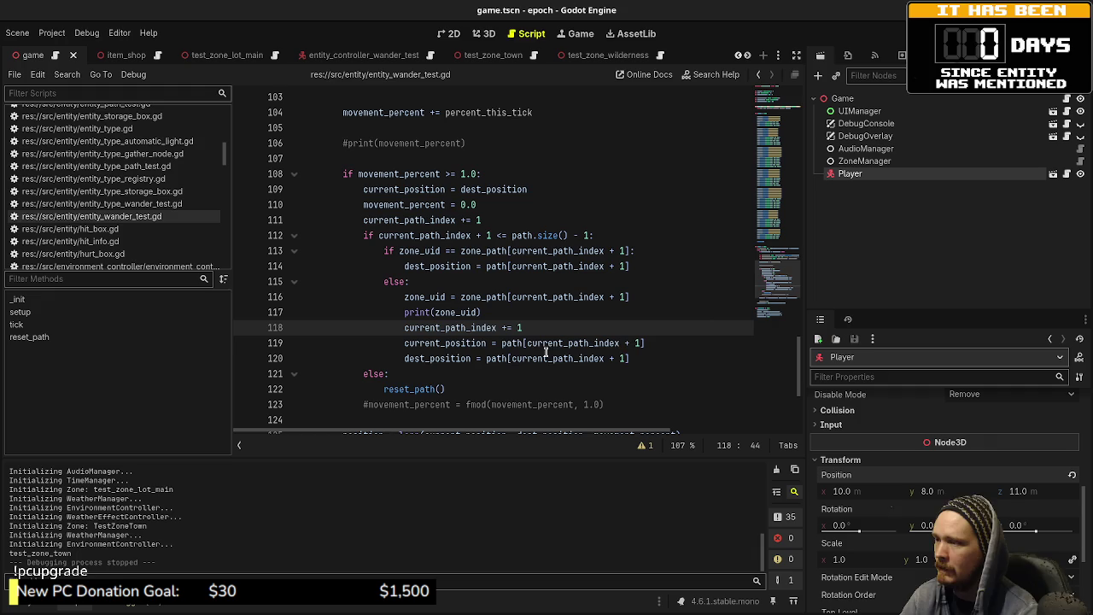
pyautogui.click(636, 342)
pyautogui.press('BackSpace')
pyautogui.press('BackSpace')
pyautogui.press('BackSpace')
pyautogui.hotkey('ctrl', 's')
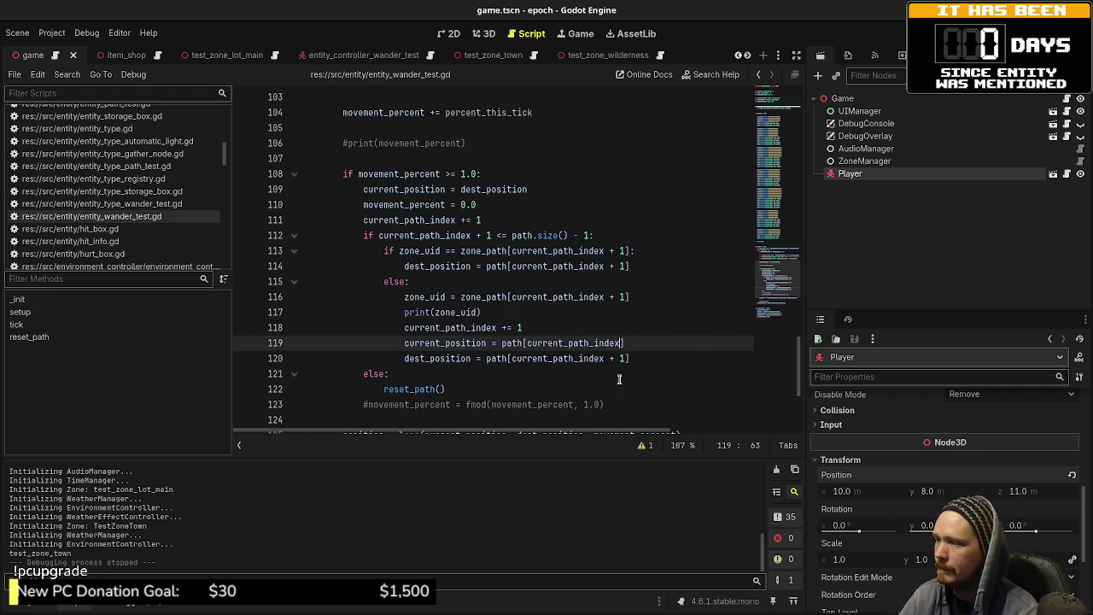
pyautogui.press('F5')
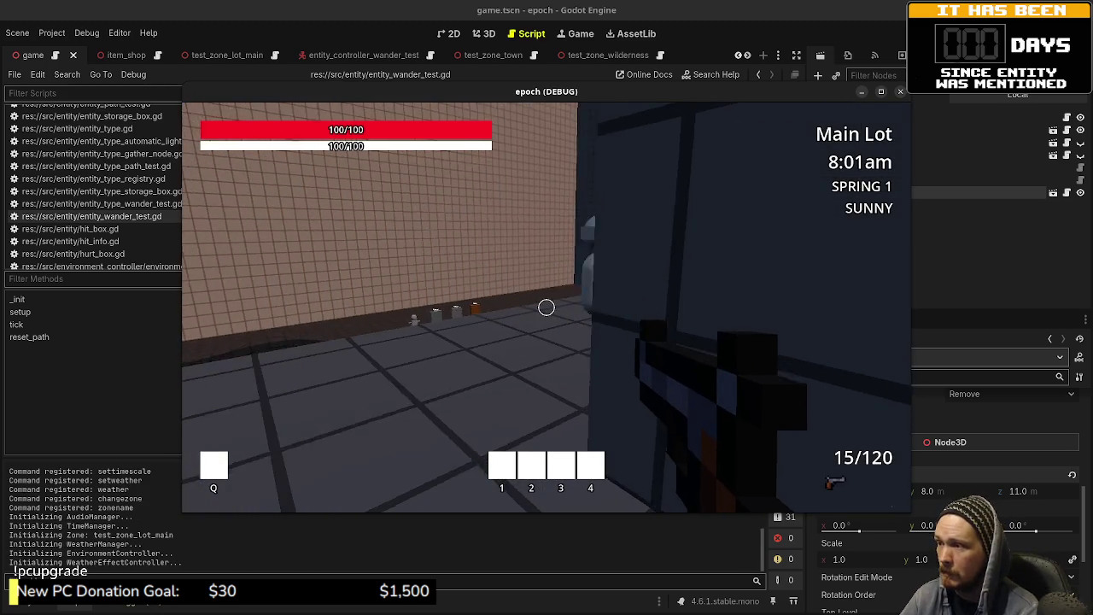
# - Walk through the portal into Town and down the corridor toward the blue portal
pyautogui.press('w')
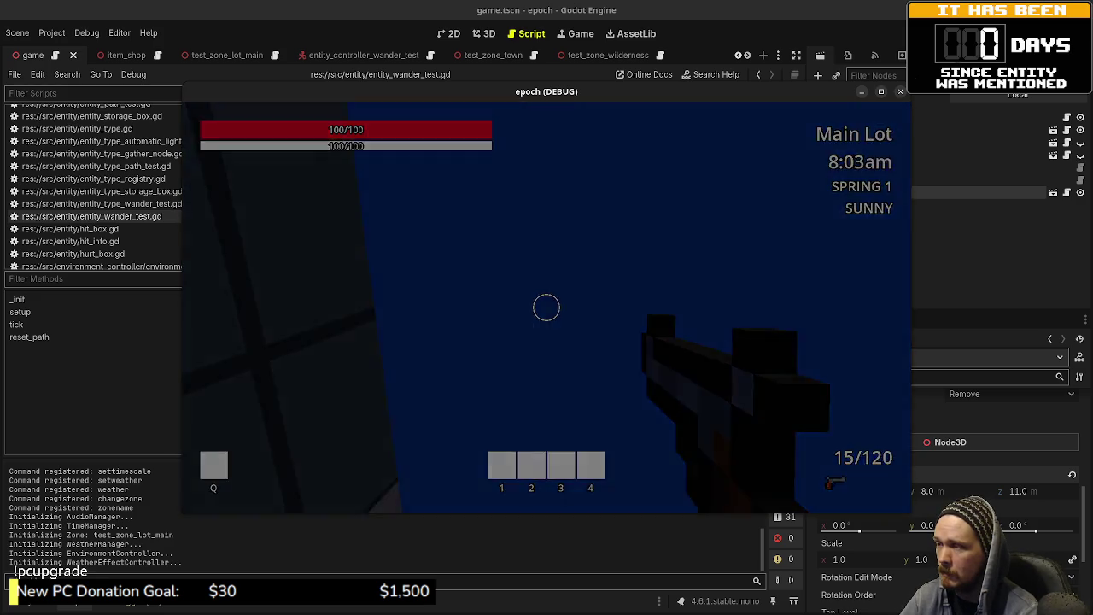
pyautogui.press('w')
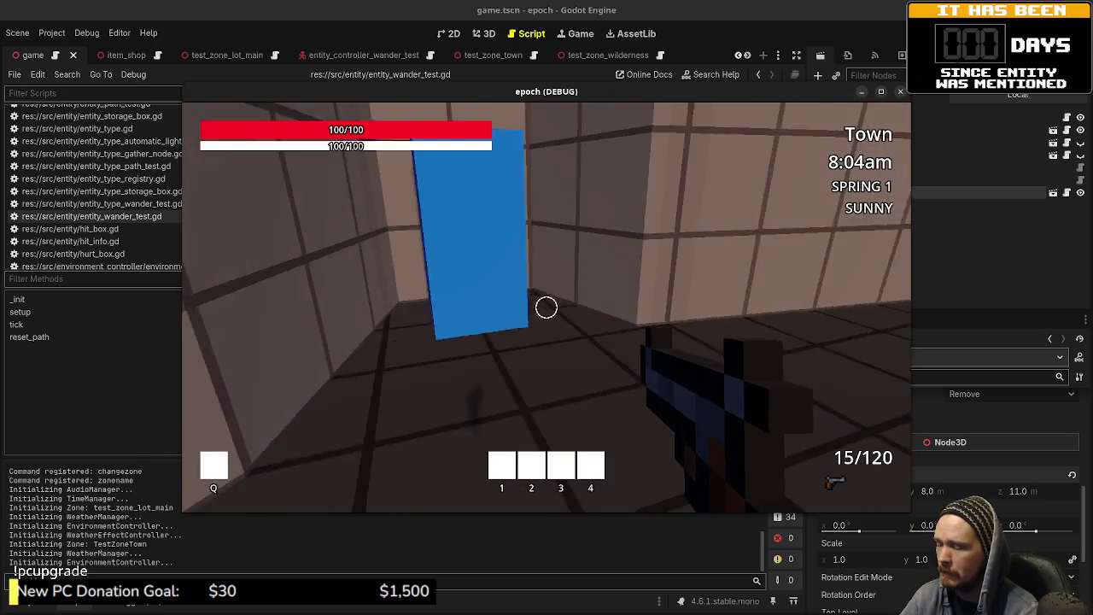
pyautogui.press('w')
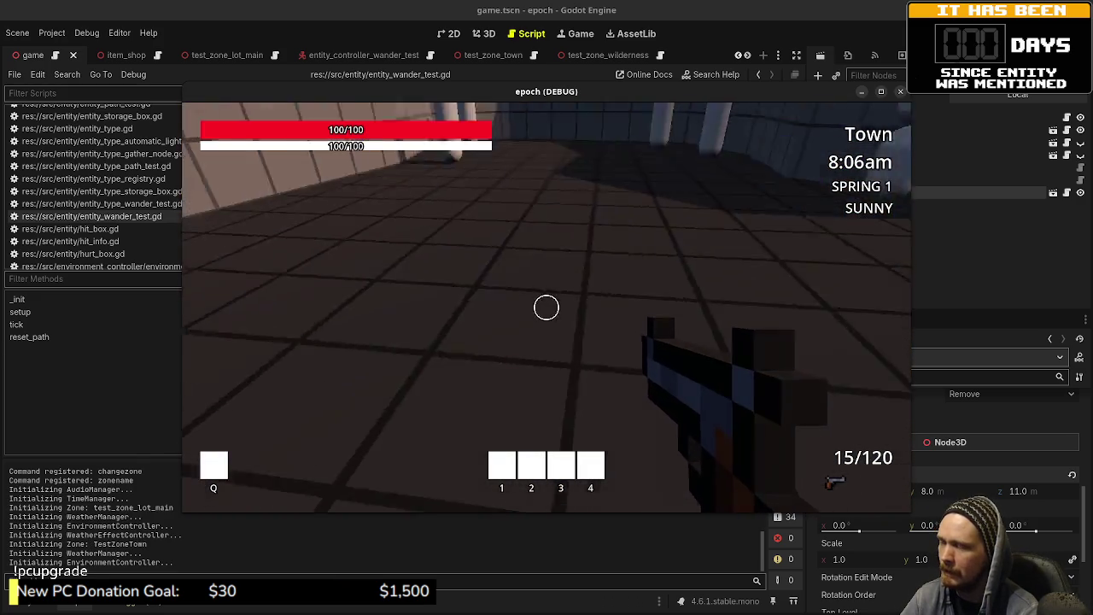
pyautogui.press('w')
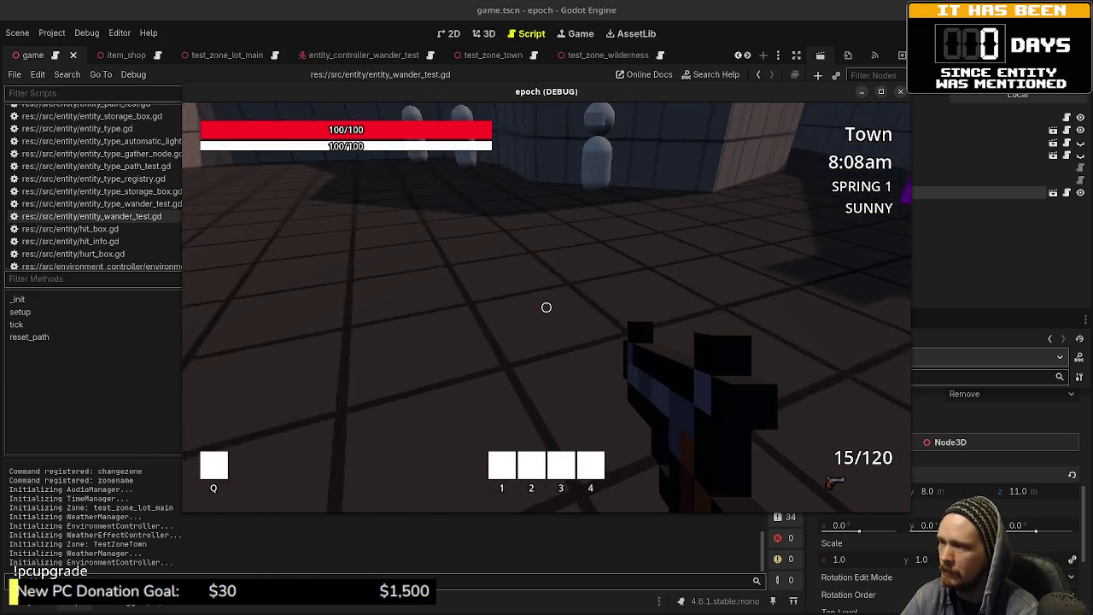
pyautogui.press('w')
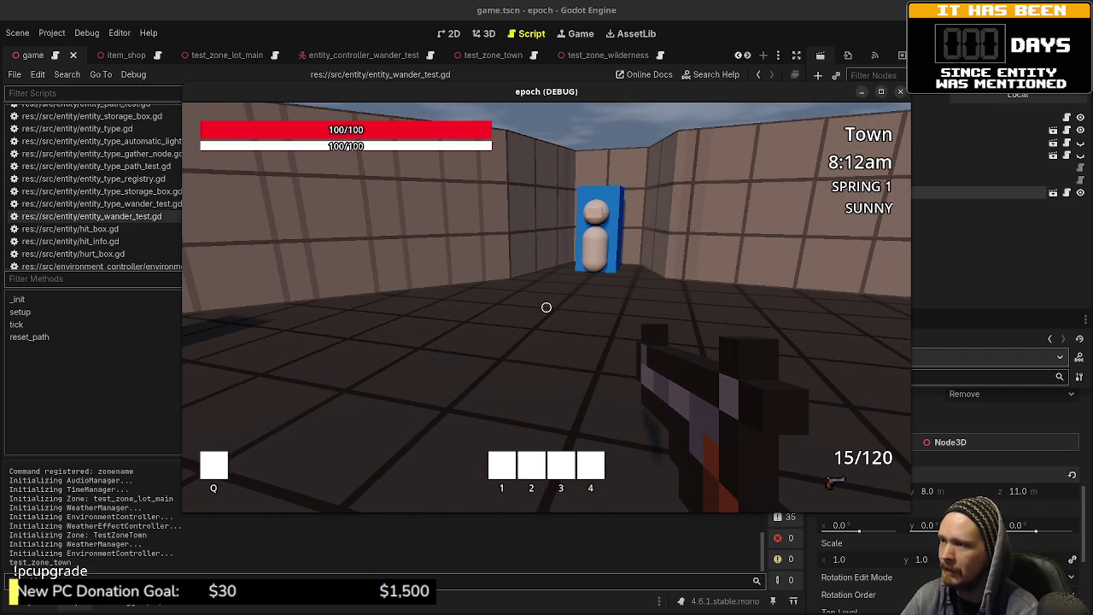
# - Back up to watch the NPC by the storage boxes, enter Wilderness via the blue doorway, and go fullscreen
pyautogui.press('s')
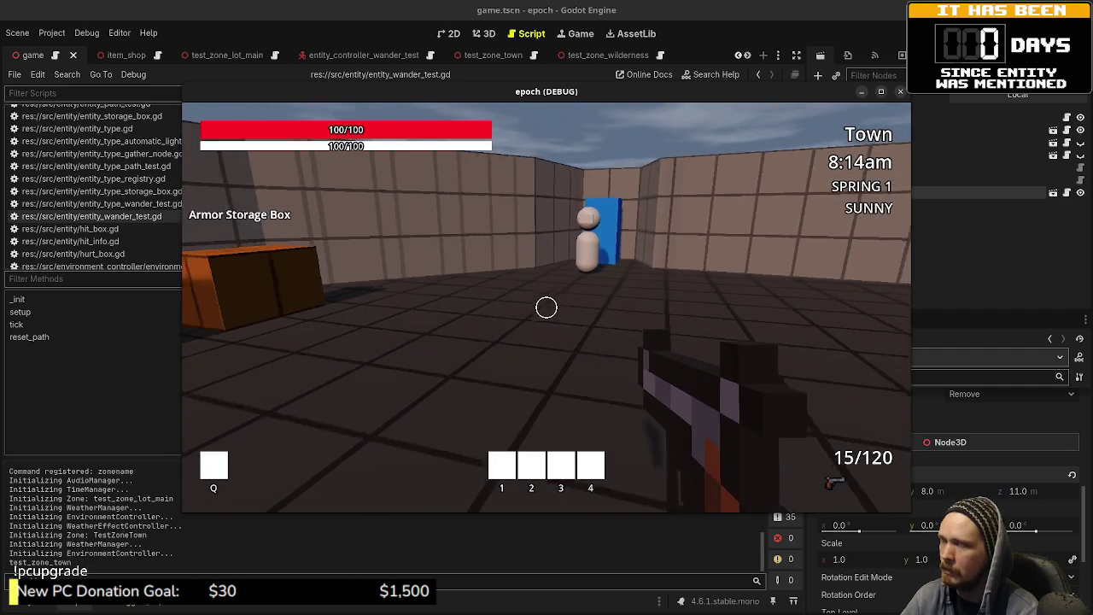
pyautogui.press('a')
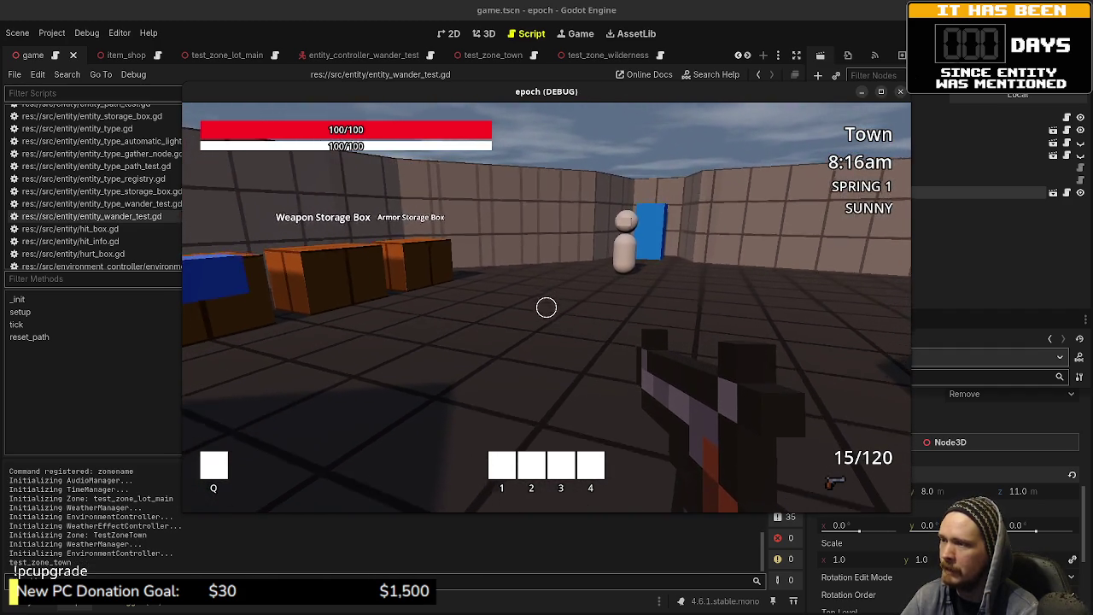
pyautogui.press('s')
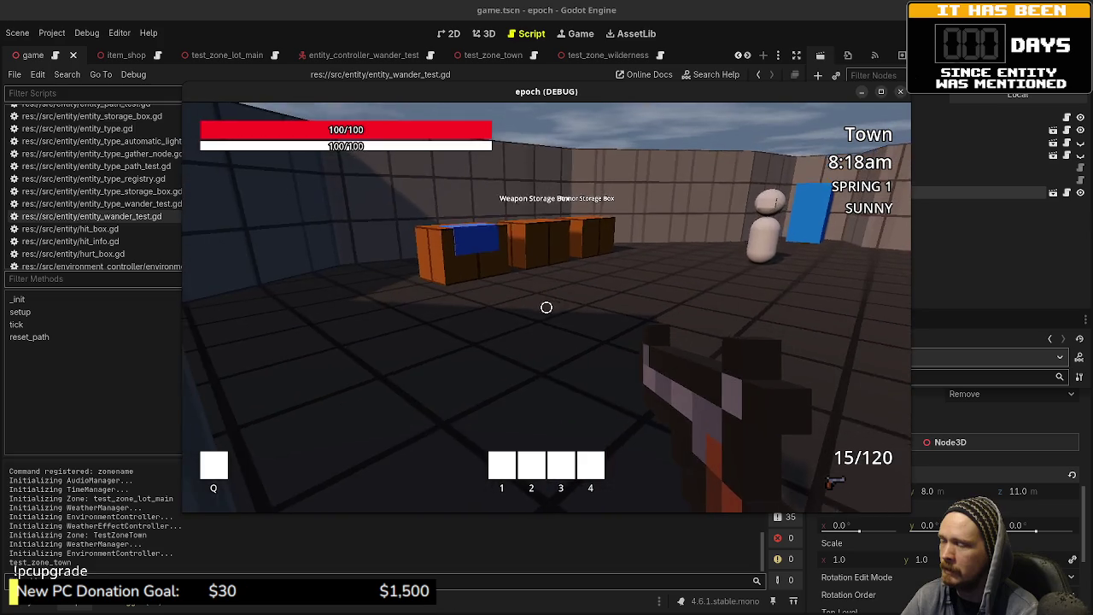
pyautogui.press('s')
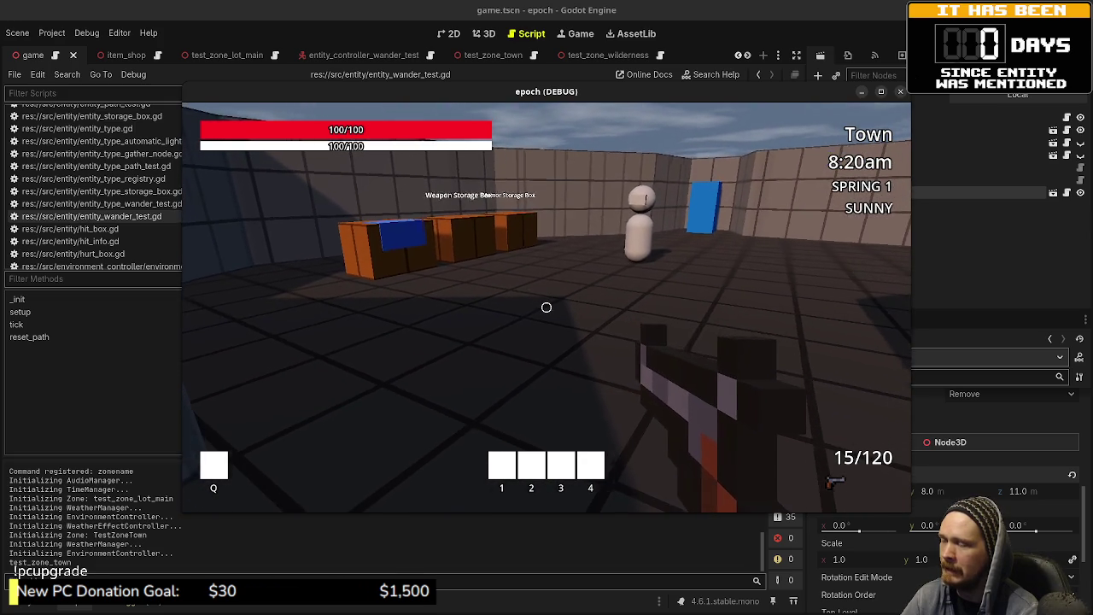
pyautogui.press('s')
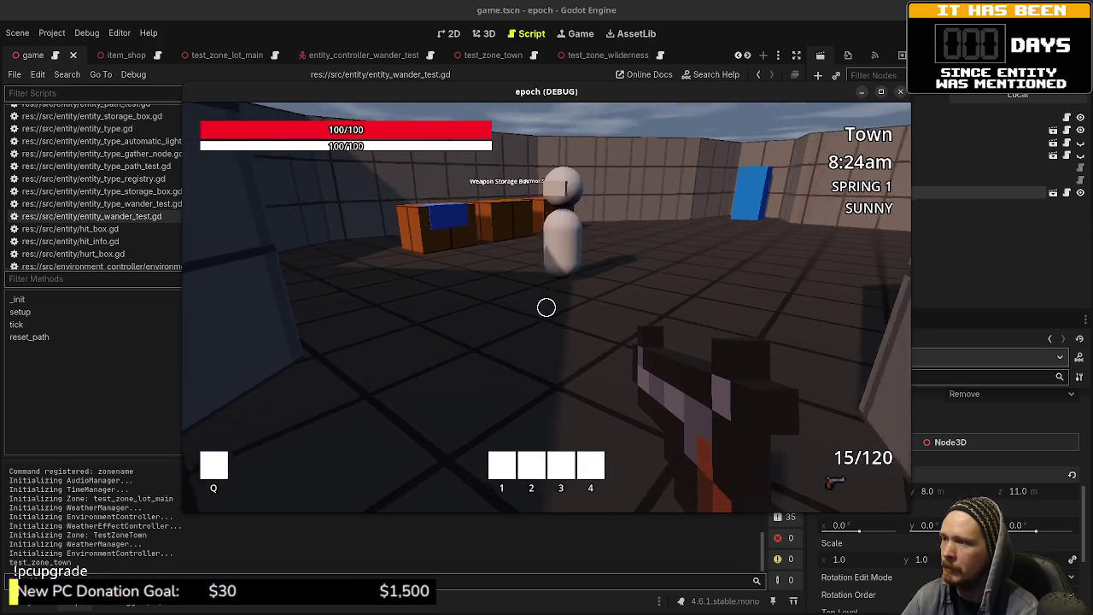
pyautogui.hotkey('shift', 'w')
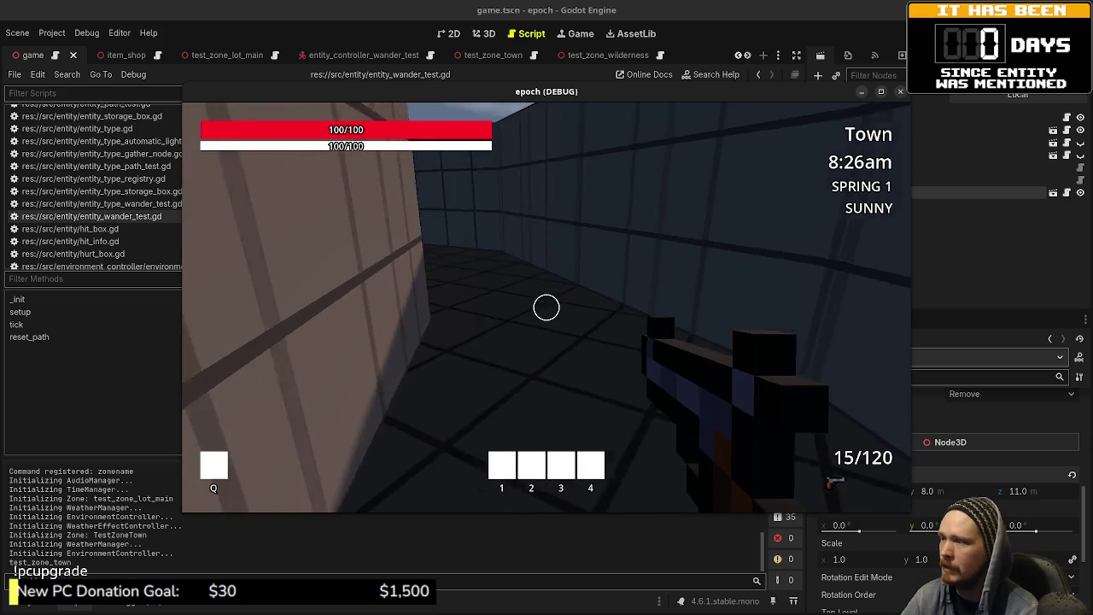
pyautogui.press('s')
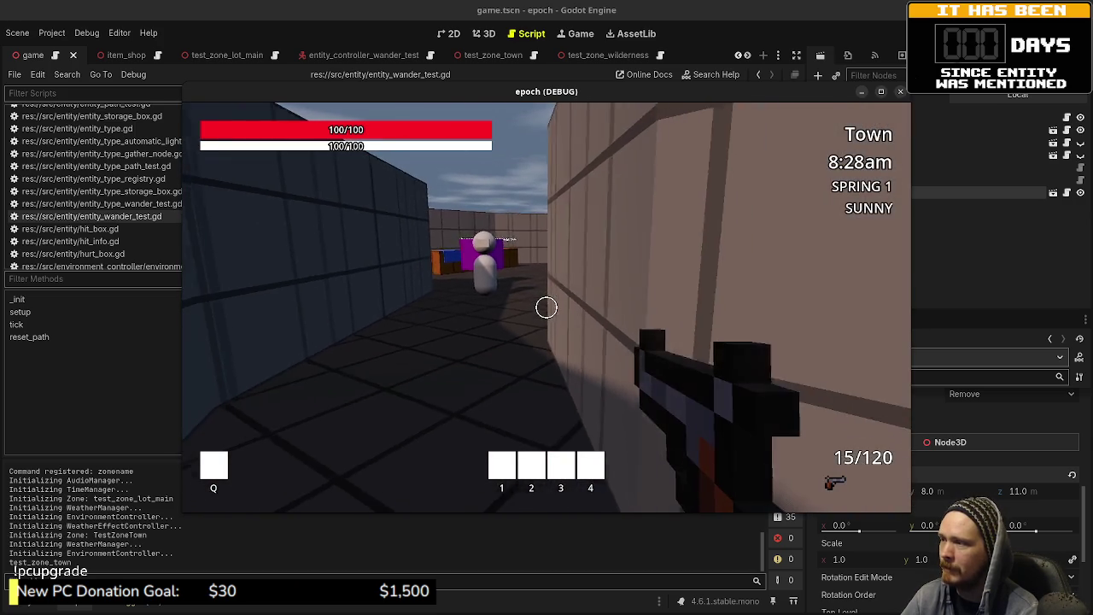
pyautogui.press('w')
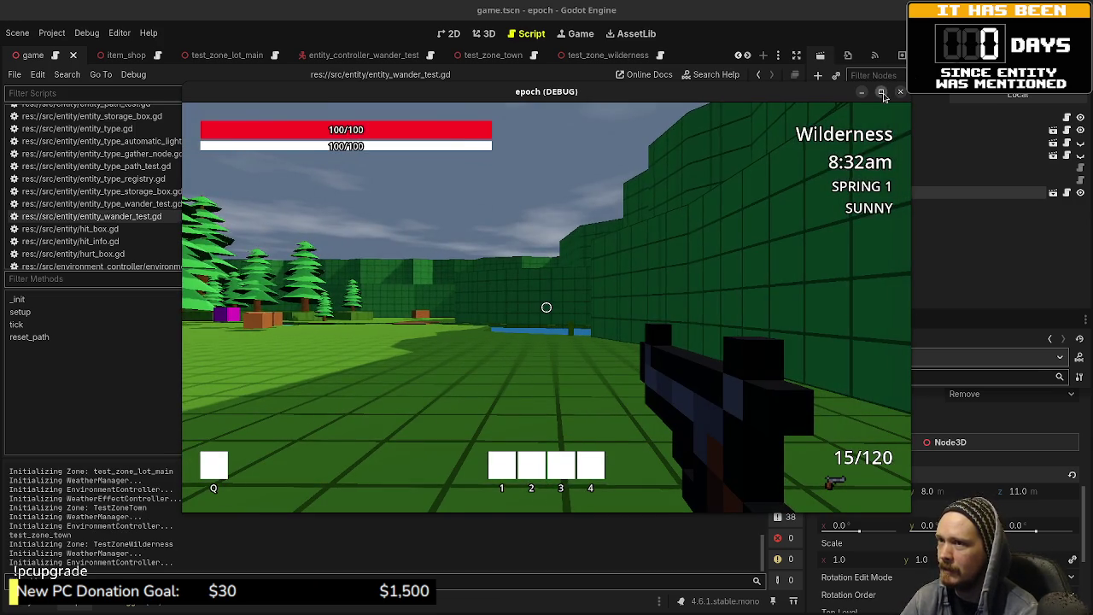
pyautogui.press('F11')
# - Back away from the blue block in the green room and follow the NPC toward the trees
pyautogui.press('s')
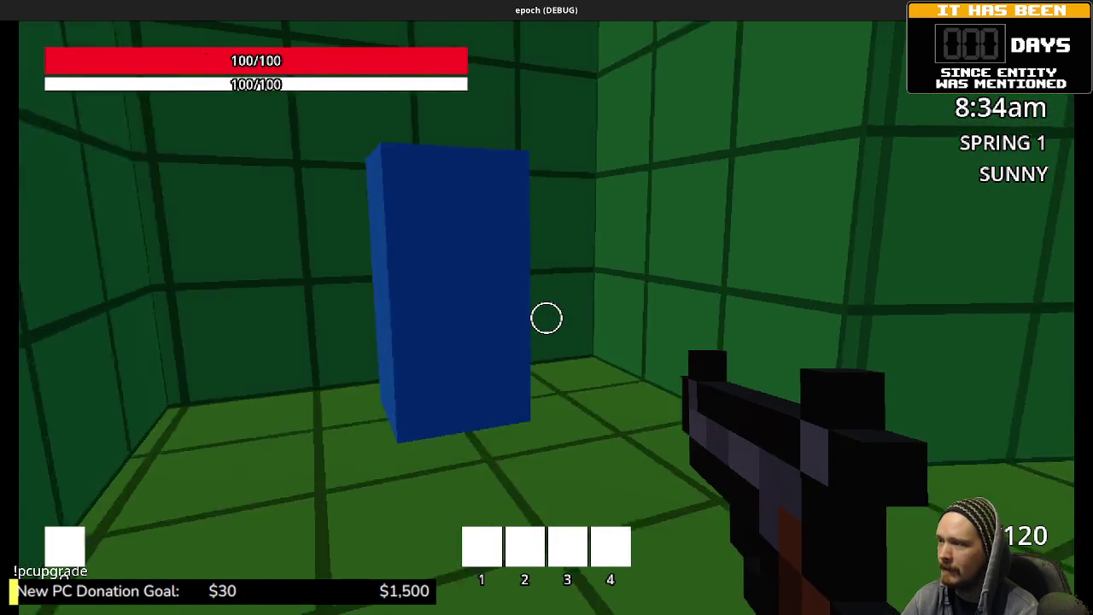
pyautogui.press('s')
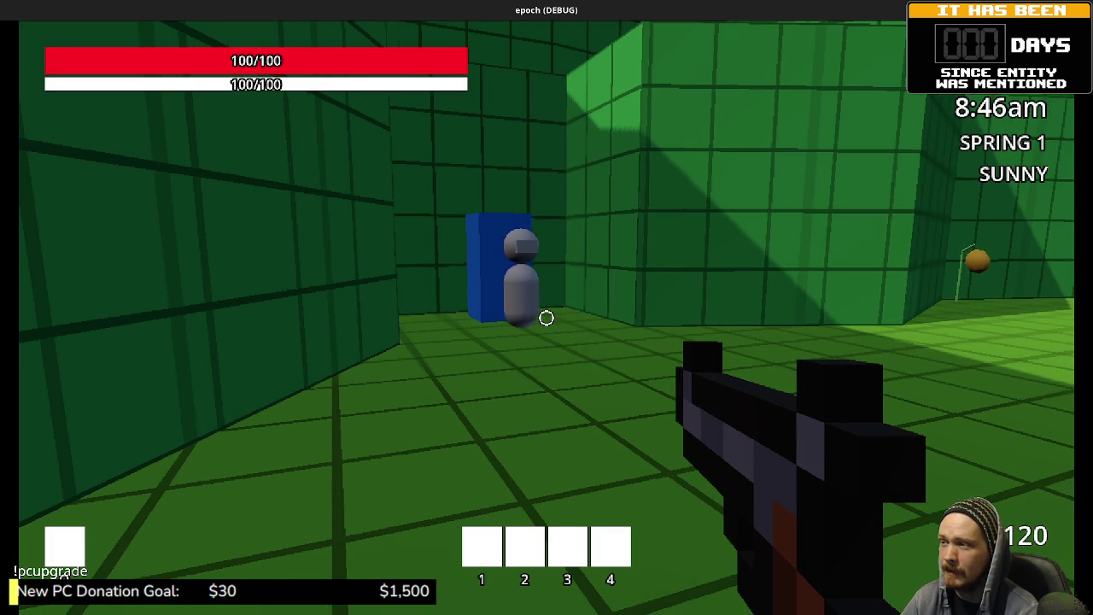
pyautogui.press('w')
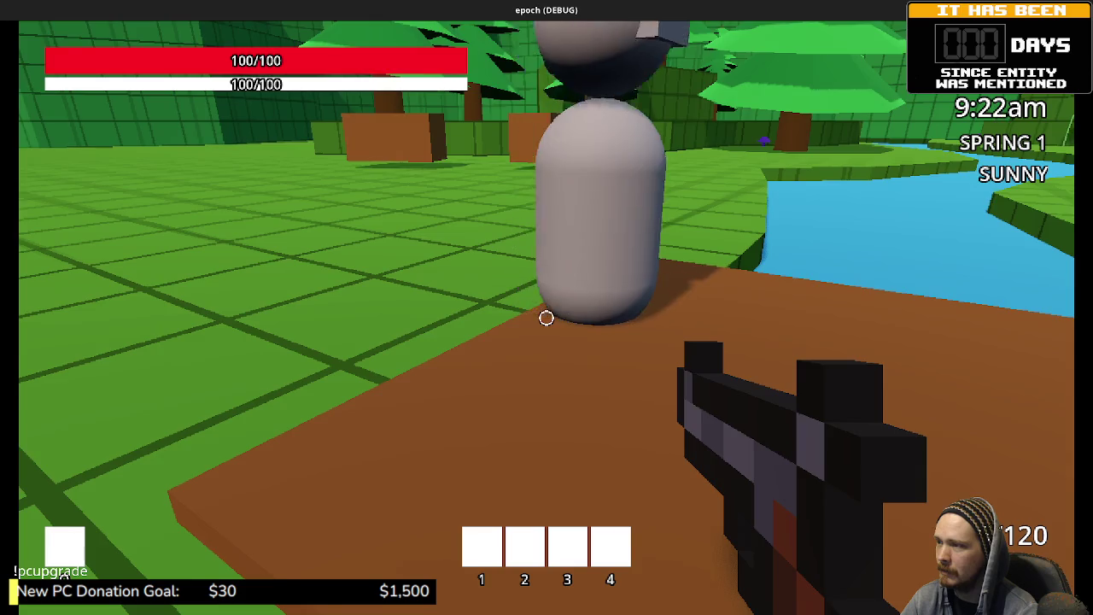
pyautogui.press('space')
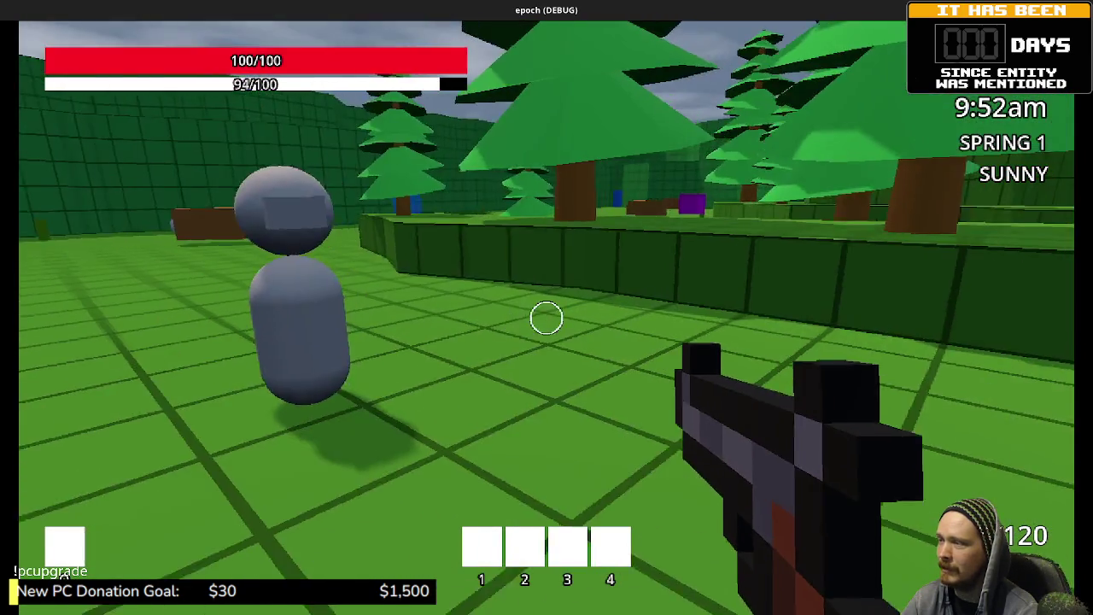
# - Pass through the blue door after the NPC and follow it into the green room's blue door
pyautogui.press('w')
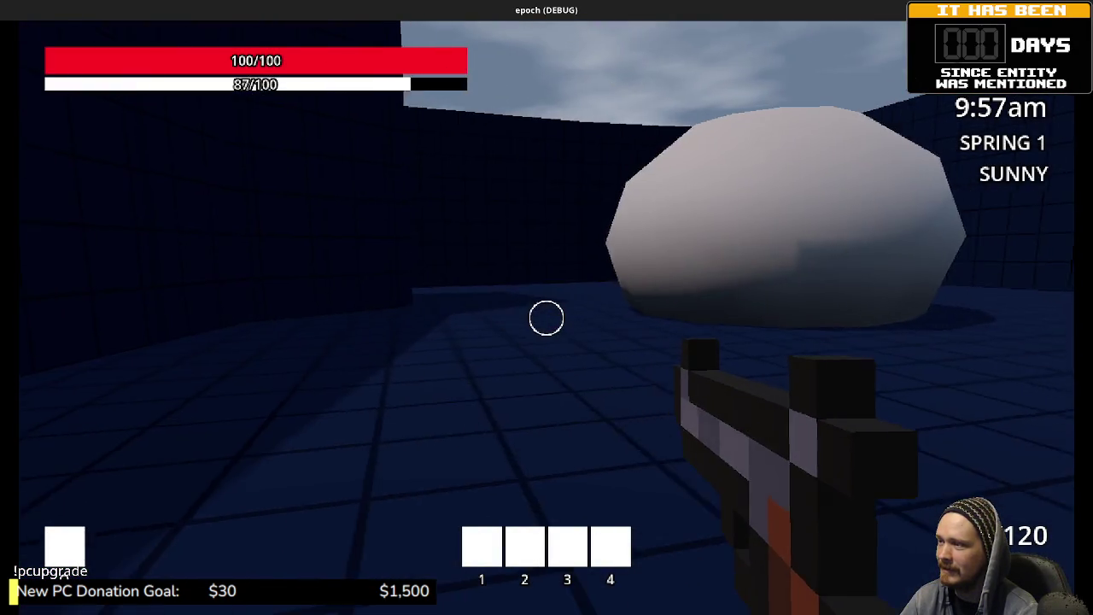
pyautogui.press('w')
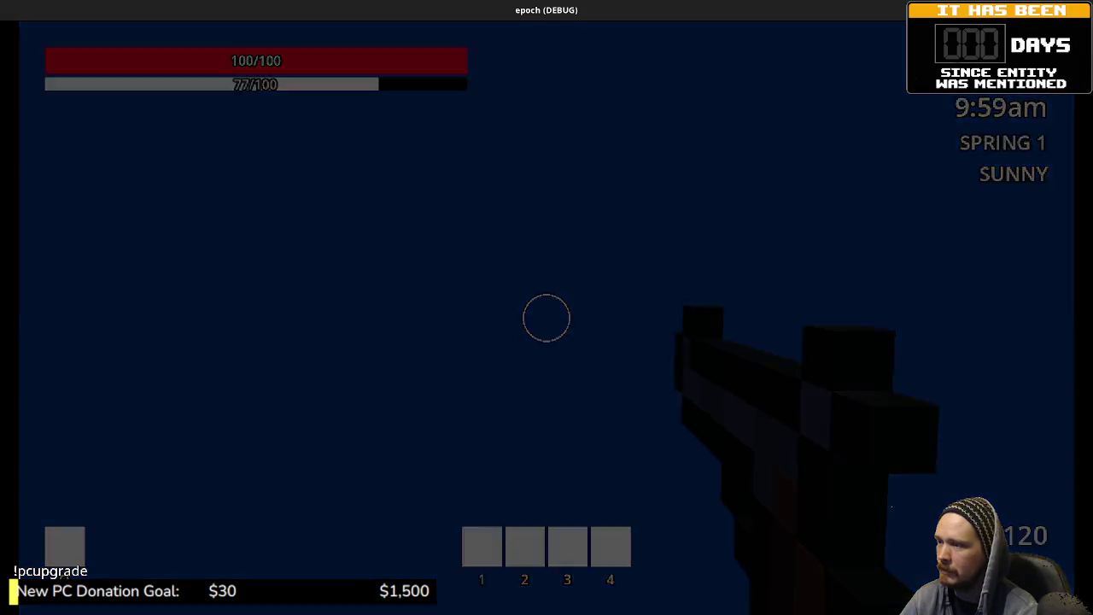
pyautogui.press('w')
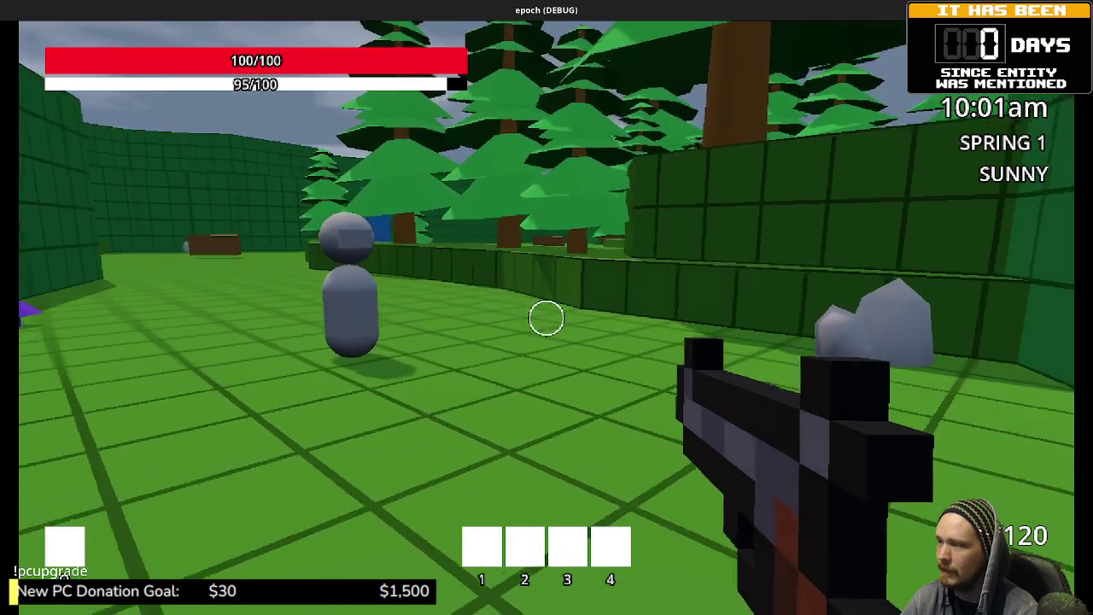
pyautogui.press('w')
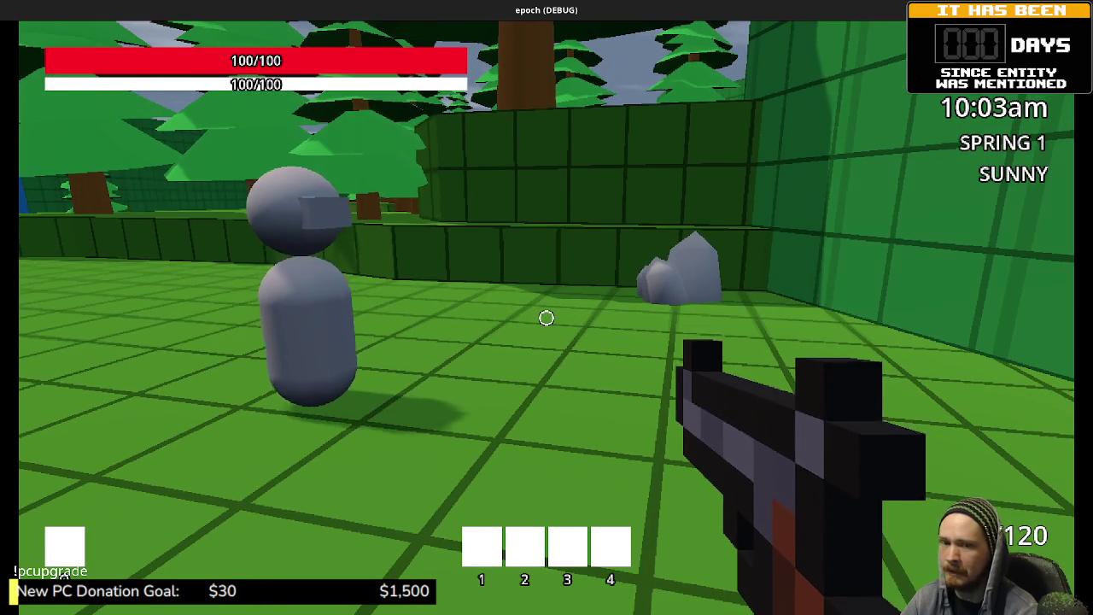
pyautogui.press('w')
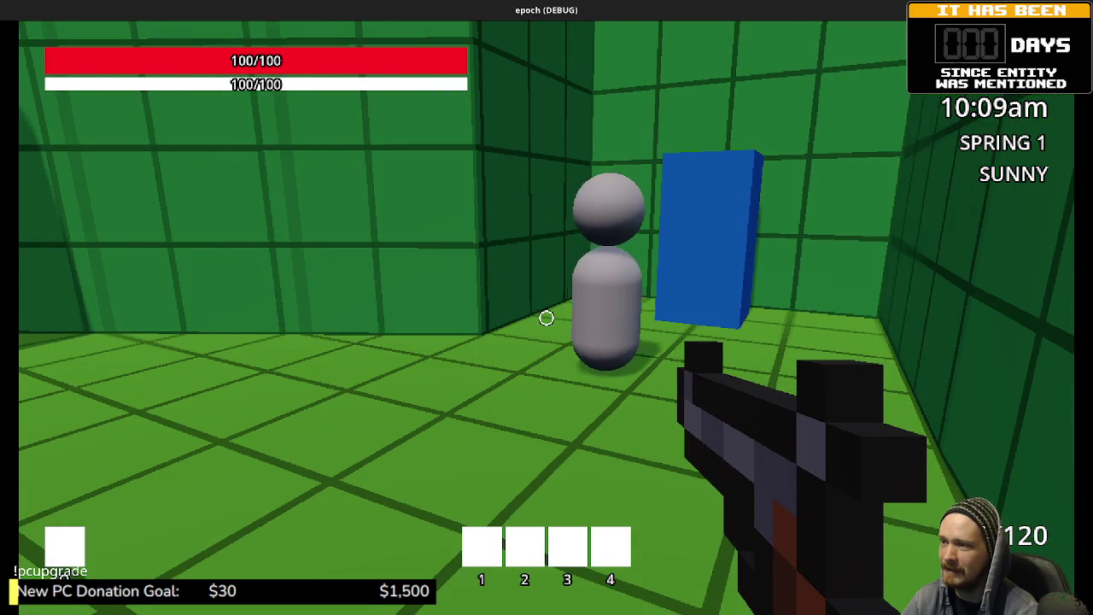
pyautogui.press('w')
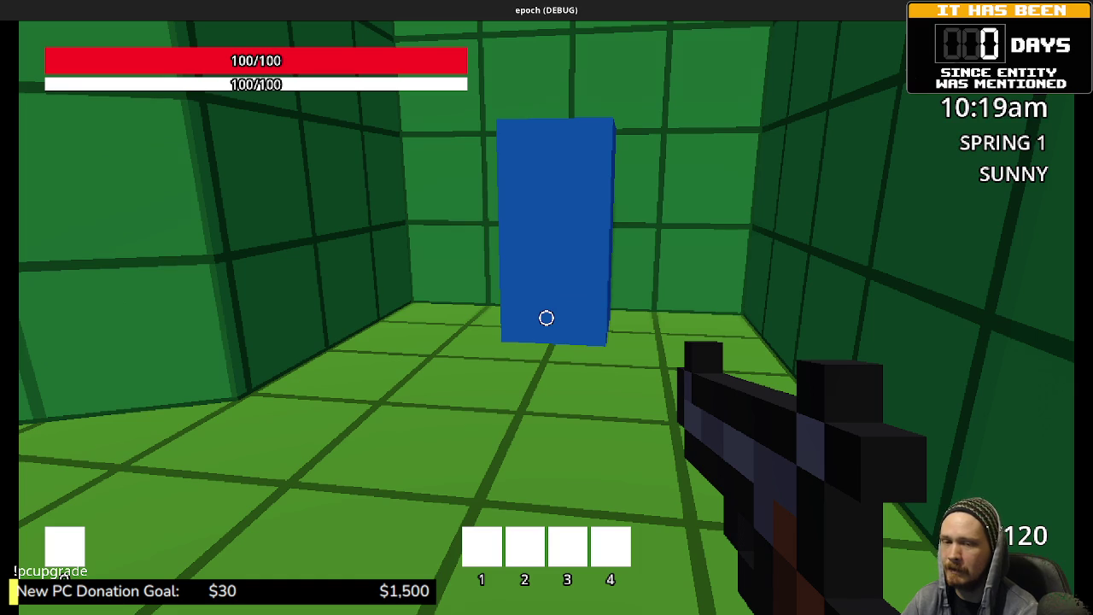
# - Walk into the blue block to change zone, then walk back into it to return to the green area
pyautogui.press('d')
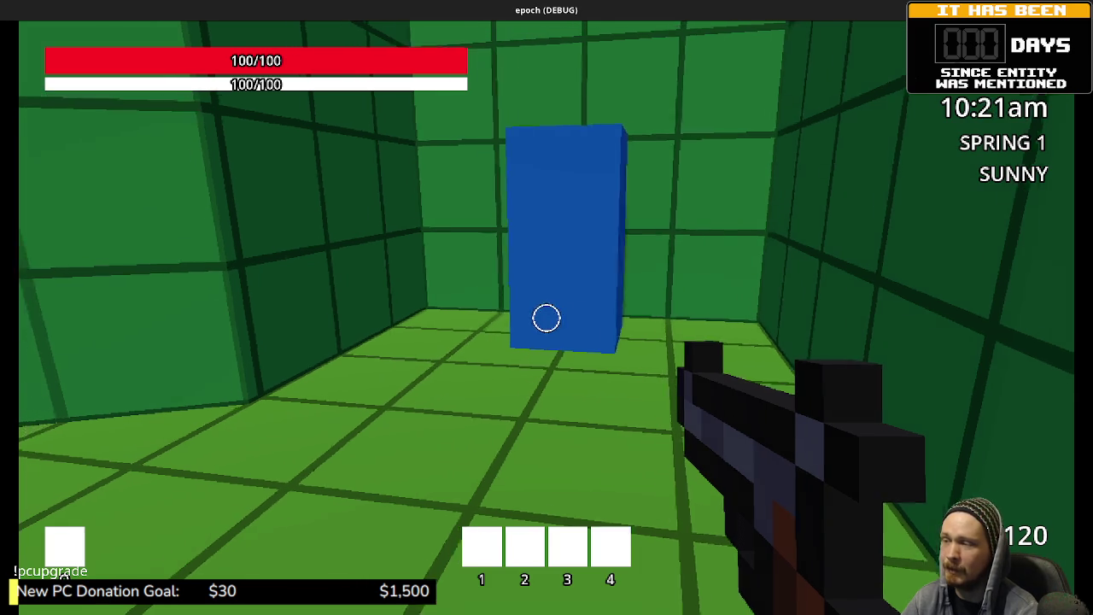
pyautogui.press('s')
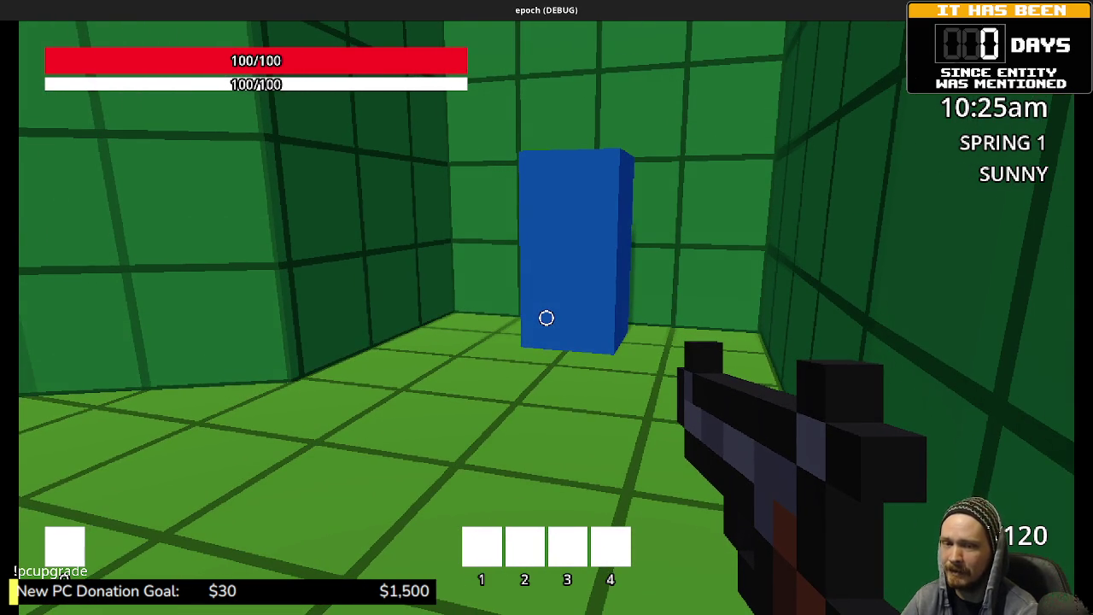
pyautogui.press('w')
pyautogui.press('w')
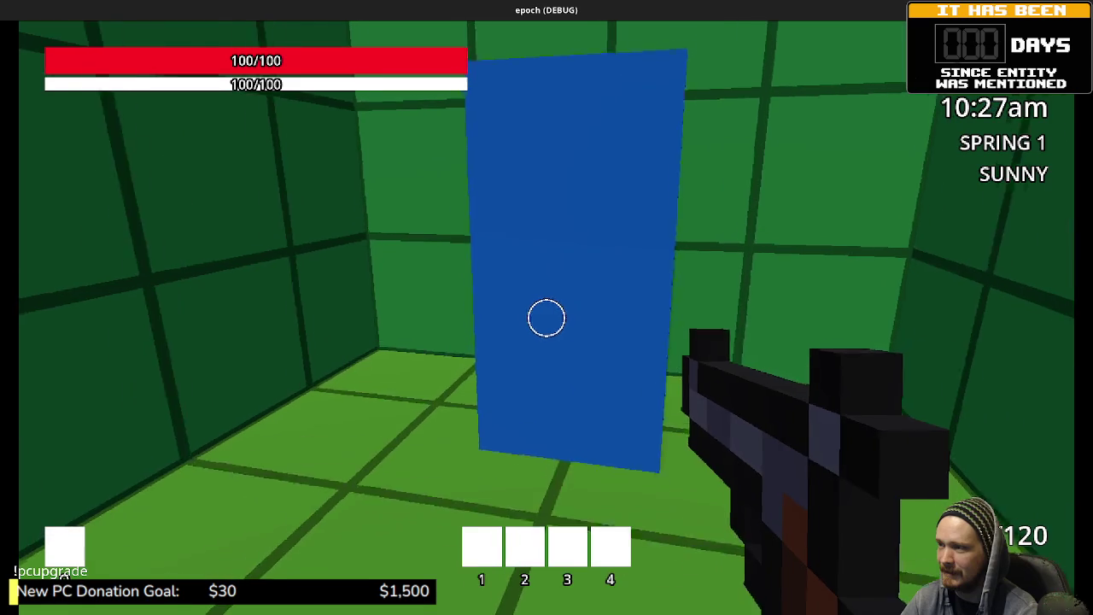
pyautogui.press('w')
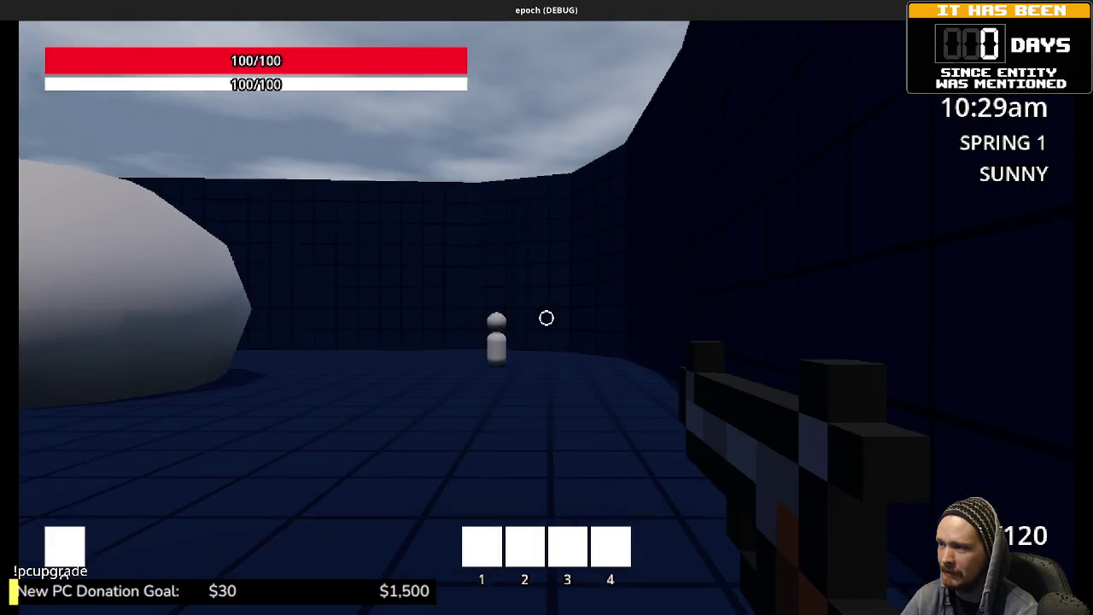
pyautogui.moveTo(547, 318)
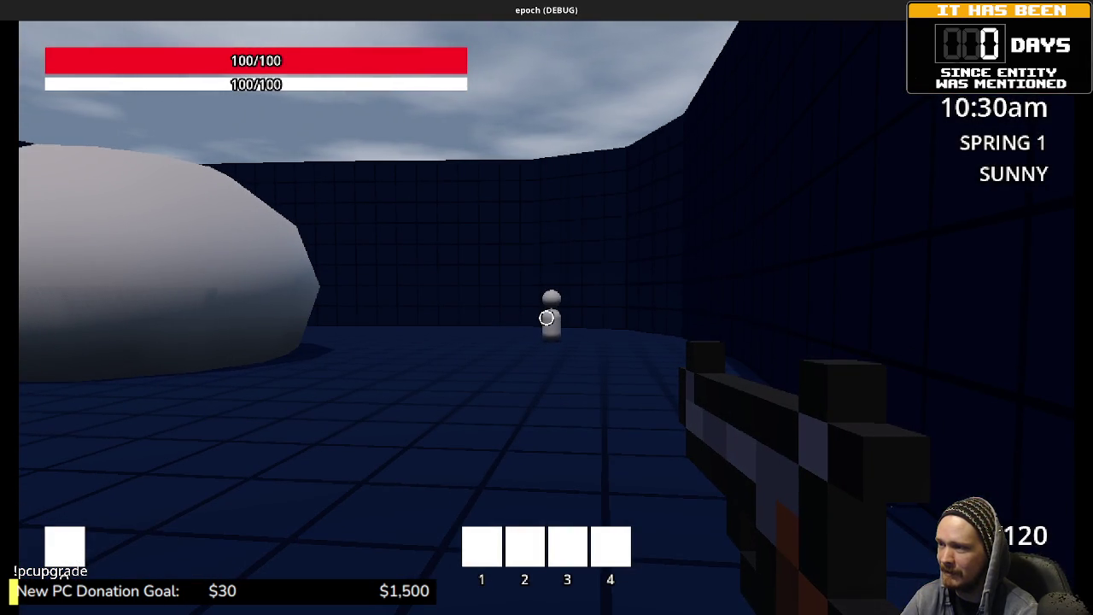
pyautogui.press('w')
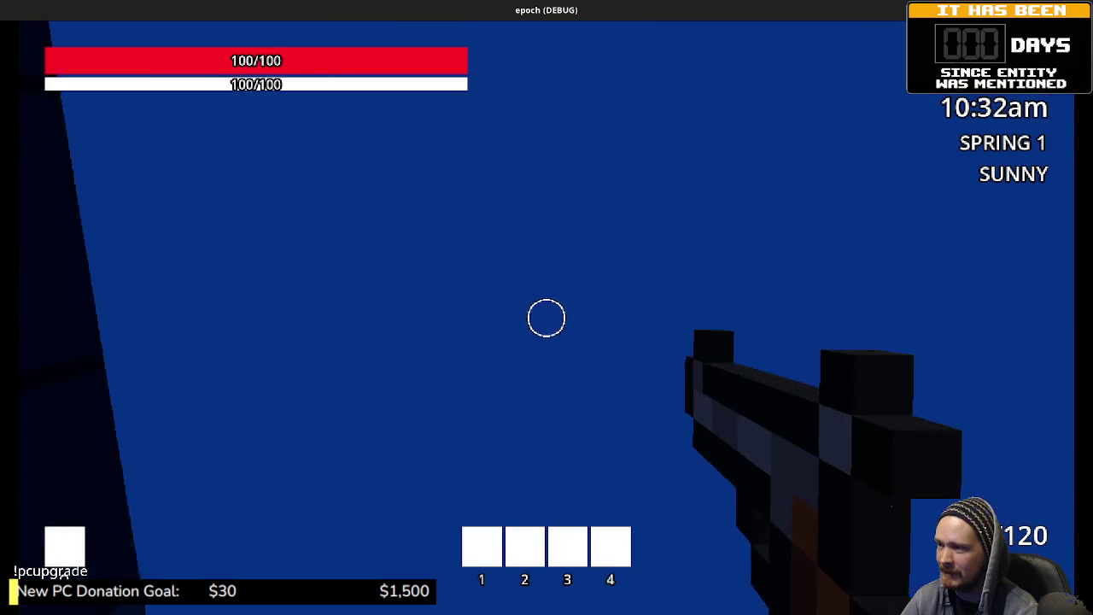
# - Run down the green corridor past the trees to the wooden bridge and show the inventory and stats
pyautogui.press('w')
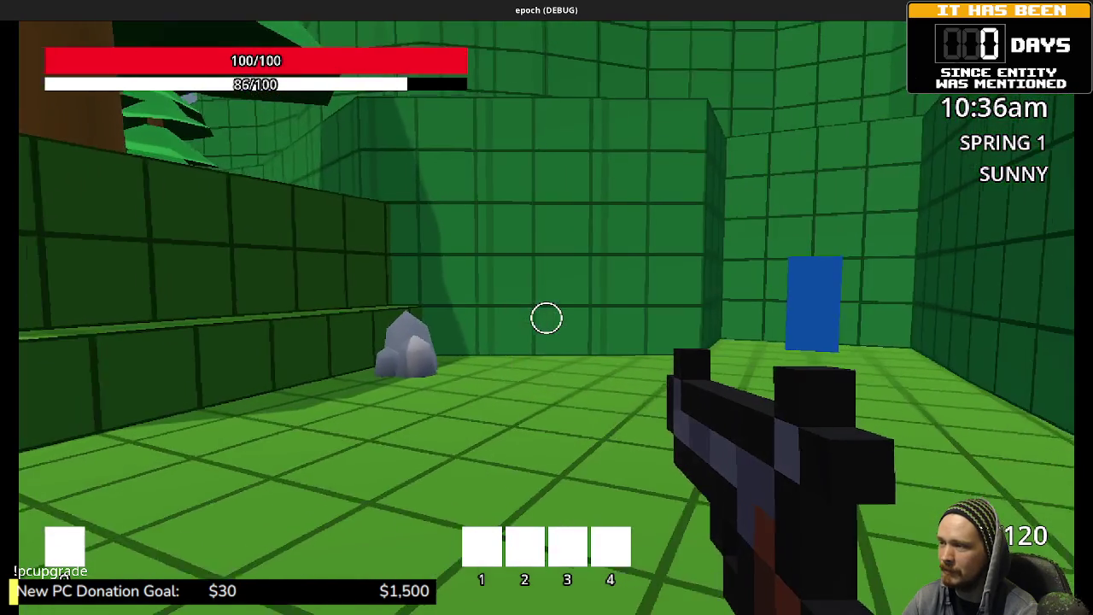
pyautogui.press('w')
pyautogui.press('w')
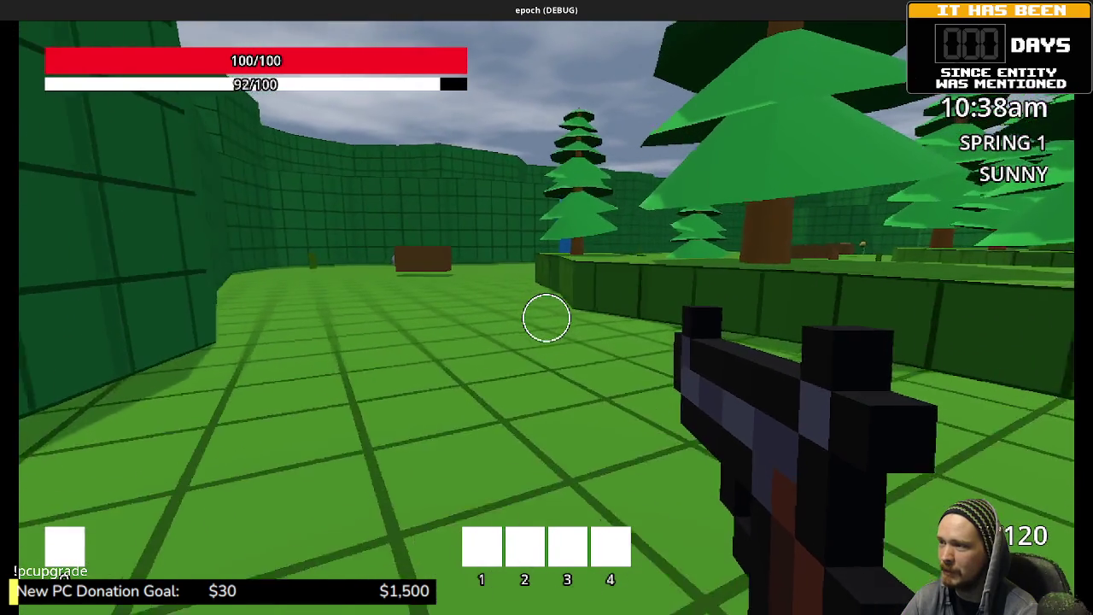
pyautogui.press('w')
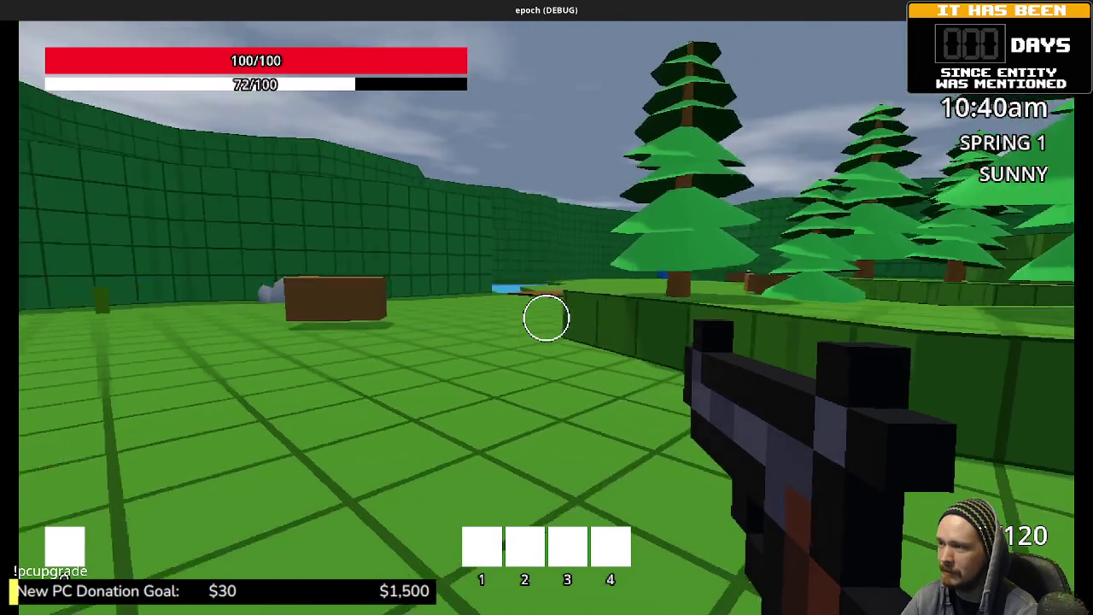
pyautogui.press('w')
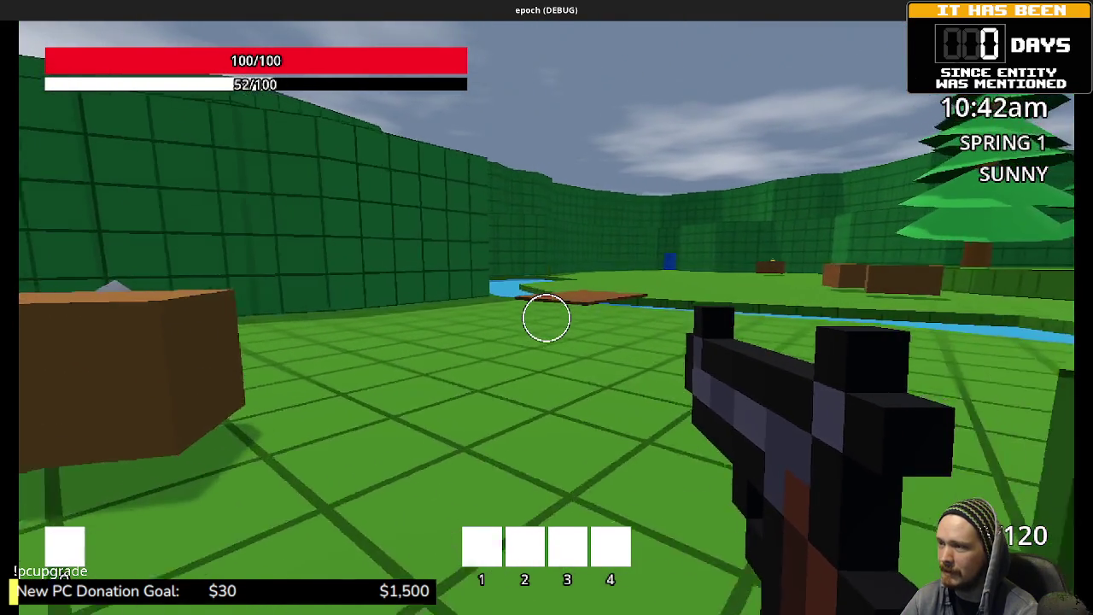
pyautogui.press('w')
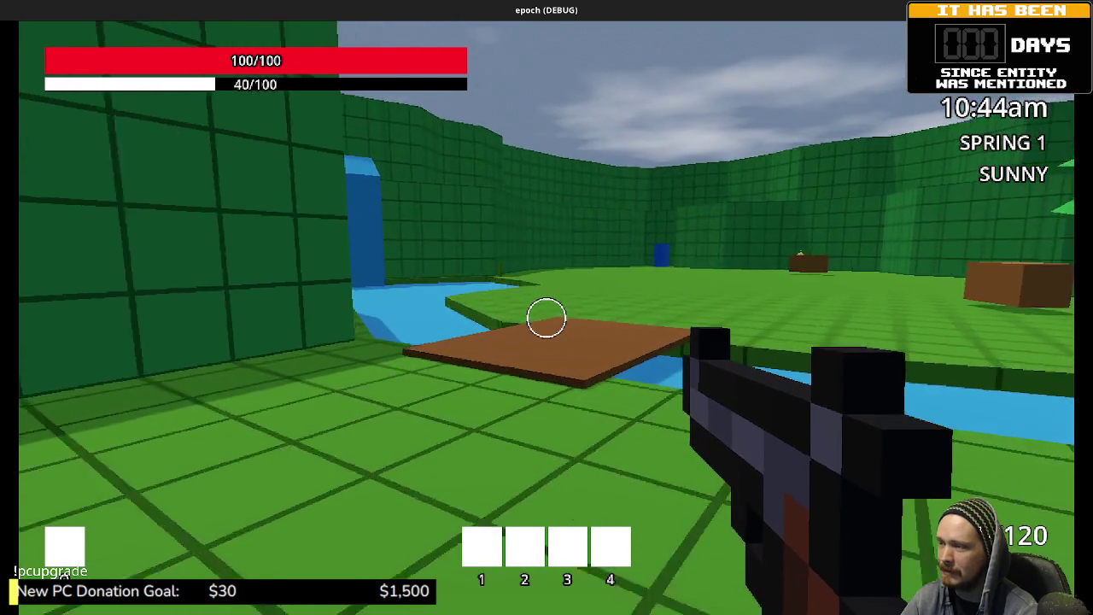
pyautogui.press('w')
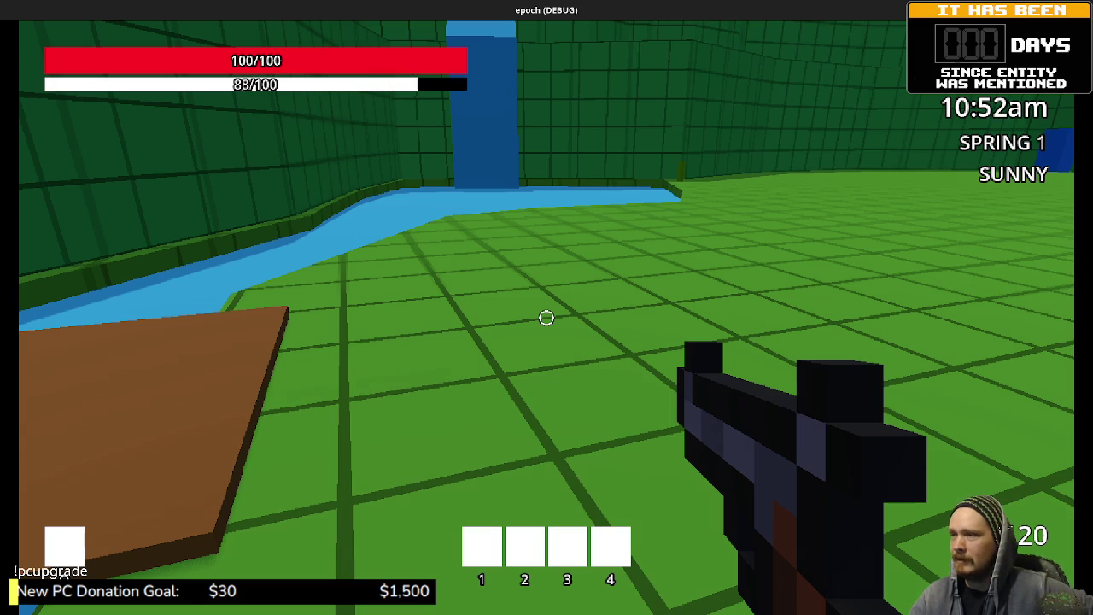
pyautogui.press('Tab')
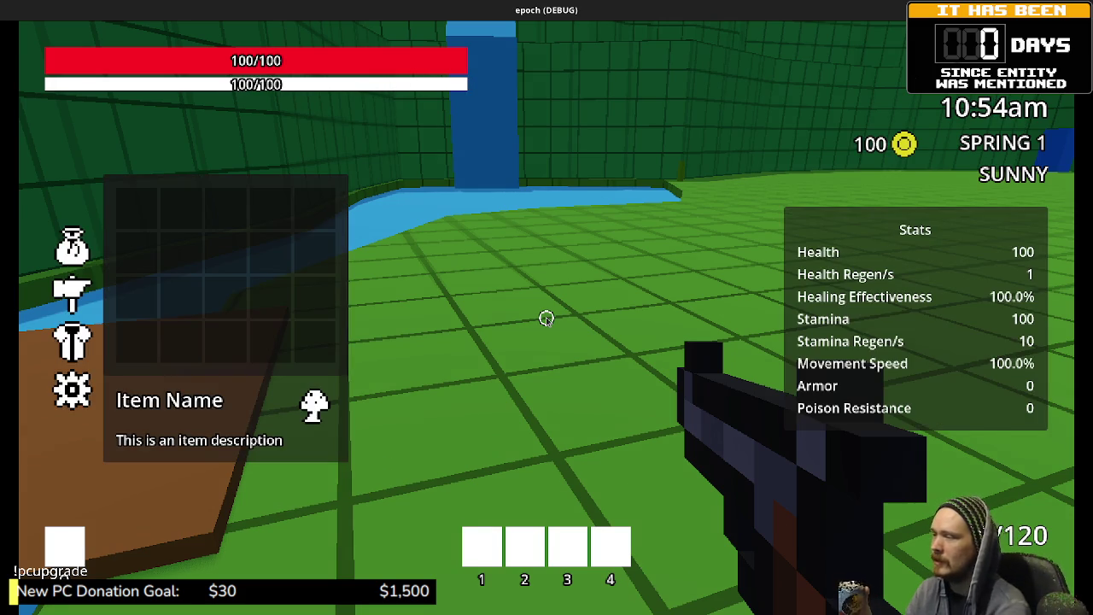
pyautogui.click(72, 340)
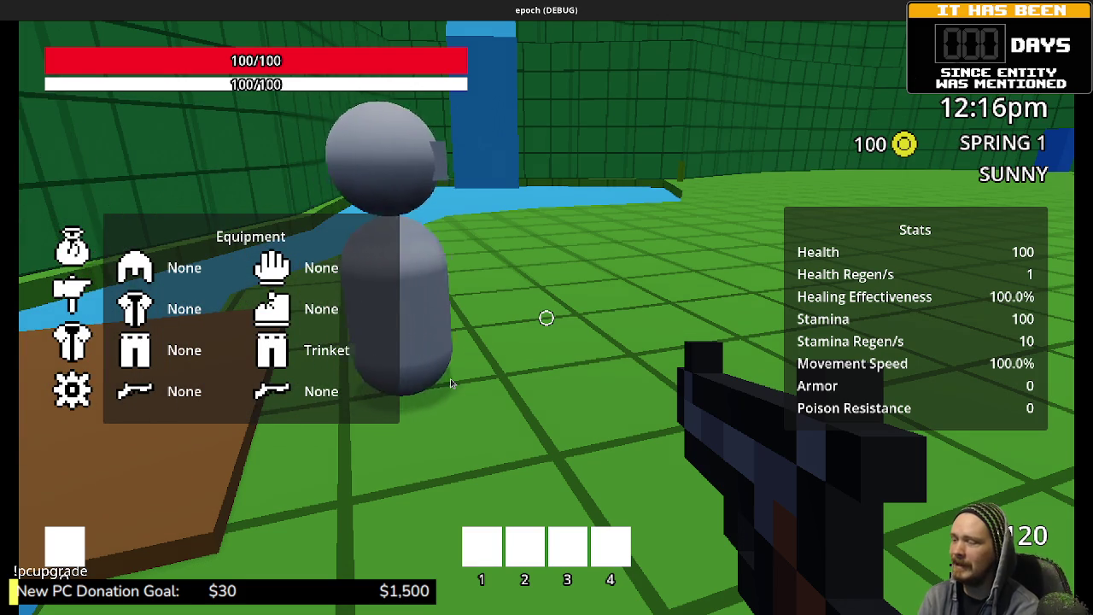
pyautogui.press('Tab')
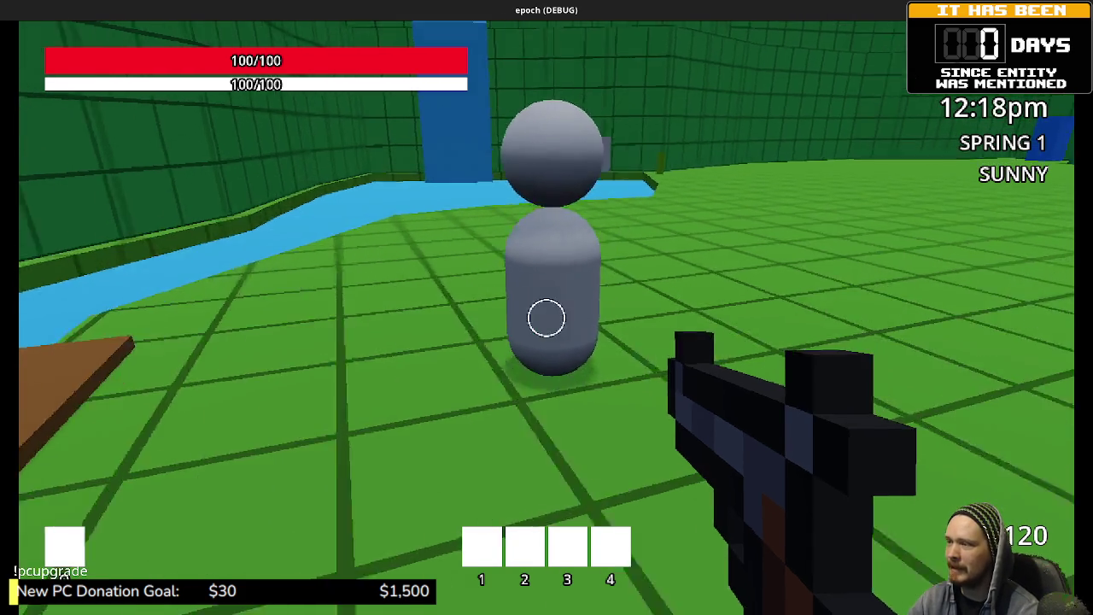
# - Sprint past the storage crates and walk into the far blue doorway to the grey test room
pyautogui.press('s')
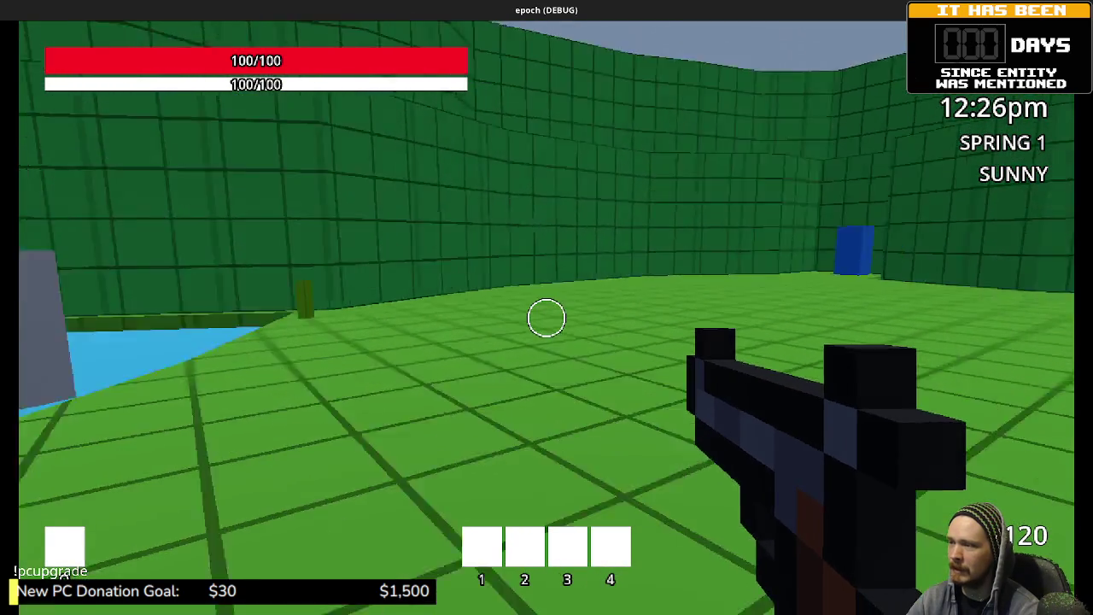
pyautogui.hotkey('shift', 'w')
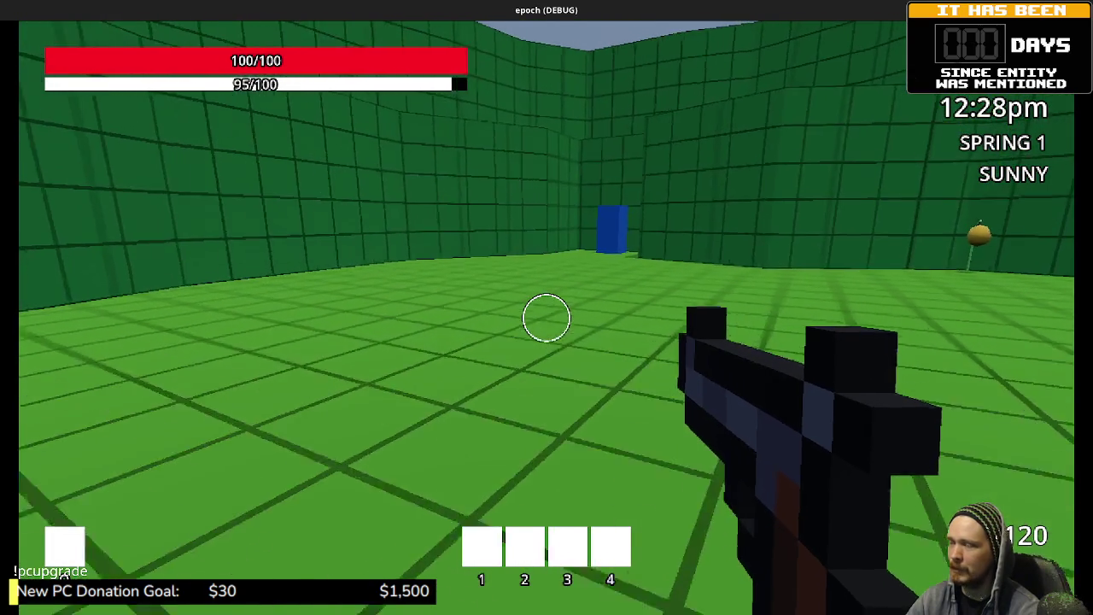
pyautogui.hotkey('shift', 'w')
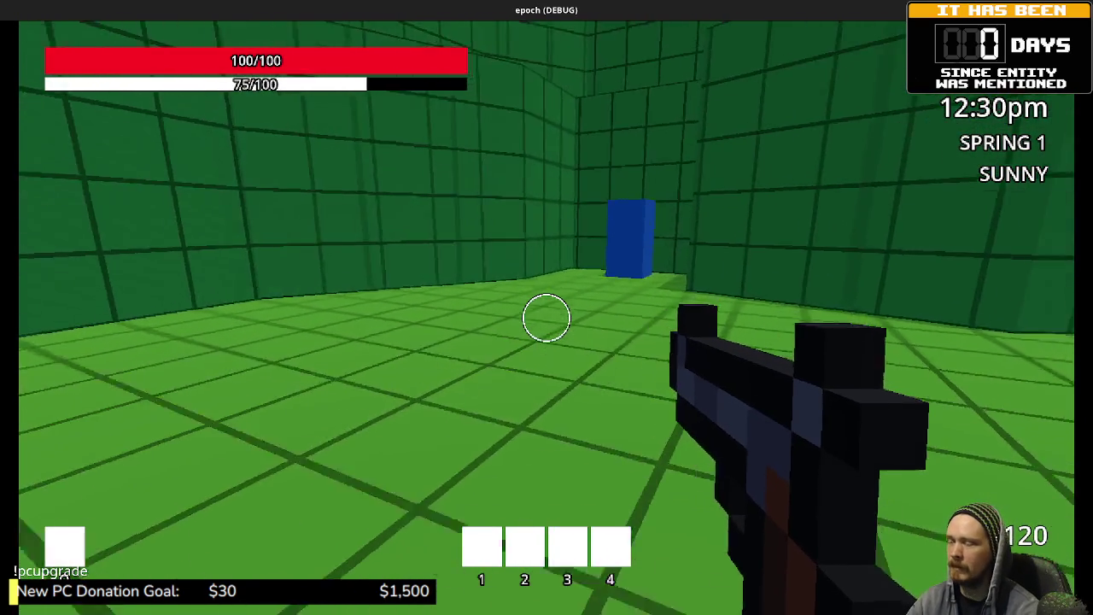
pyautogui.hotkey('shift', 'w')
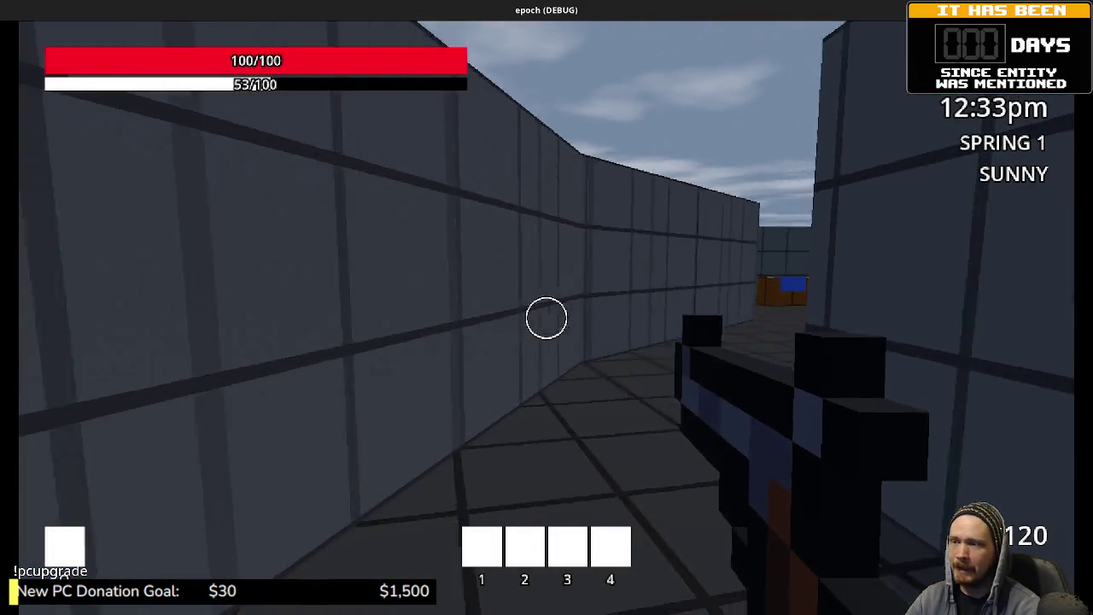
pyautogui.hotkey('shift', 'w')
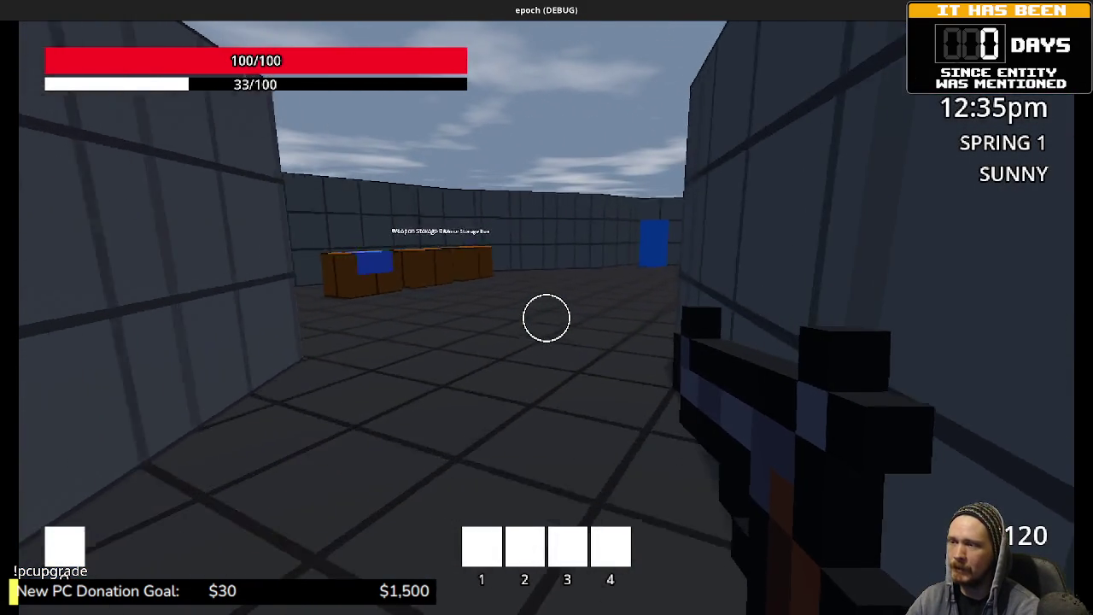
pyautogui.hotkey('shift', 'w')
pyautogui.press('w')
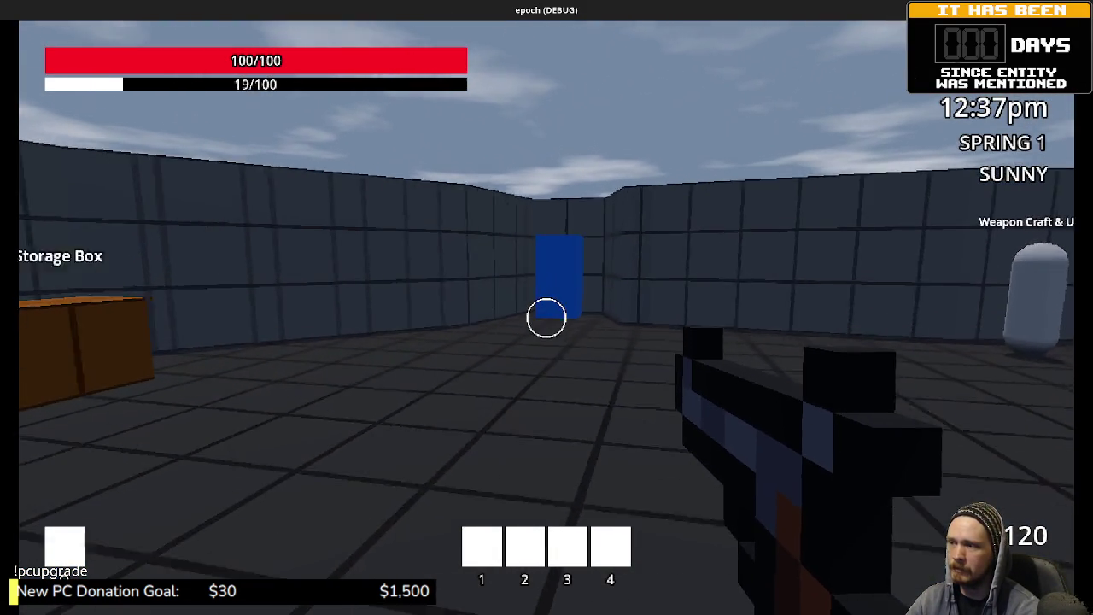
pyautogui.press('w')
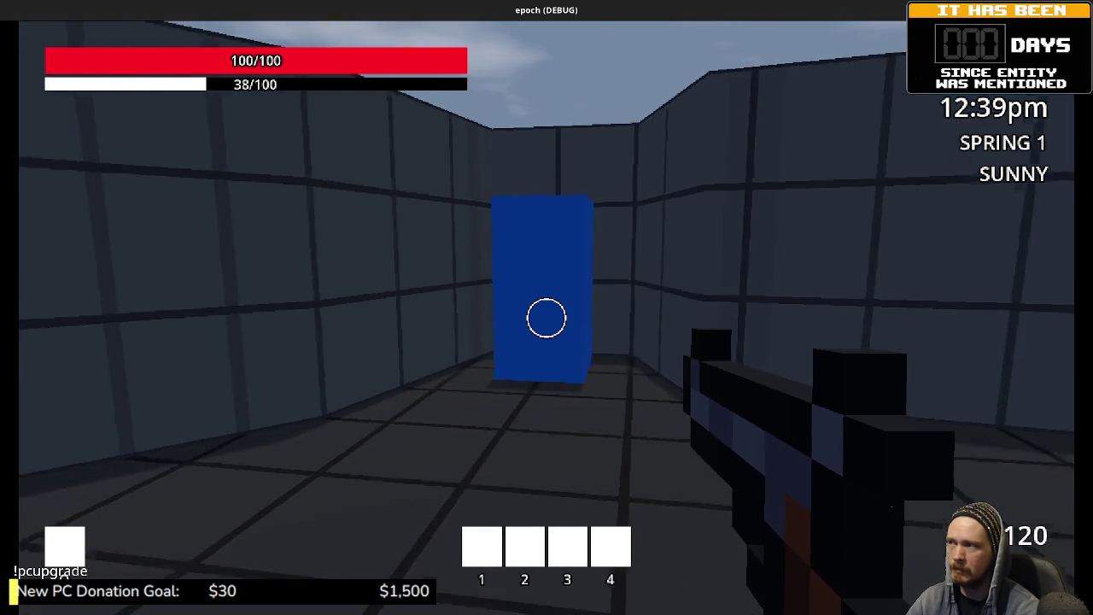
pyautogui.moveTo(547, 317)
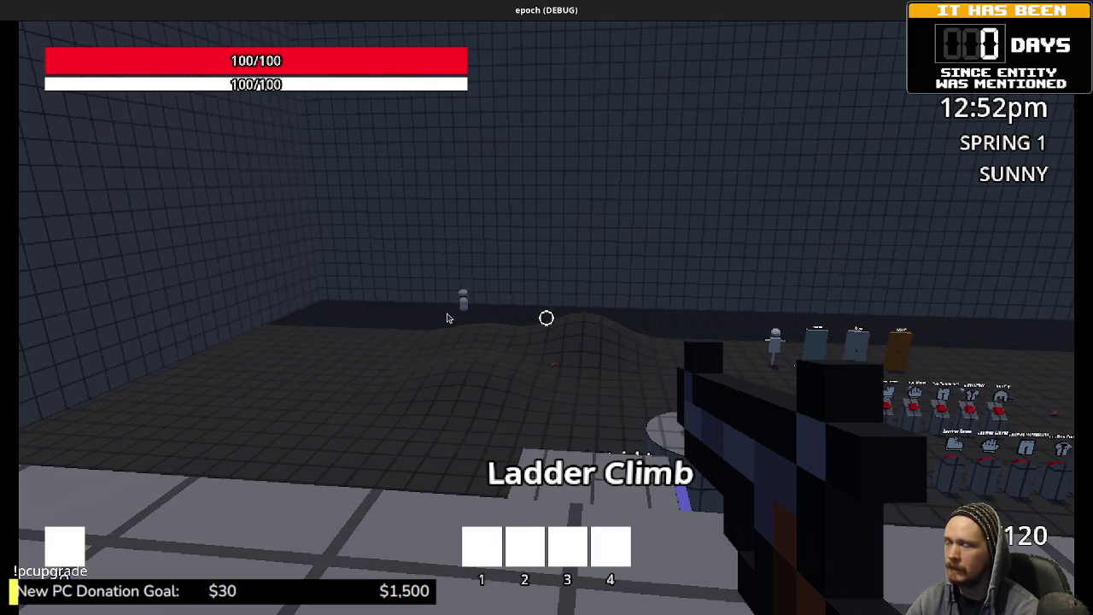
# - Look around the grey test room to track the capsule NPC walking to the blue doorway
pyautogui.moveTo(410, 318)
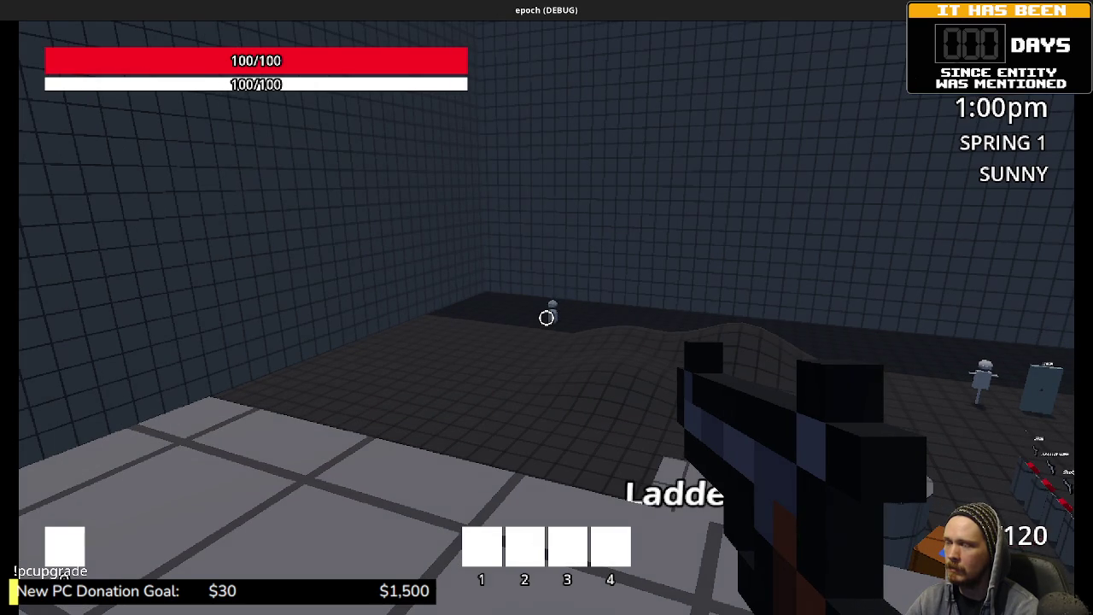
pyautogui.moveTo(513, 341)
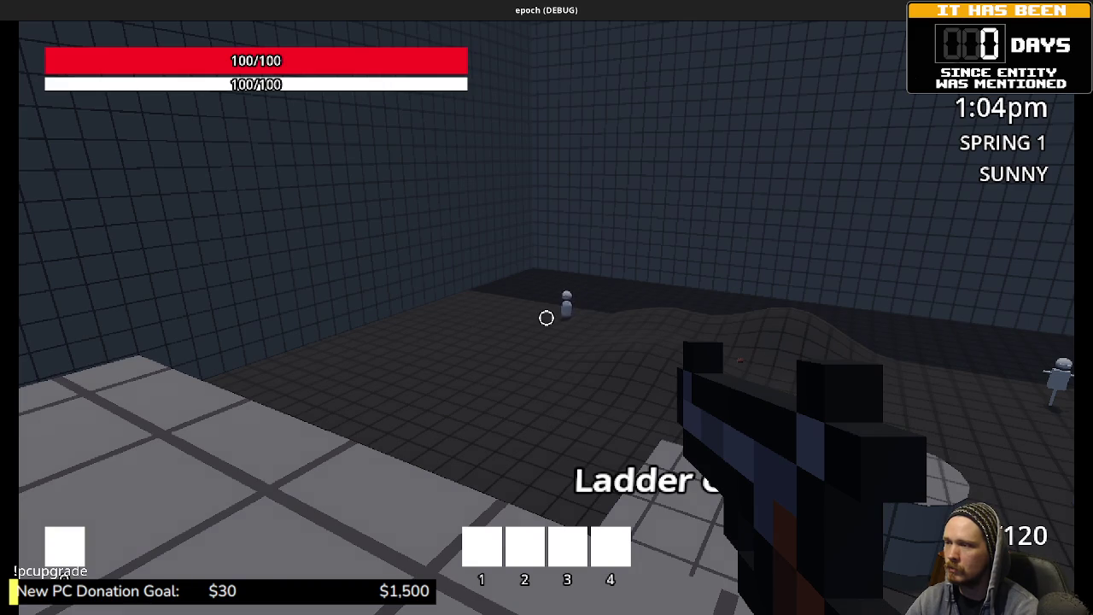
pyautogui.moveTo(513, 318)
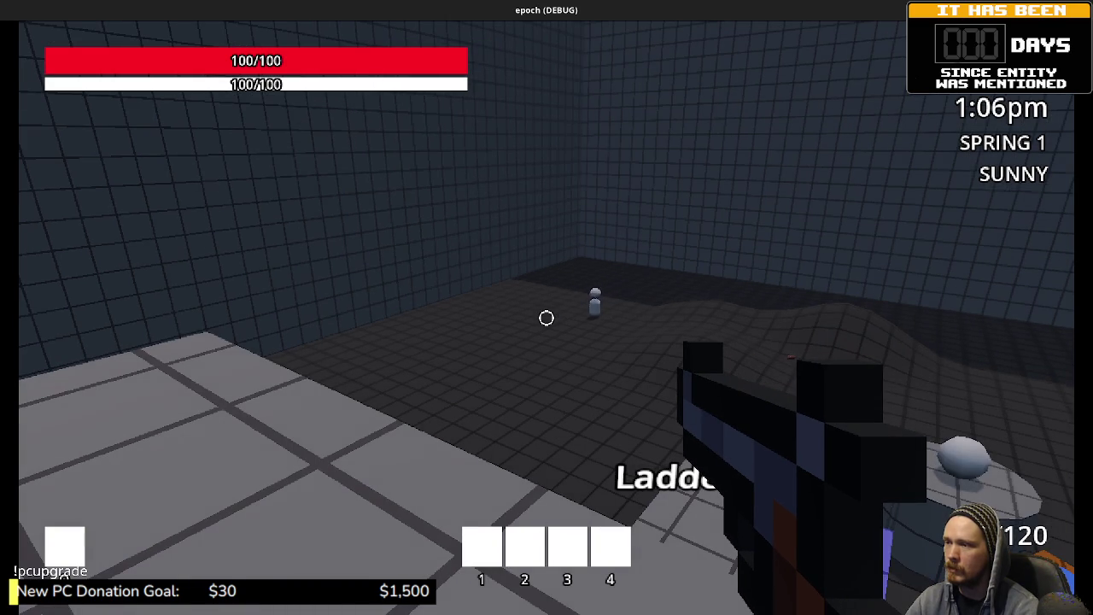
pyautogui.moveTo(615, 318)
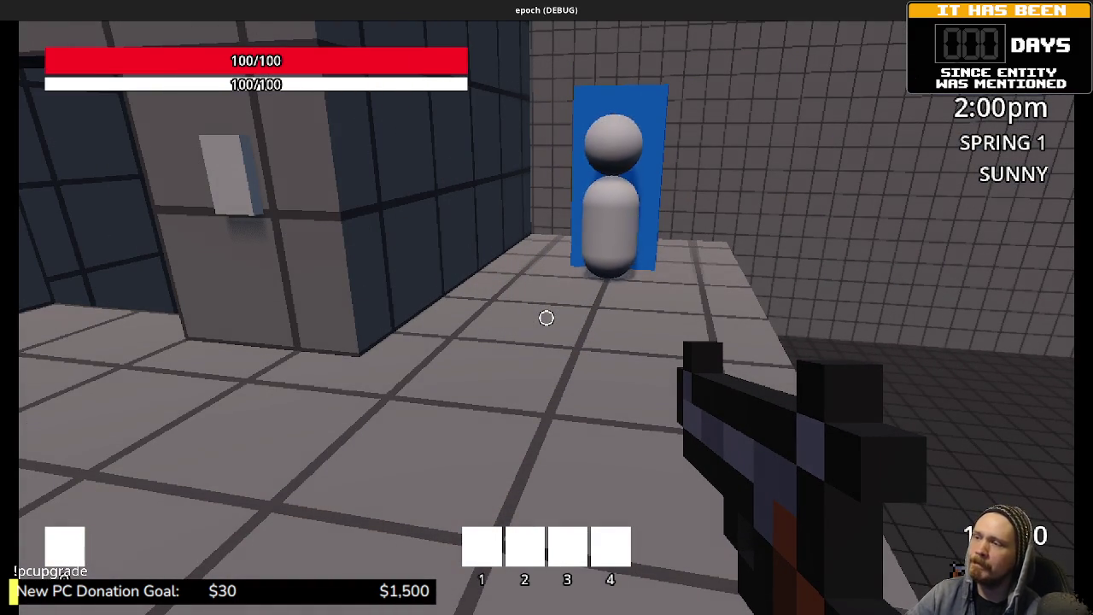
# - Walk up to the blue doorway behind the entity and line up centred in front of it
pyautogui.press('w')
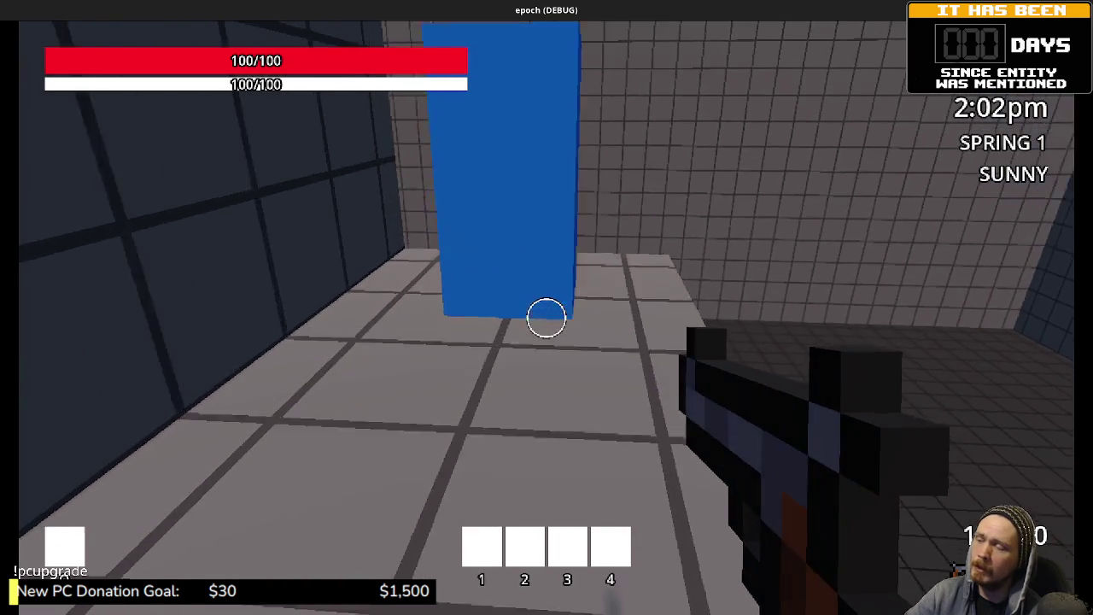
pyautogui.press('w')
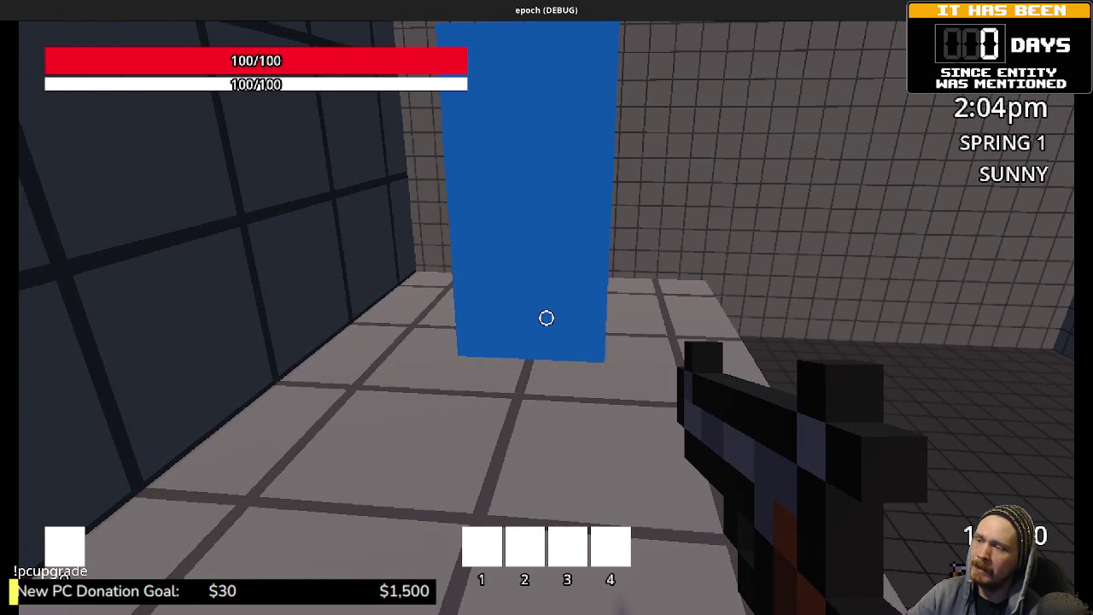
pyautogui.press('w')
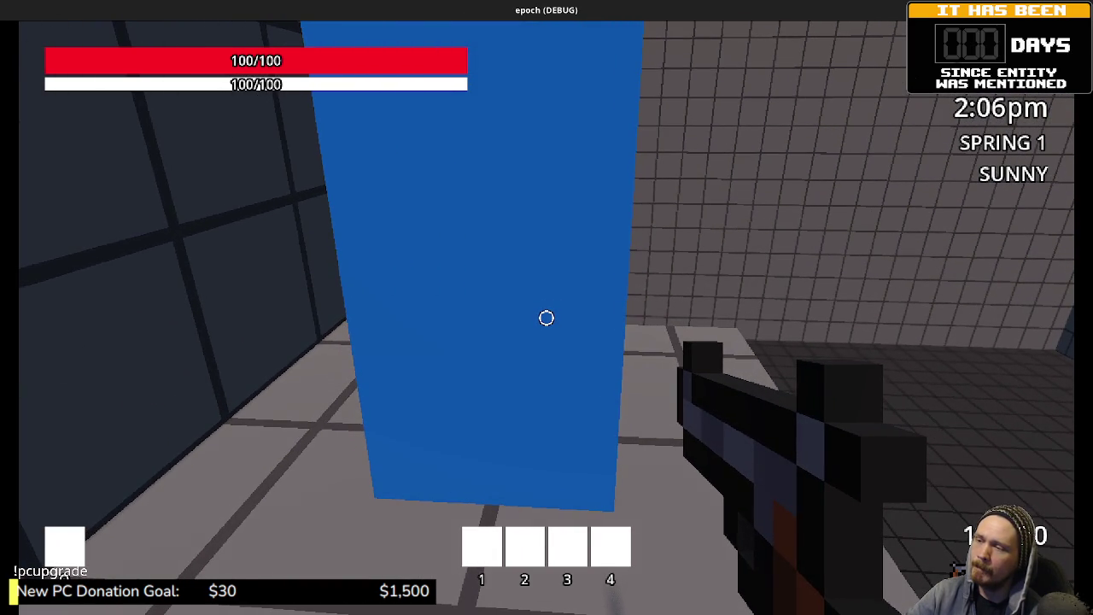
pyautogui.press('w')
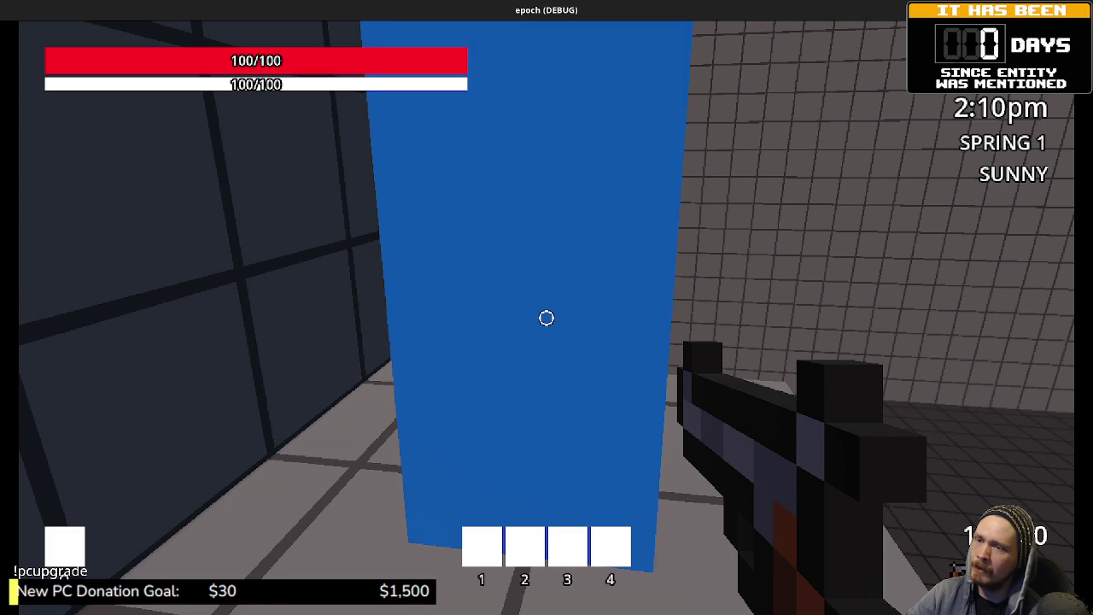
pyautogui.press('a')
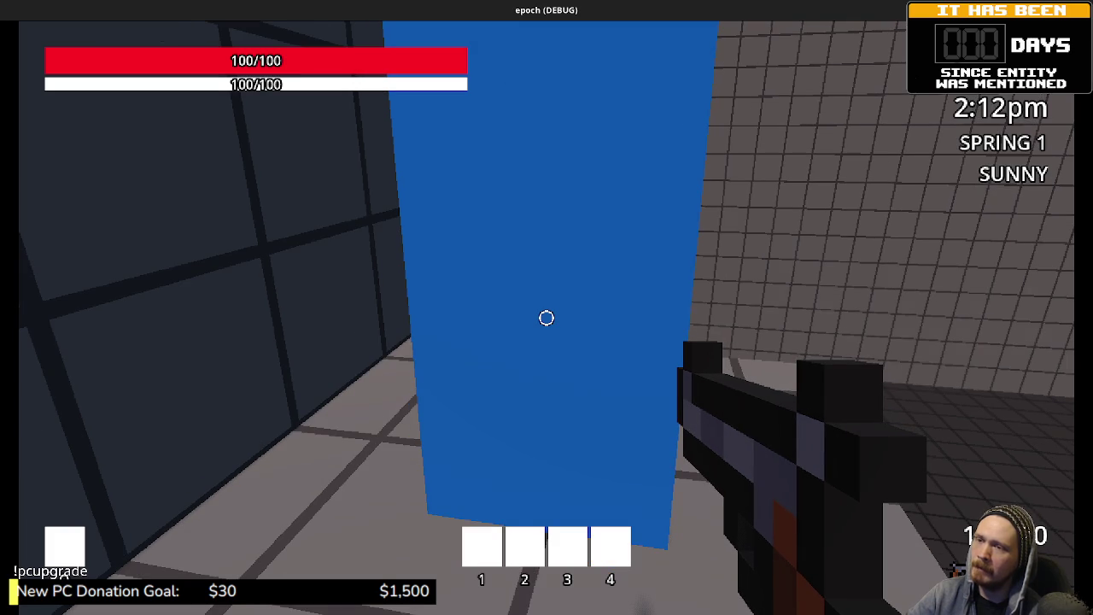
pyautogui.press('d')
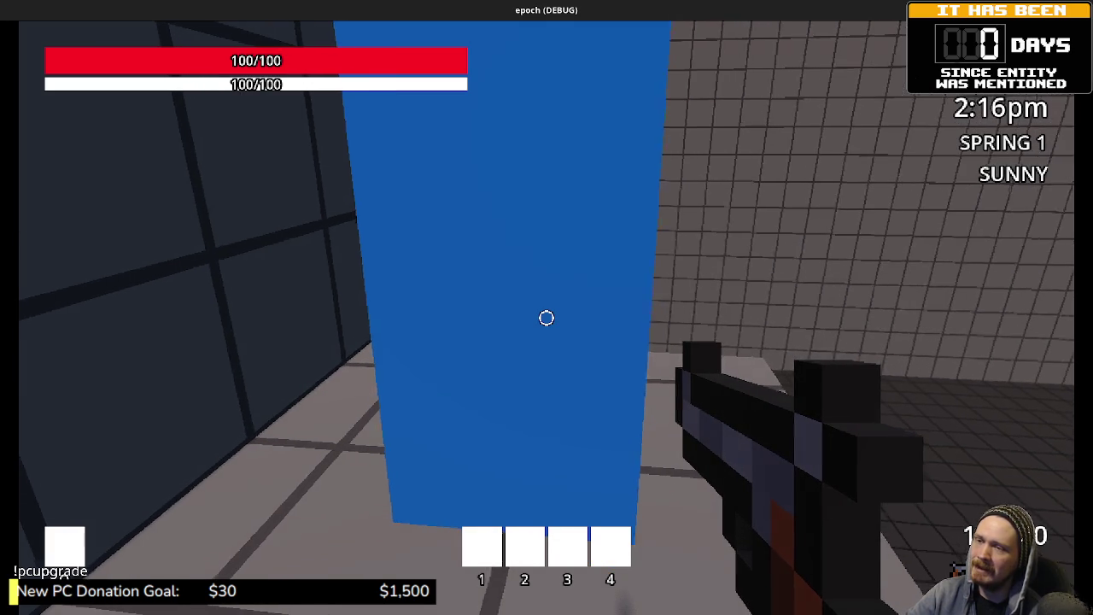
pyautogui.press('a')
pyautogui.press('d')
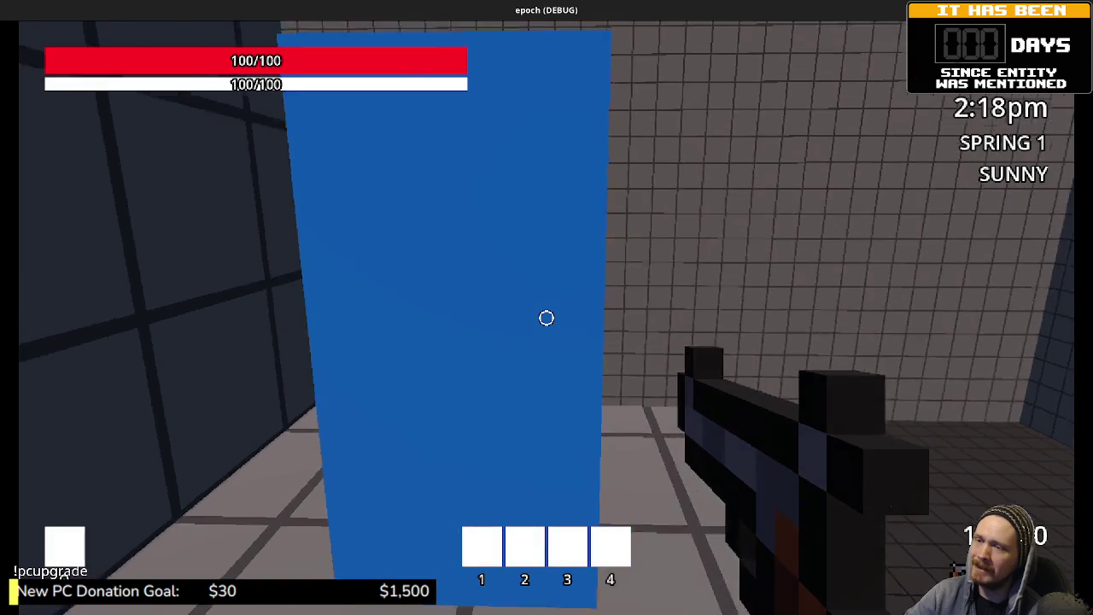
pyautogui.press('a')
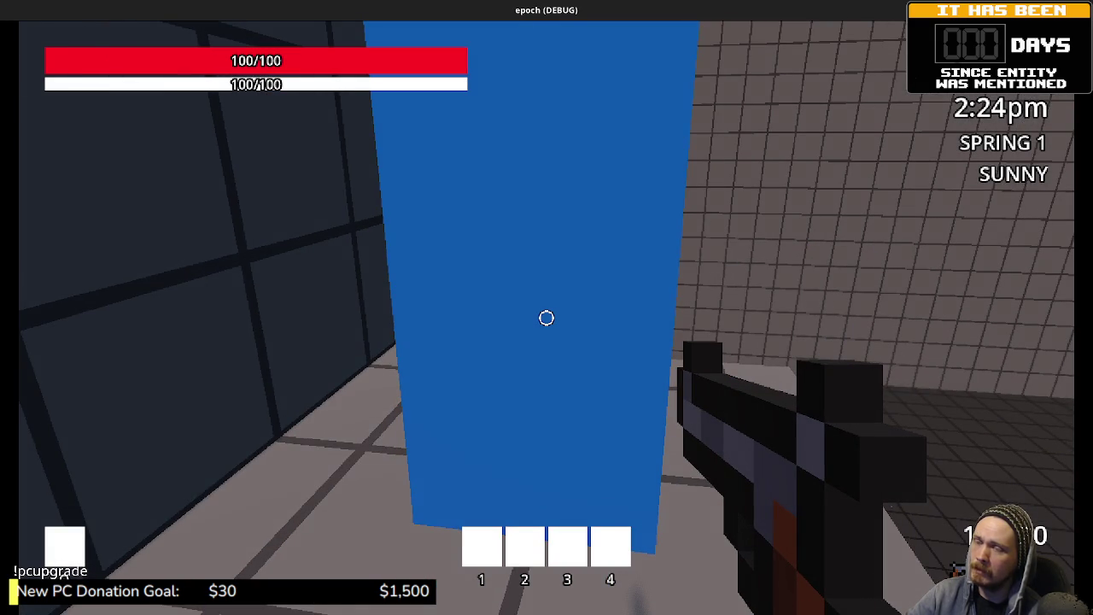
pyautogui.press('a')
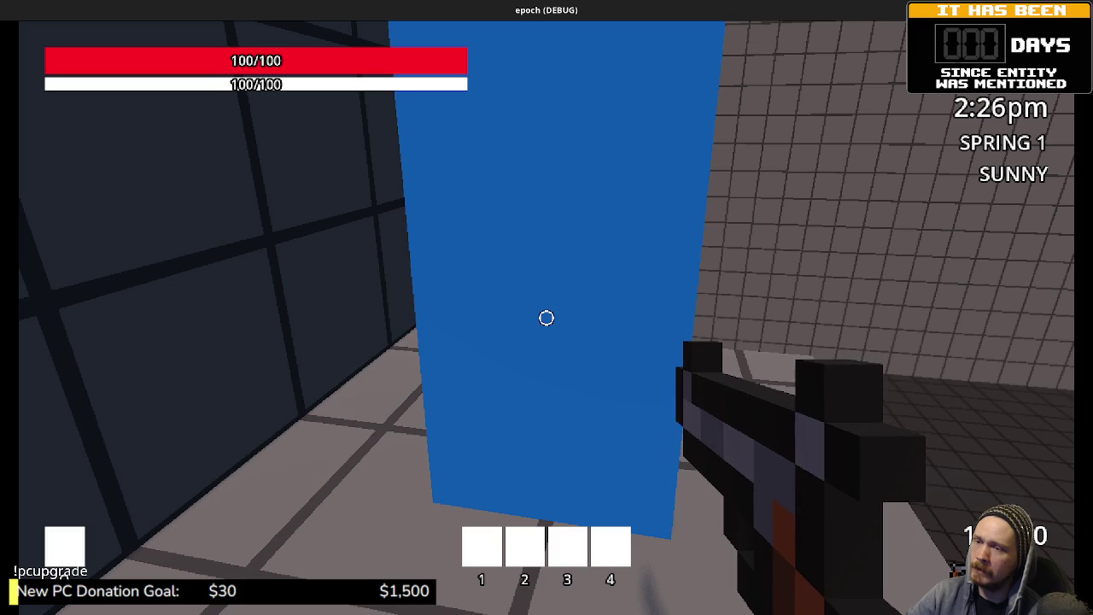
# - Pass through the doorway into the grey maze and sprint along the curved corridor through the next blue doorway
pyautogui.press('w')
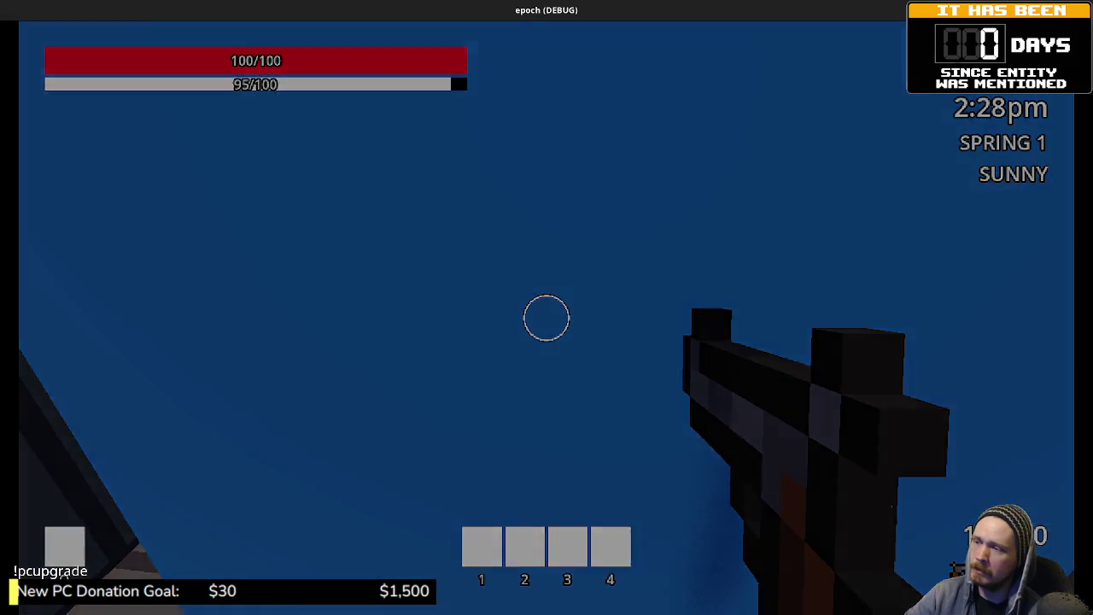
pyautogui.hotkey('shift', 'w')
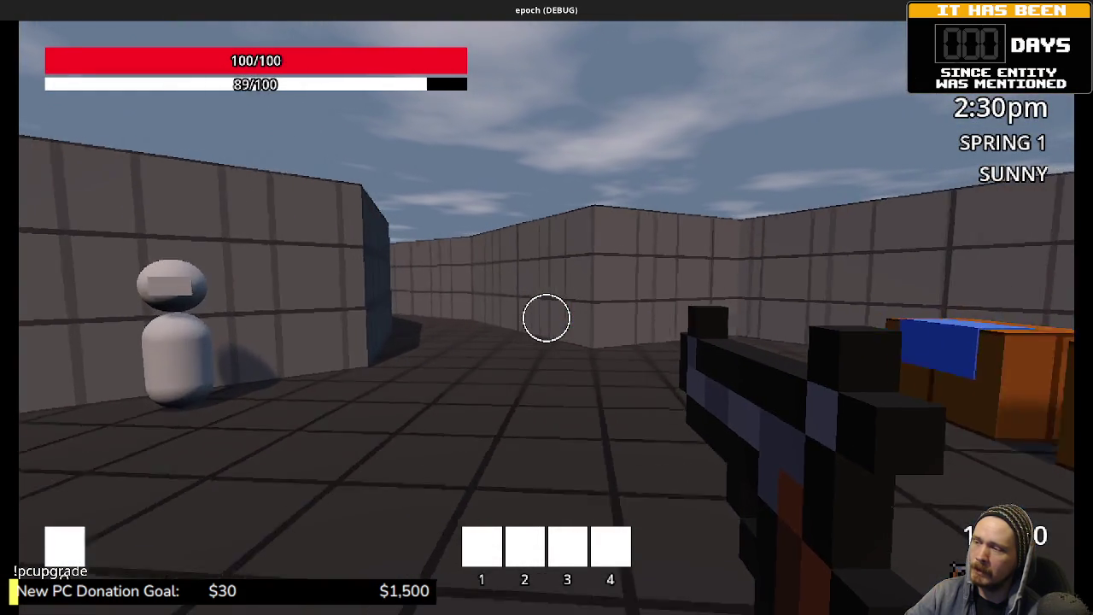
pyautogui.hotkey('shift', 'w')
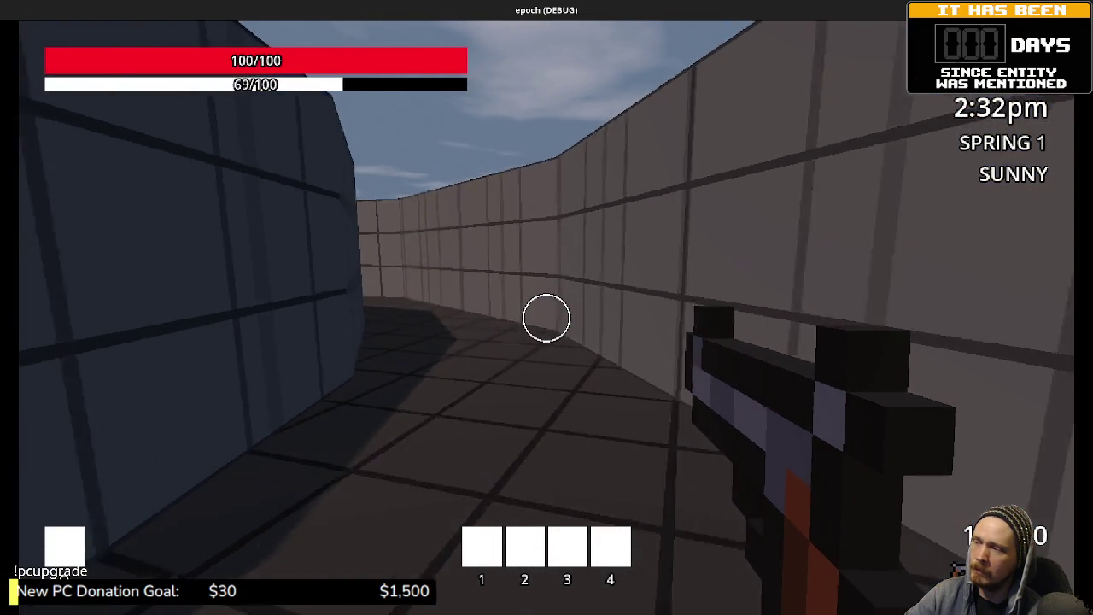
pyautogui.hotkey('shift', 'w')
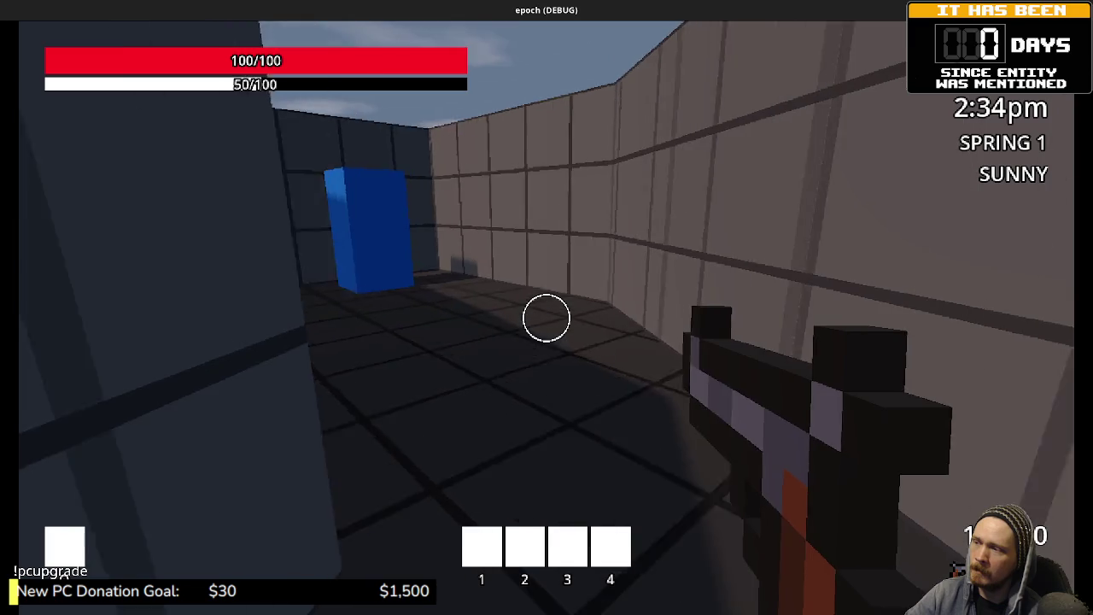
pyautogui.hotkey('shift', 'w')
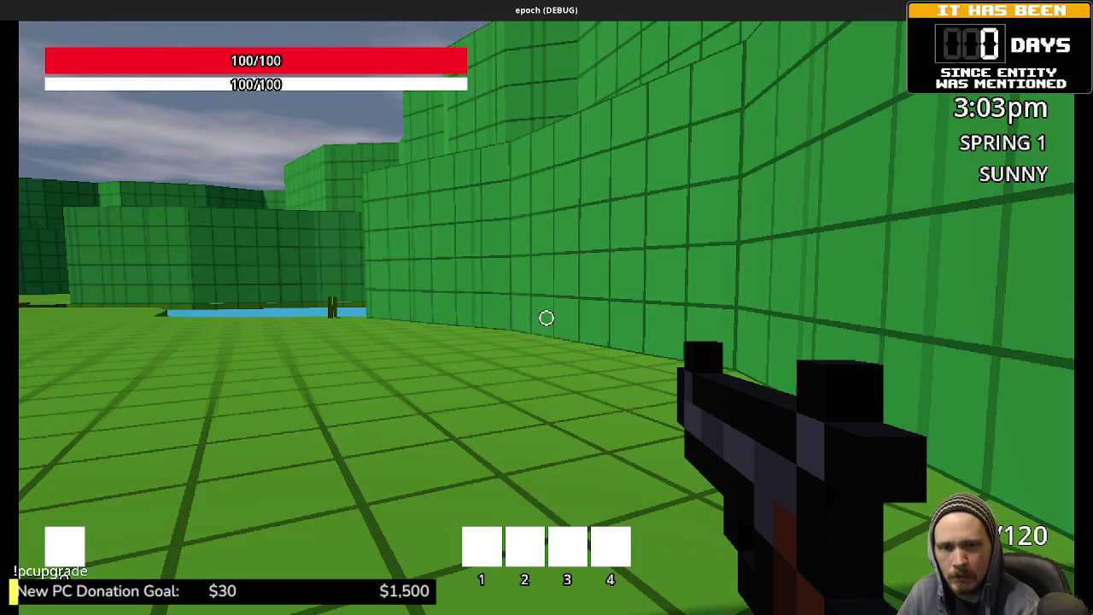
# - Walk into the forested green zone and look around to spot the wandering capsule among the pine trees
pyautogui.press('w')
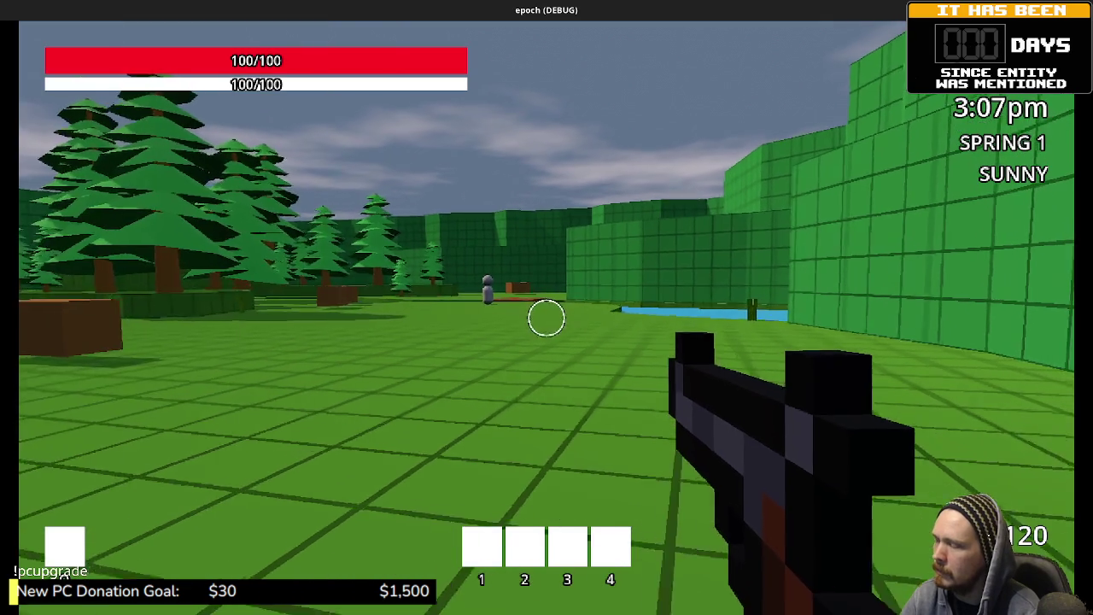
pyautogui.moveTo(547, 318)
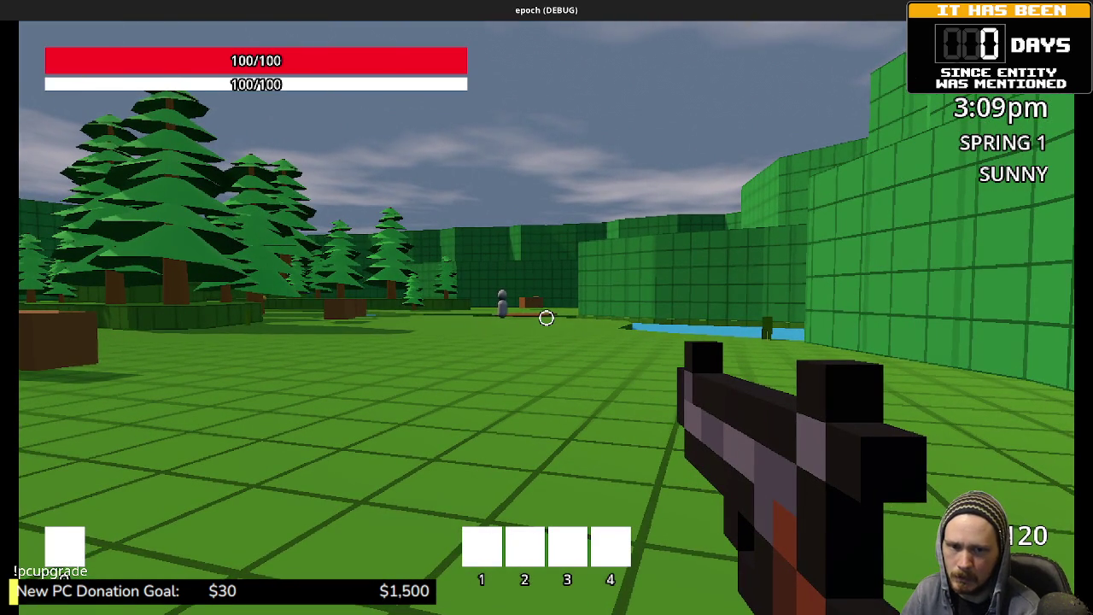
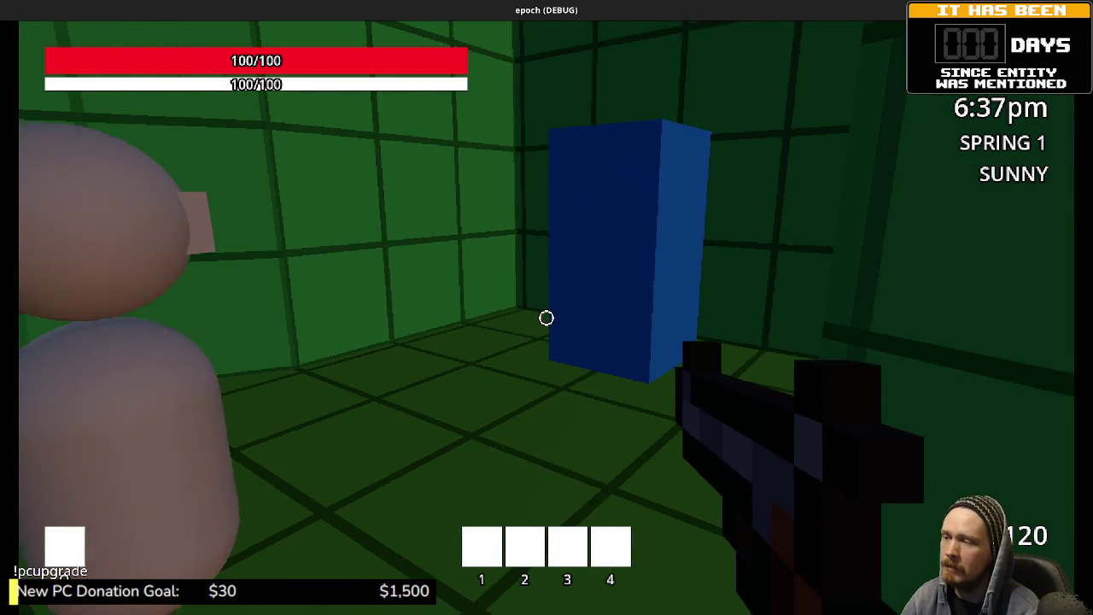
# - Walk to the blue block, through the blue door, and down the brown-walled corridor toward the purple block
pyautogui.press('w')
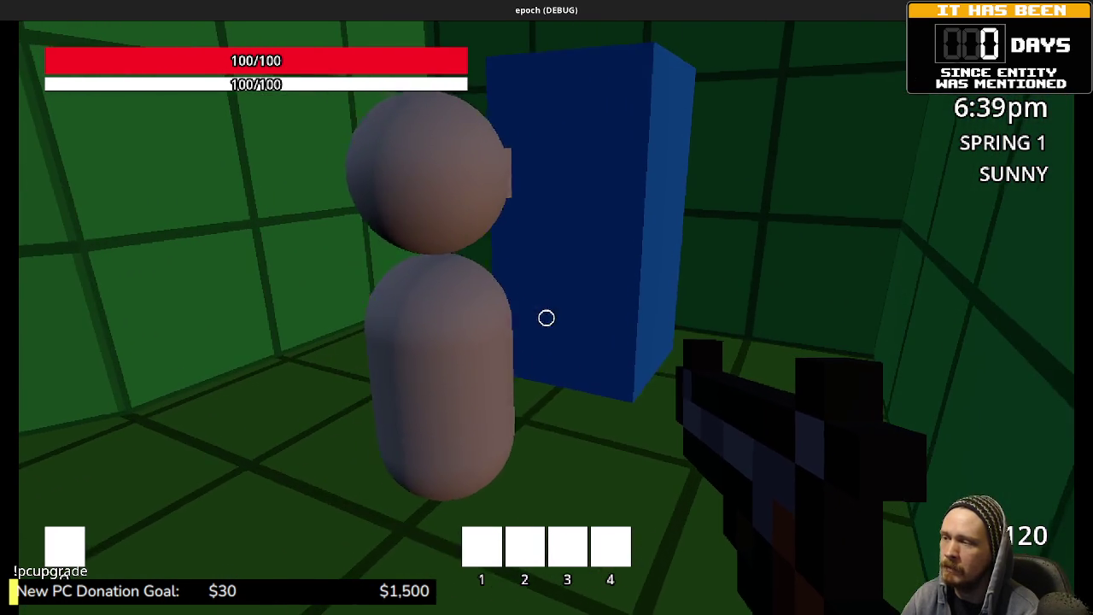
pyautogui.press('w')
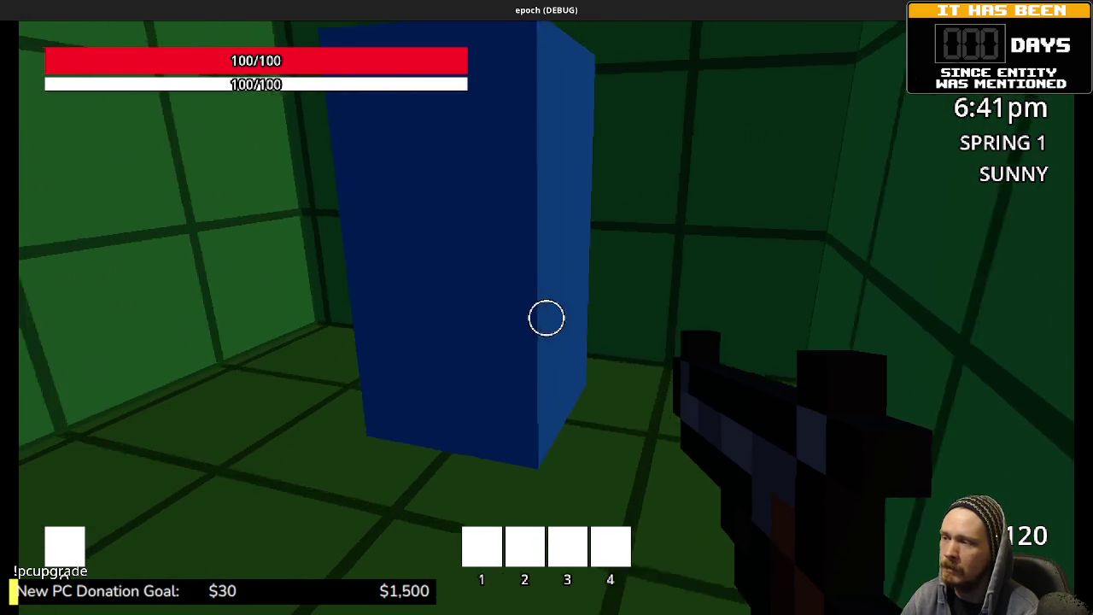
pyautogui.press('w')
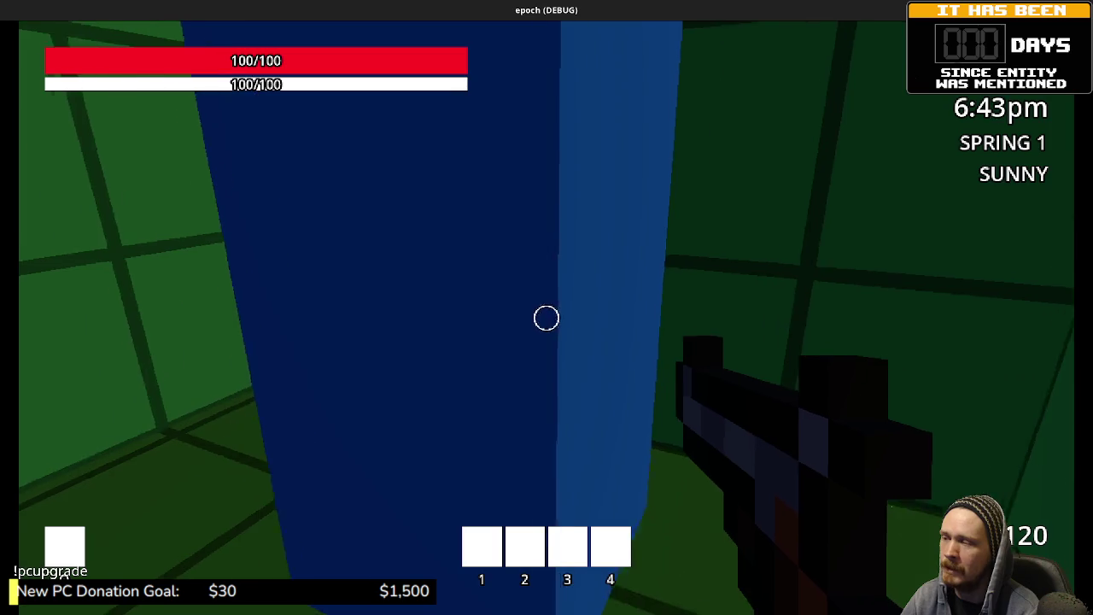
pyautogui.press('w')
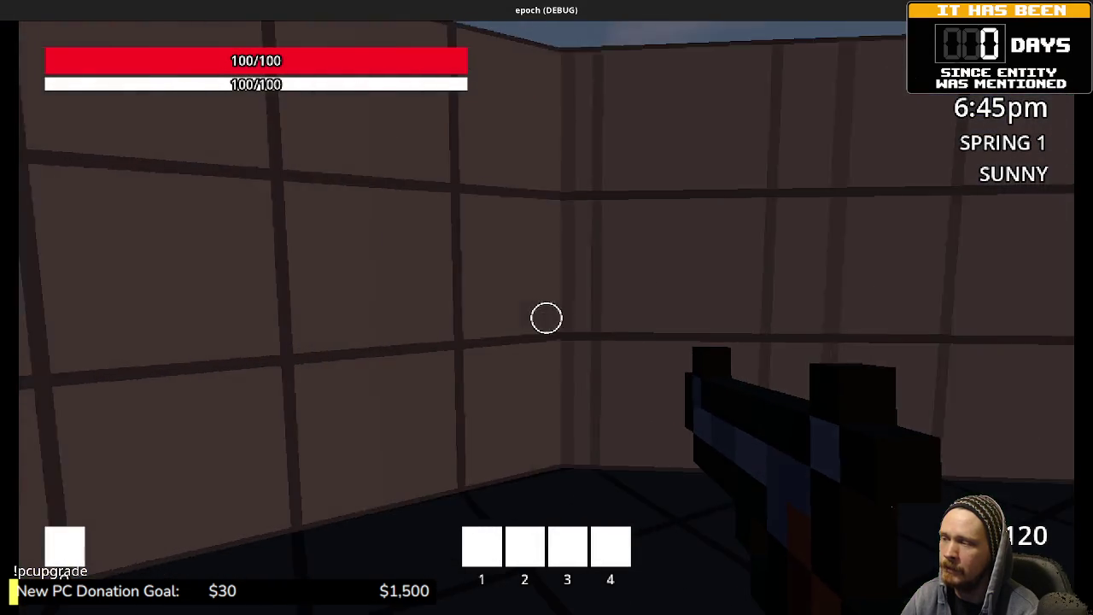
pyautogui.press('w')
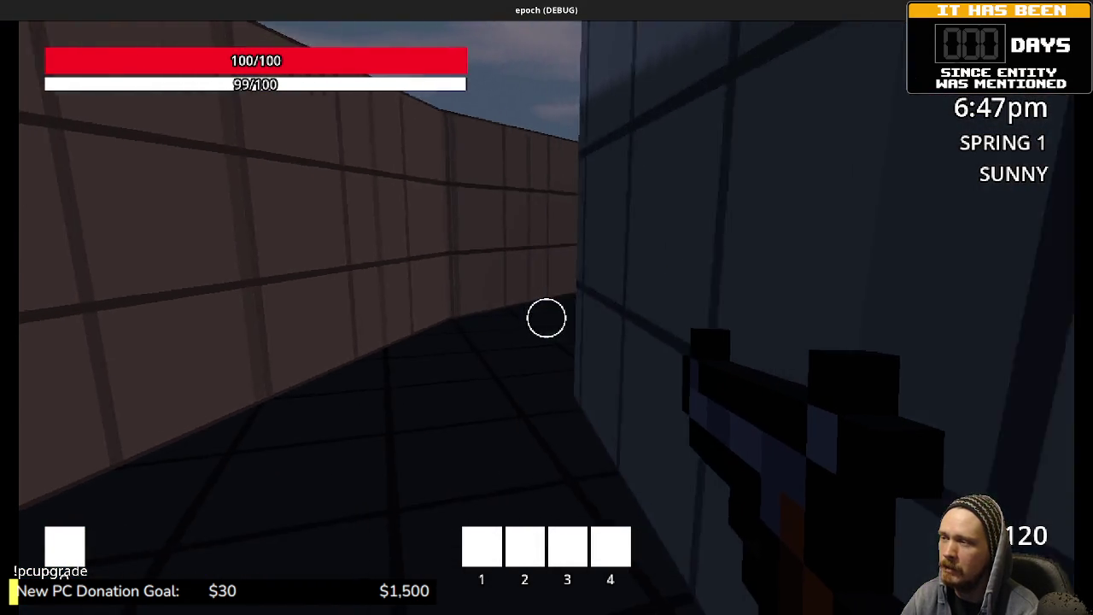
pyautogui.press('w')
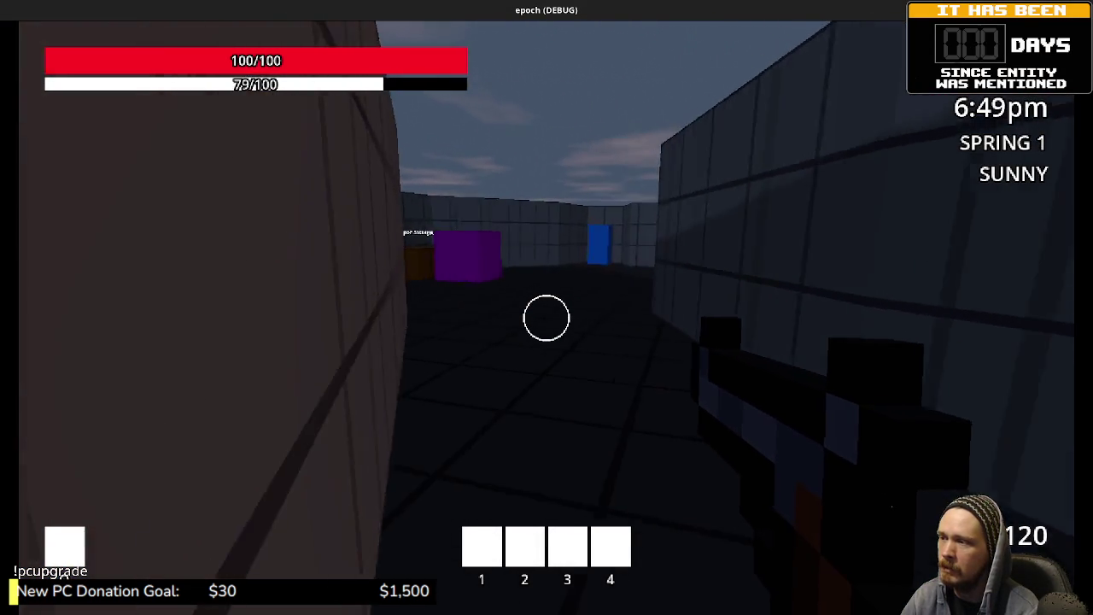
# - Watch the white capsule NPCs by the storage boxes, head back toward the blue block, and stop the game
pyautogui.press('w')
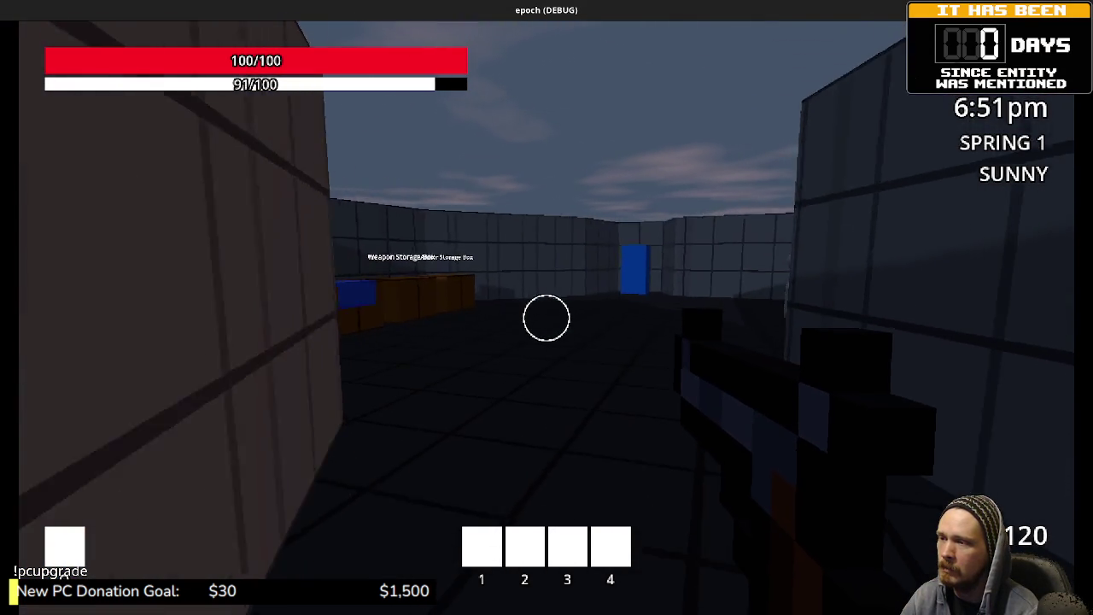
pyautogui.press('w')
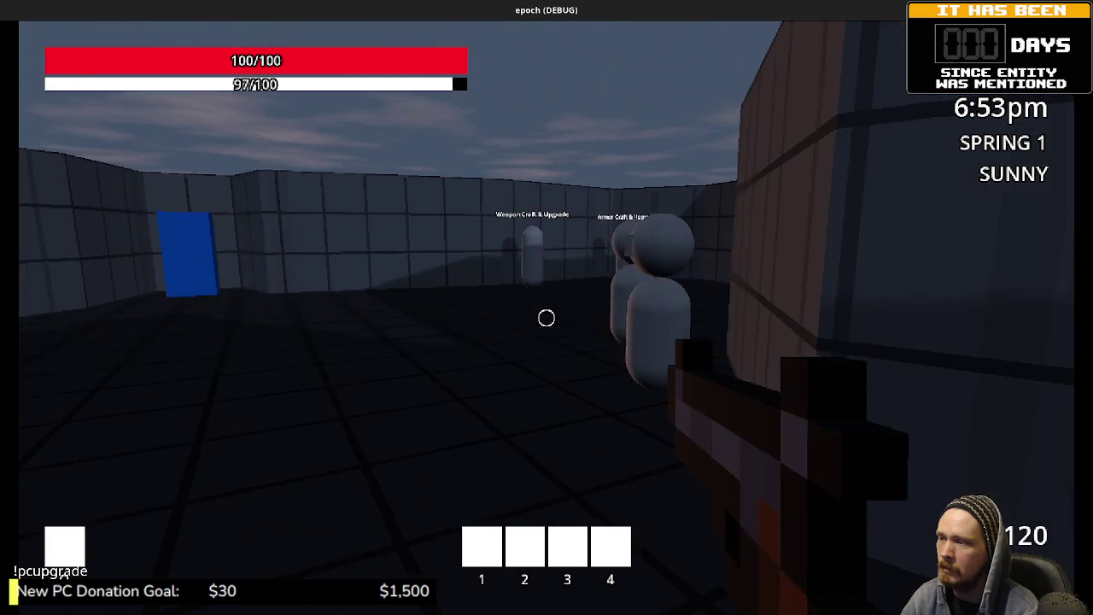
pyautogui.press('w')
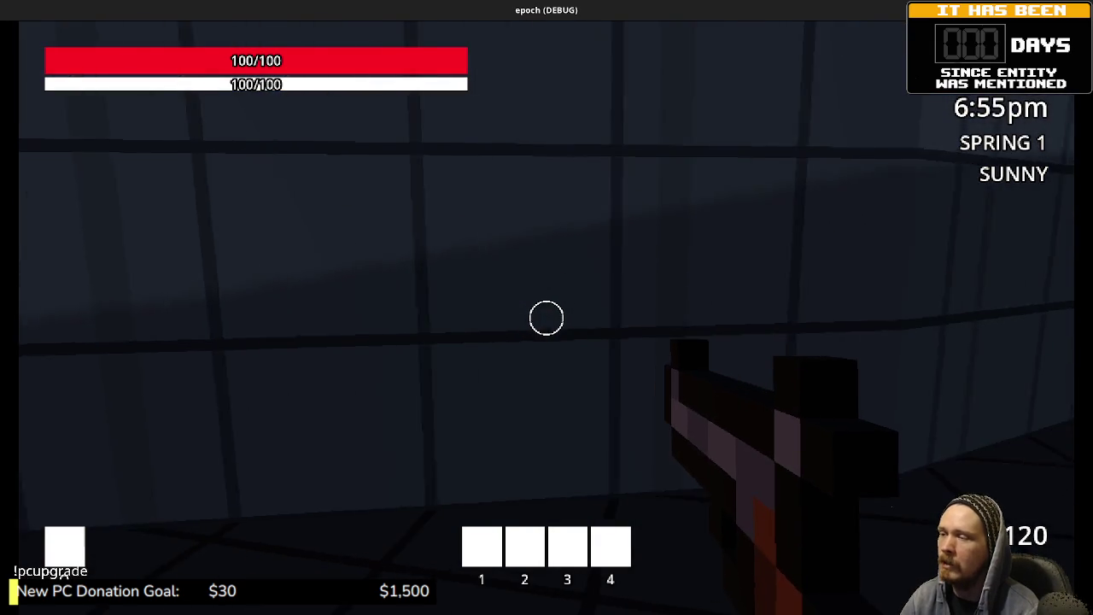
pyautogui.press('w')
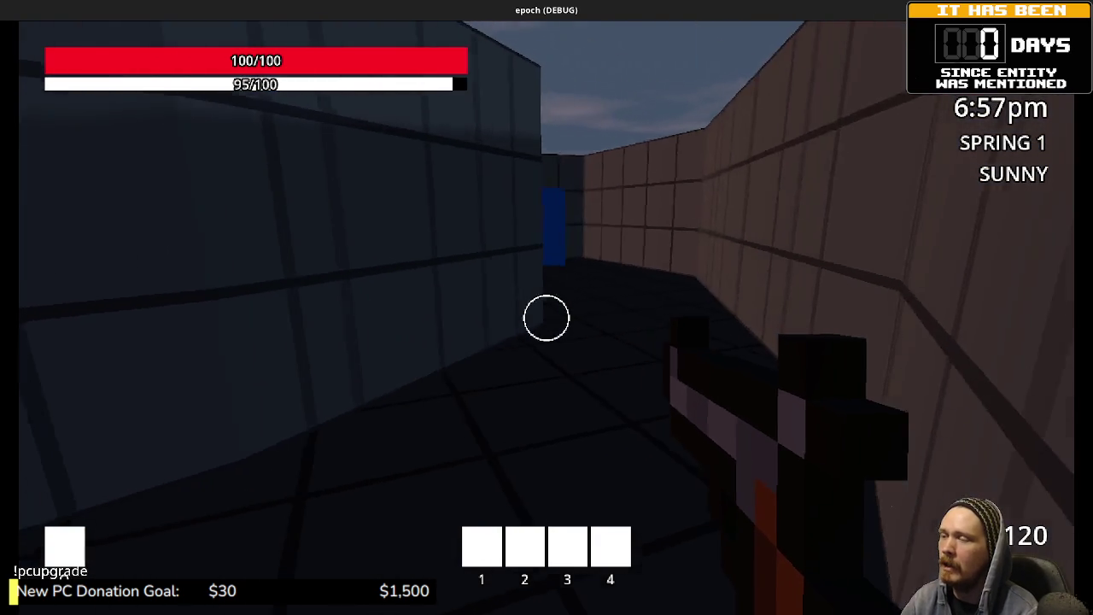
pyautogui.press('w')
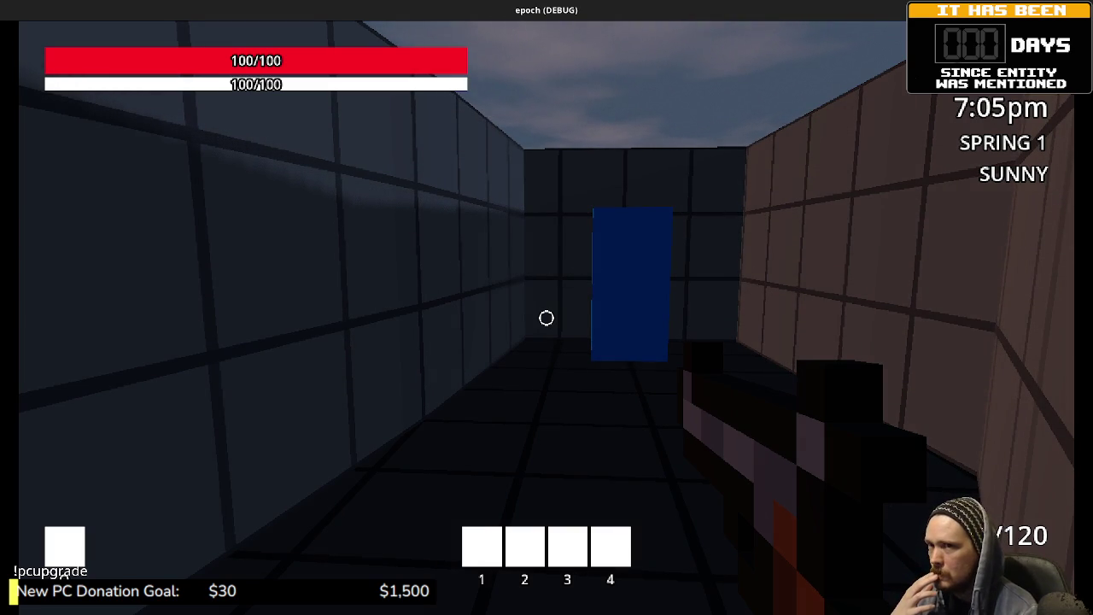
pyautogui.press('F8')
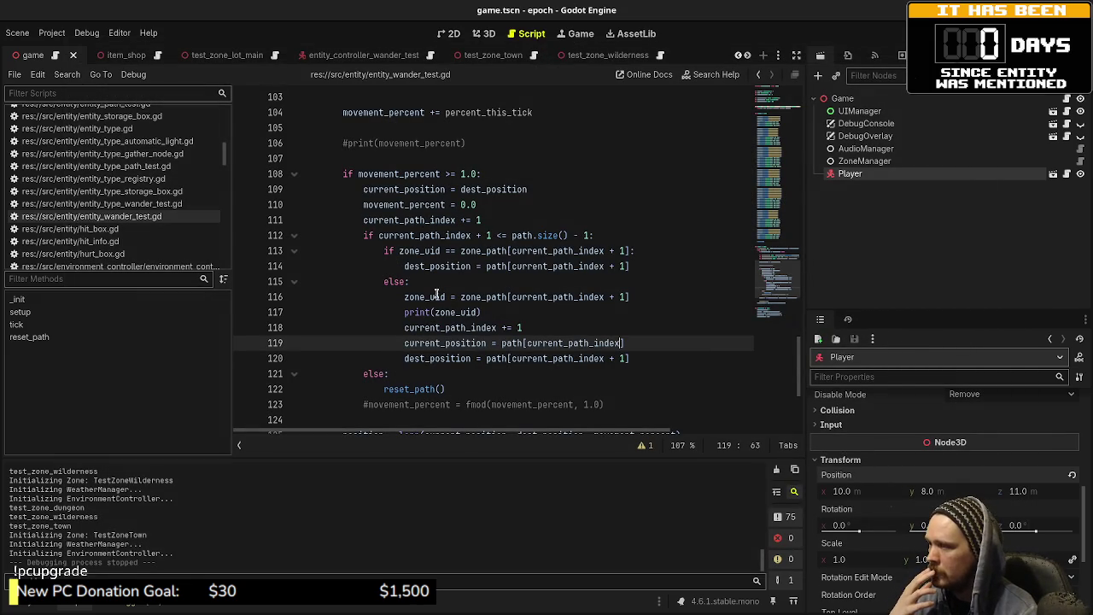
# - Open entity_controller_wander_test.gd and put the cursor at the end of line 9 in _physics_process
pyautogui.moveTo(416, 297)
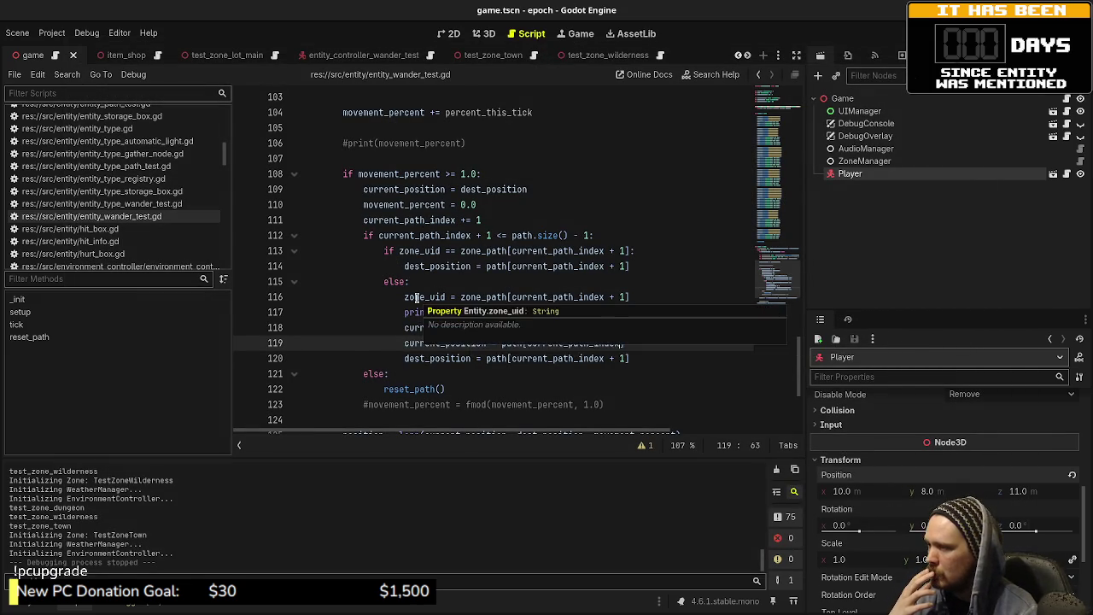
pyautogui.scroll(-1, 416, 298)
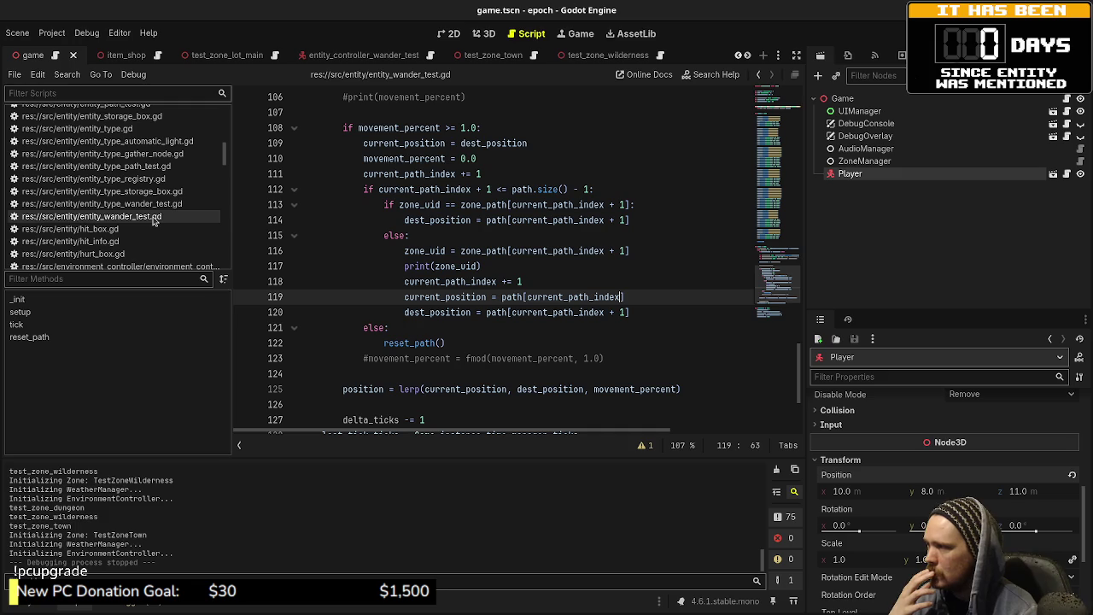
pyautogui.scroll(3, 154, 220)
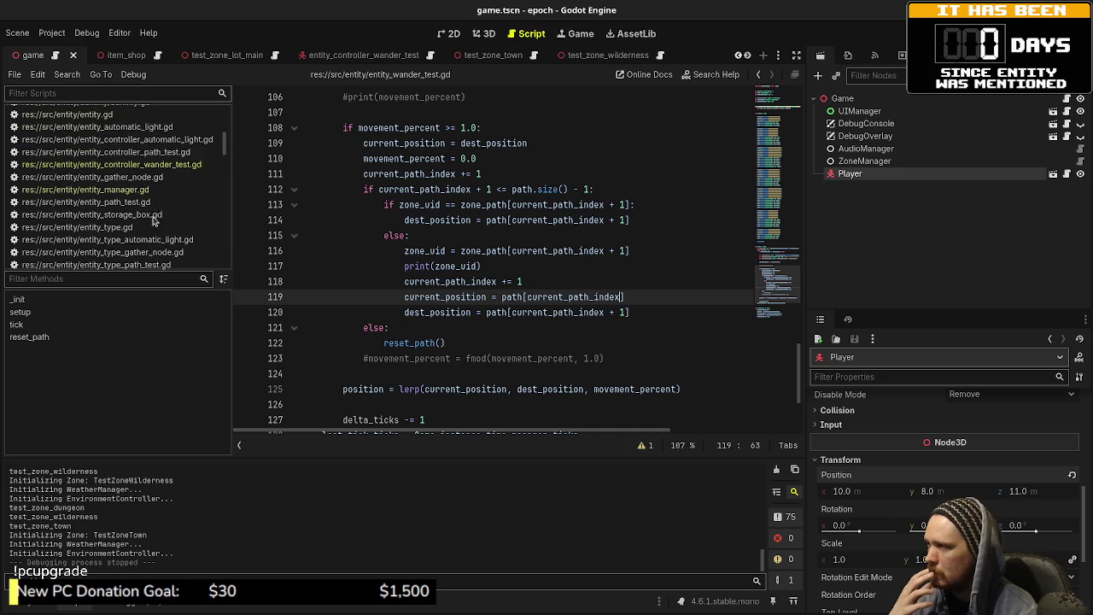
pyautogui.click(160, 165)
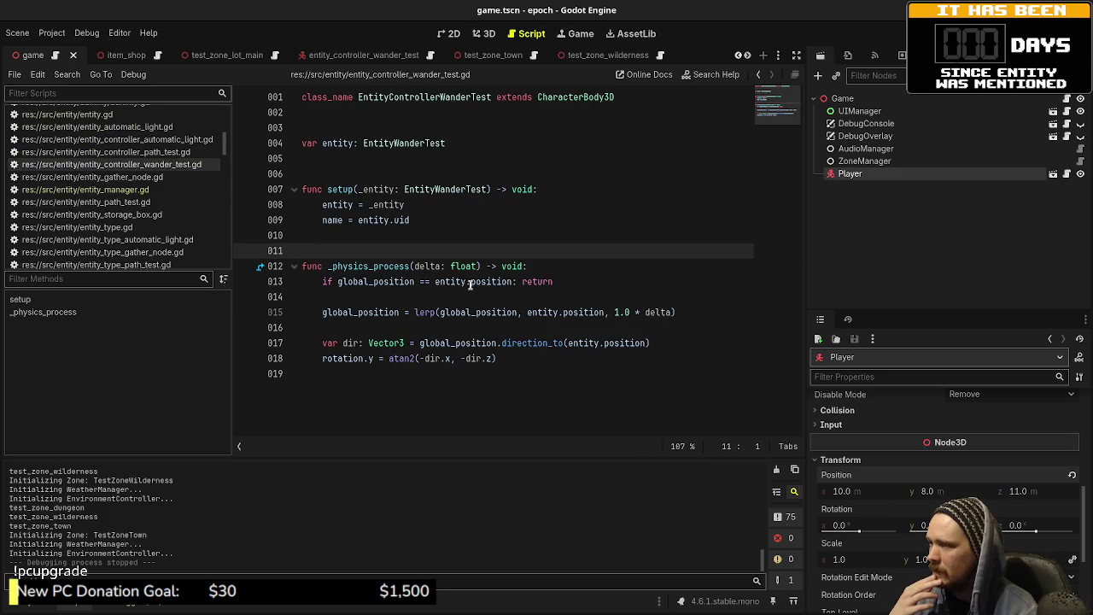
pyautogui.click(440, 221)
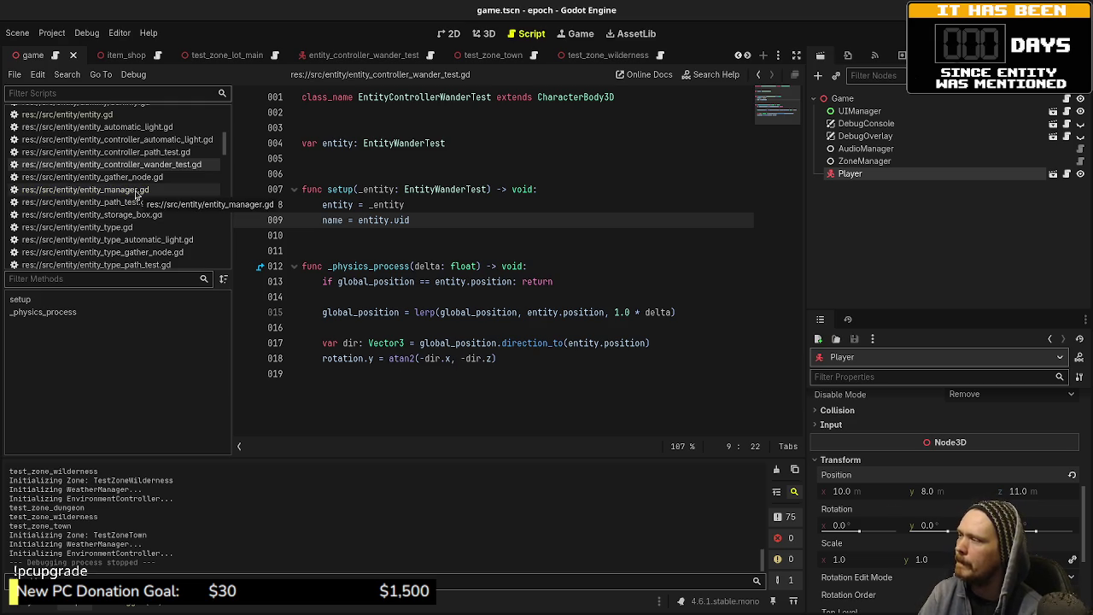
# - Read tick_global_entities in entity_manager.gd, then switch back to entity_wander_test.gd's tick path logic
pyautogui.click(136, 190)
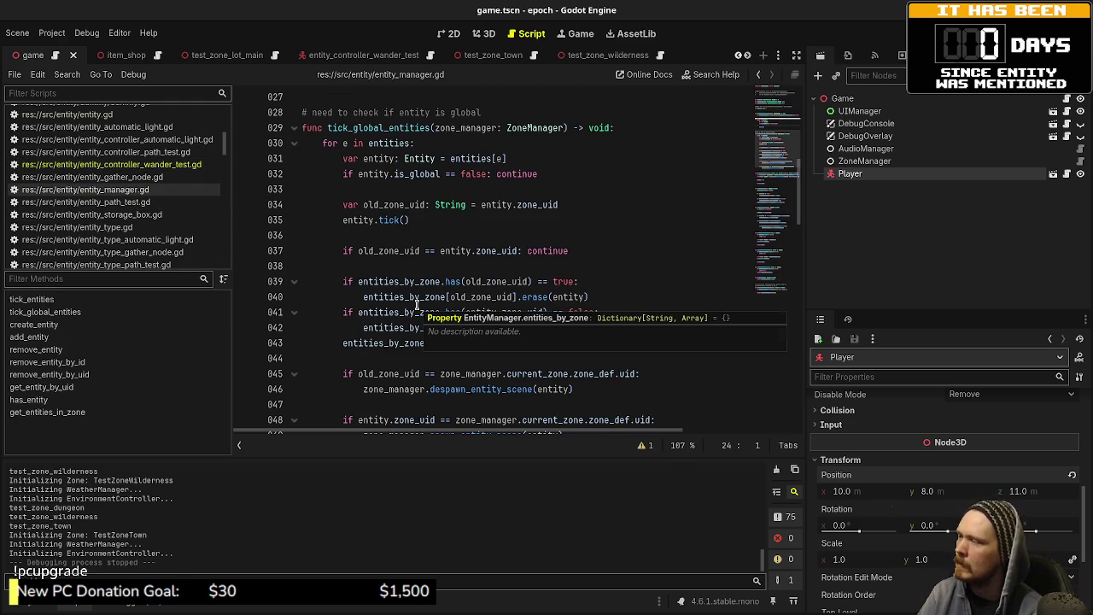
pyautogui.scroll(-1, 416, 305)
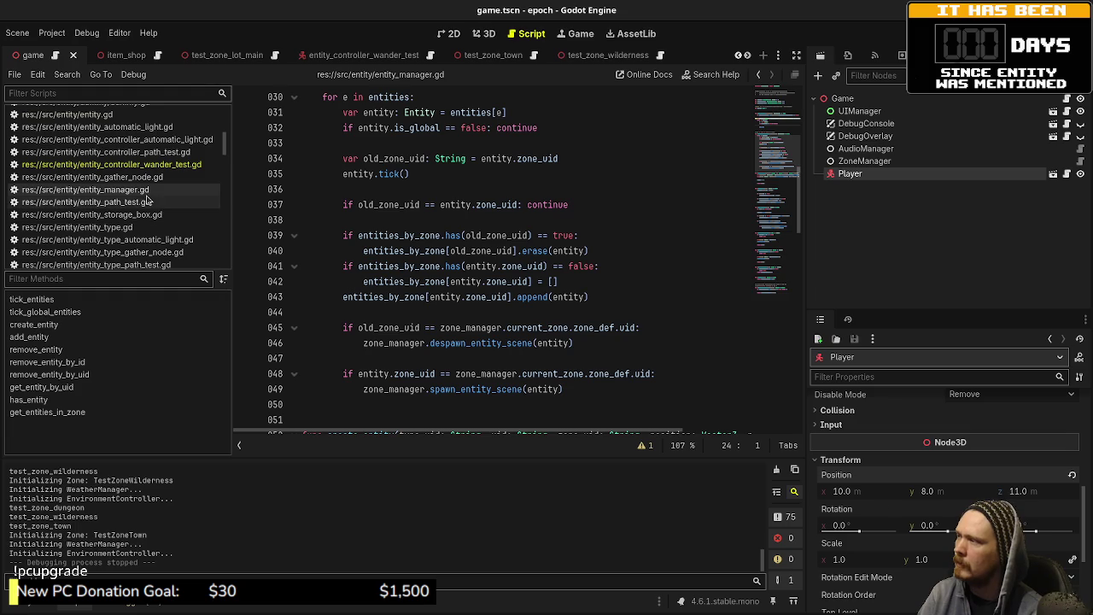
pyautogui.click(111, 164)
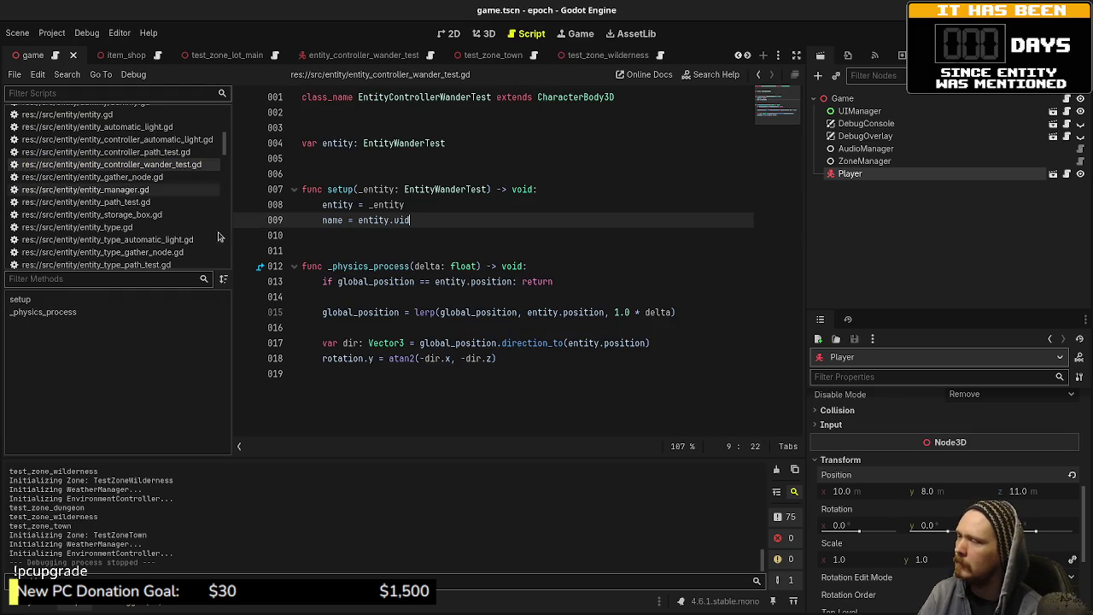
pyautogui.scroll(-4, 158, 239)
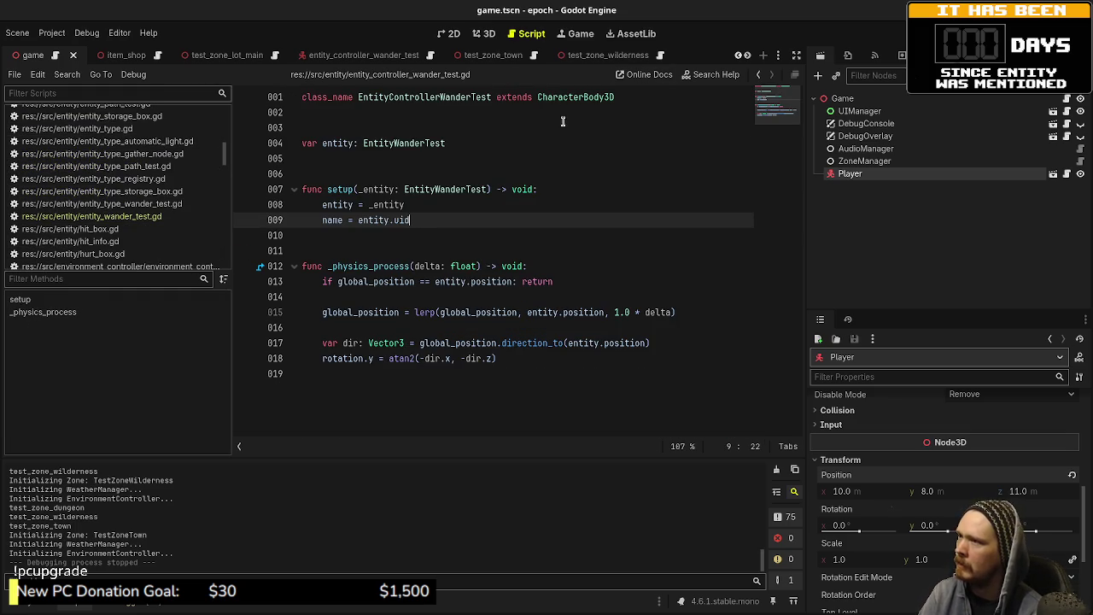
pyautogui.click(137, 217)
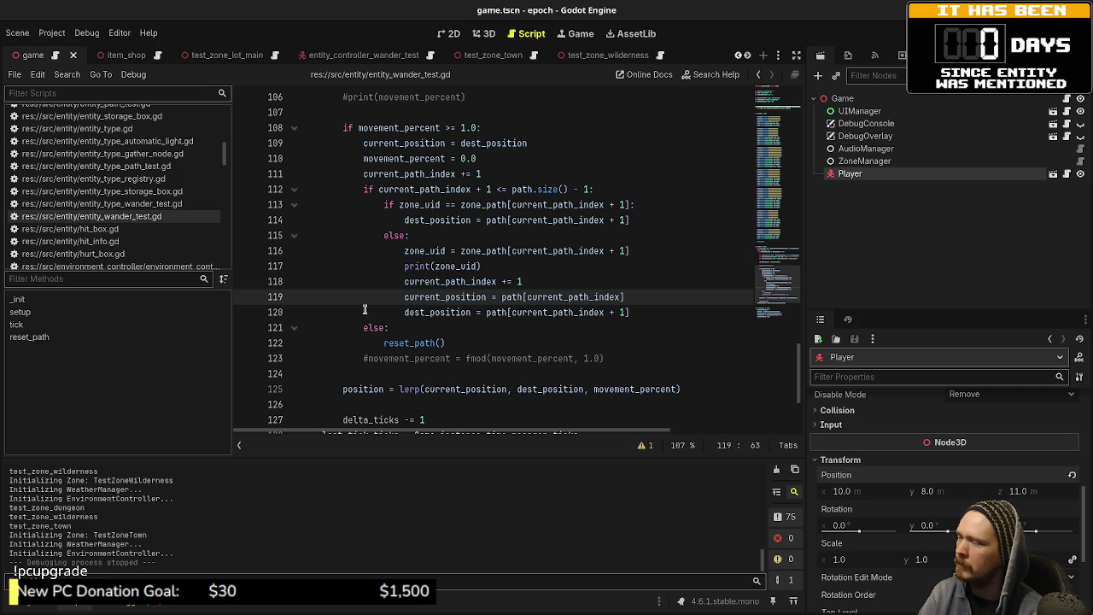
# - Delete the print(zone_uid) line 117 from entity_wander_test.gd and save the script
pyautogui.moveTo(511, 264); pyautogui.dragTo(638, 254)
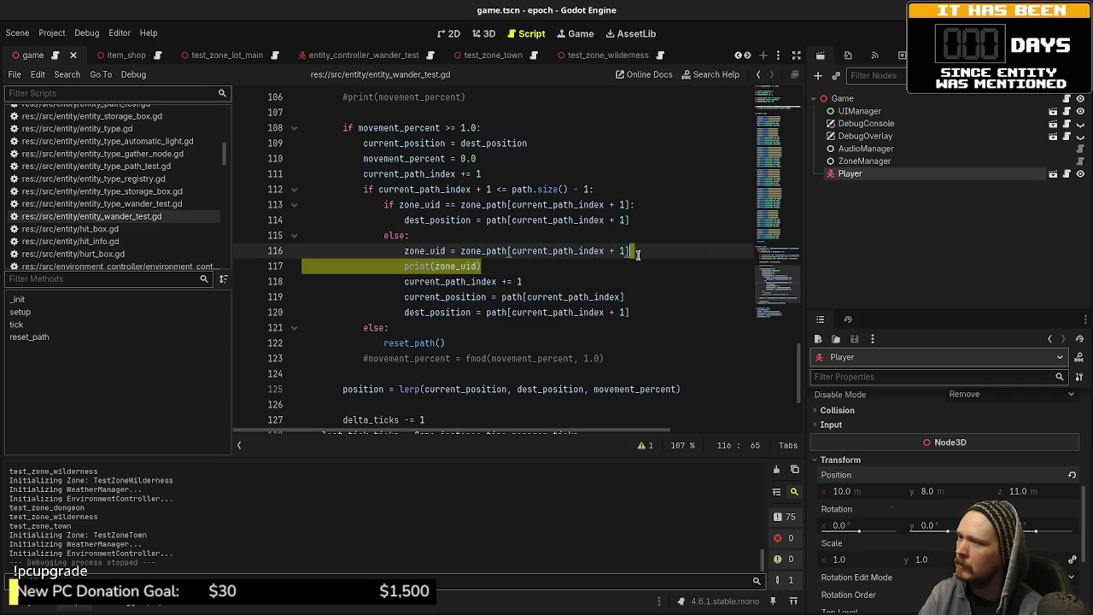
pyautogui.press('Delete')
pyautogui.hotkey('ctrl', 's')
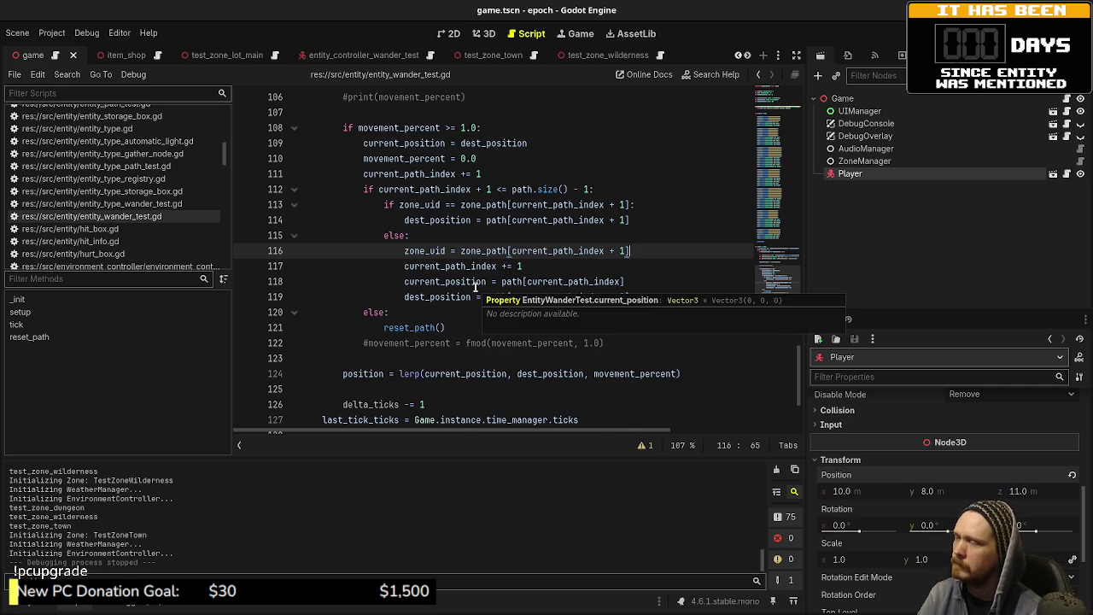
pyautogui.scroll(5, 475, 286)
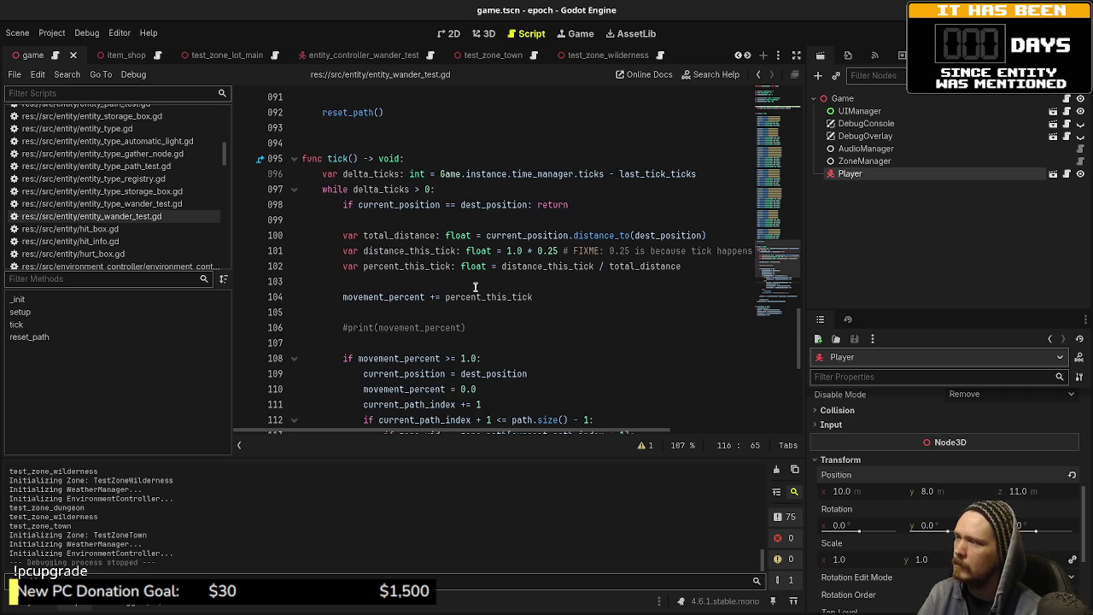
pyautogui.scroll(5, 150, 232)
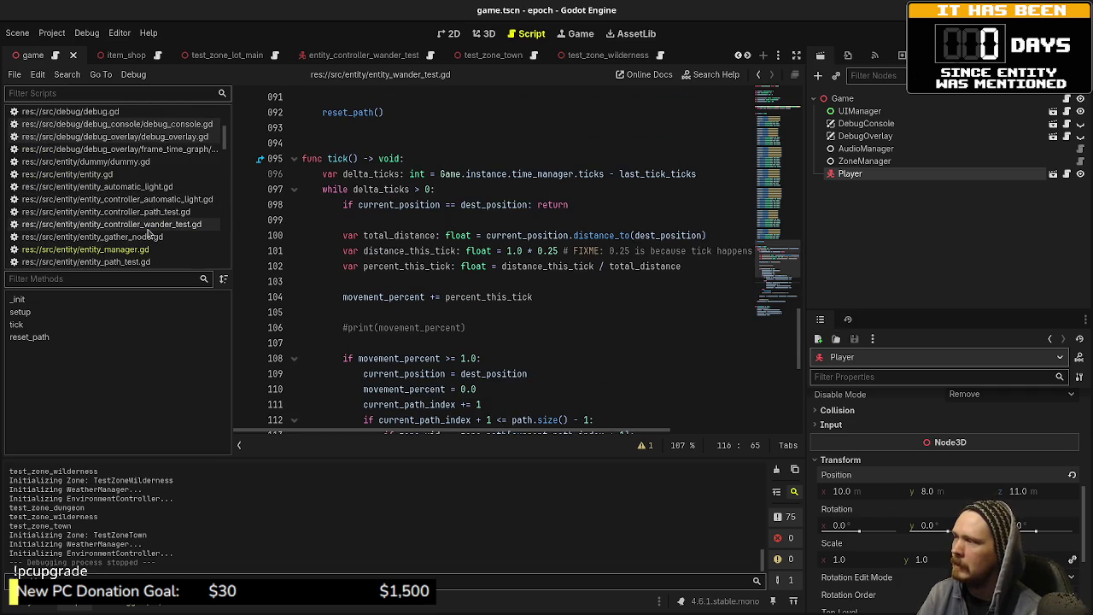
# - Comment out the smoothing and rotation lines and assign global_position = entity.position directly, then save
pyautogui.click(150, 227)
pyautogui.moveTo(322, 311)
pyautogui.mouseDown()
pyautogui.moveTo(676, 315)
pyautogui.moveTo(502, 359)
pyautogui.mouseUp()
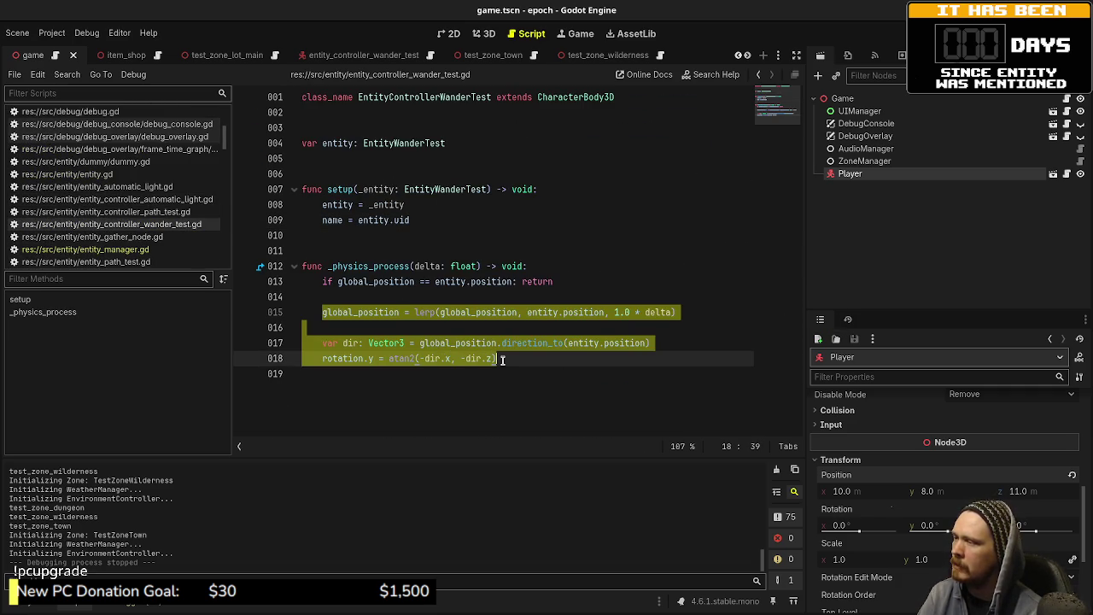
pyautogui.hotkey('ctrl', 'k')
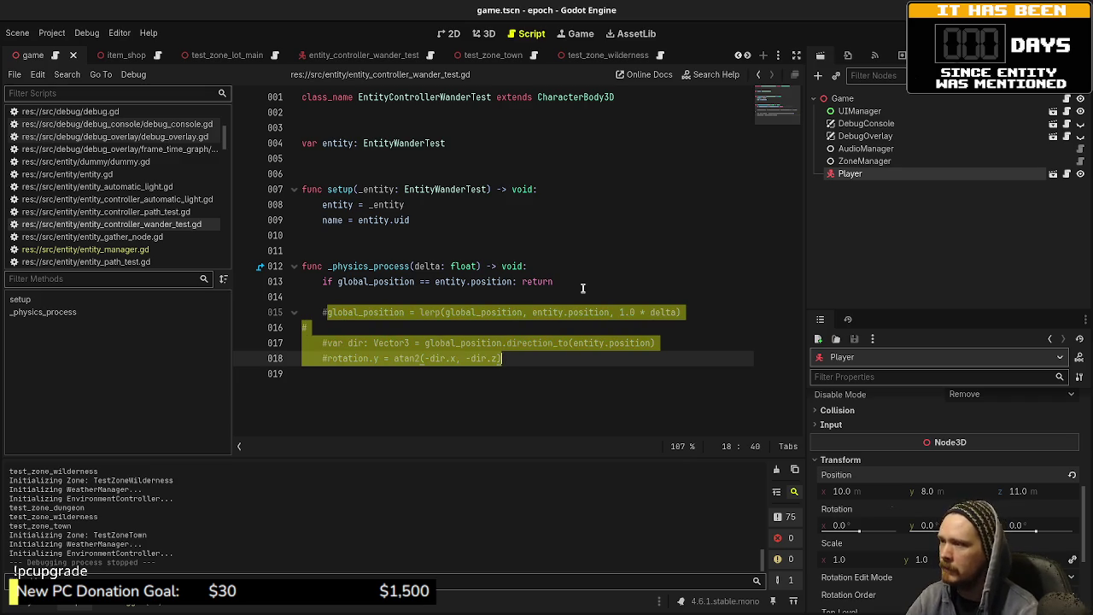
pyautogui.click(584, 288)
pyautogui.press('Down')
pyautogui.press('Return')
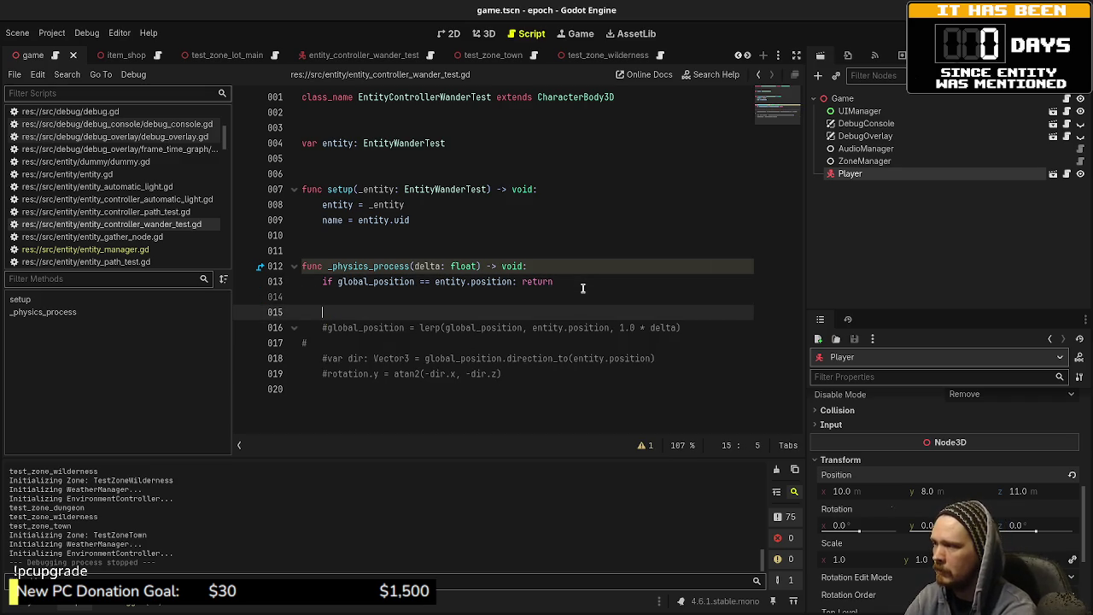
pyautogui.write('global_position')
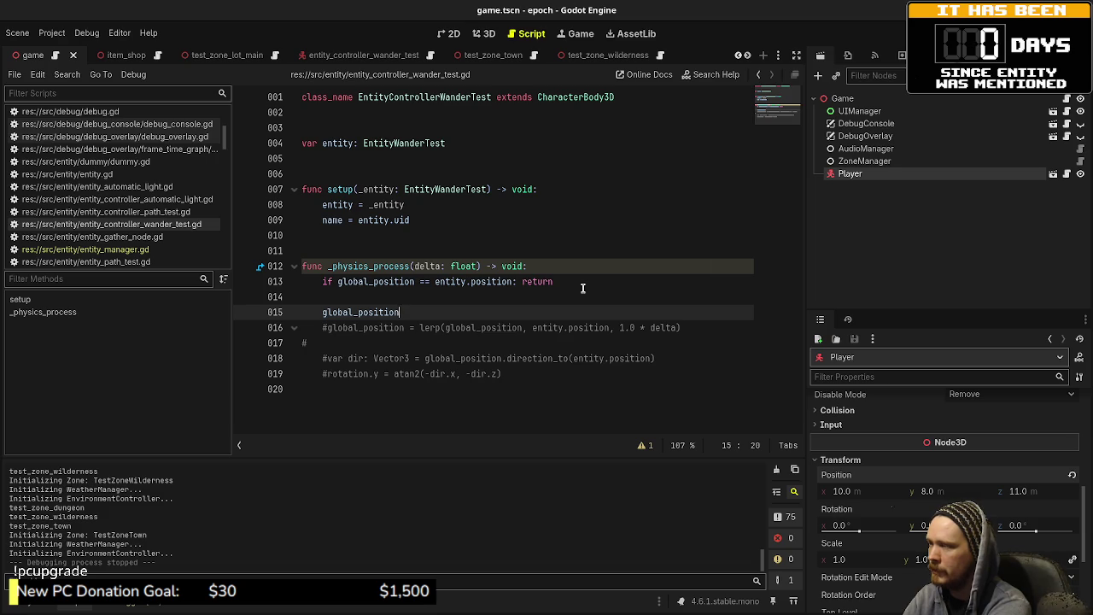
pyautogui.write(' = ')
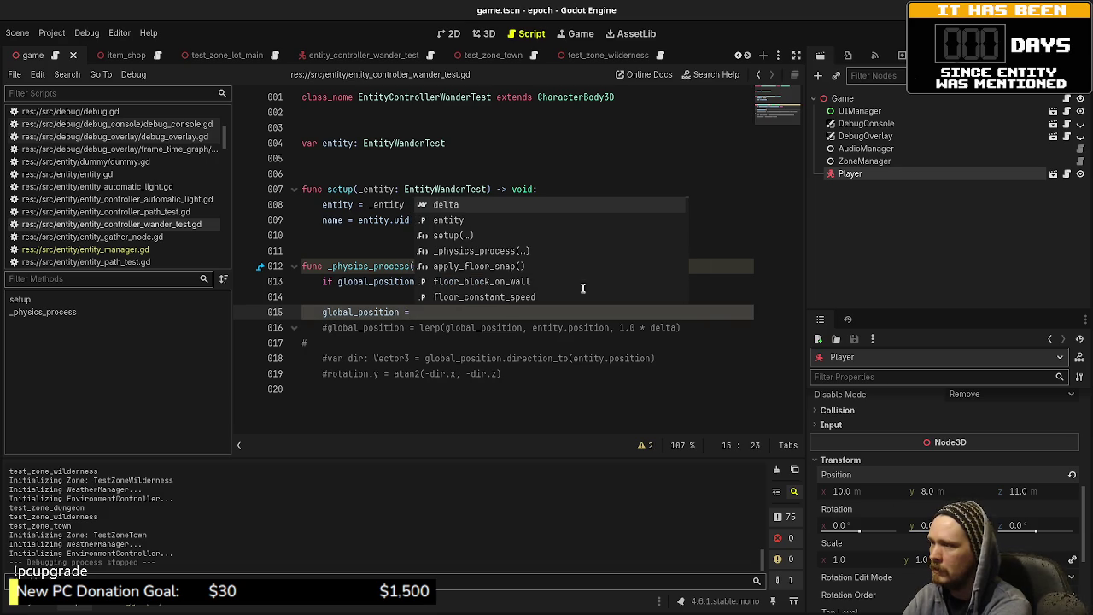
pyautogui.write('entity.p')
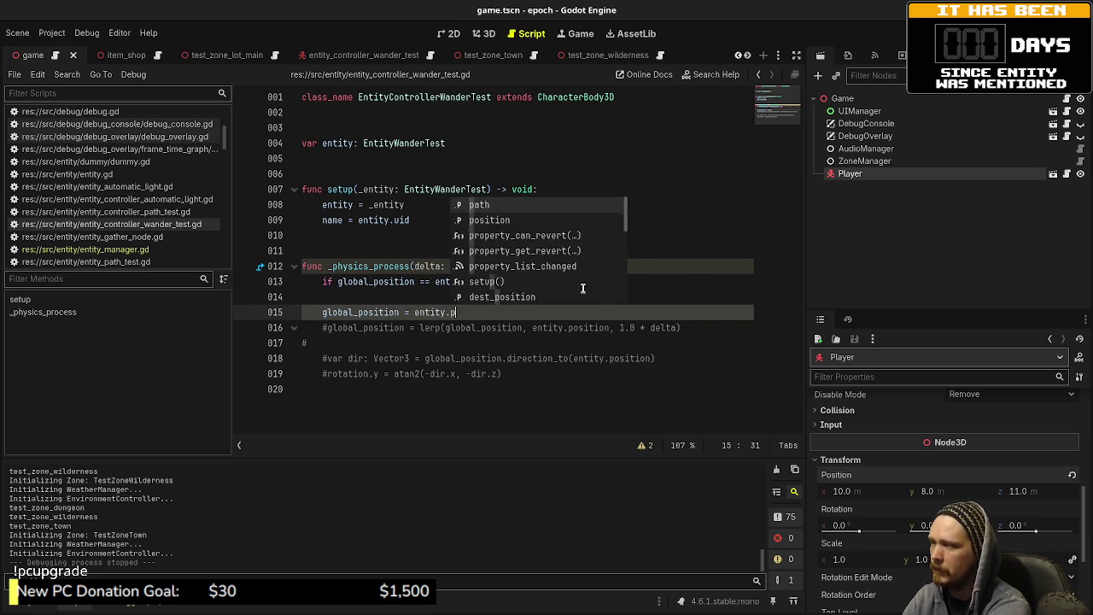
pyautogui.write('osition')
pyautogui.hotkey('ctrl', 's')
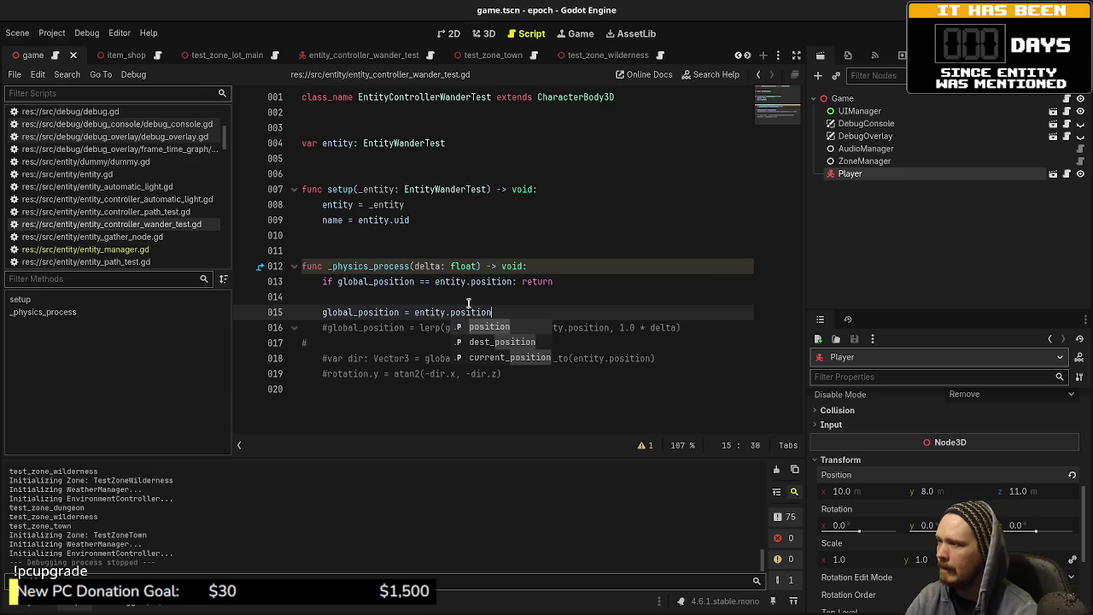
# - Add member var last_position: Vector3 = Vector3.ZERO and set last_position = global_position in setup; save
pyautogui.click(424, 160)
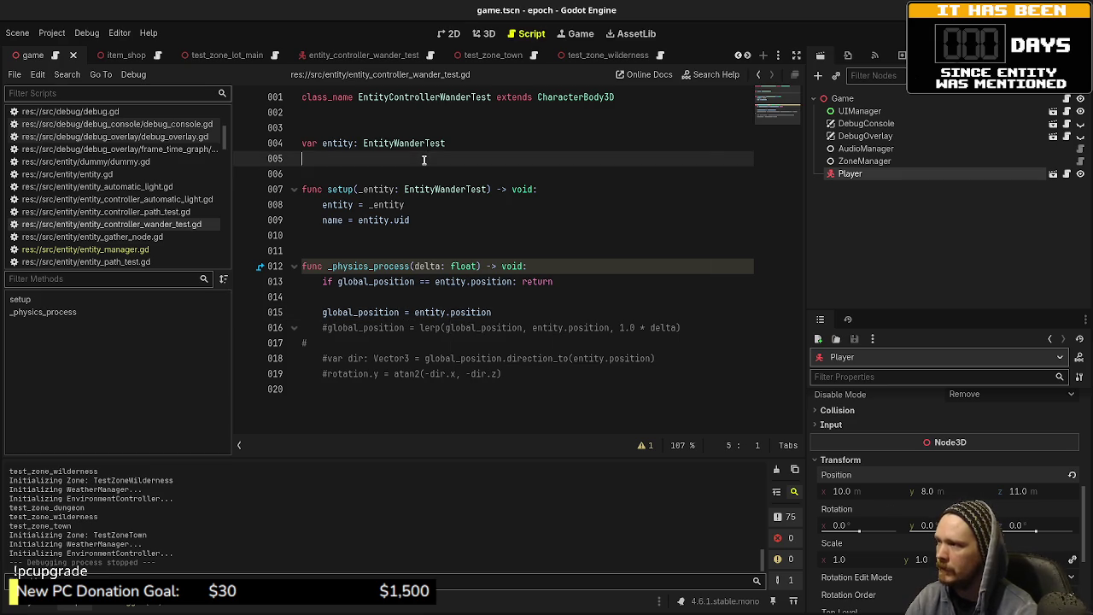
pyautogui.press('Return')
pyautogui.write('var last_position: V')
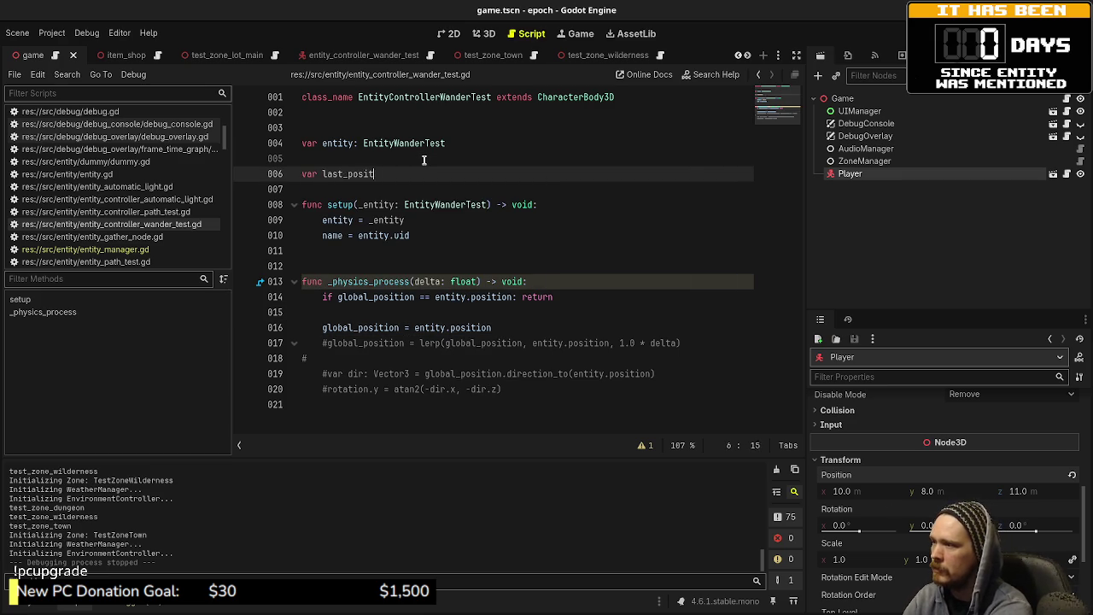
pyautogui.write('ector3 = ')
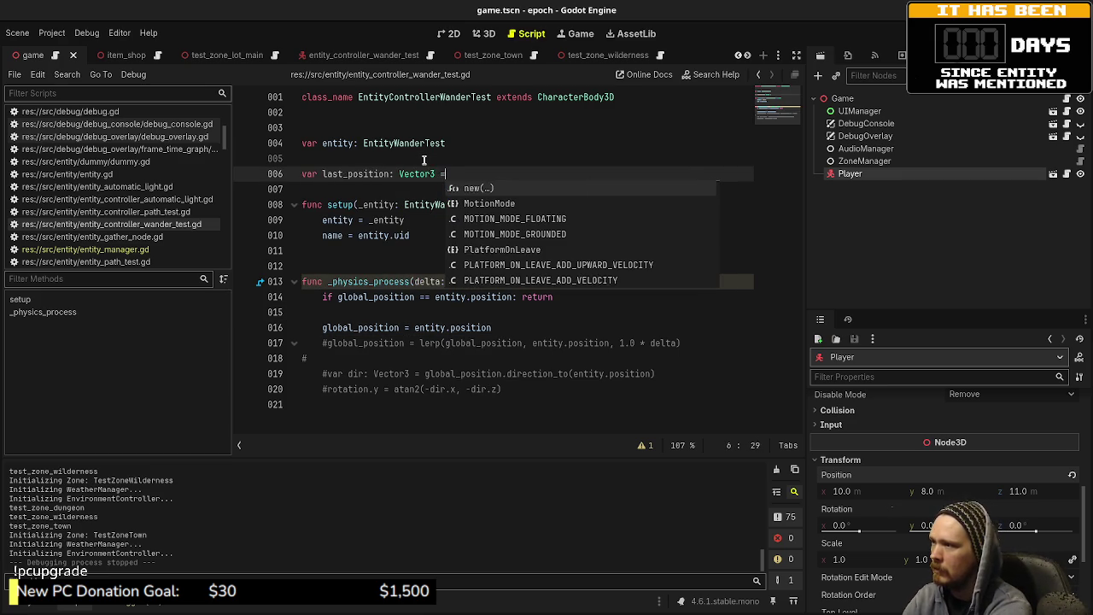
pyautogui.write('Vector3.ZERO')
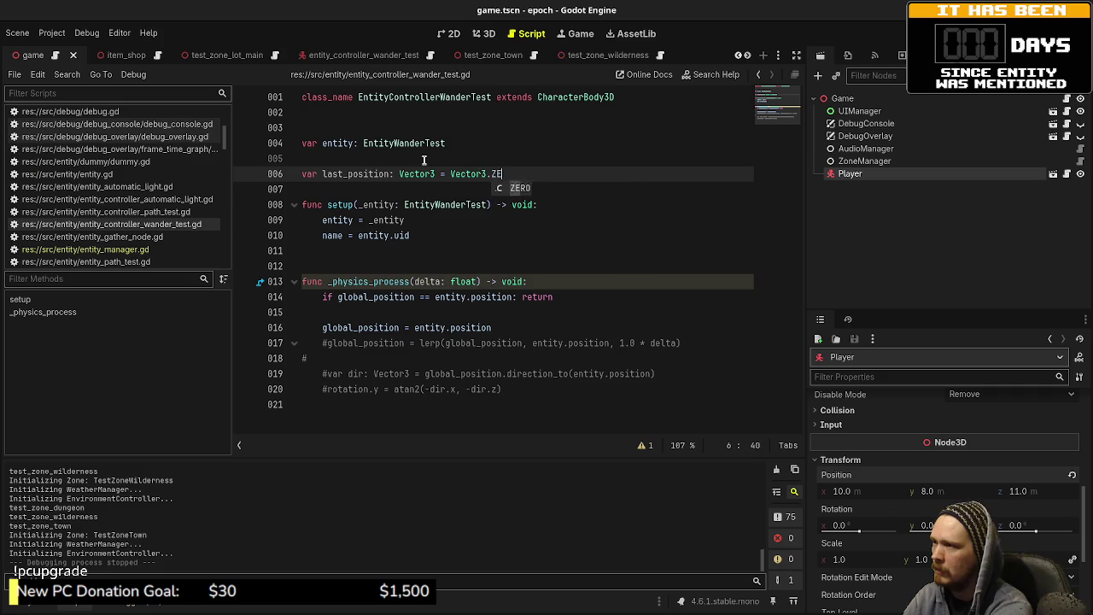
pyautogui.click(440, 235)
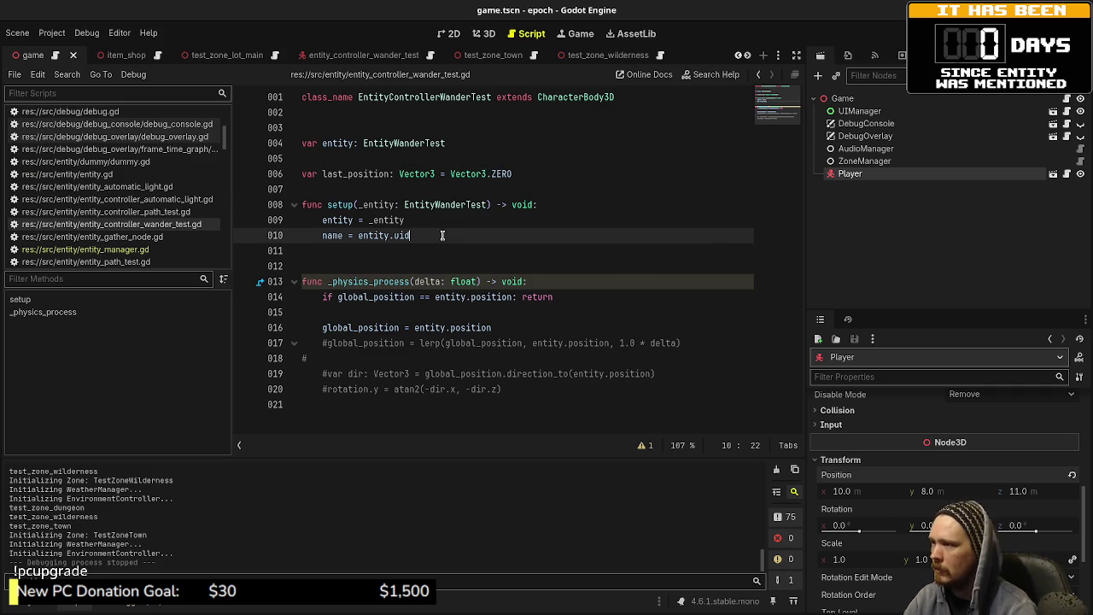
pyautogui.press('Return')
pyautogui.press('Return')
pyautogui.write('last_')
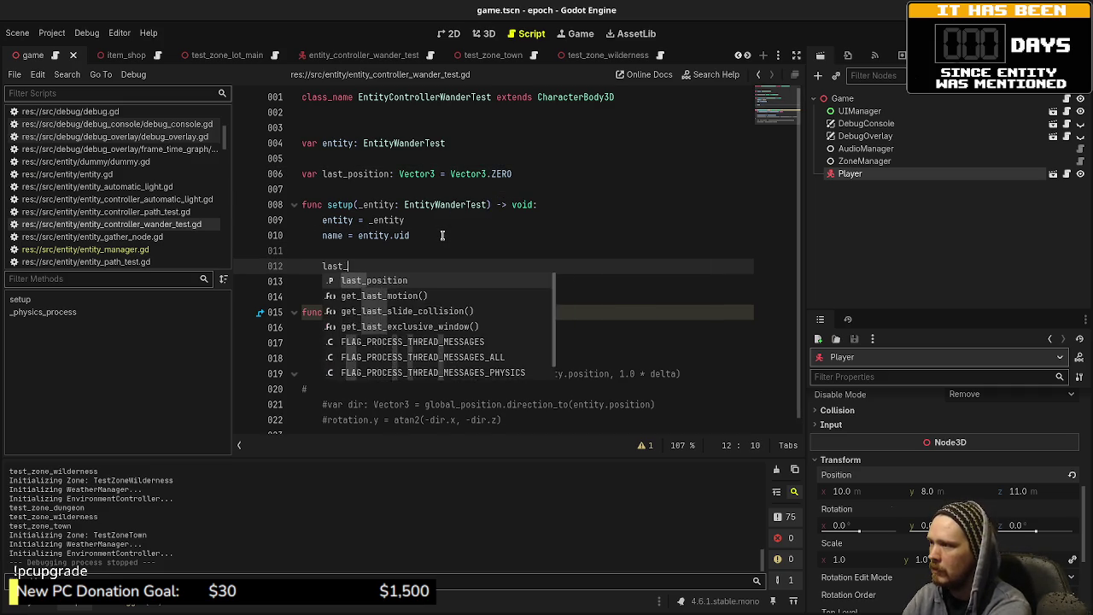
pyautogui.write('position = global_posit')
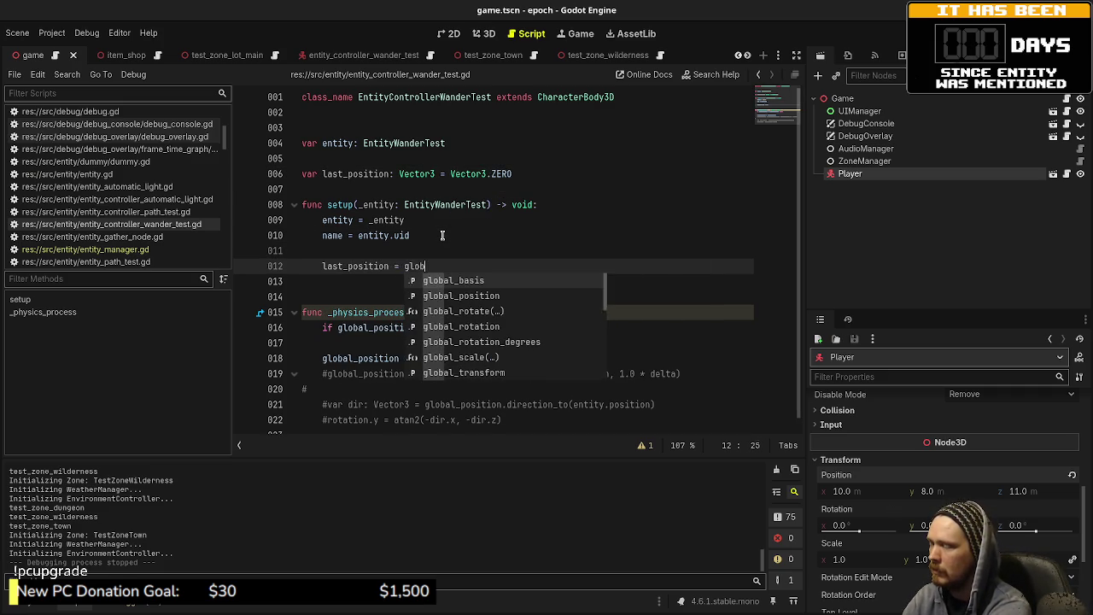
pyautogui.press('Return')
pyautogui.hotkey('ctrl', 's')
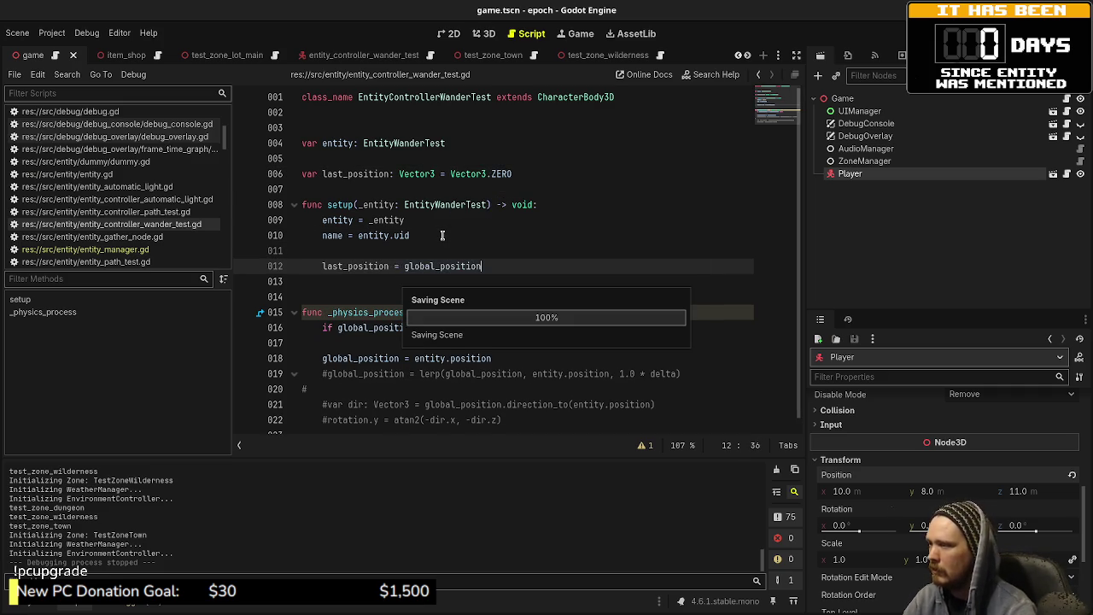
# - Uncomment var dir and rewrite it as (global_position - last_position).normalized()
pyautogui.scroll(-1, 373, 293)
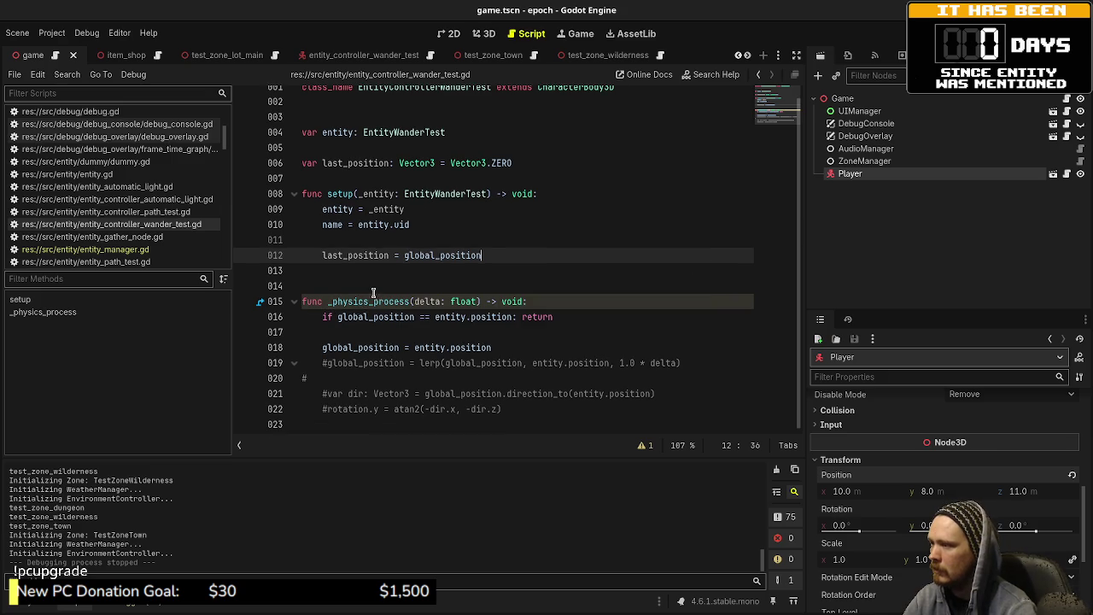
pyautogui.click(335, 393)
pyautogui.press('BackSpace')
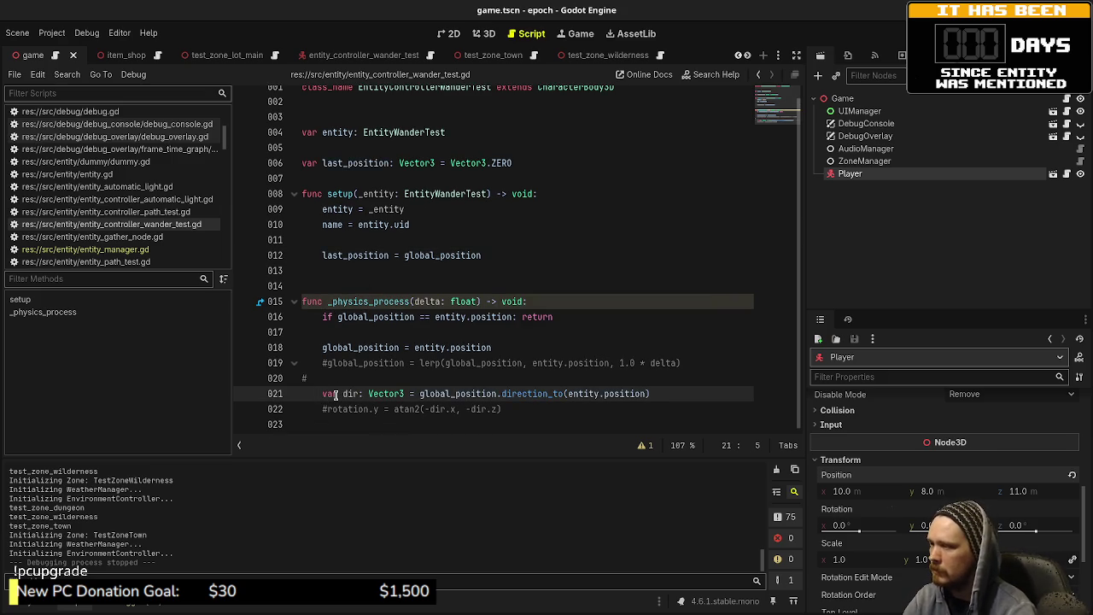
pyautogui.click(462, 394)
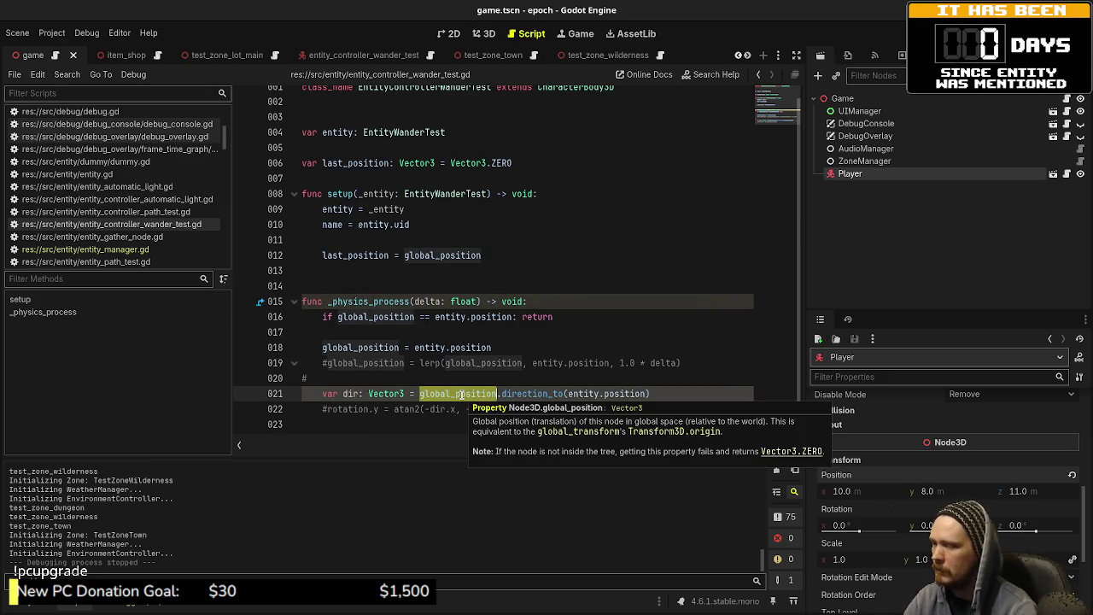
pyautogui.write('last_pos')
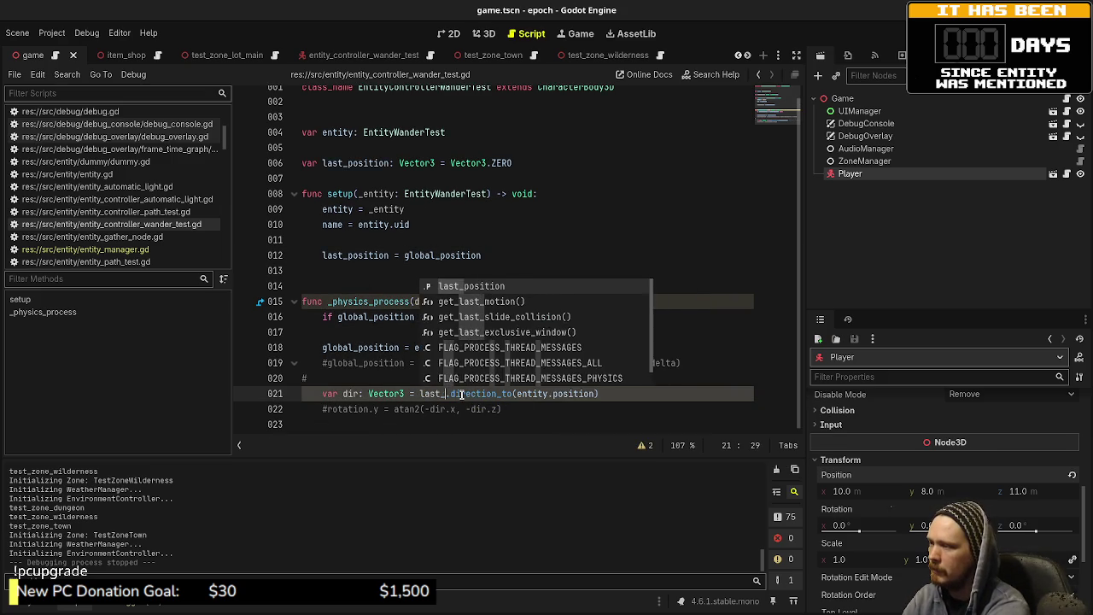
pyautogui.write('ition')
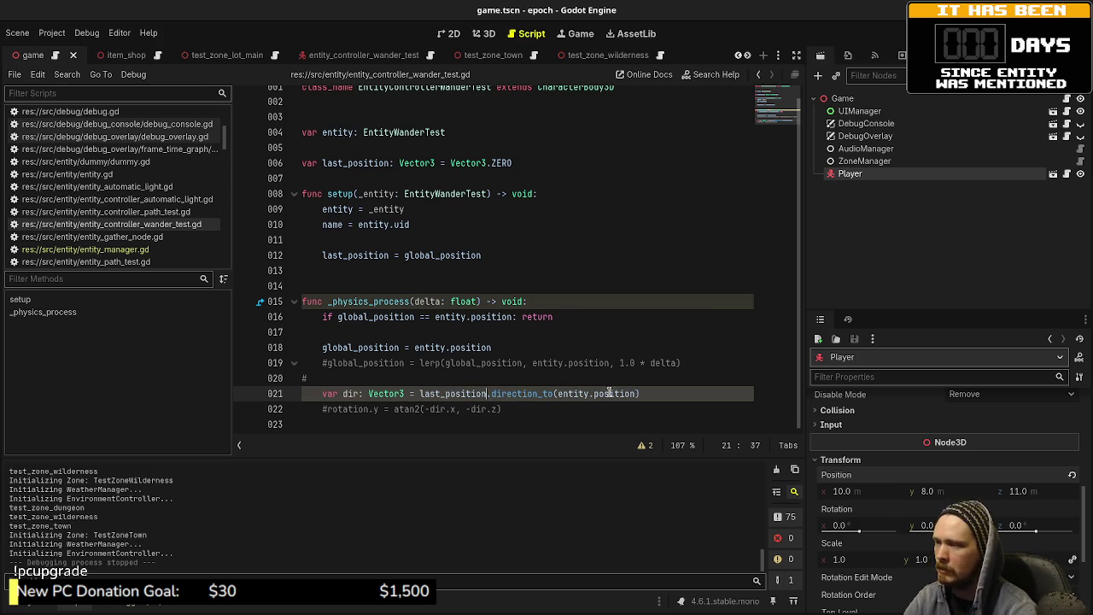
pyautogui.click(557, 393)
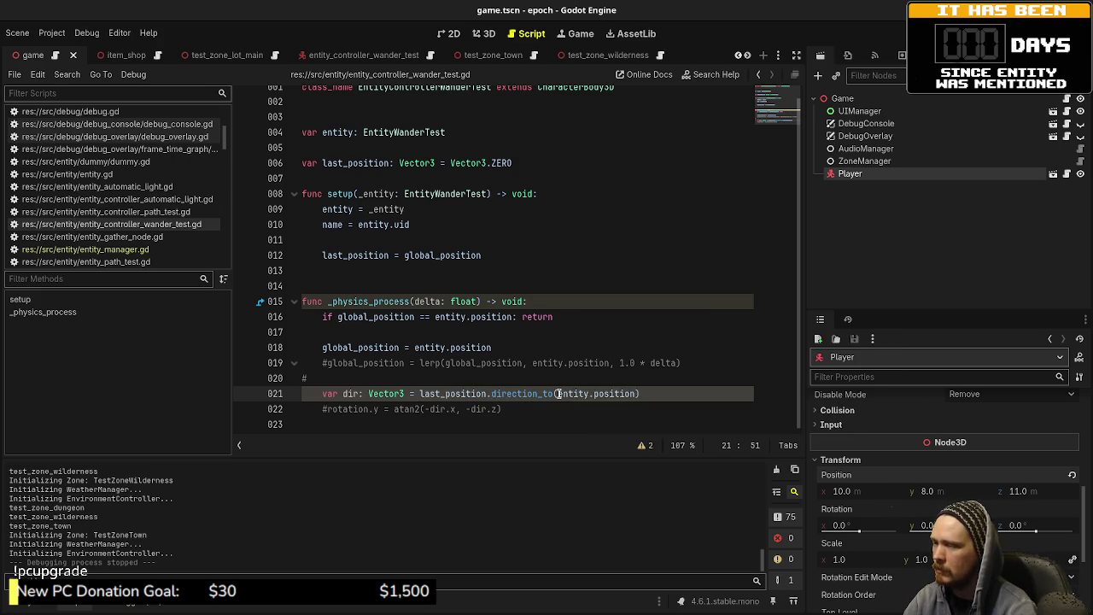
pyautogui.click(646, 397)
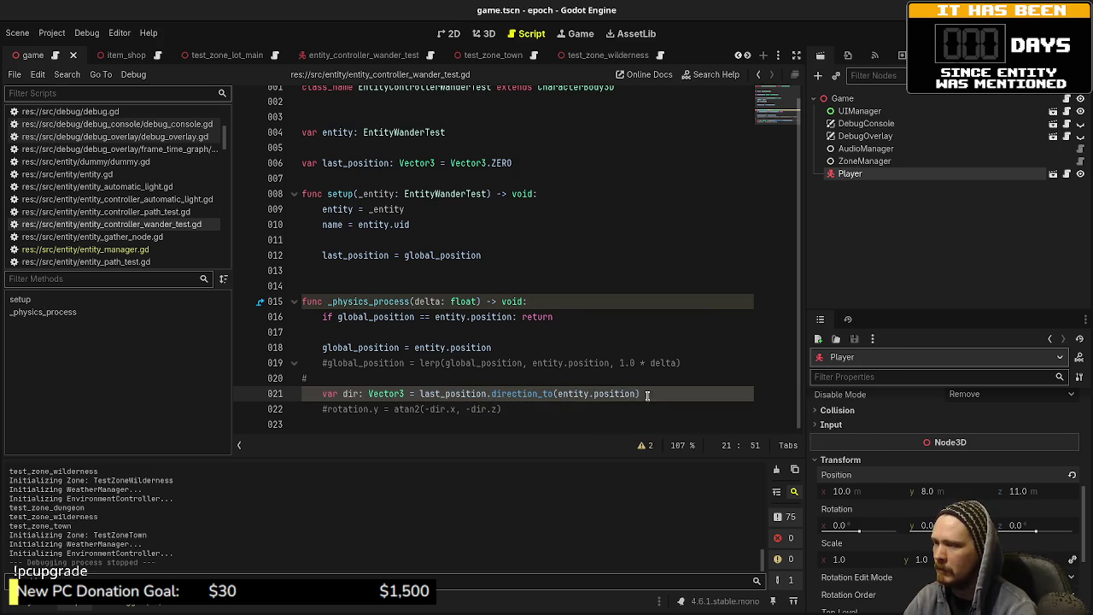
pyautogui.moveTo(646, 397)
pyautogui.mouseDown()
pyautogui.moveTo(407, 394)
pyautogui.moveTo(419, 394)
pyautogui.mouseUp()
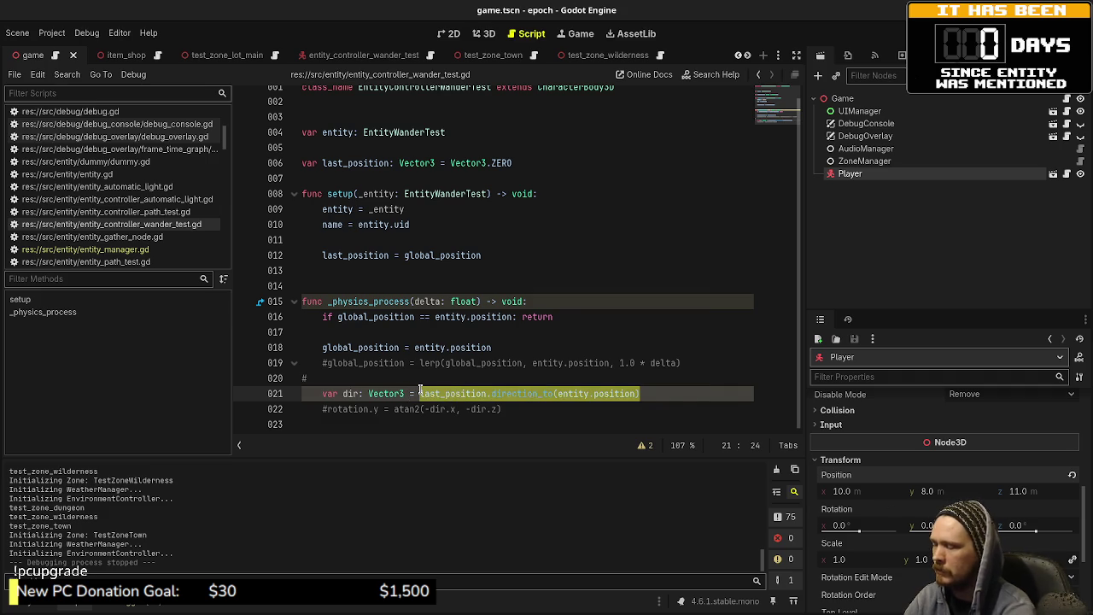
pyautogui.write('global')
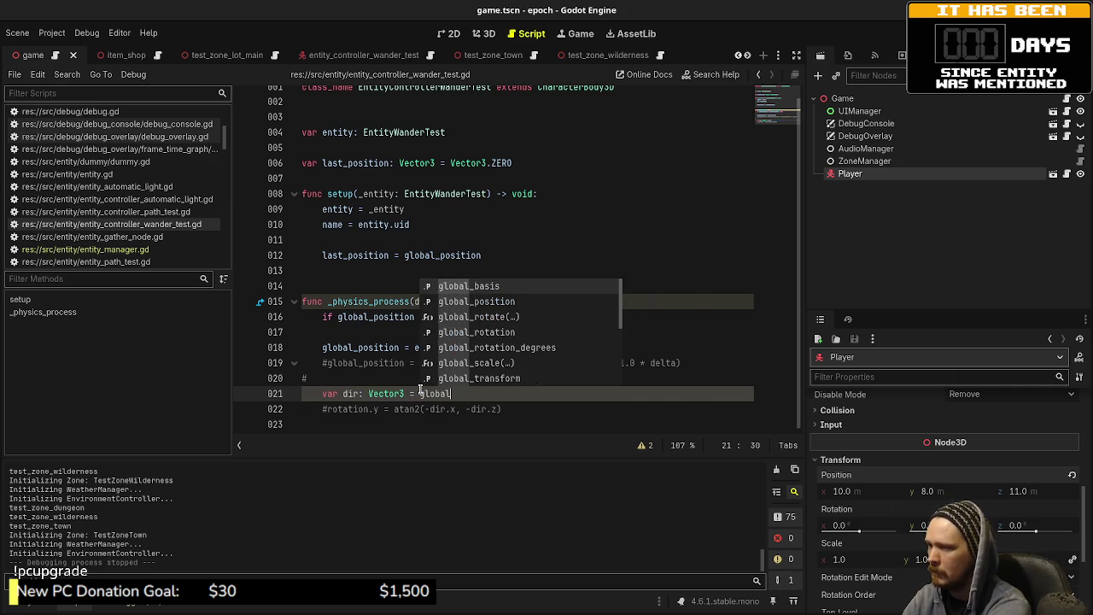
pyautogui.write('_position - last')
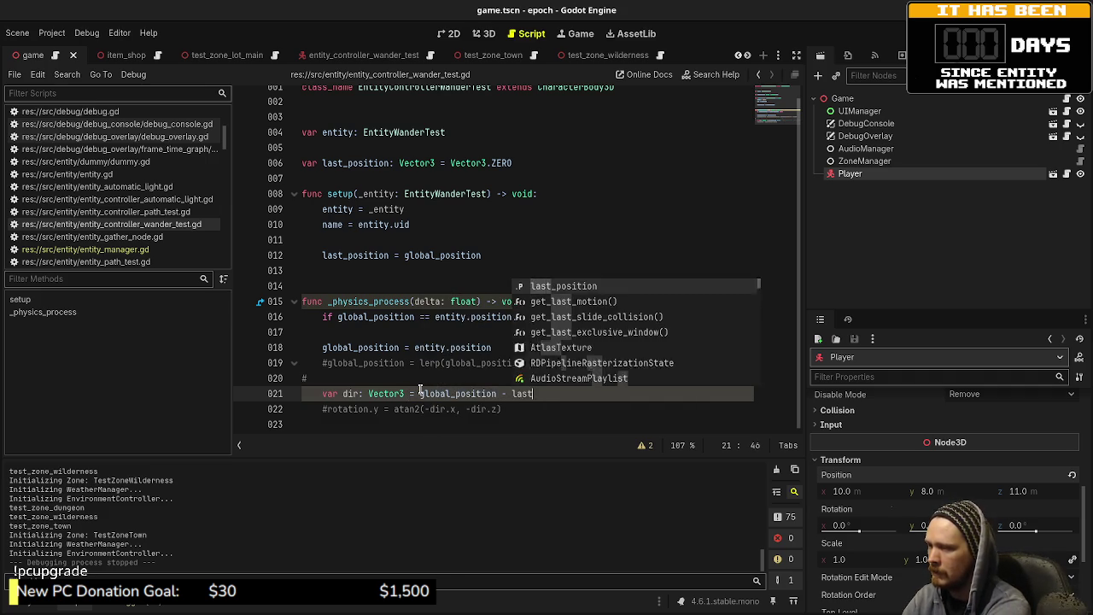
pyautogui.write('_position')
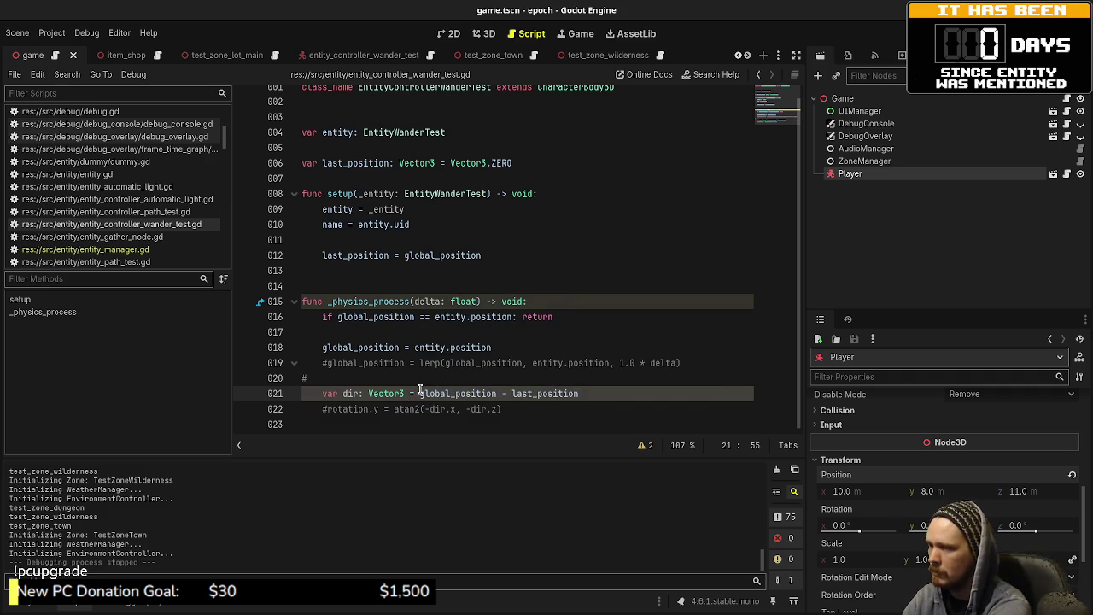
pyautogui.write(').nro')
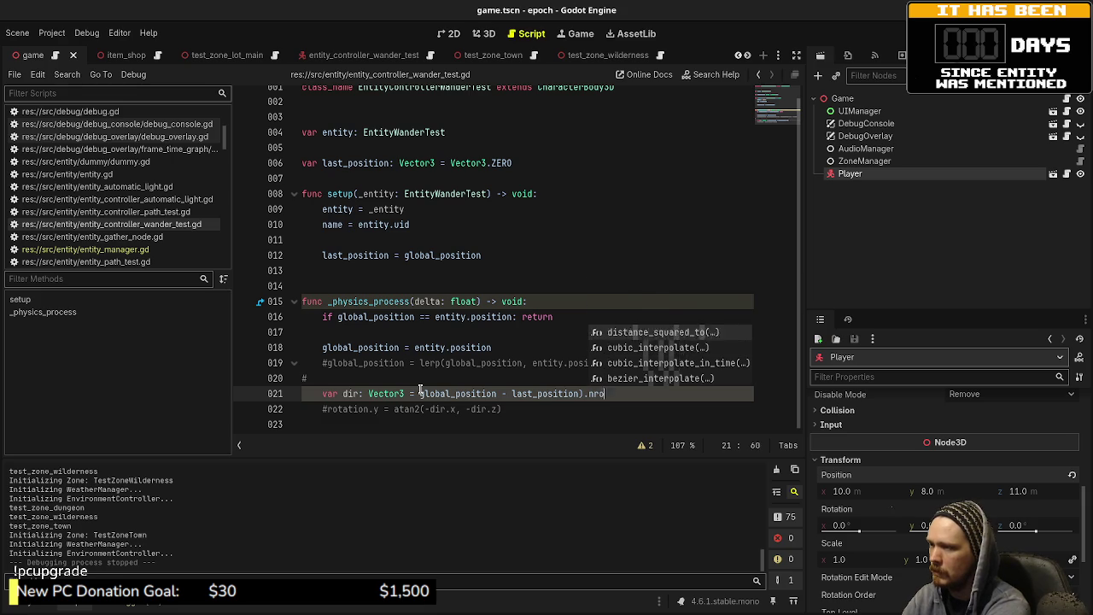
pyautogui.press('BackSpace')
pyautogui.press('BackSpace')
pyautogui.write('ormalized')
pyautogui.press('Return')
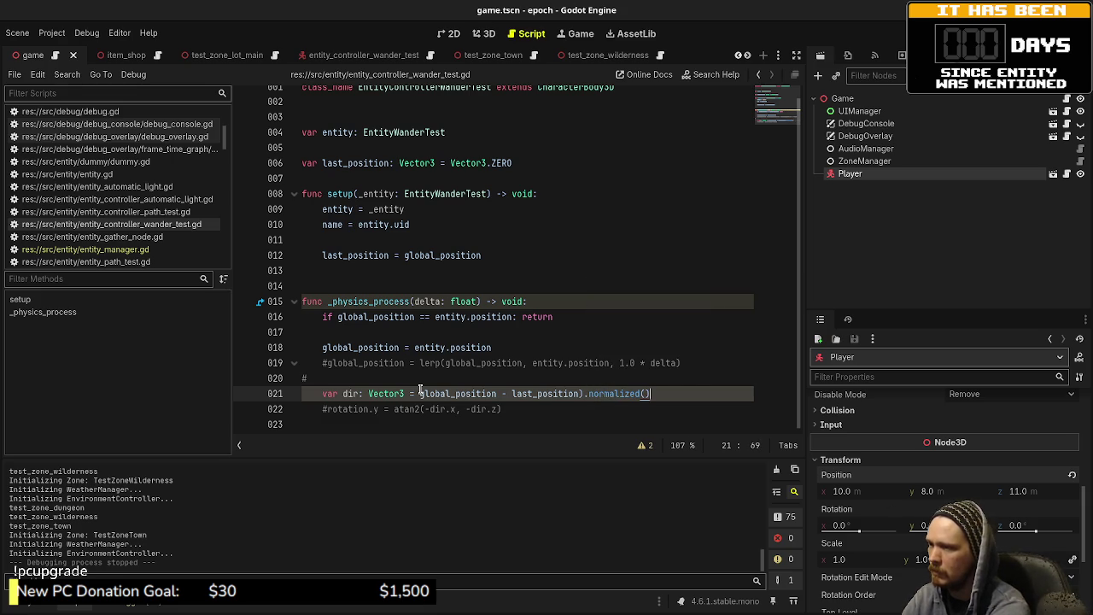
pyautogui.click(420, 394)
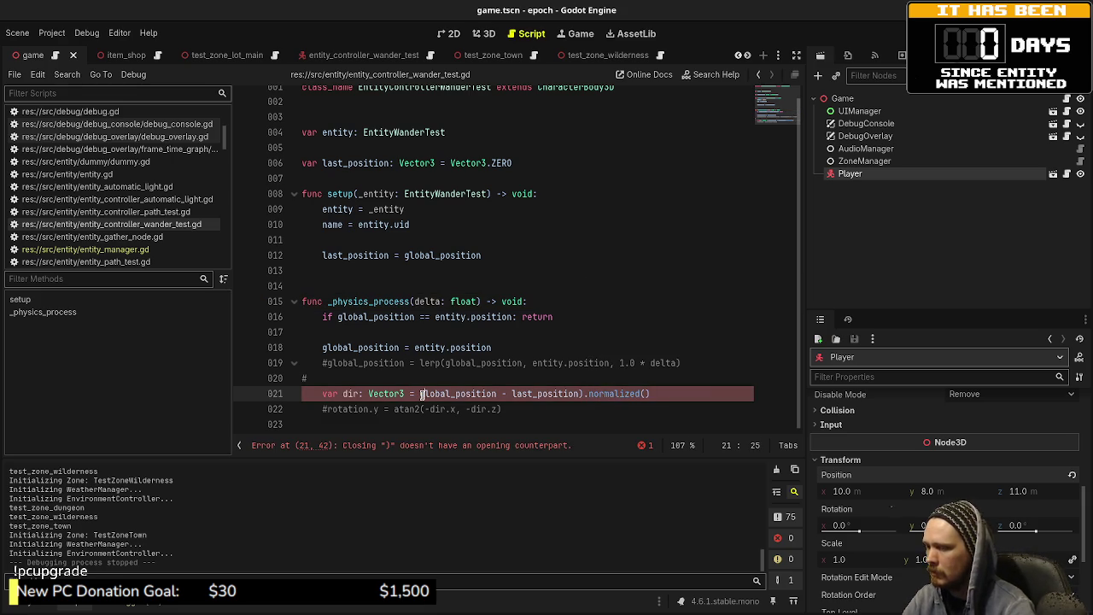
pyautogui.write('(')
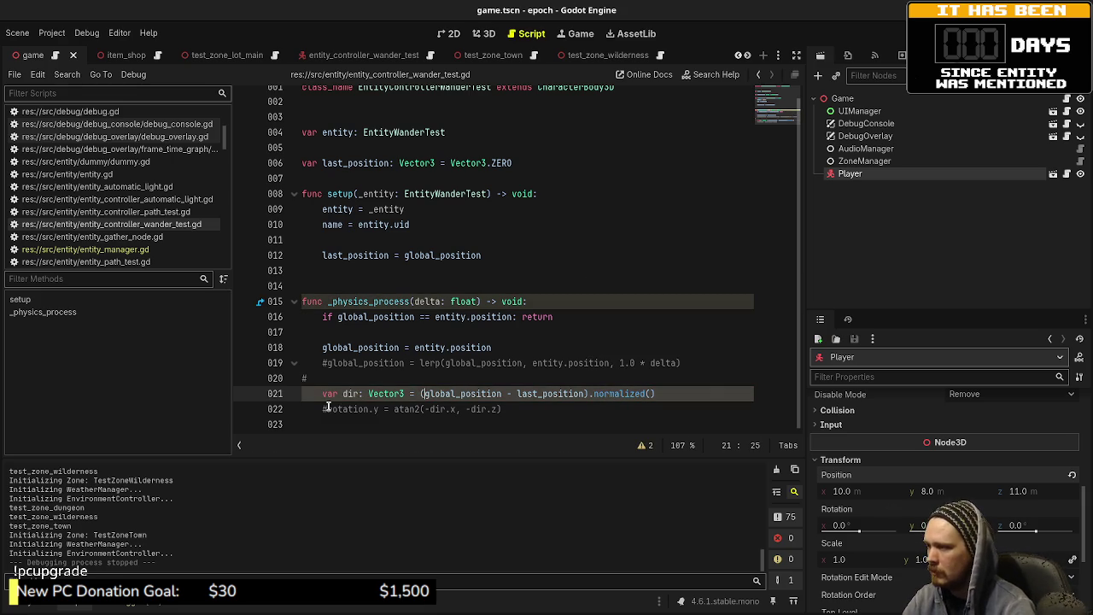
# - Uncomment the rotation.y = atan2(-dir.x, -dir.z) line, save, and run the project
pyautogui.click(327, 409)
pyautogui.press('BackSpace')
pyautogui.hotkey('ctrl', 's')
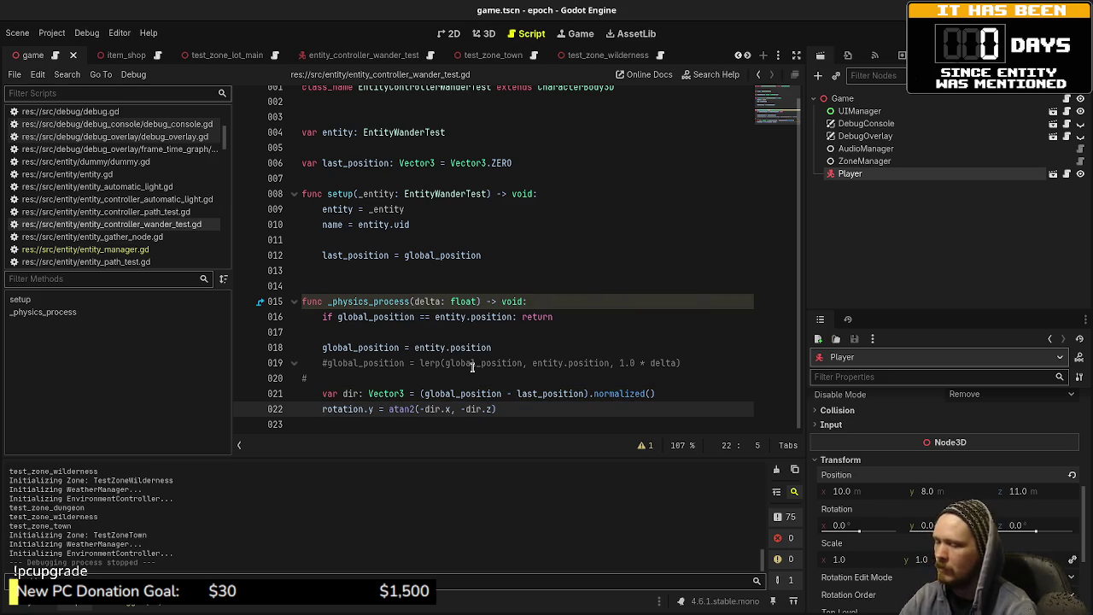
pyautogui.press('F5')
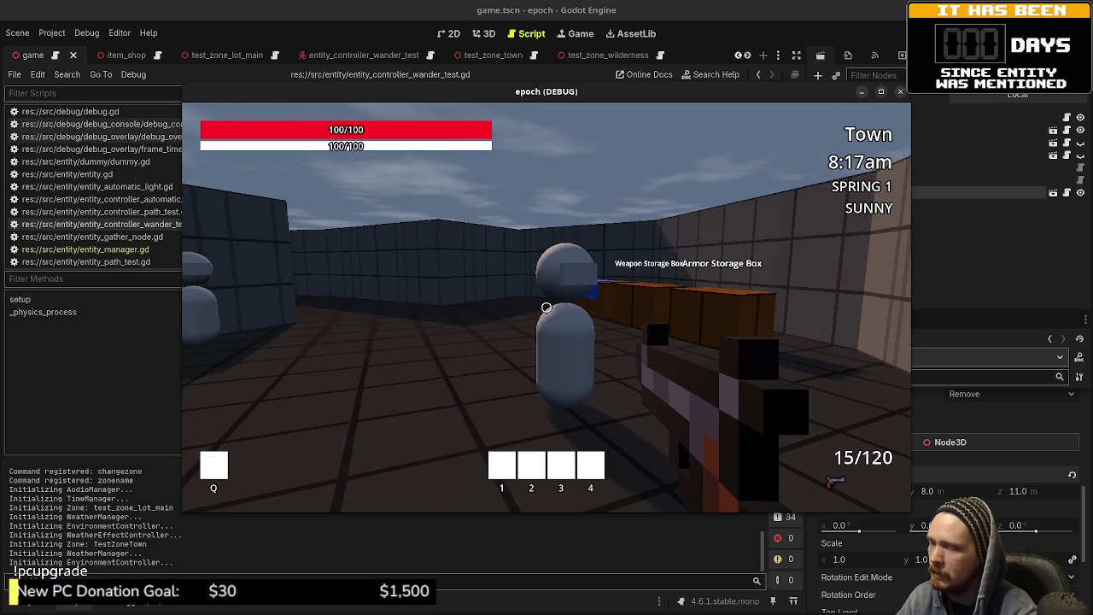
# - End the Town-zone debug run and return to entity_controller_wander_test.gd
pyautogui.press('F8')
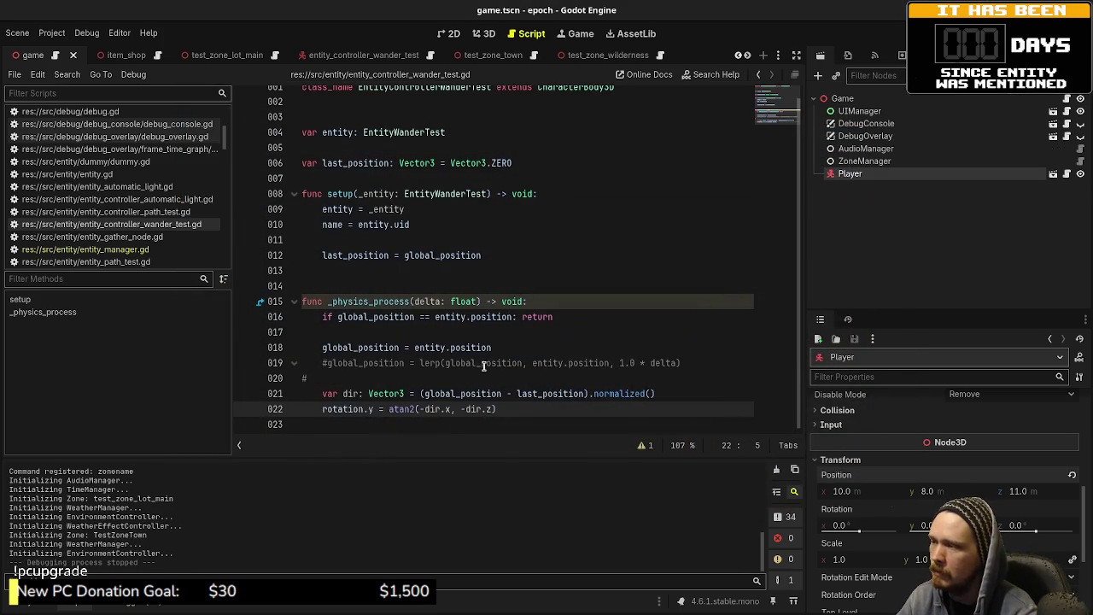
# - Undo the rotation, normalized direction and last_position edits, then save the reverted controller script
pyautogui.hotkey('ctrl', 'z')
pyautogui.hotkey('ctrl', 'z')
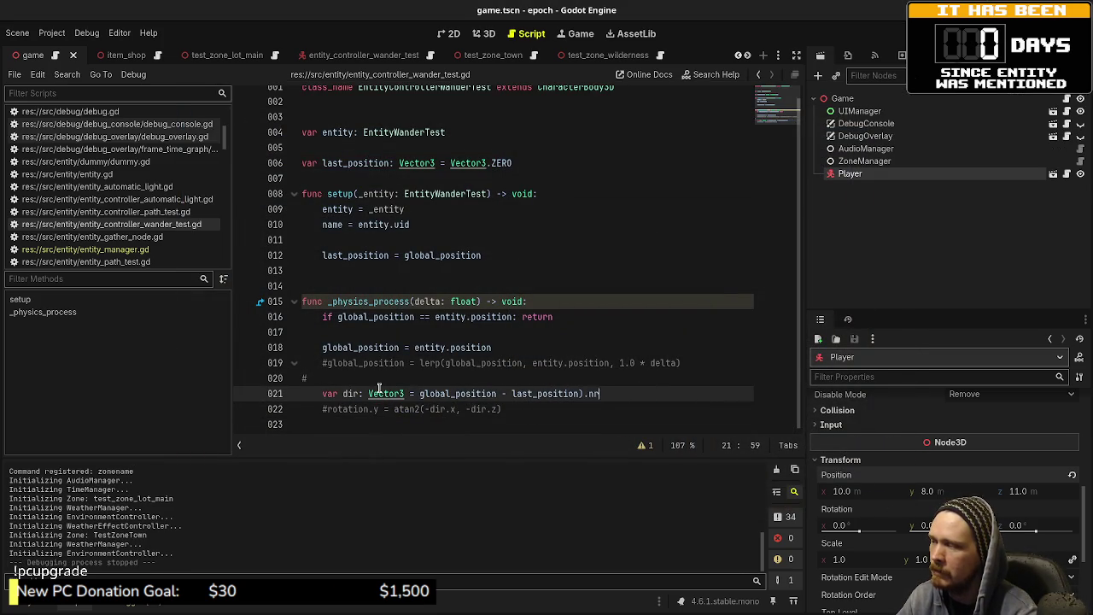
pyautogui.hotkey('ctrl', 'z')
pyautogui.hotkey('ctrl', 'z')
pyautogui.hotkey('ctrl', 'z')
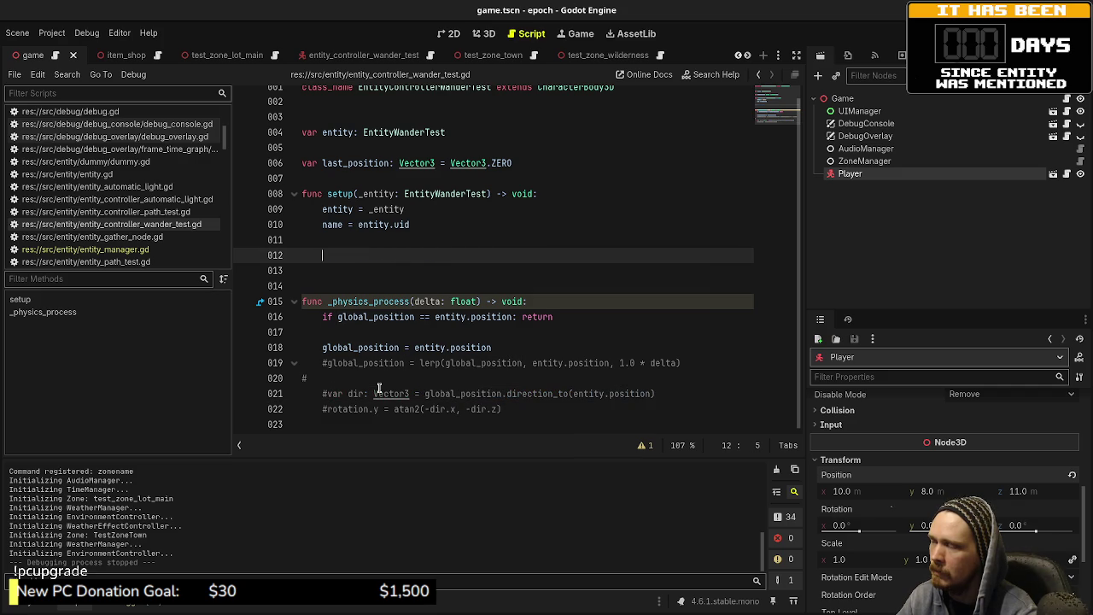
pyautogui.hotkey('ctrl', 'z')
pyautogui.hotkey('ctrl', 'z')
pyautogui.hotkey('ctrl', 'z')
pyautogui.hotkey('ctrl', 'z')
pyautogui.hotkey('ctrl', 'z')
pyautogui.hotkey('ctrl', 'z')
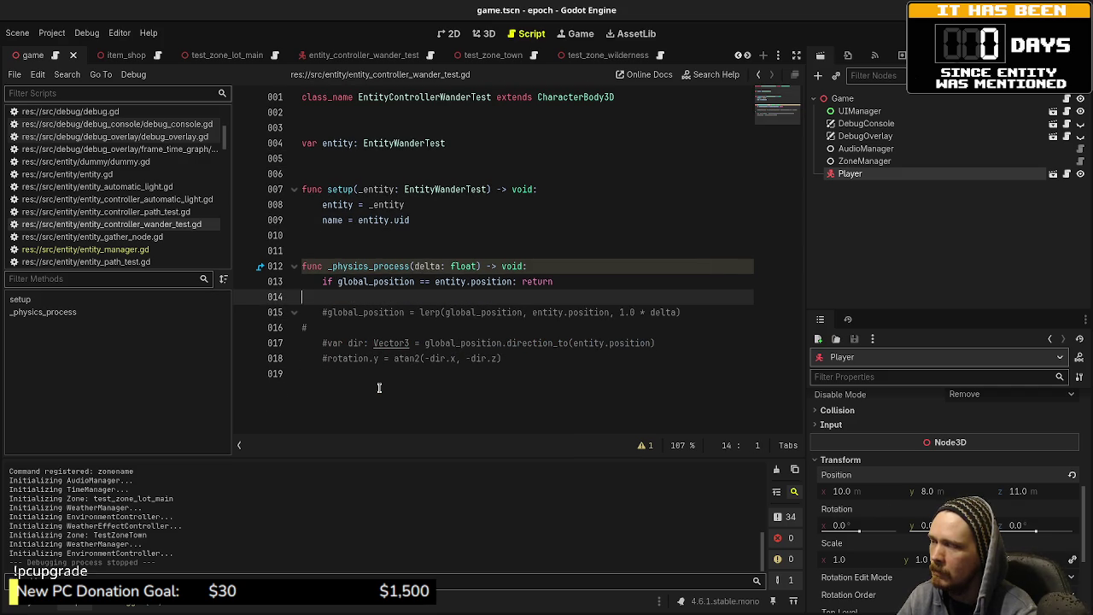
pyautogui.hotkey('ctrl', 's')
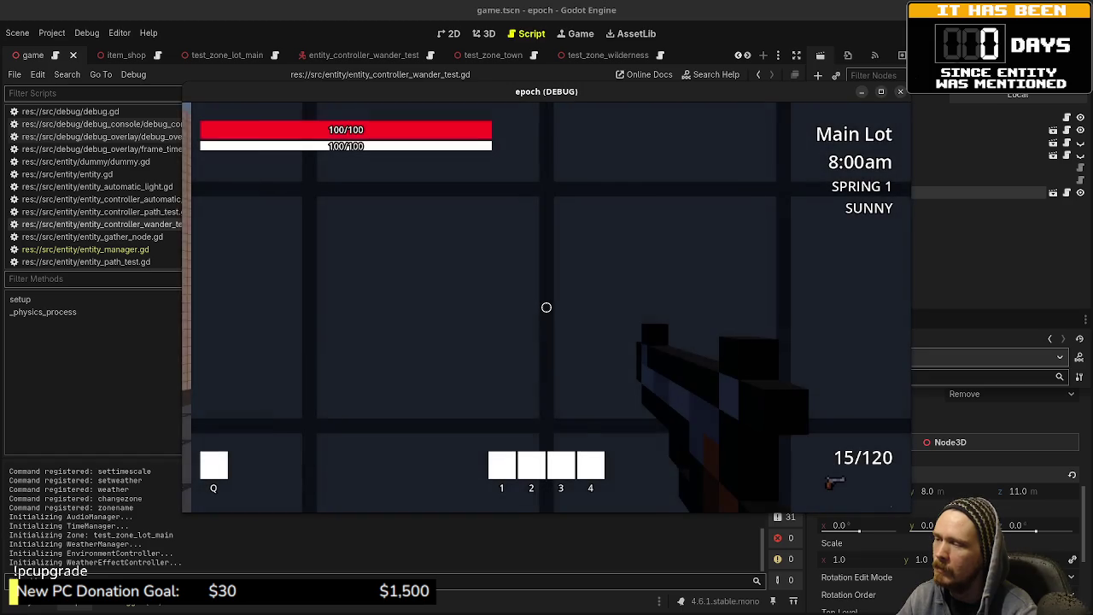
# - Walk the player into Town, then enable the camera override in the editor's Game view
pyautogui.press('w')
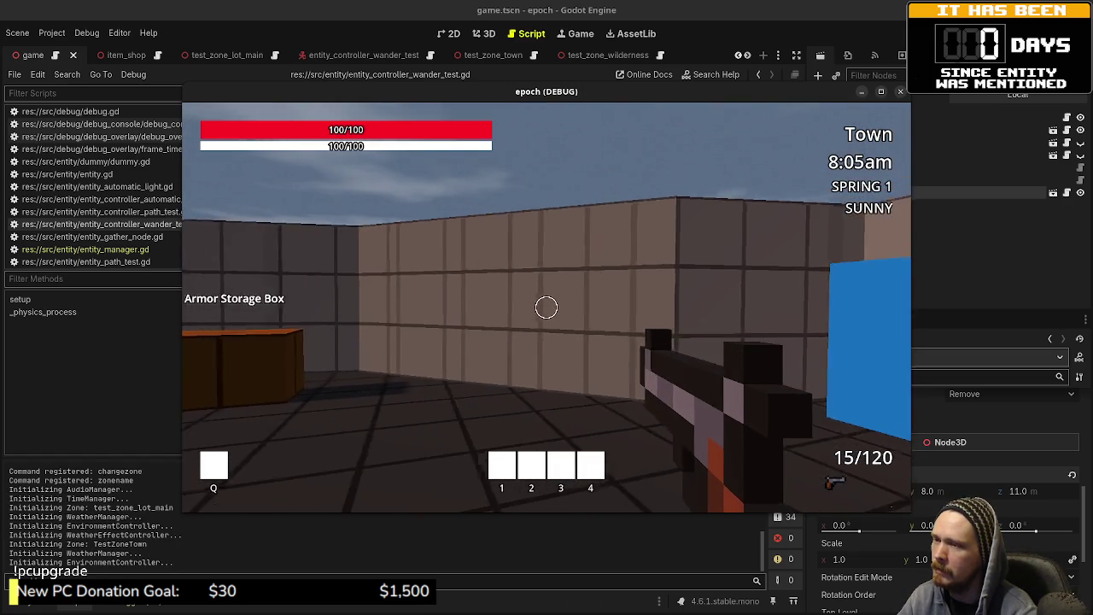
pyautogui.press('space')
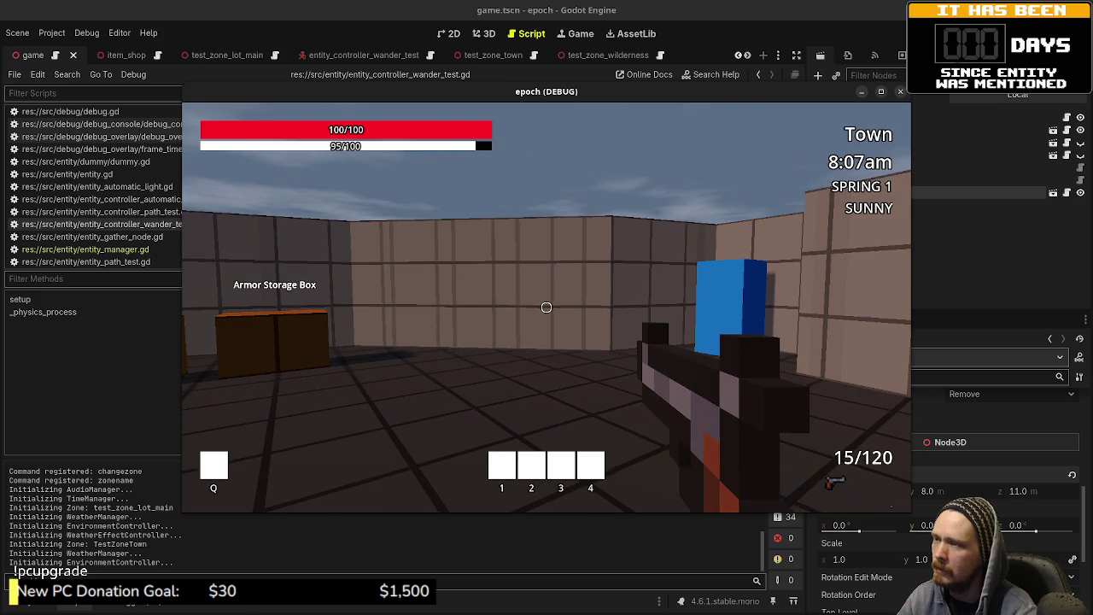
pyautogui.click(581, 34)
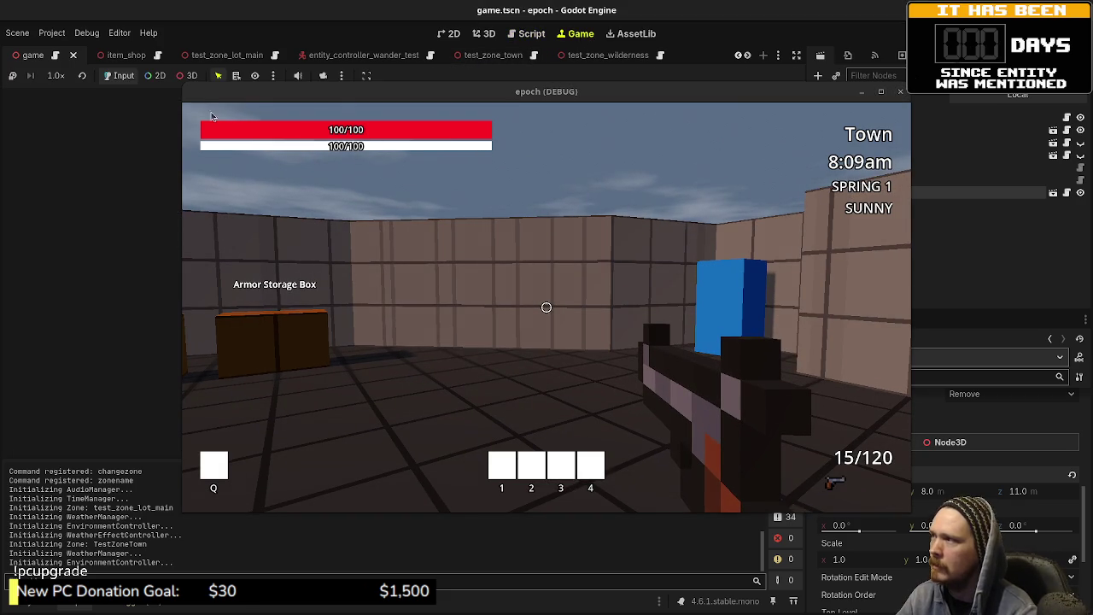
pyautogui.click(322, 77)
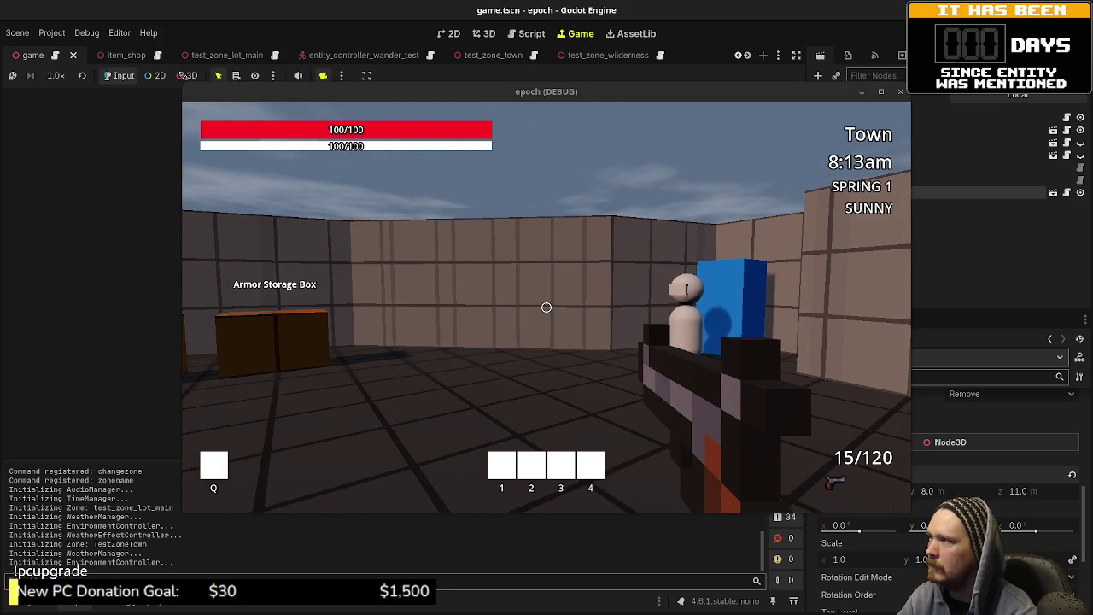
pyautogui.click(620, 203)
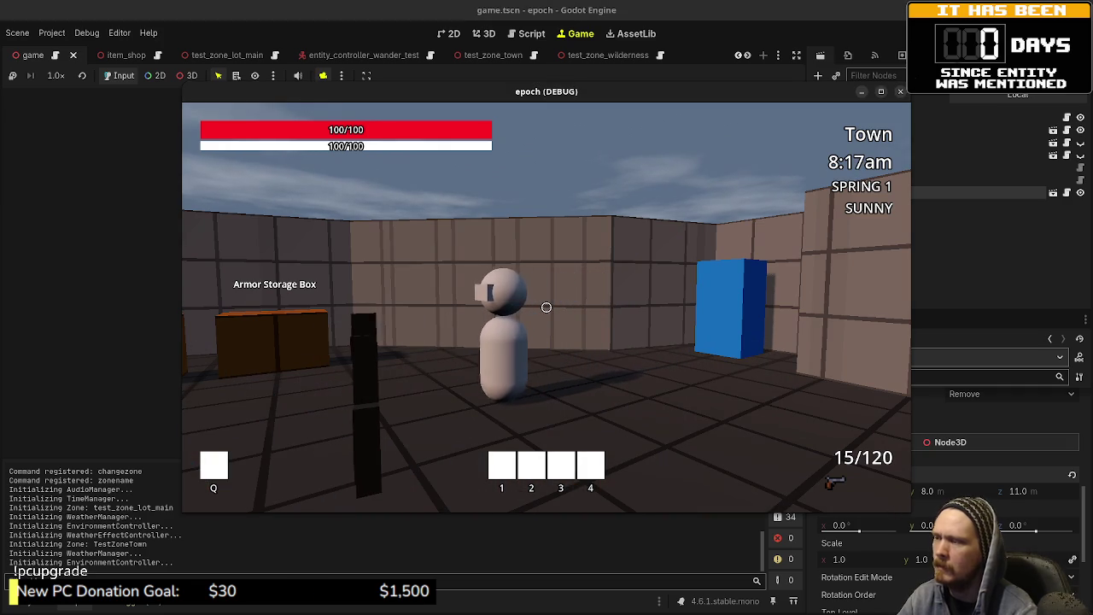
# - Sprint through the corridor and blue block into the Wilderness, then switch the Game view to a 3D free camera
pyautogui.hotkey('shift', 'w')
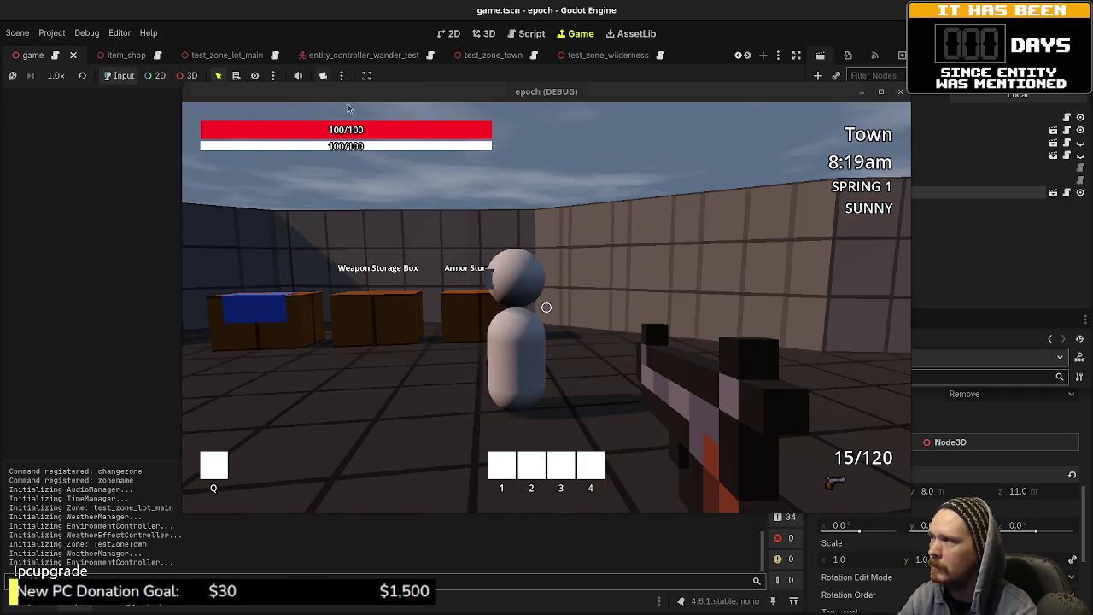
pyautogui.hotkey('shift', 'w')
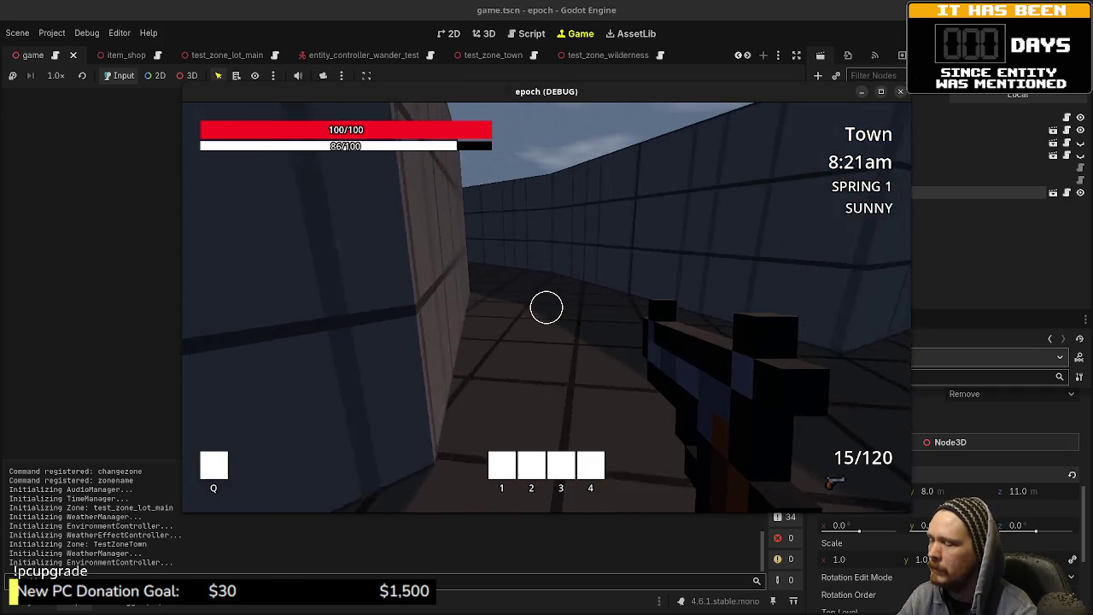
pyautogui.hotkey('shift', 'w')
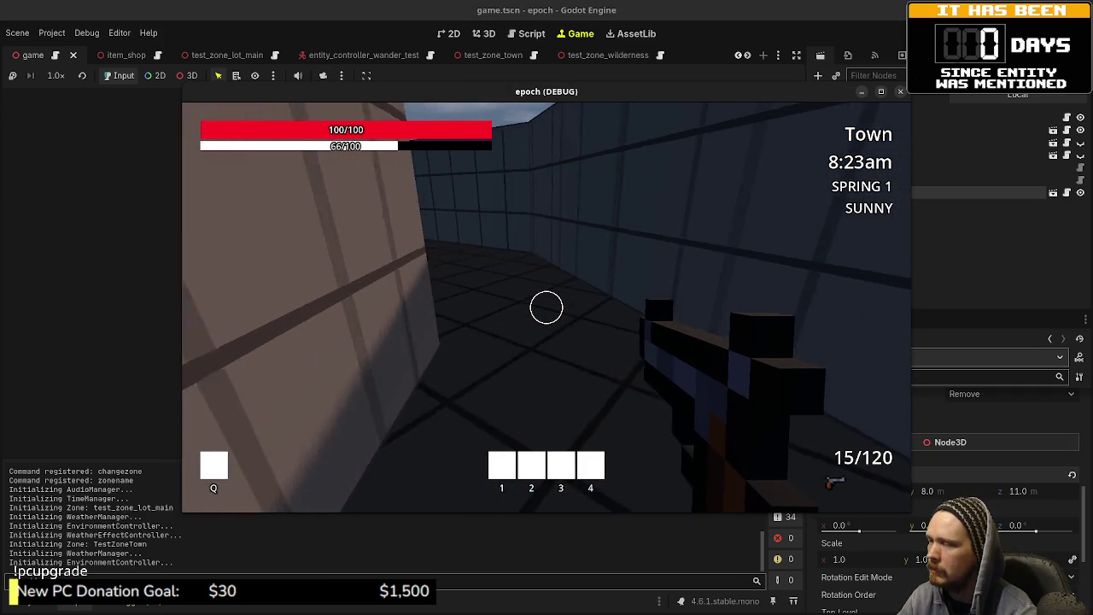
pyautogui.hotkey('shift', 'w')
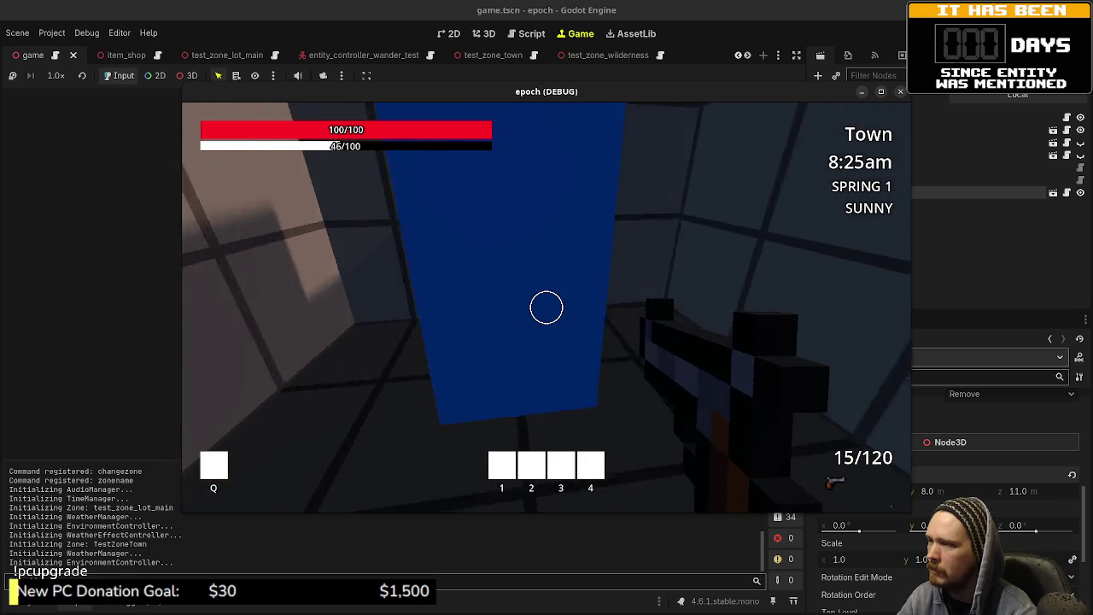
pyautogui.press('w')
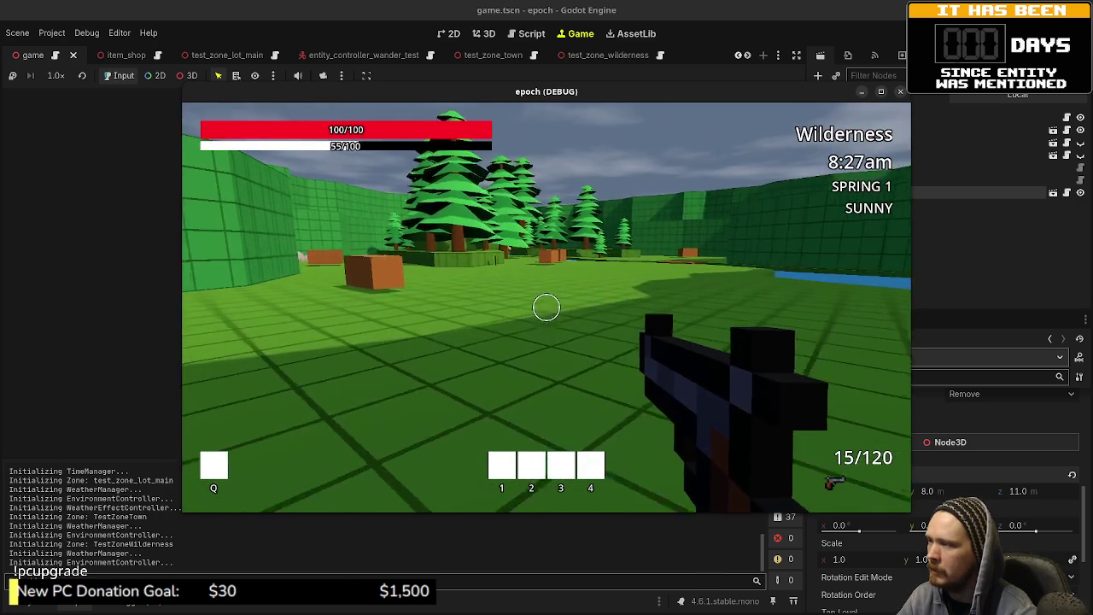
pyautogui.press('Tab')
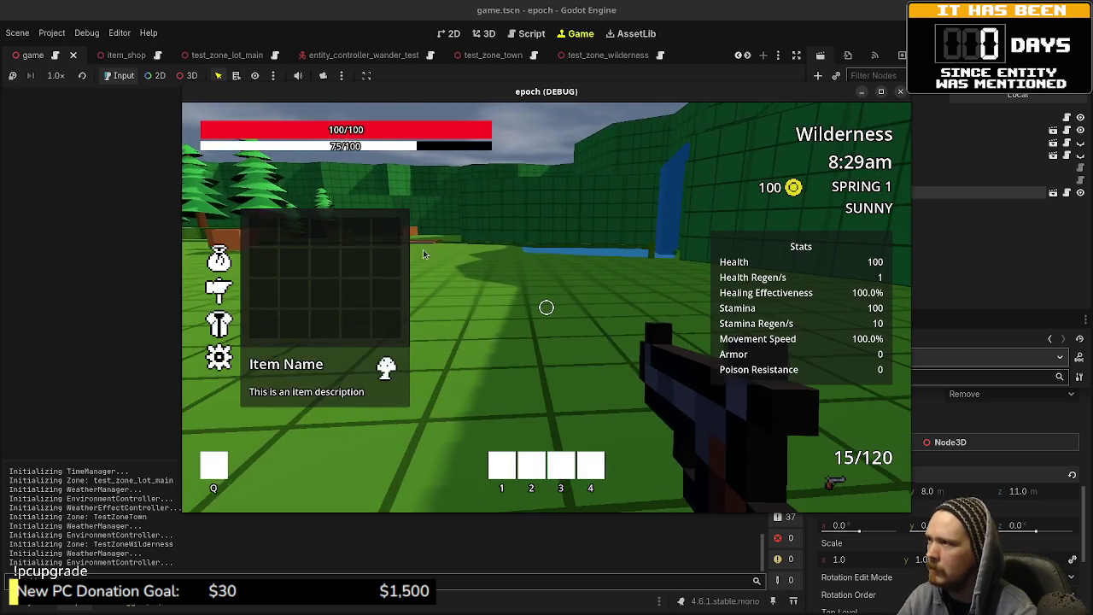
pyautogui.click(188, 75)
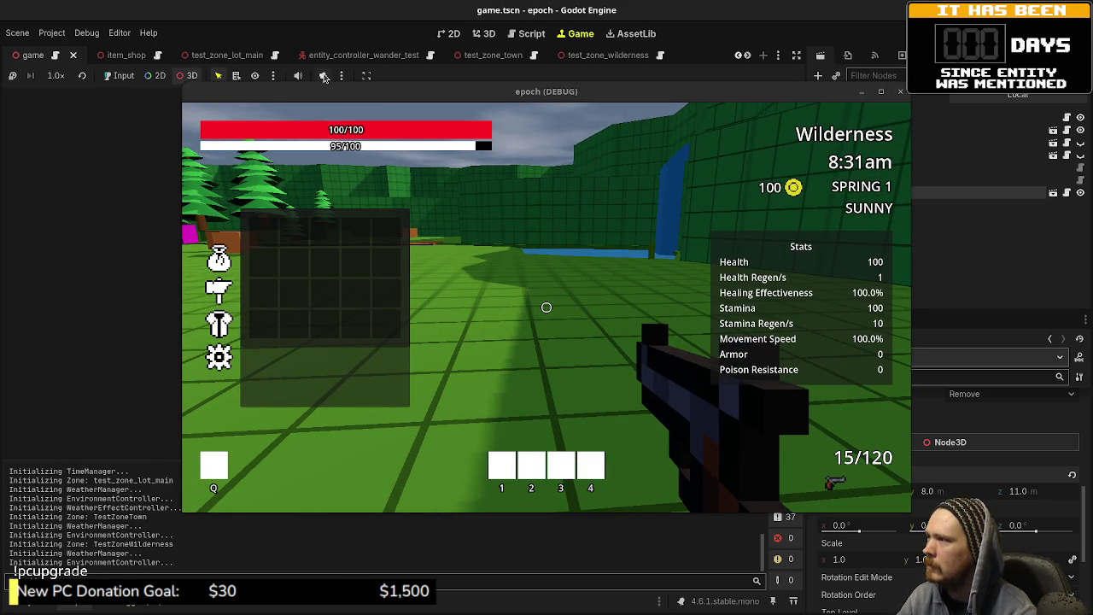
pyautogui.click(325, 77)
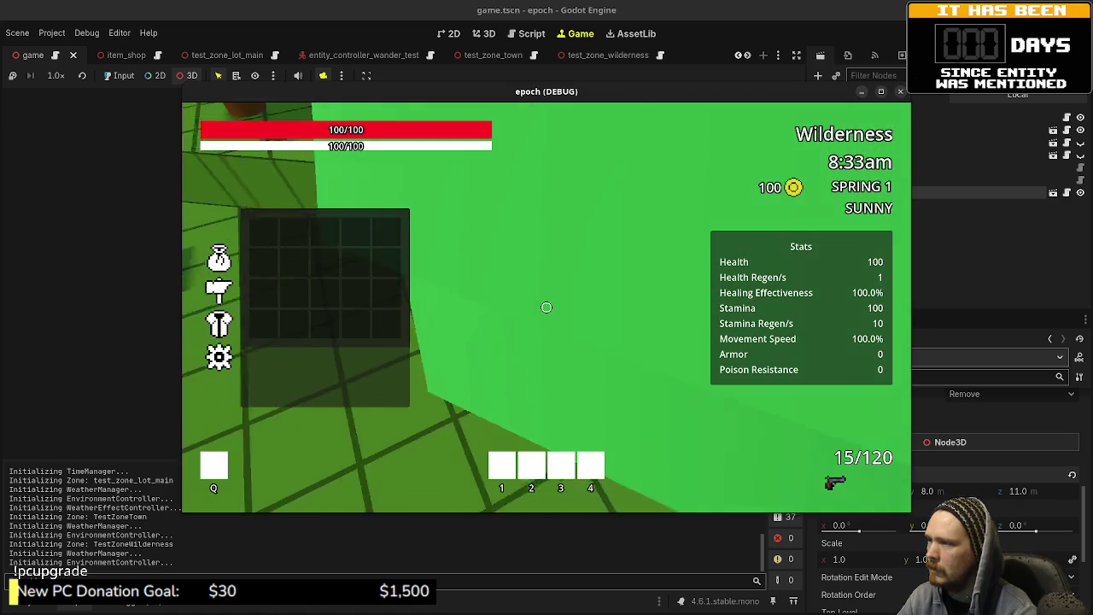